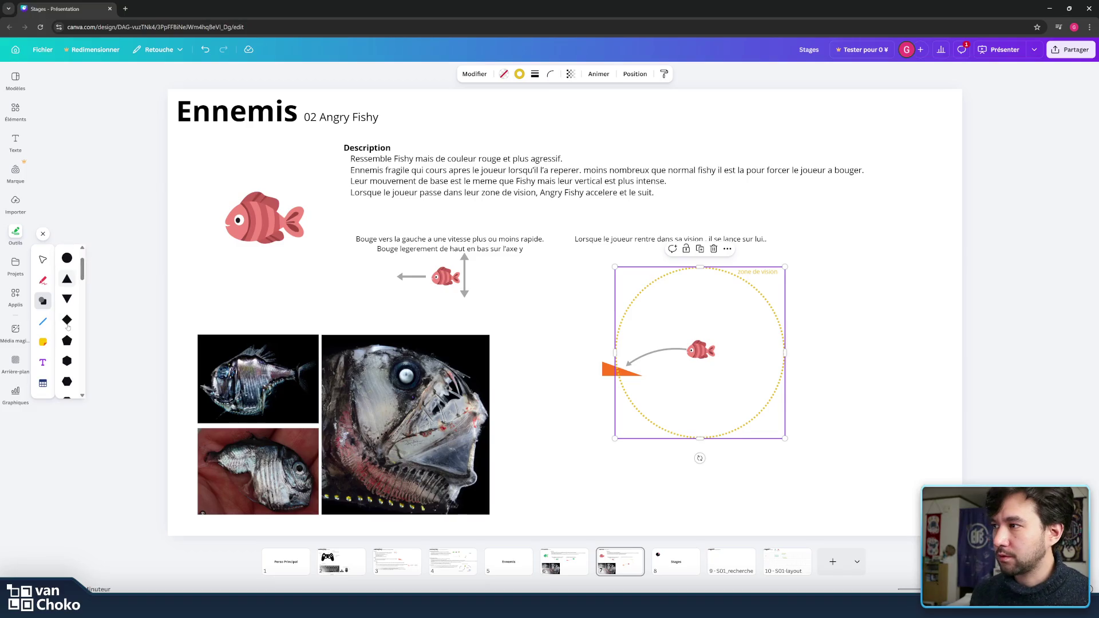
Step: Add a triangle with no fill and a yellow dotted outline
scroll(68, 326, up, 5)
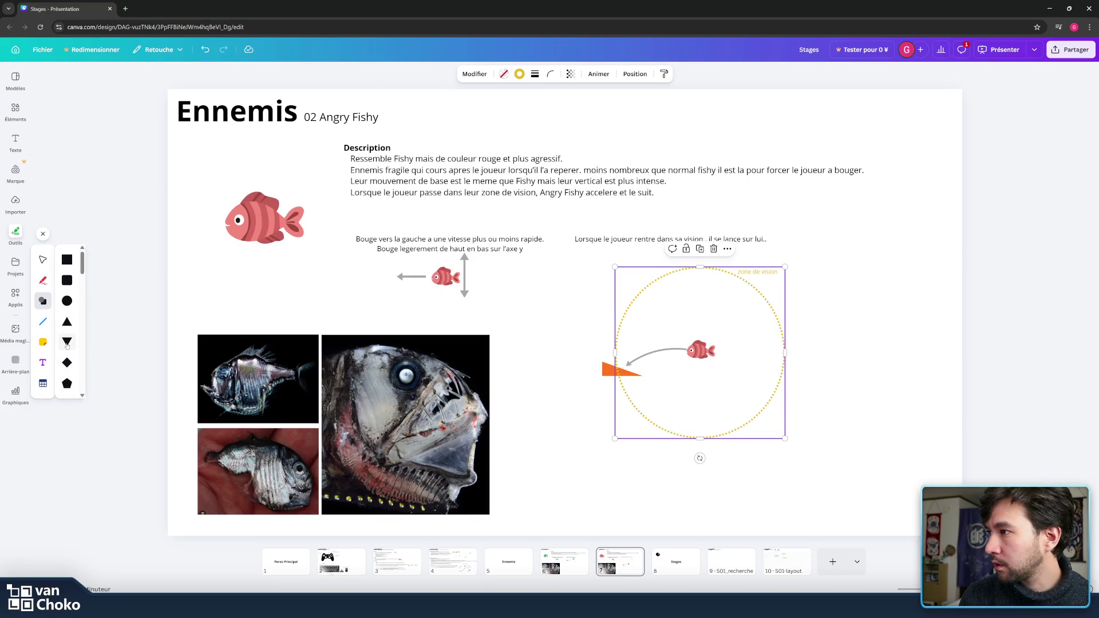
click(67, 342)
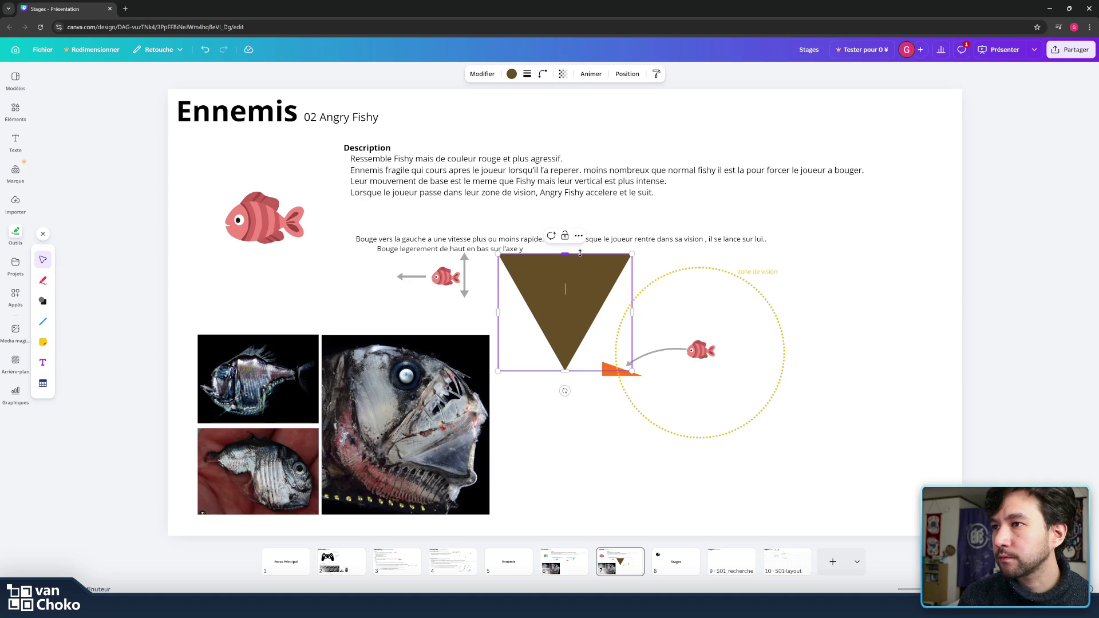
click(512, 74)
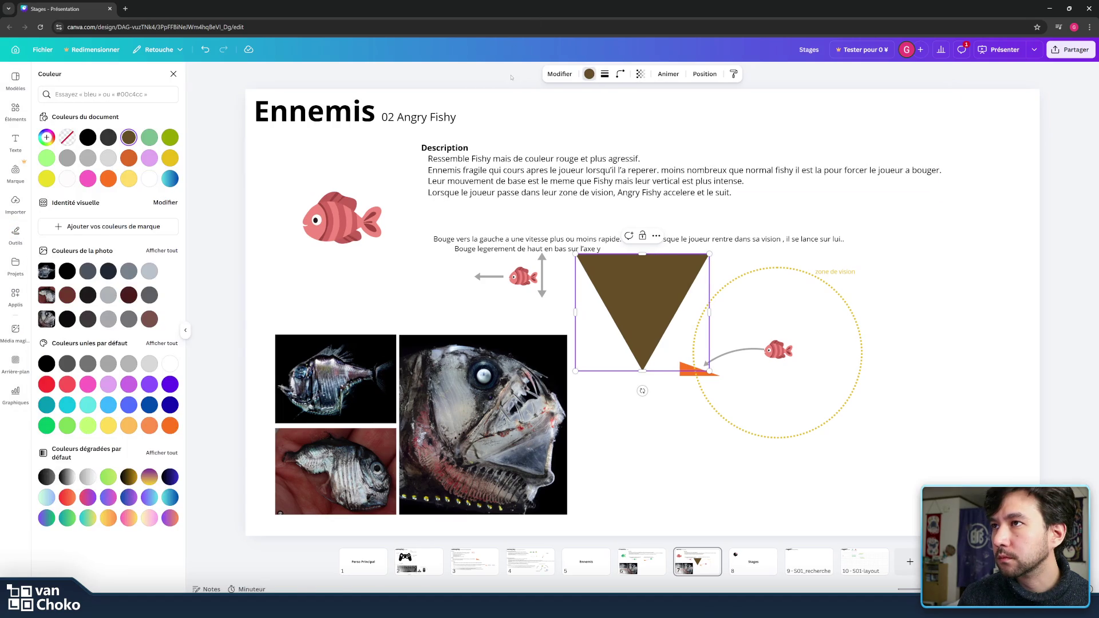
click(67, 138)
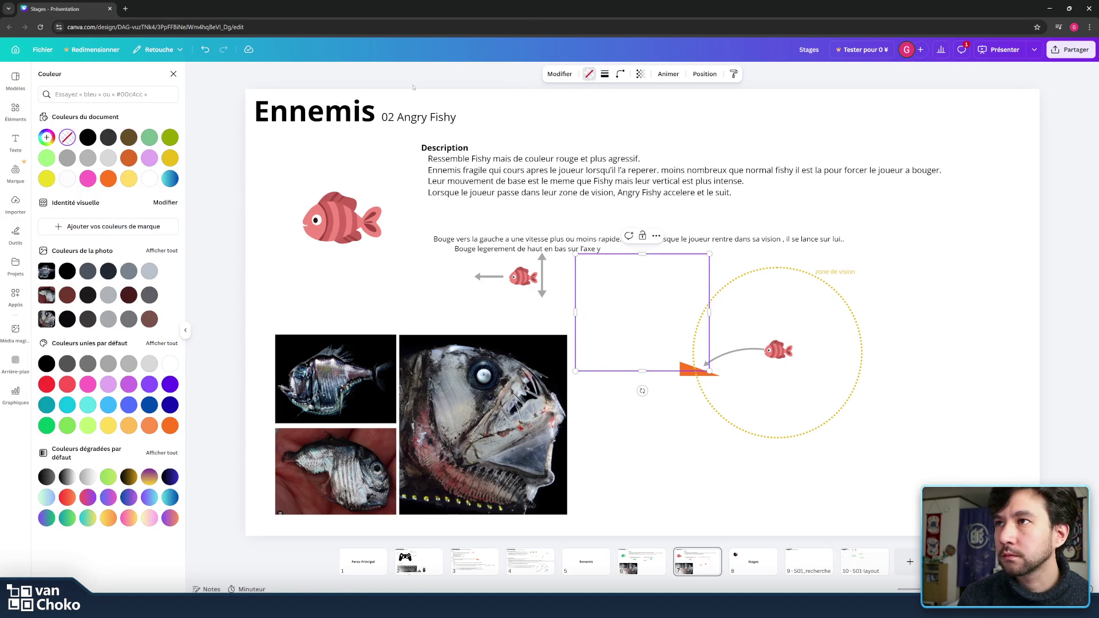
click(604, 74)
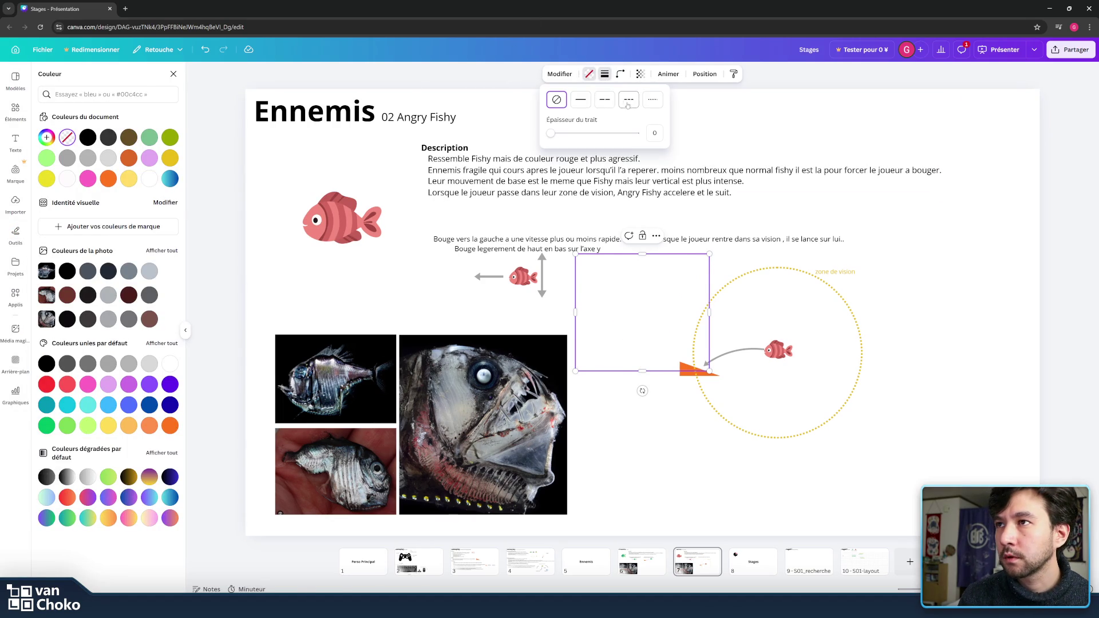
click(651, 100)
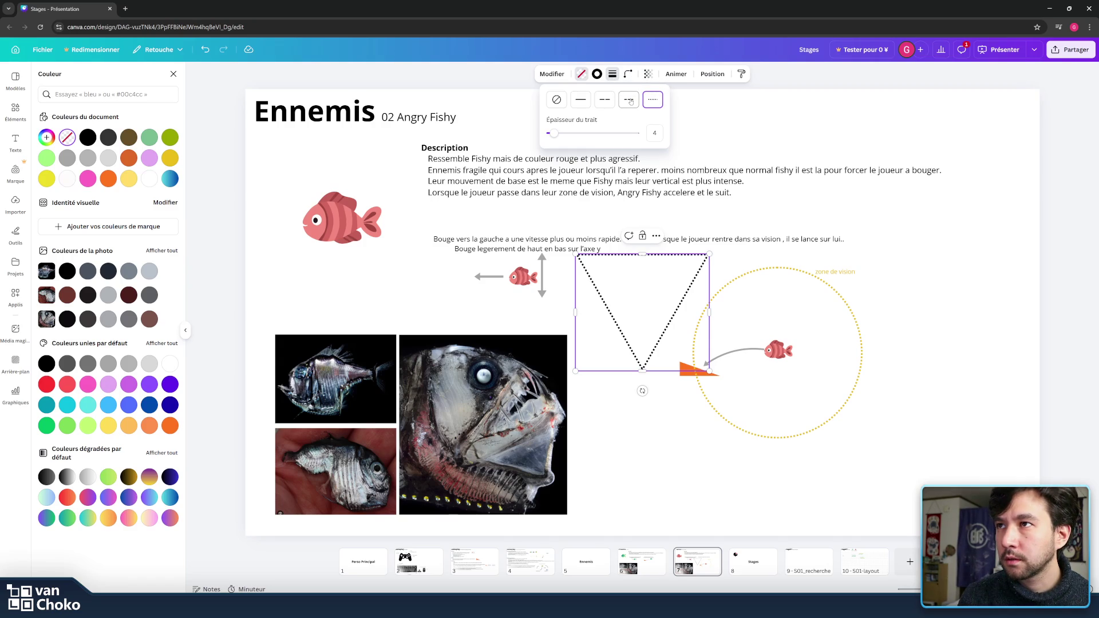
click(597, 74)
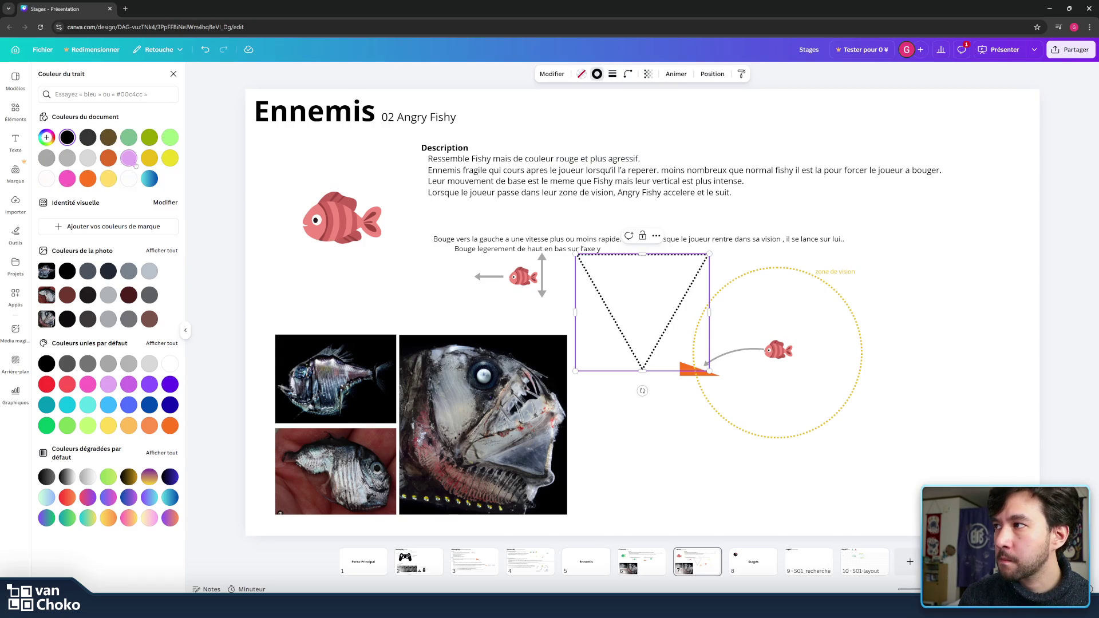
click(151, 158)
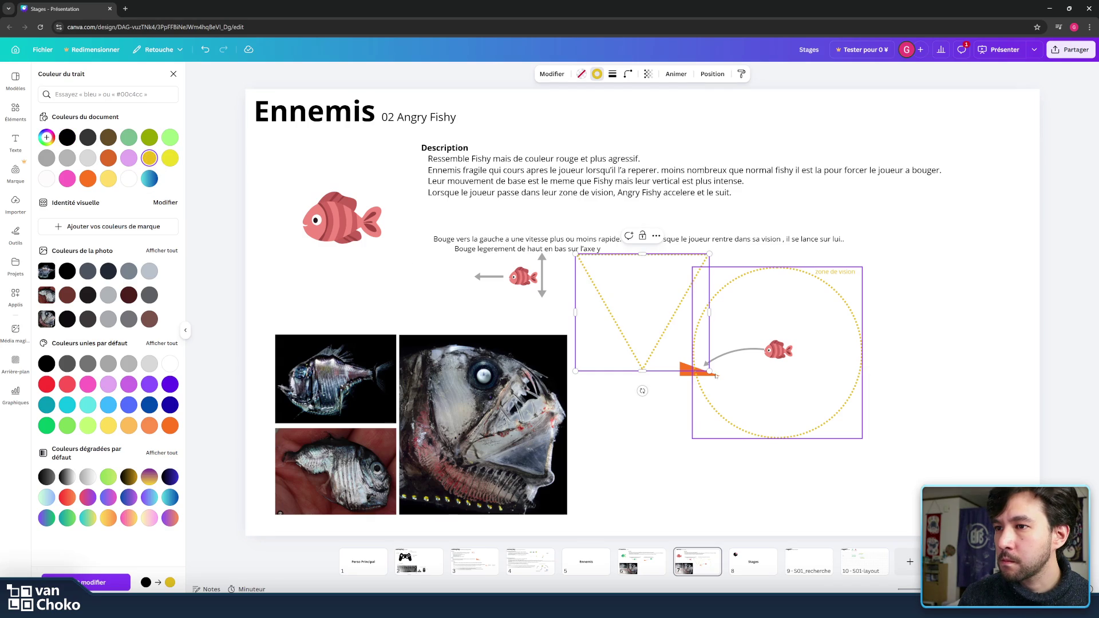
Step: Rotate the triangle to point right, place it at the red fish, and delete the dotted circle
mouse_move(642, 390)
mouse_down()
mouse_move(744, 395)
mouse_move(828, 316)
mouse_up()
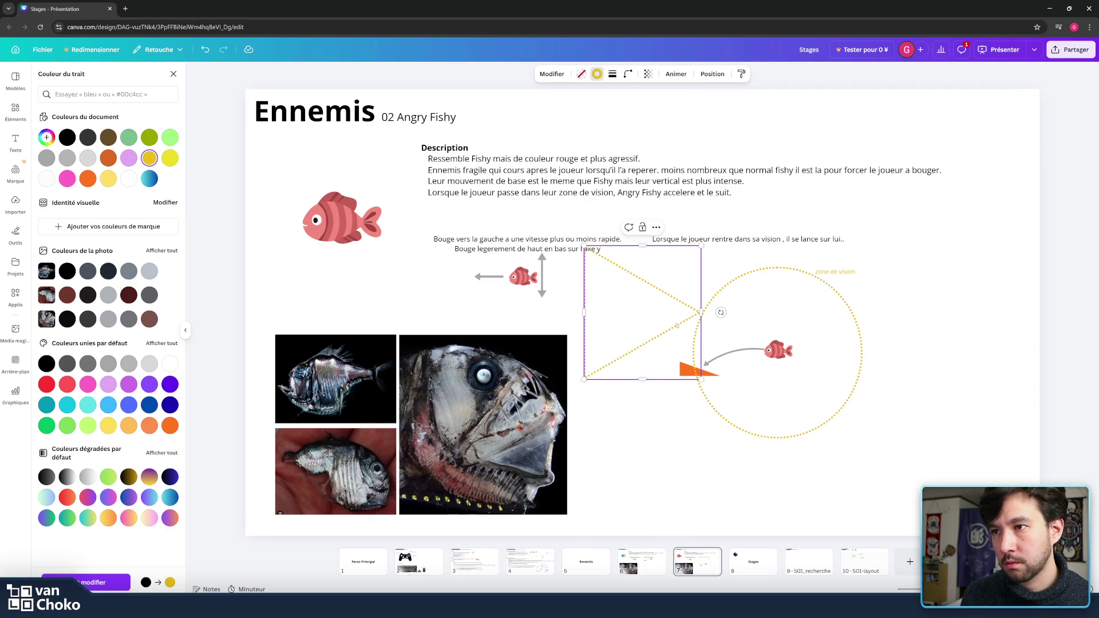
drag(685, 333, 744, 365)
click(844, 301)
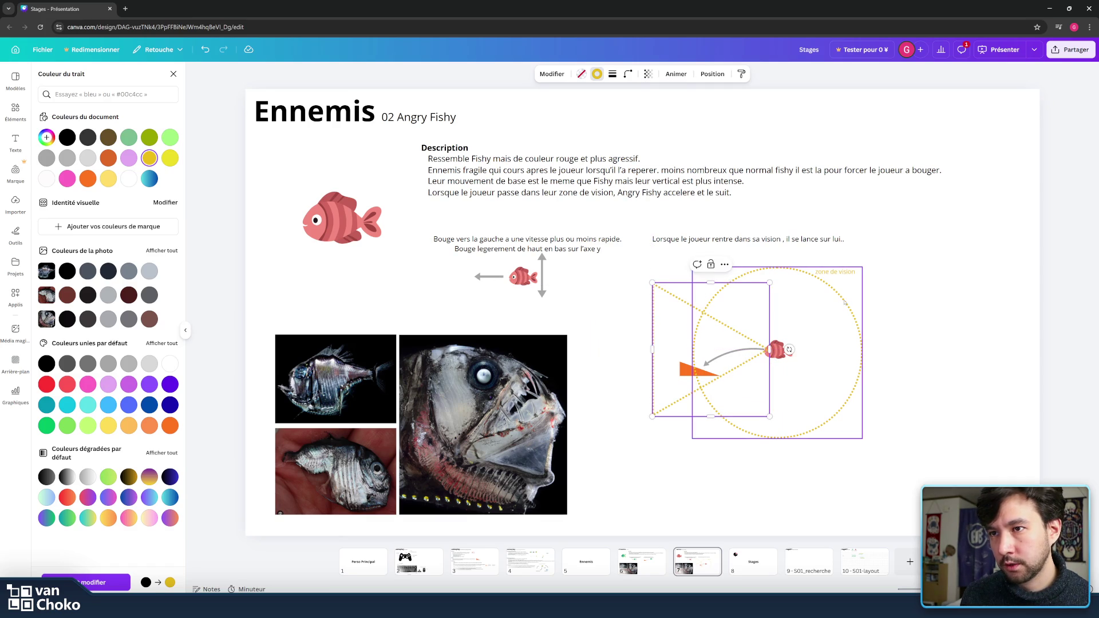
key(Delete)
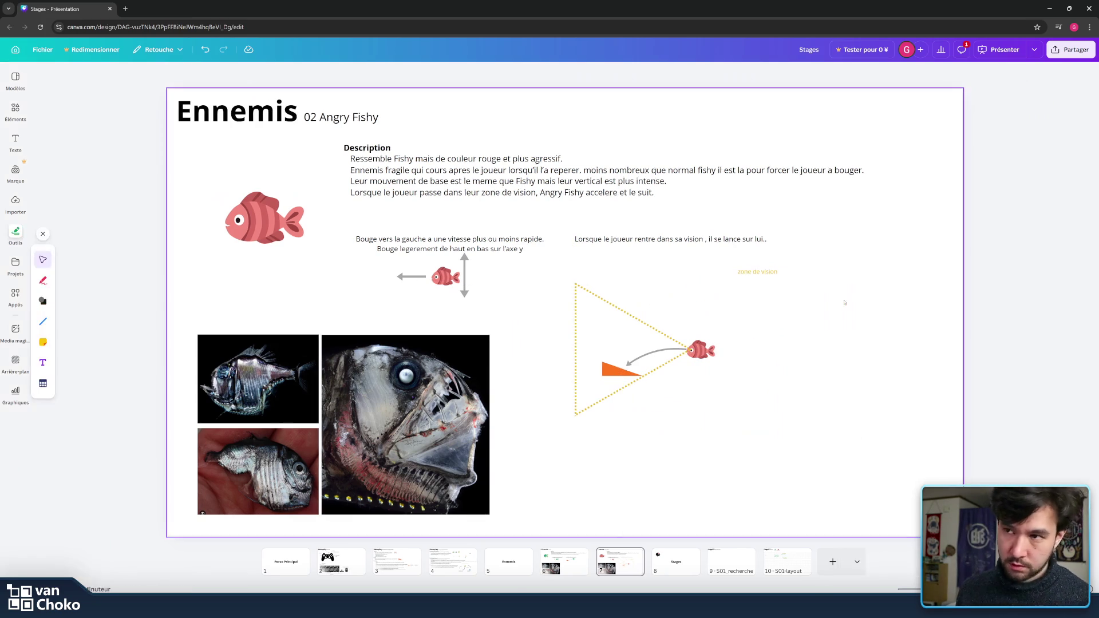
Step: Shift the cone, arrow and fish diagram right, then resize the dotted cone taller and wider
mouse_move(769, 372)
mouse_down()
mouse_move(581, 318)
mouse_move(666, 321)
mouse_up()
drag(701, 354, 751, 353)
key(Escape)
click(626, 293)
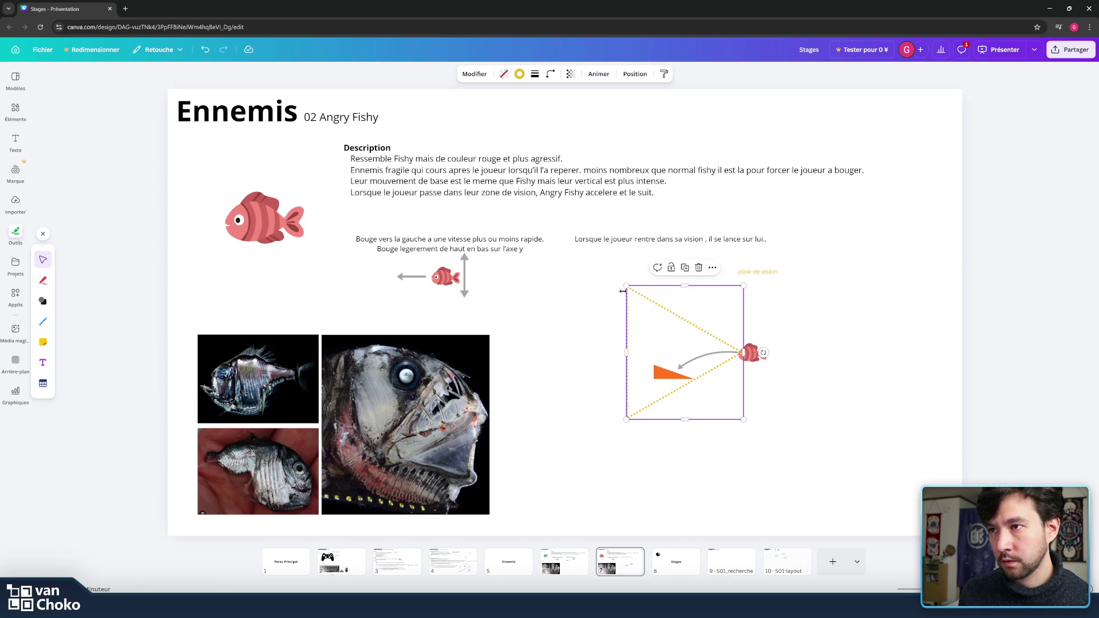
drag(676, 284, 711, 133)
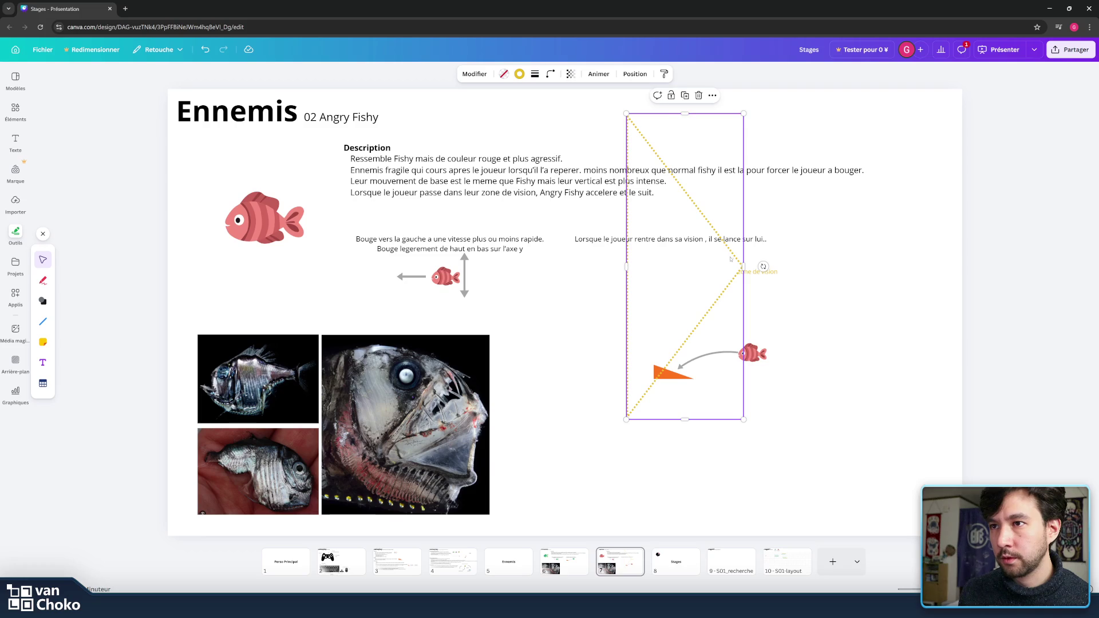
drag(743, 266, 706, 266)
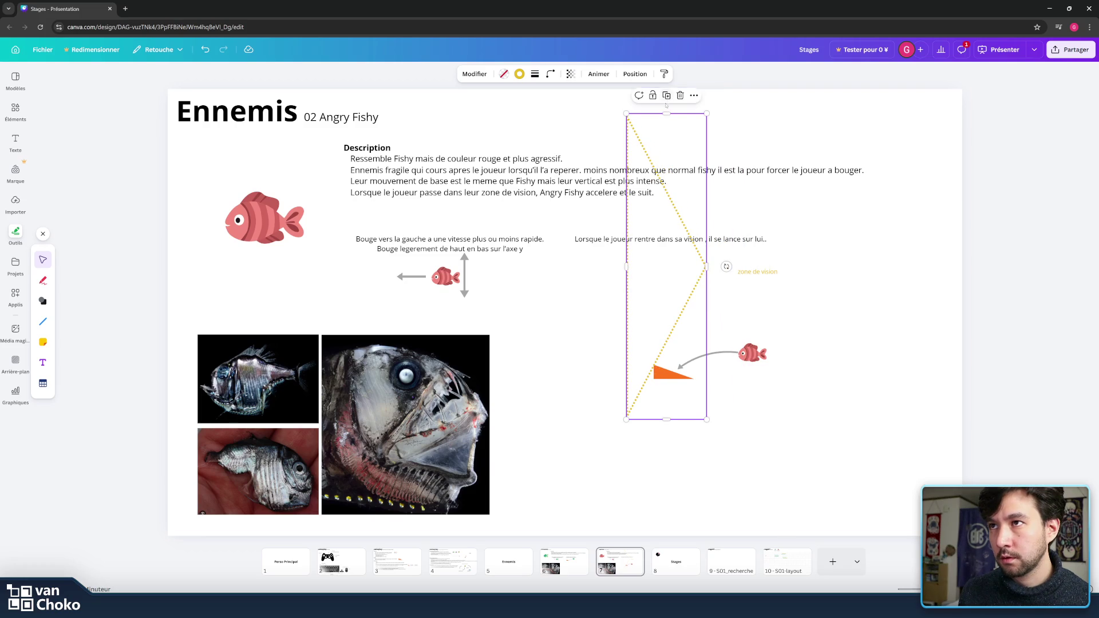
drag(664, 114, 665, 259)
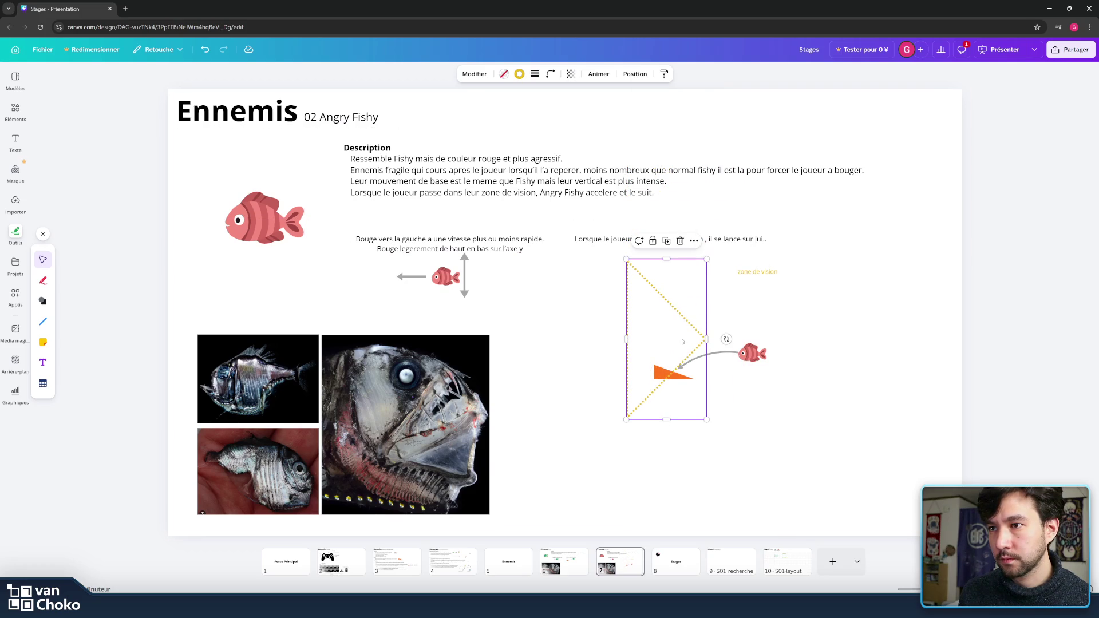
mouse_move(706, 339)
mouse_down()
mouse_move(738, 340)
mouse_move(730, 348)
mouse_up()
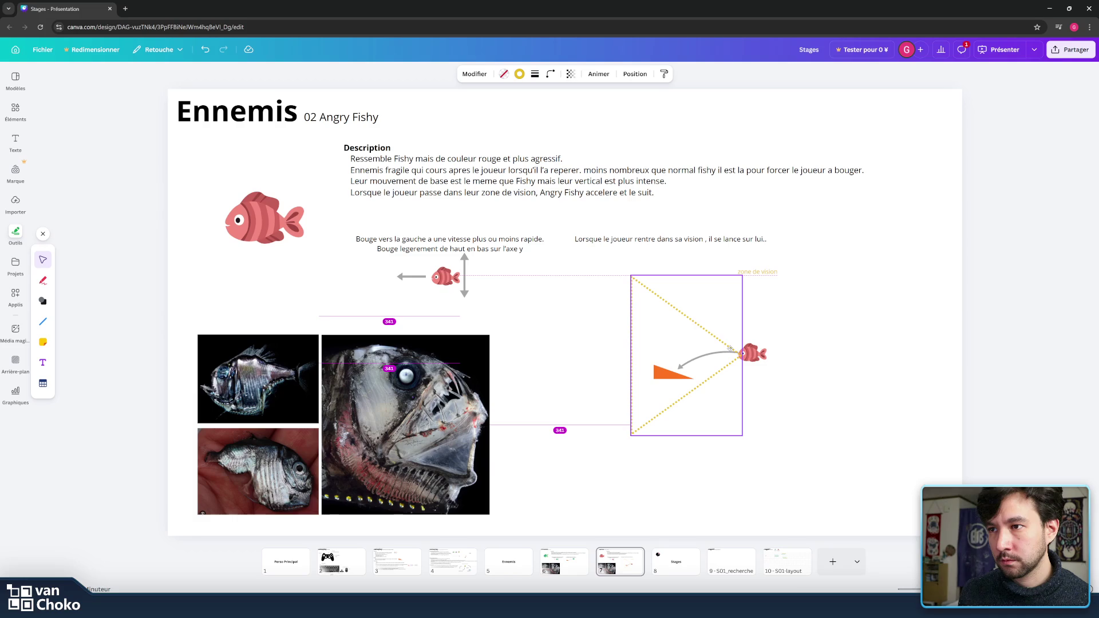
drag(686, 275, 686, 248)
drag(712, 319, 713, 331)
Step: Send the vision cone behind the fish and arrow, then widen it toward the left
right_click(713, 331)
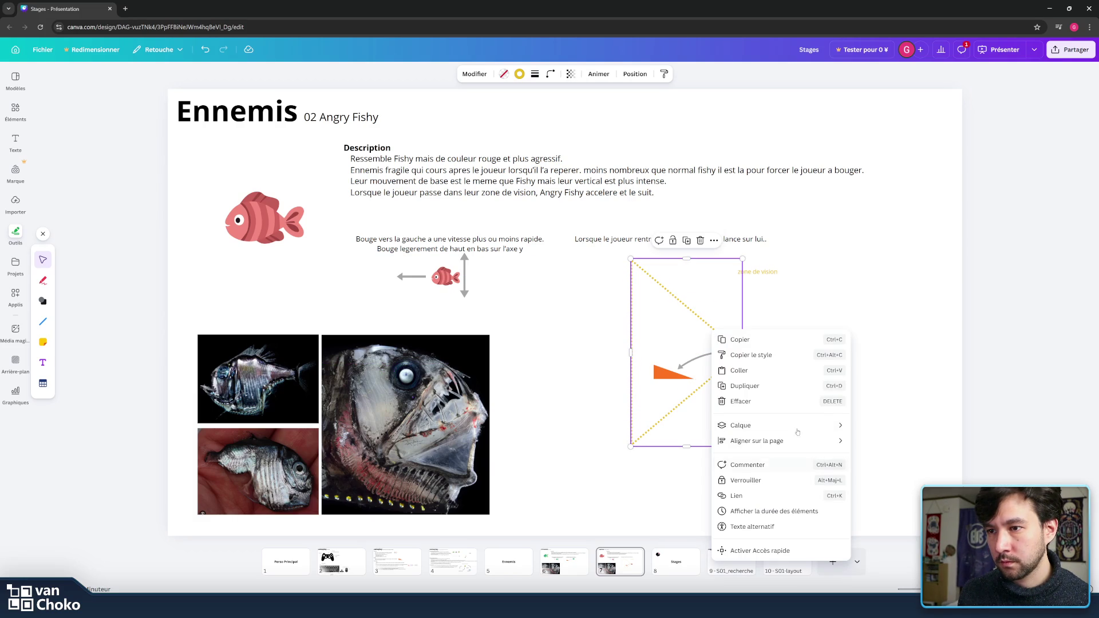
mouse_move(792, 429)
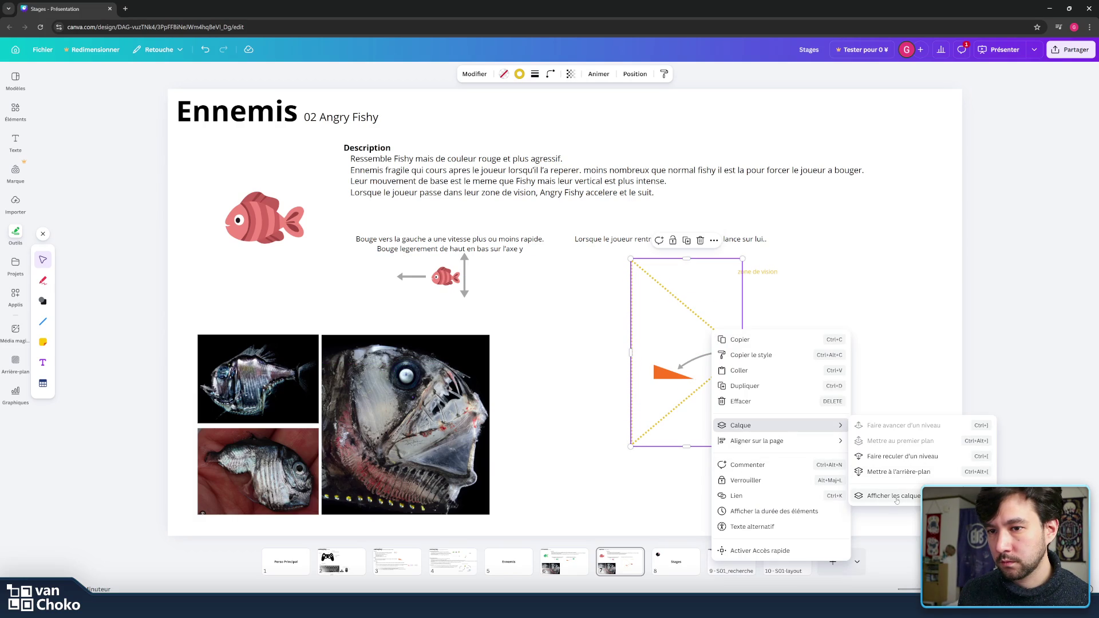
click(899, 472)
click(818, 409)
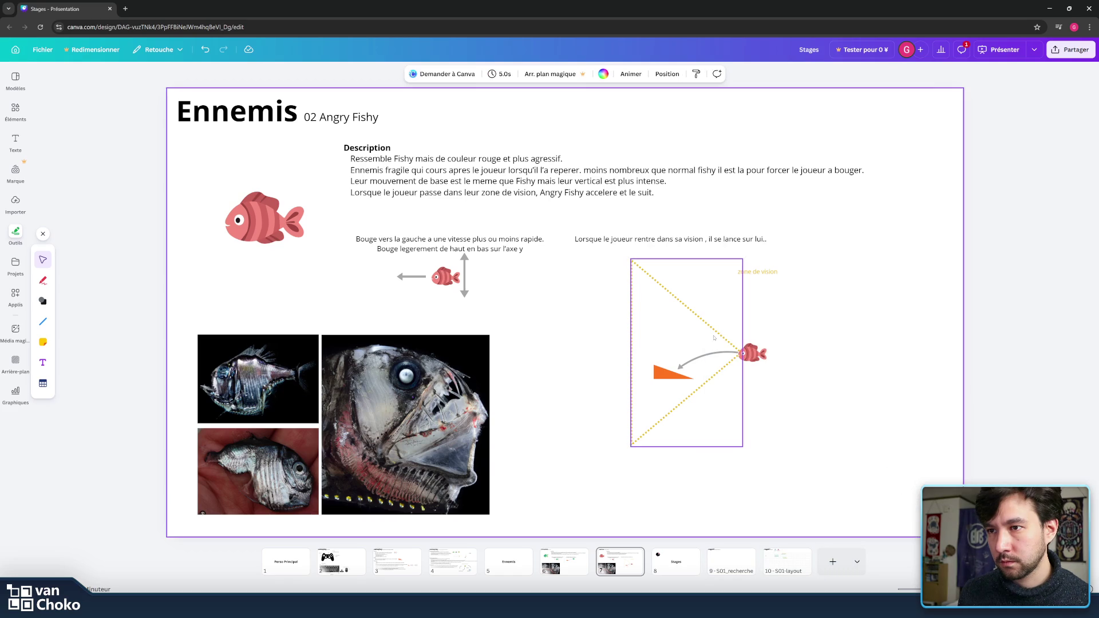
drag(714, 331, 728, 333)
drag(645, 352, 620, 352)
click(761, 240)
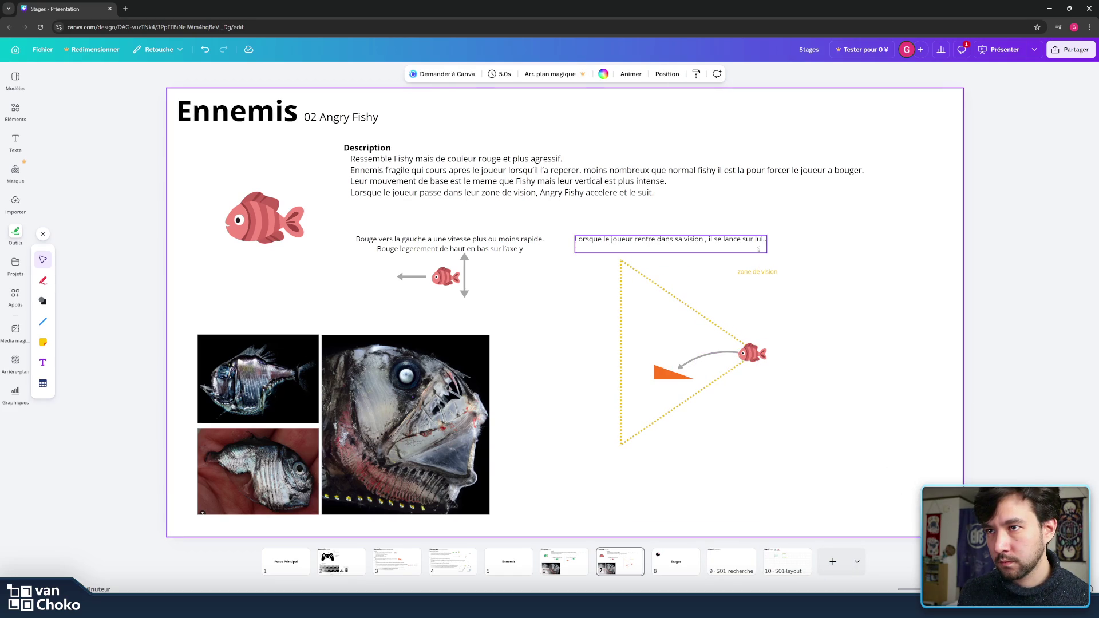
Step: Add the caption line 'Si le joueur sort de son champ de vision, il rentourne a son mouvement normal'
click(765, 241)
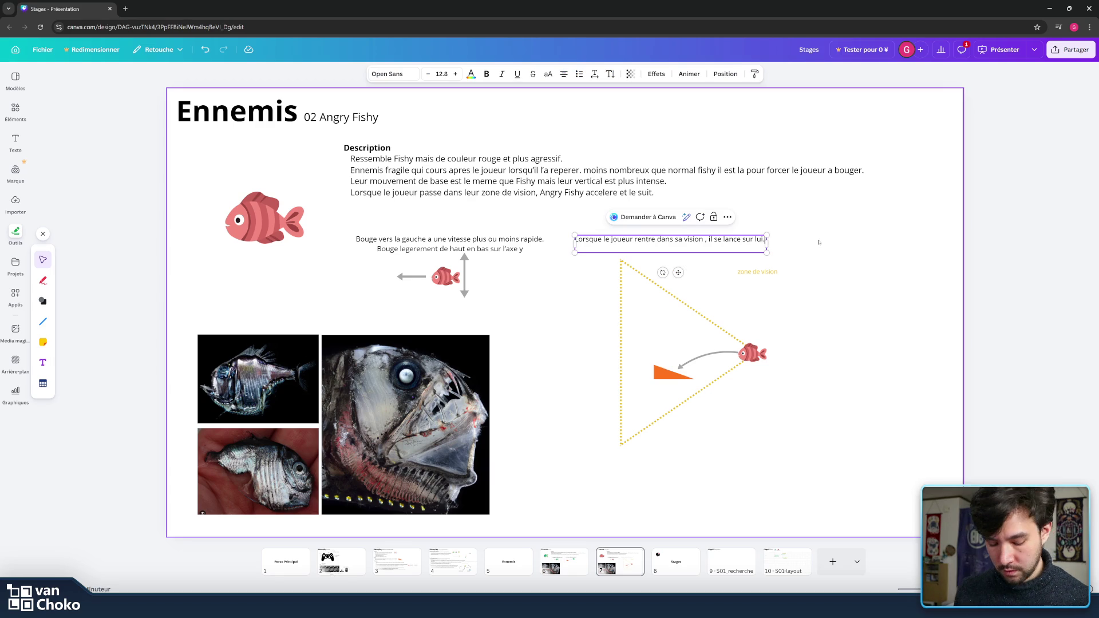
text(Si kle joueur)
key(BackSpace)
key(BackSpace)
key(BackSpace)
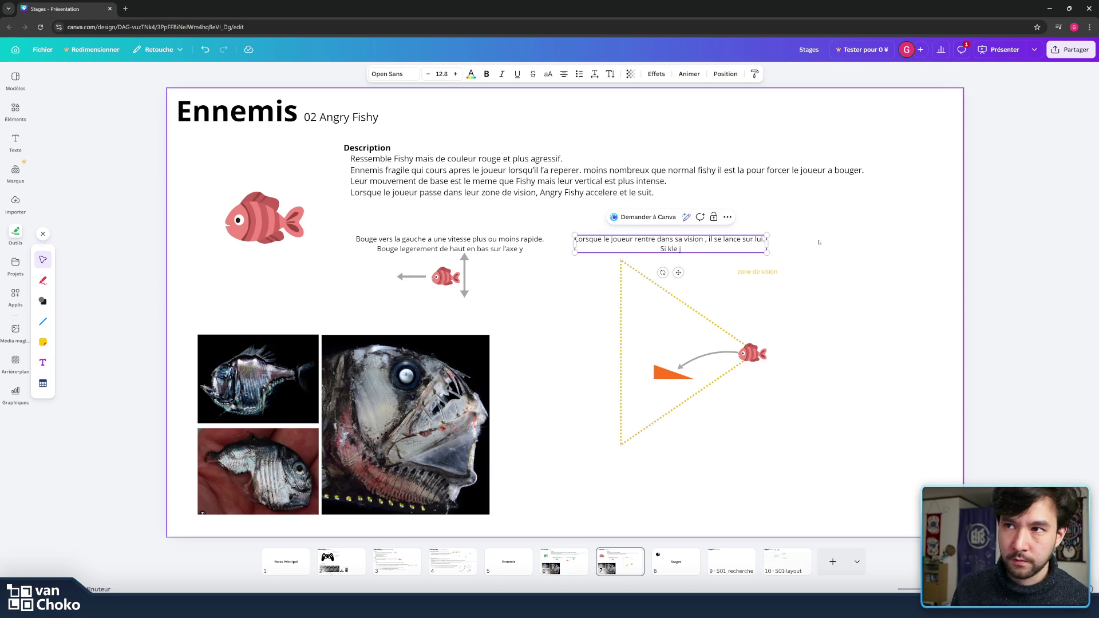
key(BackSpace)
key(BackSpace)
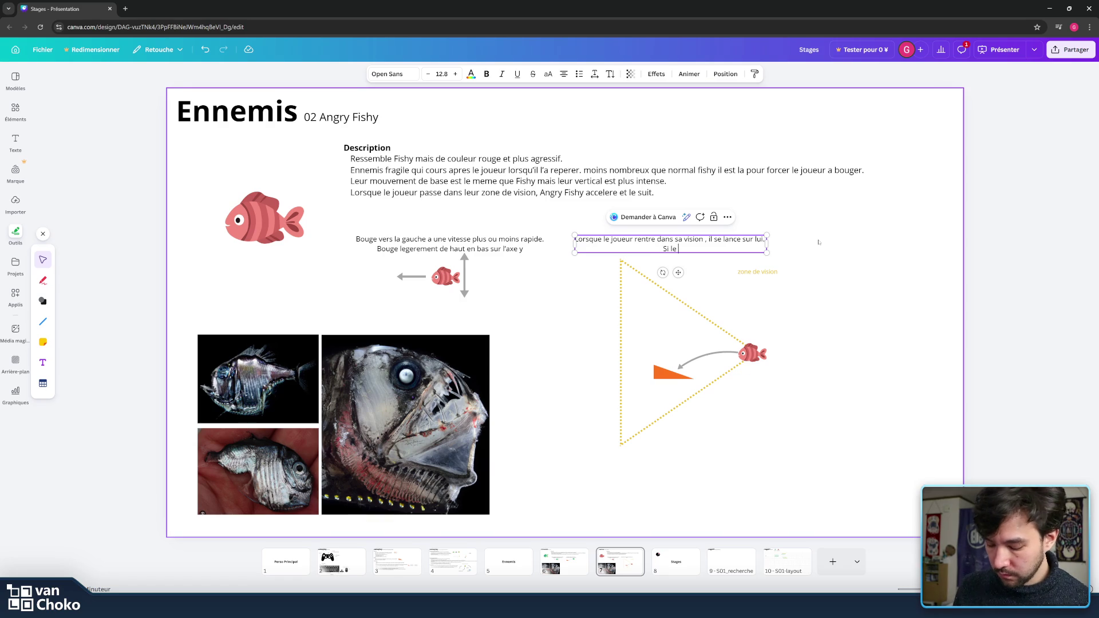
text(joueur sor)
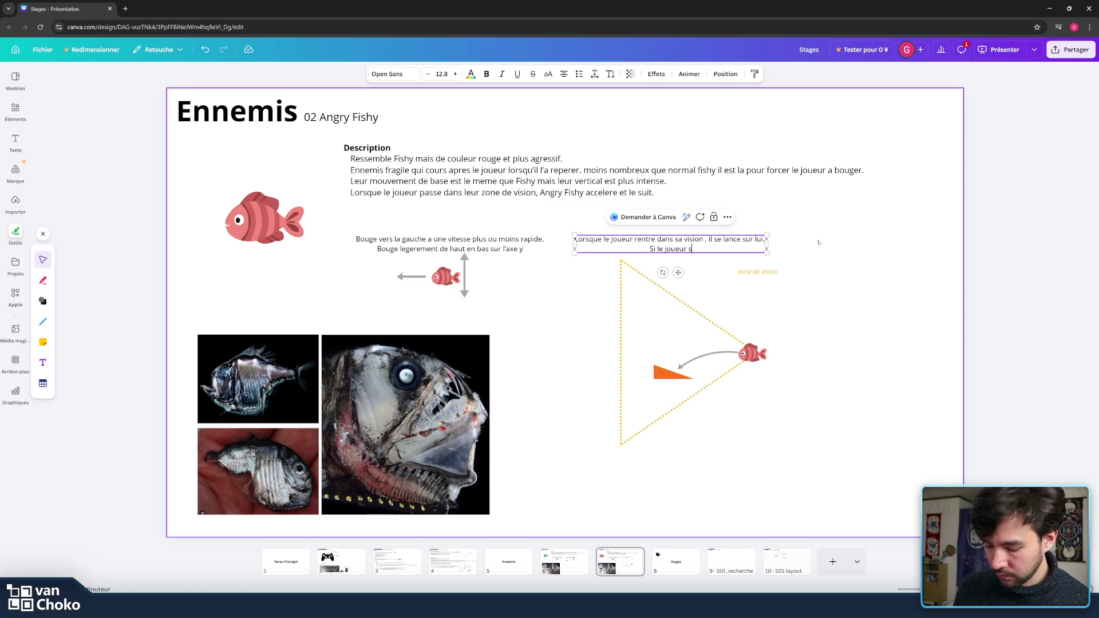
text(t )
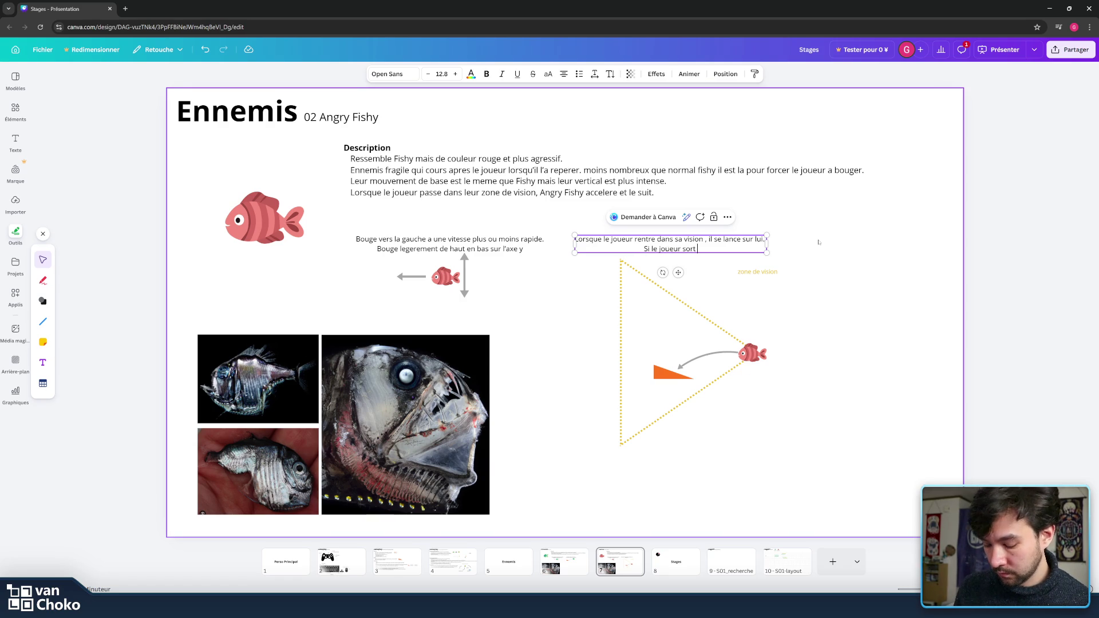
text(de son )
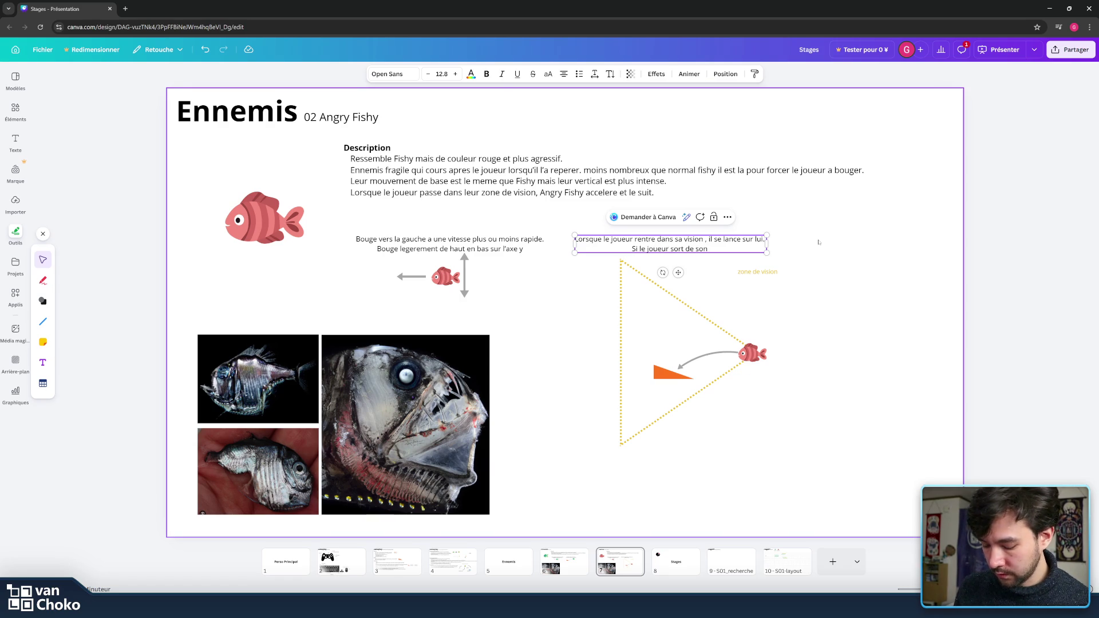
text(ch)
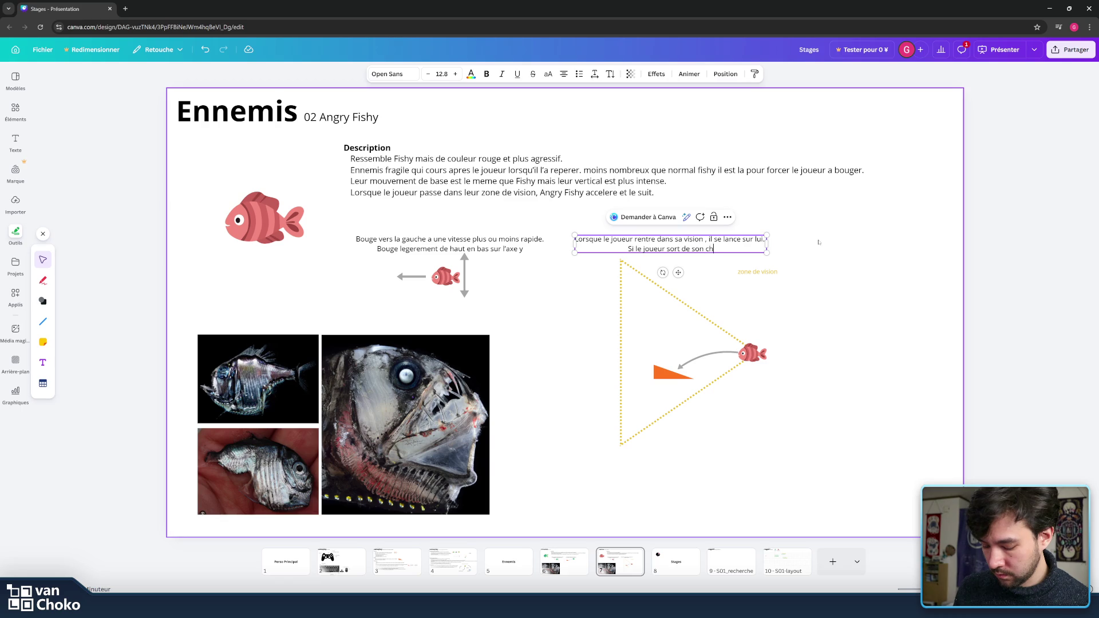
text(amp de vision)
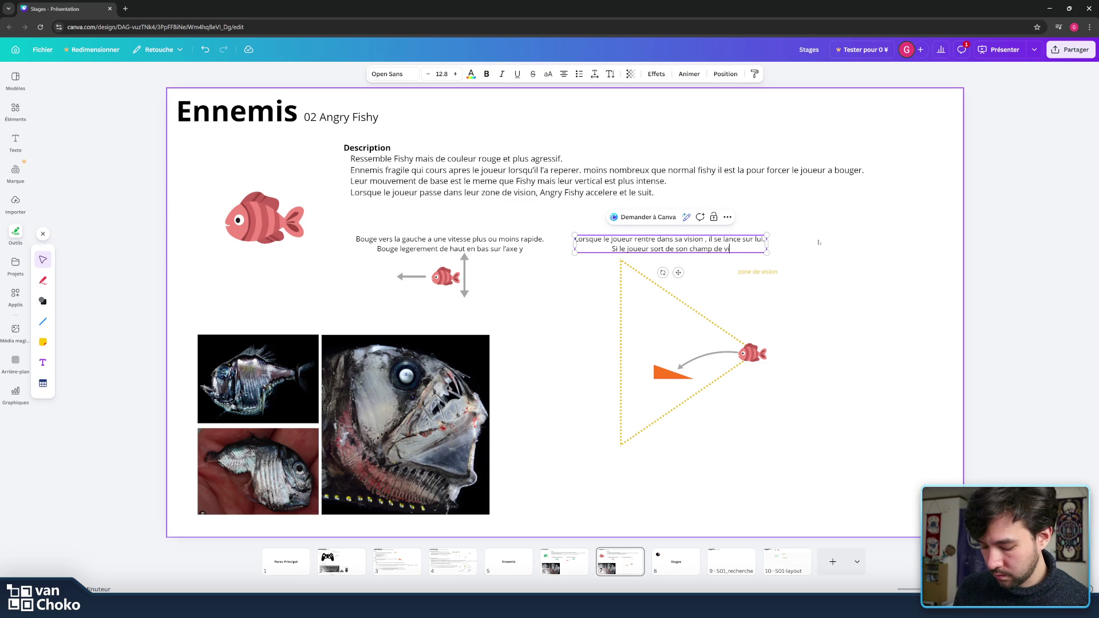
key(BackSpace)
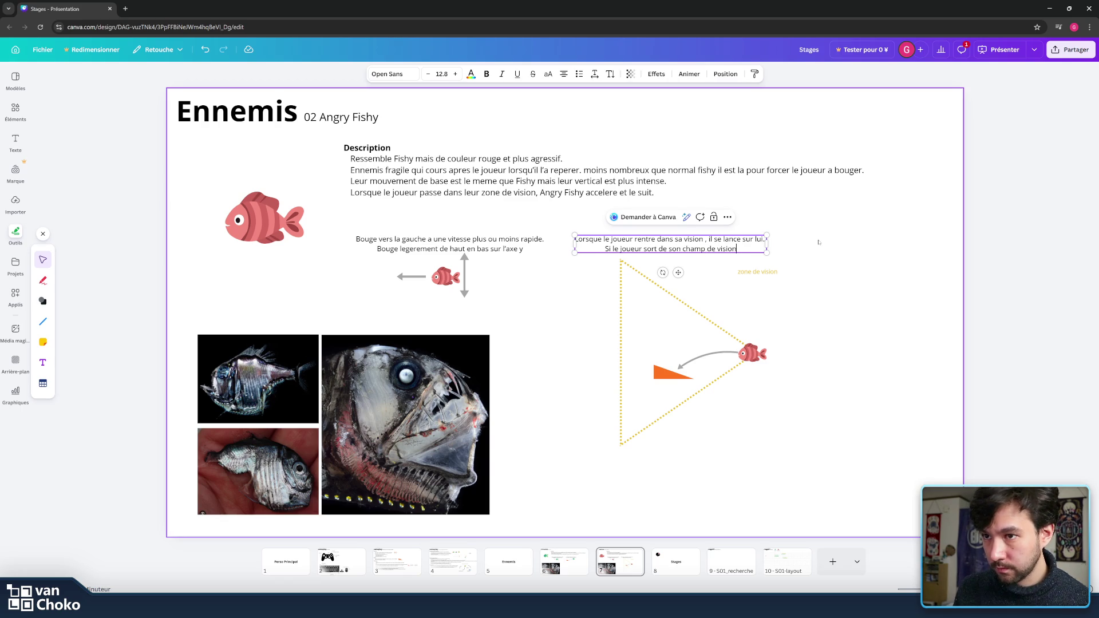
text(, il)
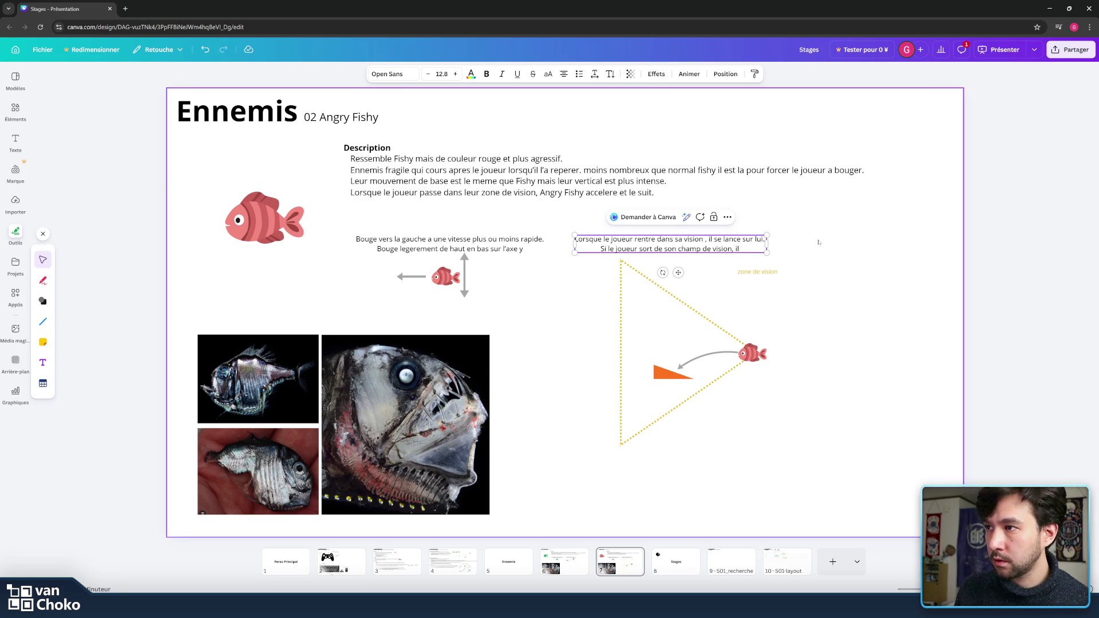
text( rentourne a )
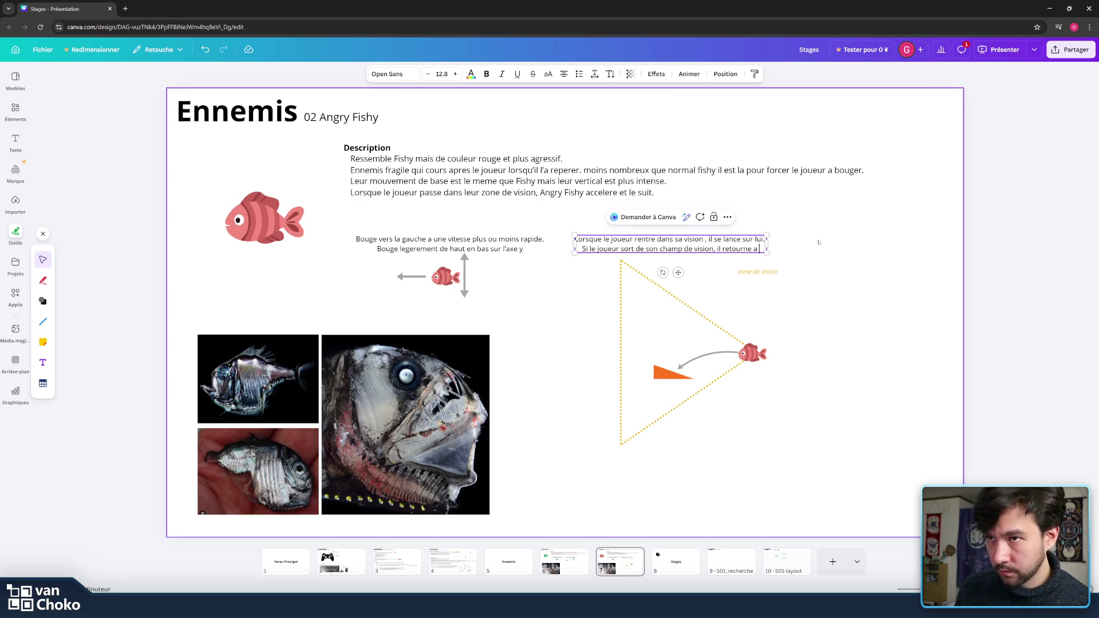
text(s)
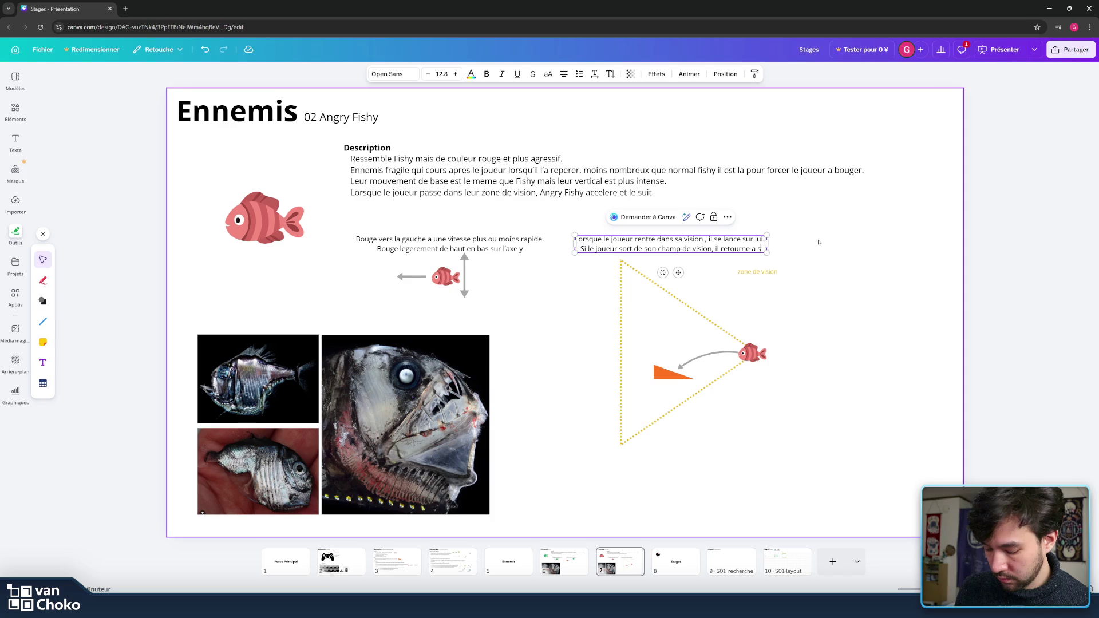
text(on mouv)
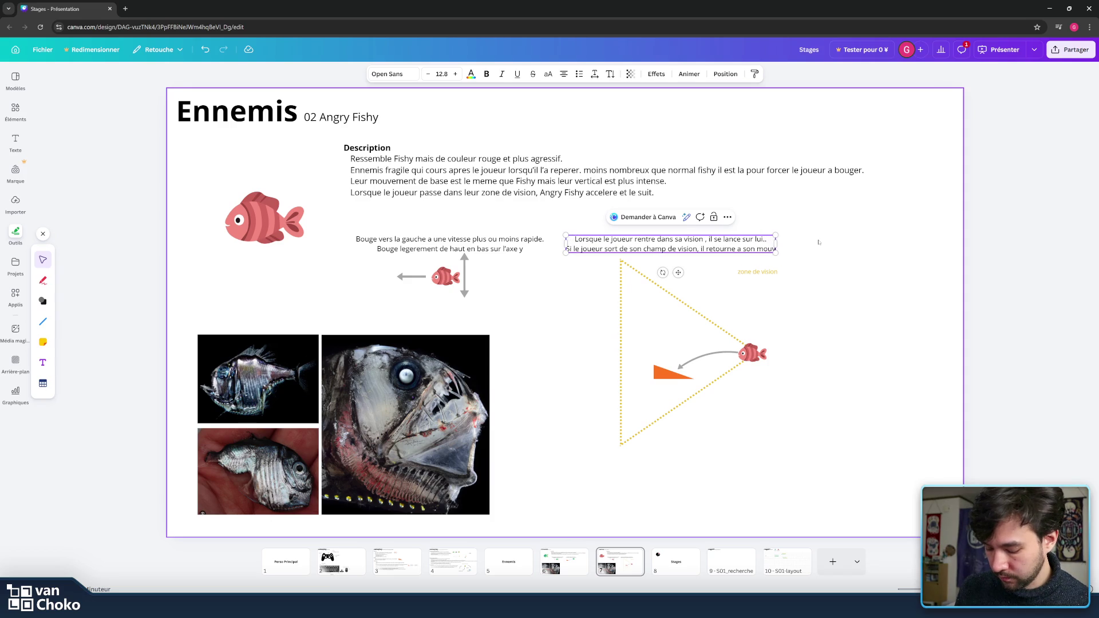
text(ement norma)
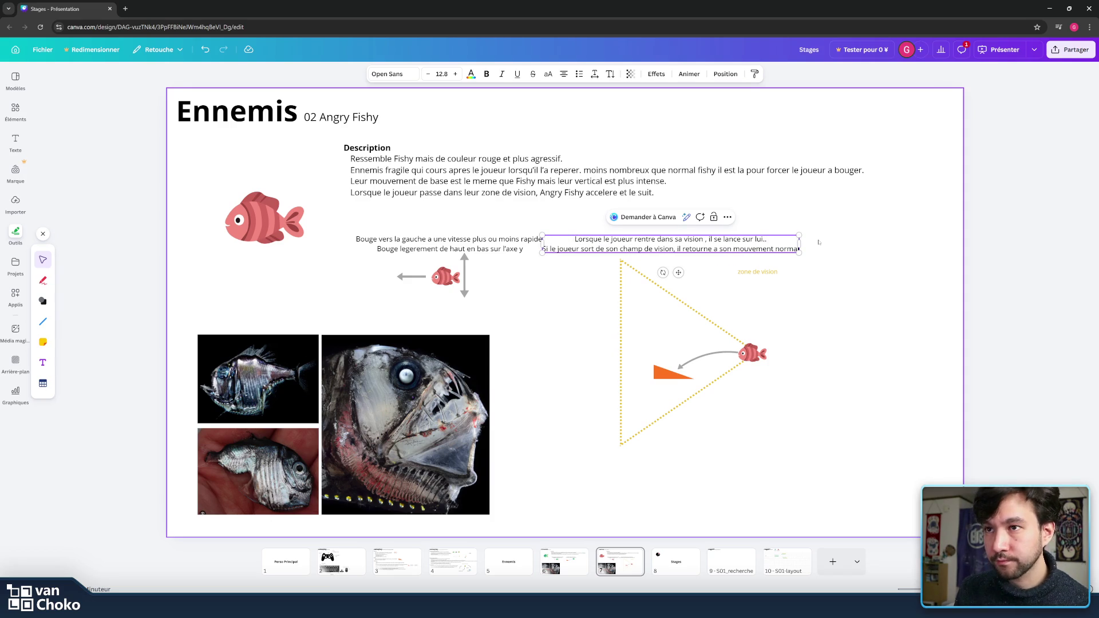
text(l)
click(818, 242)
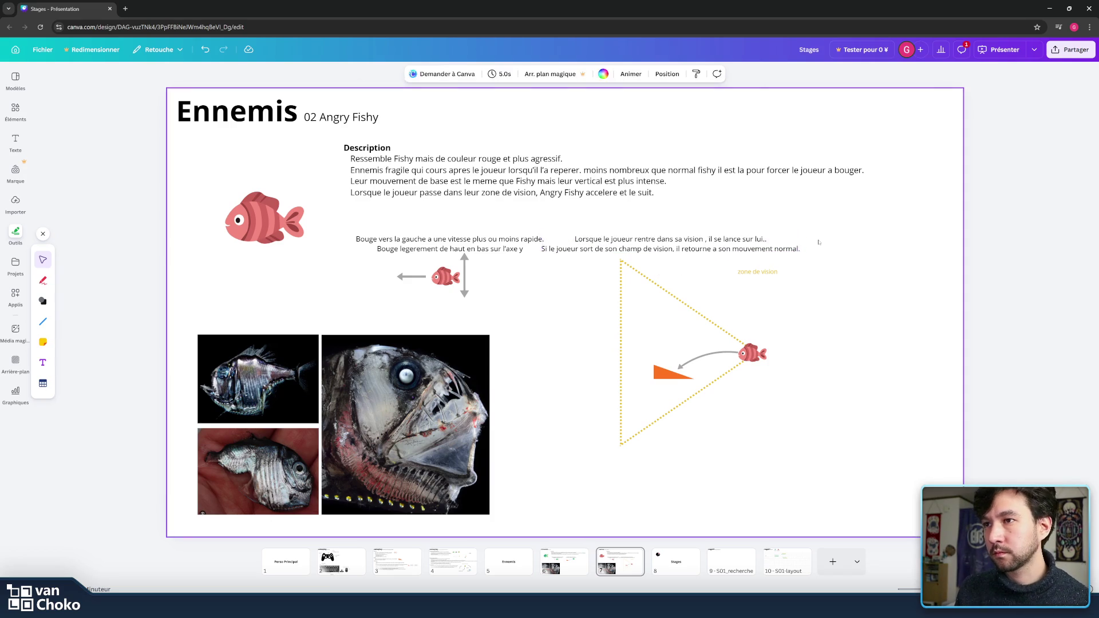
mouse_move(710, 239)
mouse_down()
mouse_move(752, 239)
mouse_move(675, 282)
mouse_up()
Step: Move the whole vision-cone diagram slightly to the right
mouse_move(813, 450)
mouse_down()
mouse_move(593, 321)
mouse_move(568, 254)
mouse_up()
drag(743, 353, 760, 354)
click(874, 353)
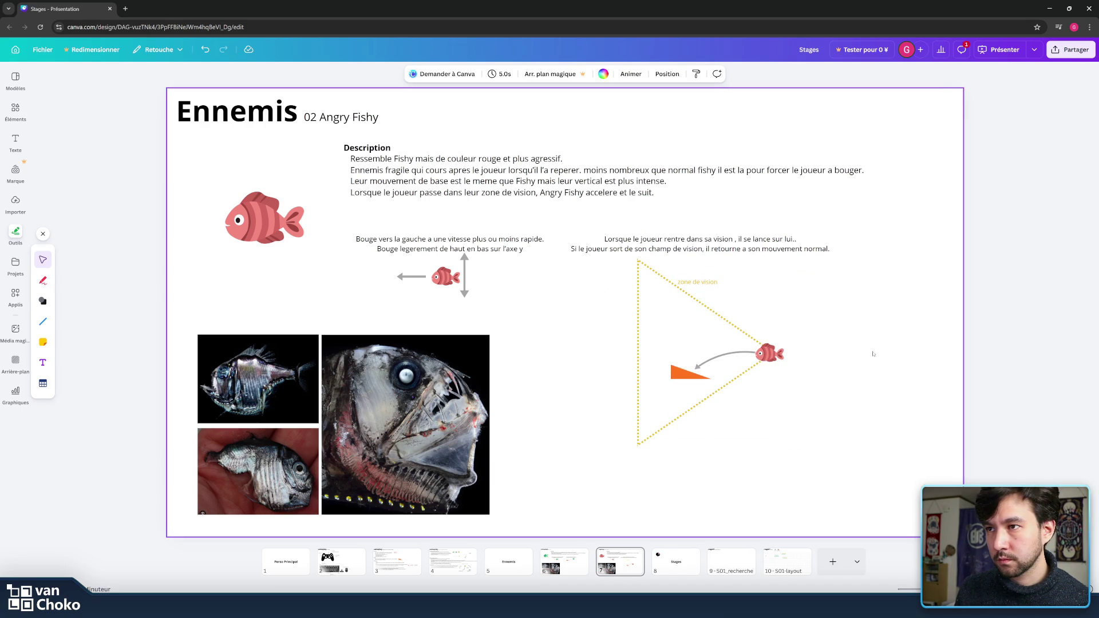
Step: Compare the Angry Fishy slide with the earlier Fishy and enemy slides
click(579, 560)
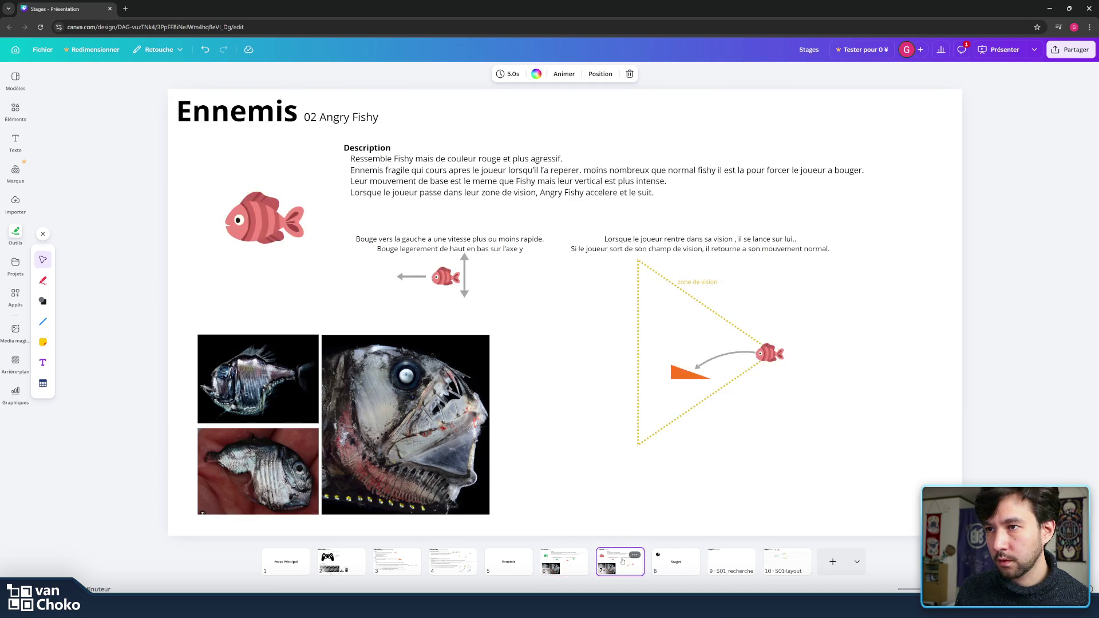
click(628, 559)
click(773, 355)
click(875, 439)
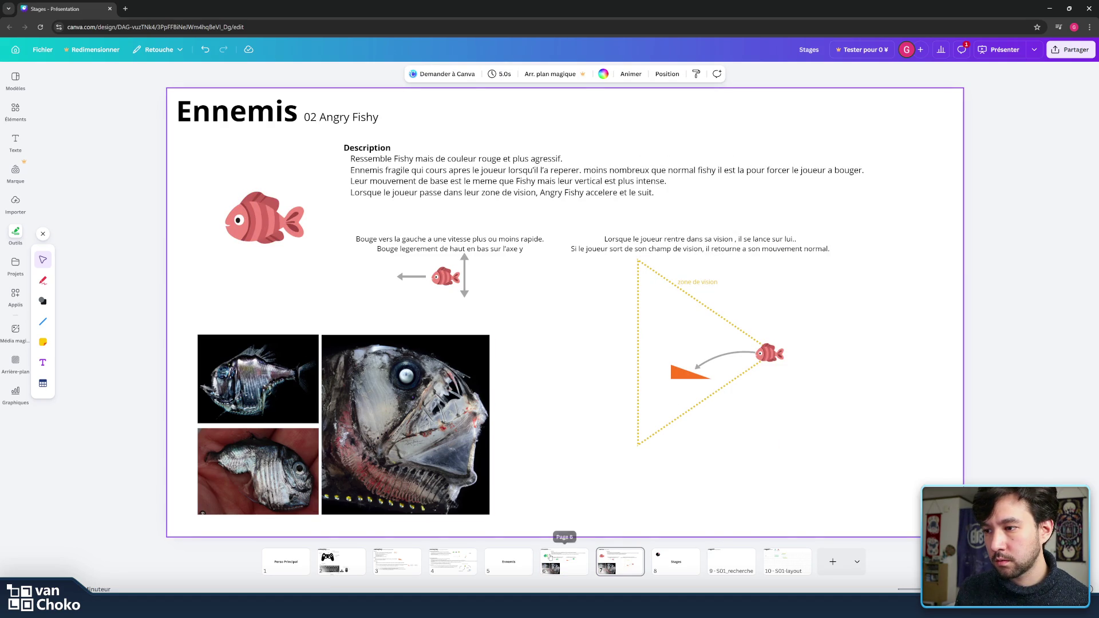
click(508, 561)
click(563, 561)
click(626, 568)
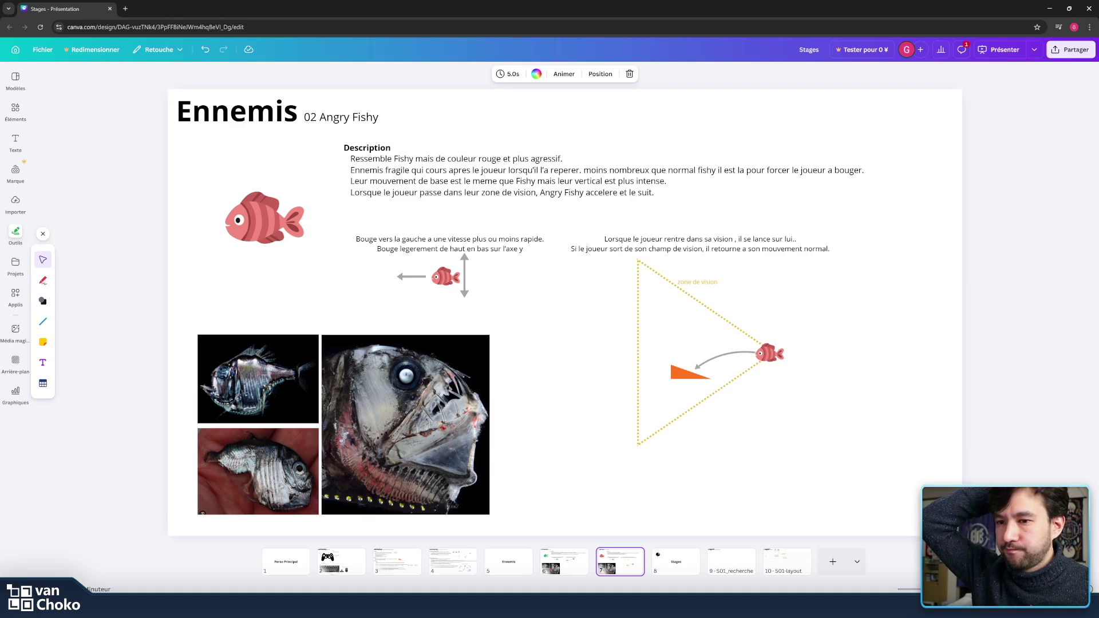
right_click(616, 560)
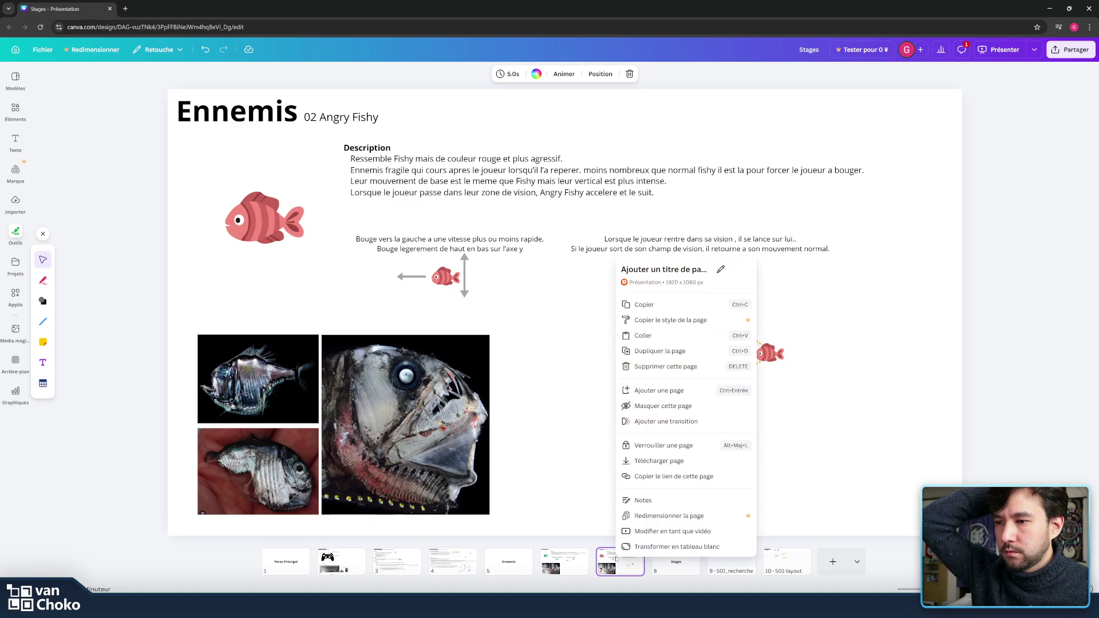
Step: Duplicate the Angry Fishy slide and search the templates for 'meduse'
click(661, 352)
click(538, 307)
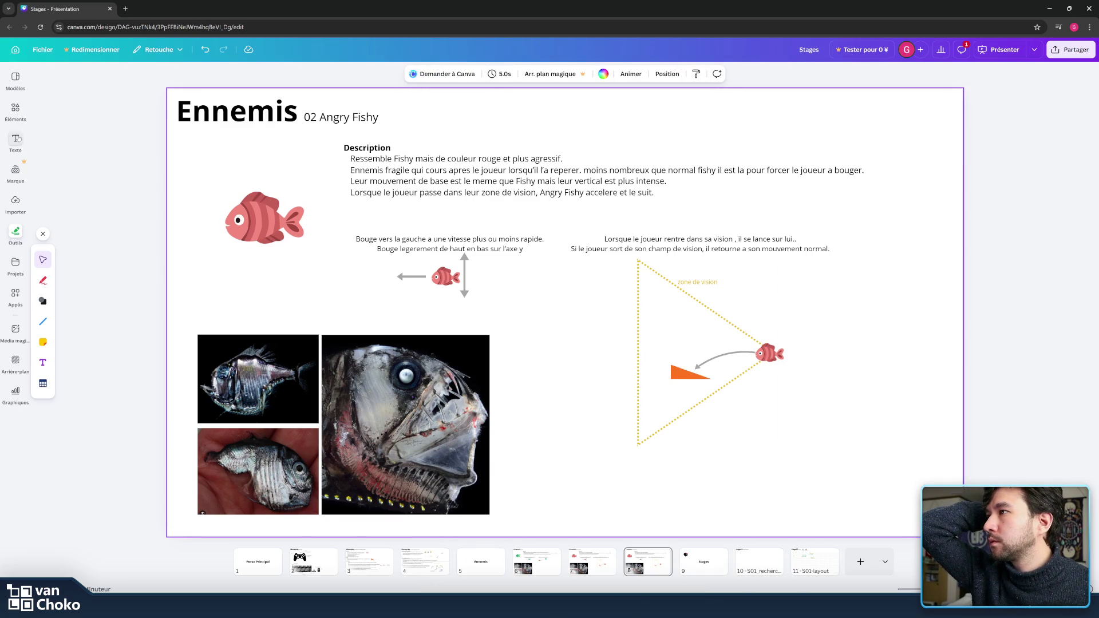
click(16, 78)
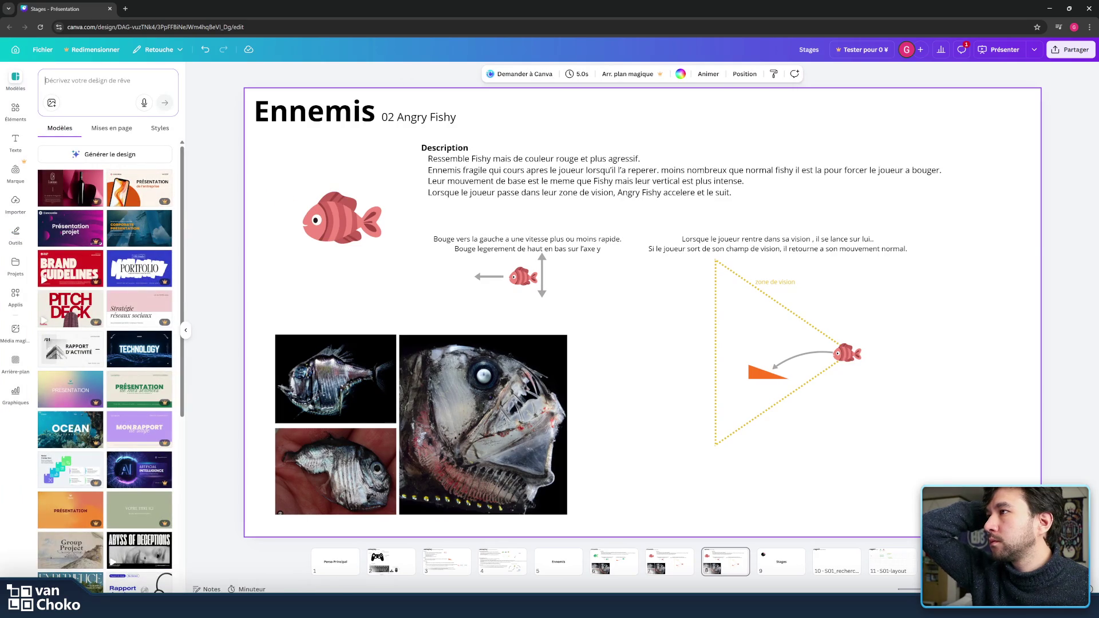
text(meduse)
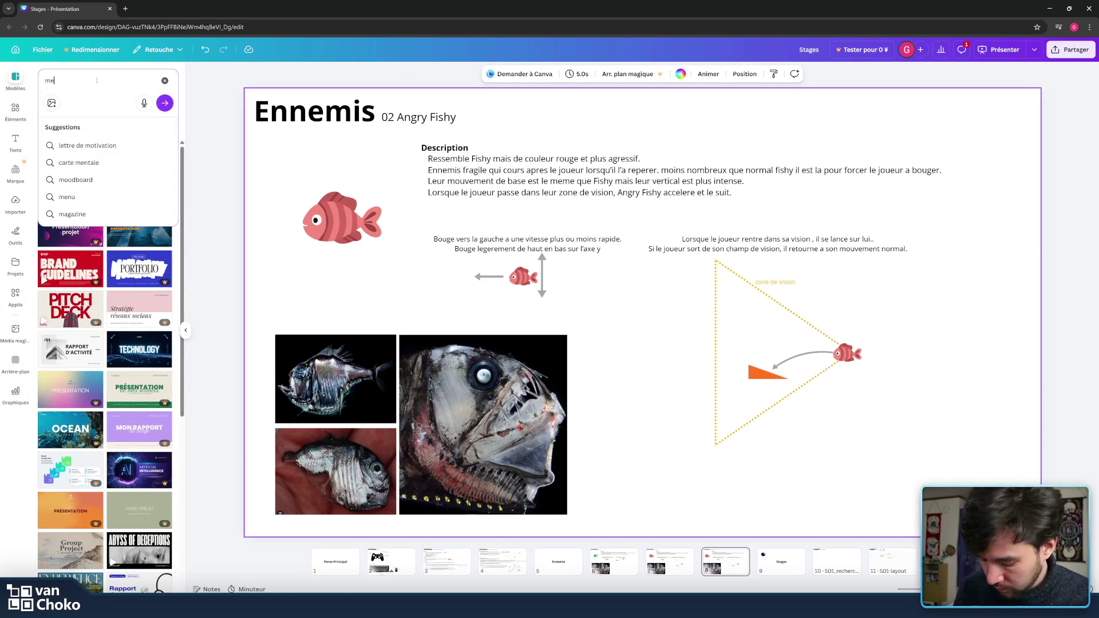
key(Return)
Step: Search the Elements for 'jelly fish' and browse the results
click(97, 80)
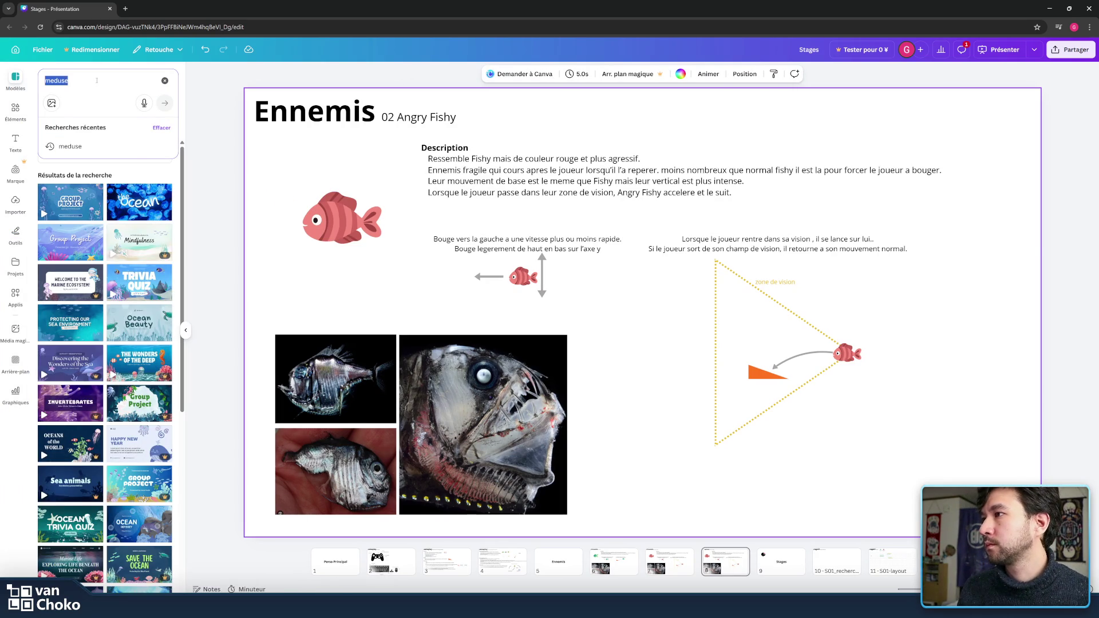
click(16, 109)
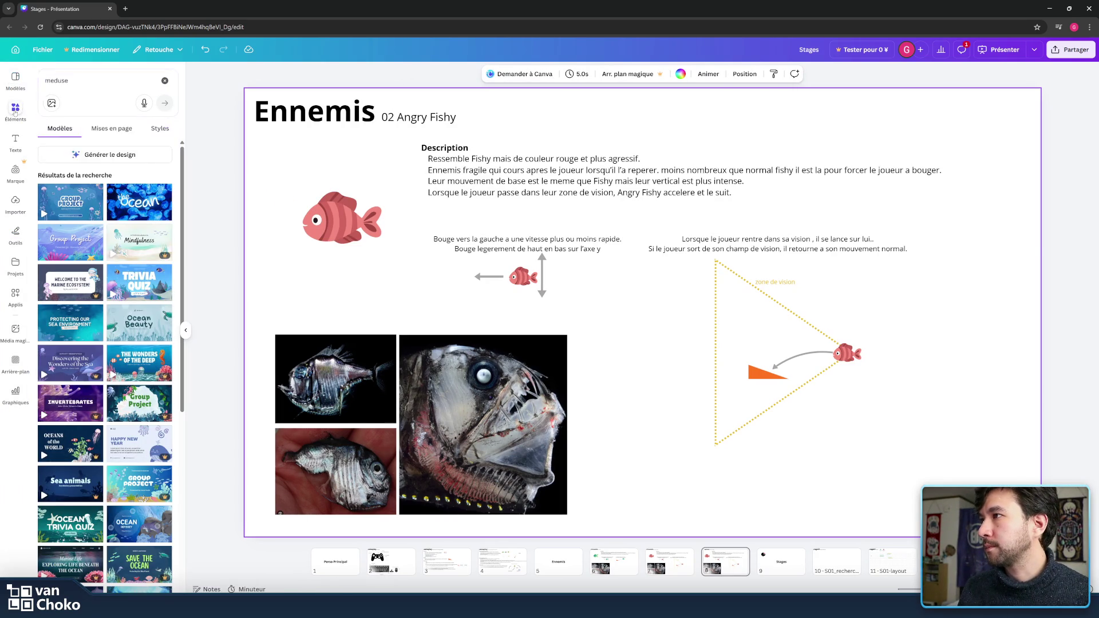
click(85, 80)
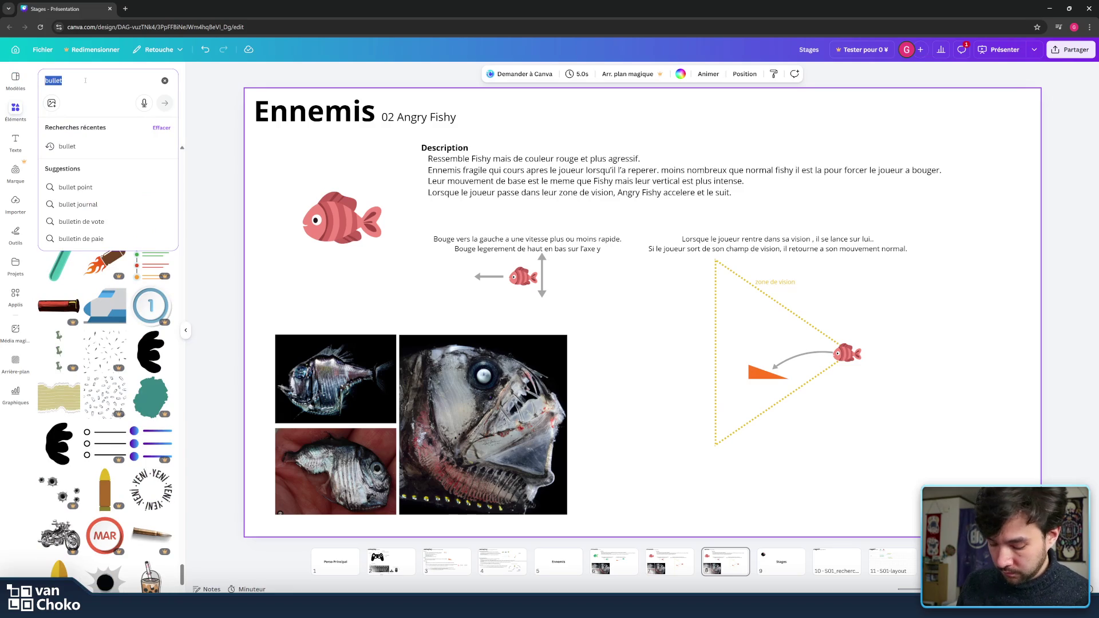
text(jelly)
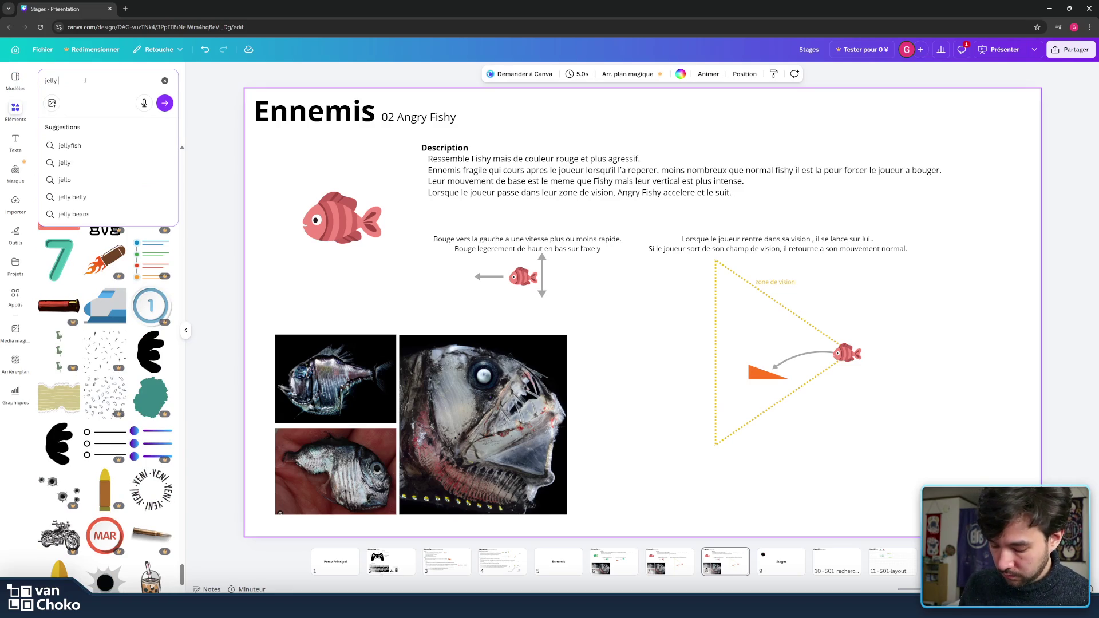
text( fish)
key(Return)
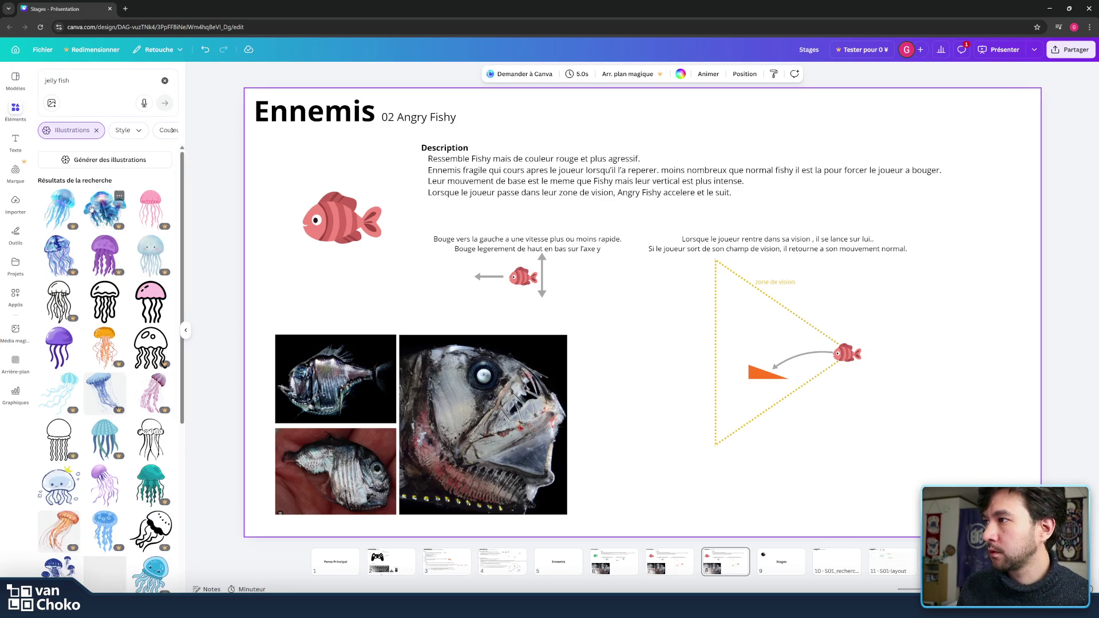
scroll(115, 246, down, 3)
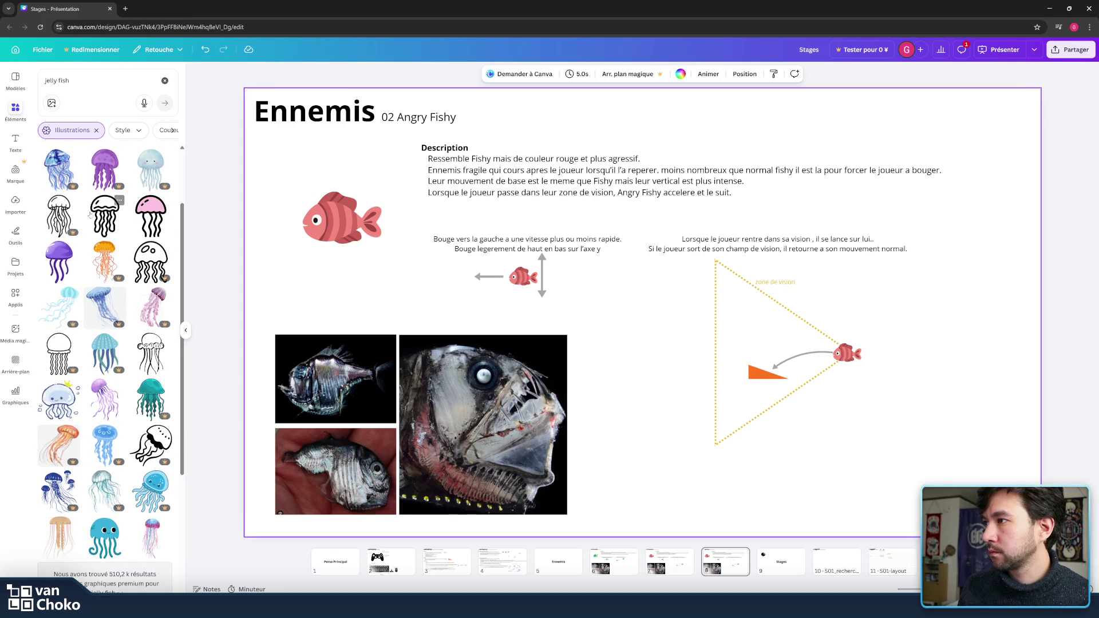
scroll(106, 264, down, 1)
scroll(106, 263, down, 1)
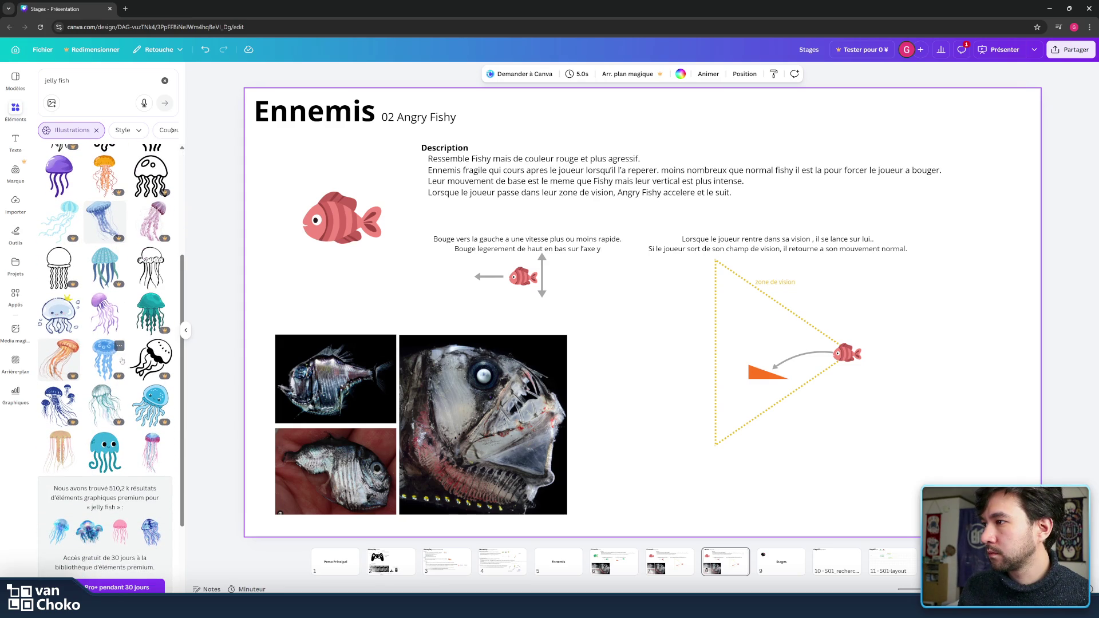
scroll(132, 361, down, 2)
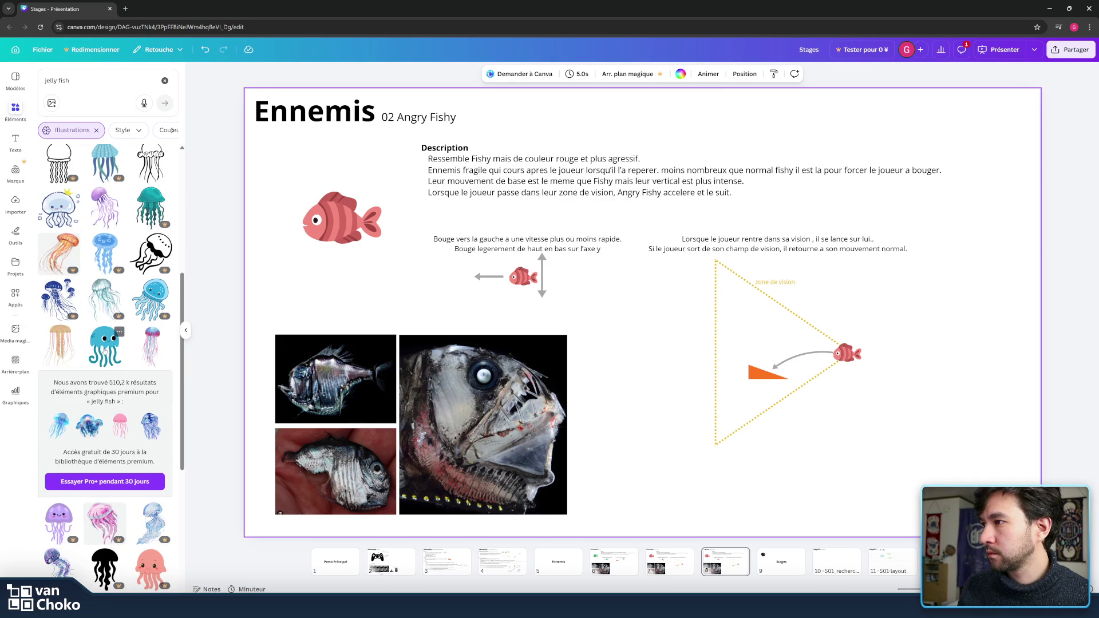
Step: Add the blue cartoon jellyfish and place it at the top left, beside the description
click(104, 345)
drag(659, 293, 538, 231)
click(338, 234)
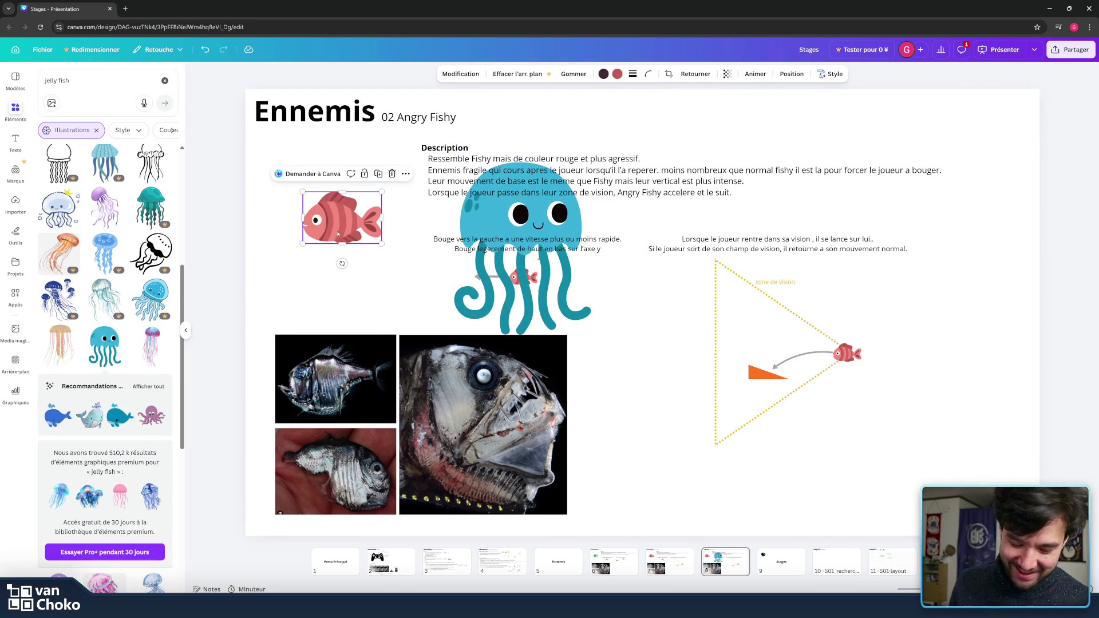
click(492, 225)
drag(492, 226, 354, 208)
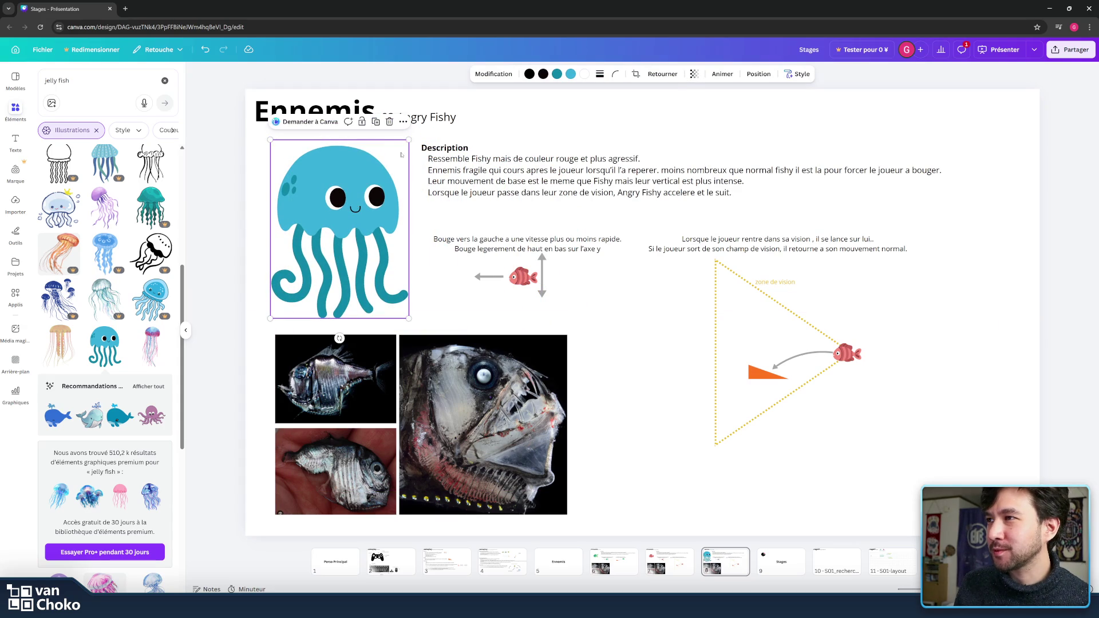
click(459, 170)
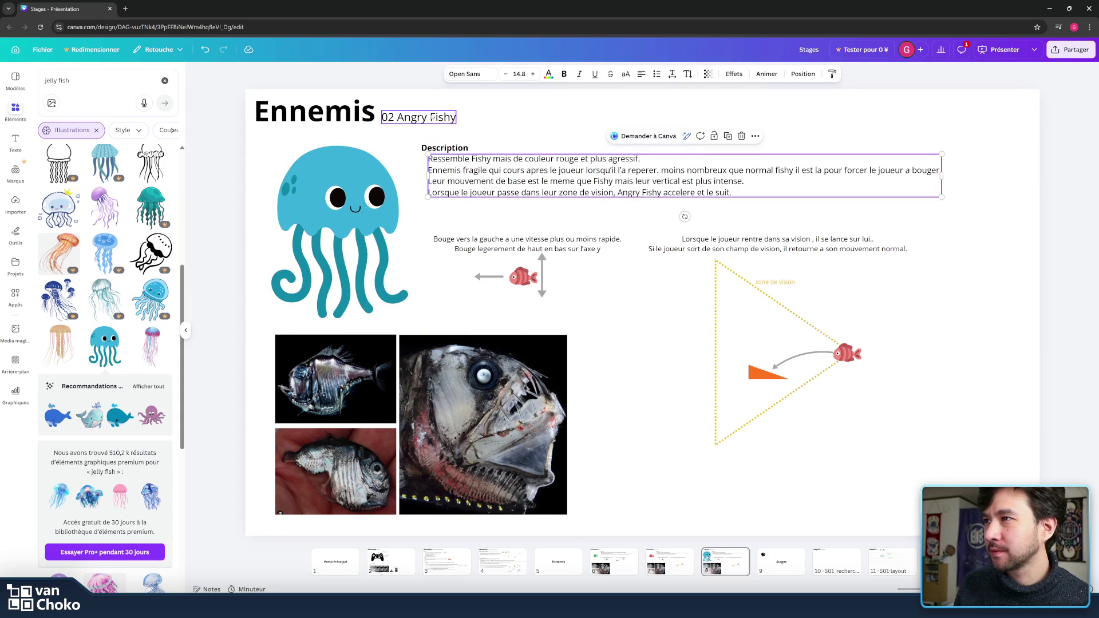
Step: Change the subtitle from '02 Angry Fishy' to '03 Maduse'
click(389, 117)
drag(387, 117, 394, 117)
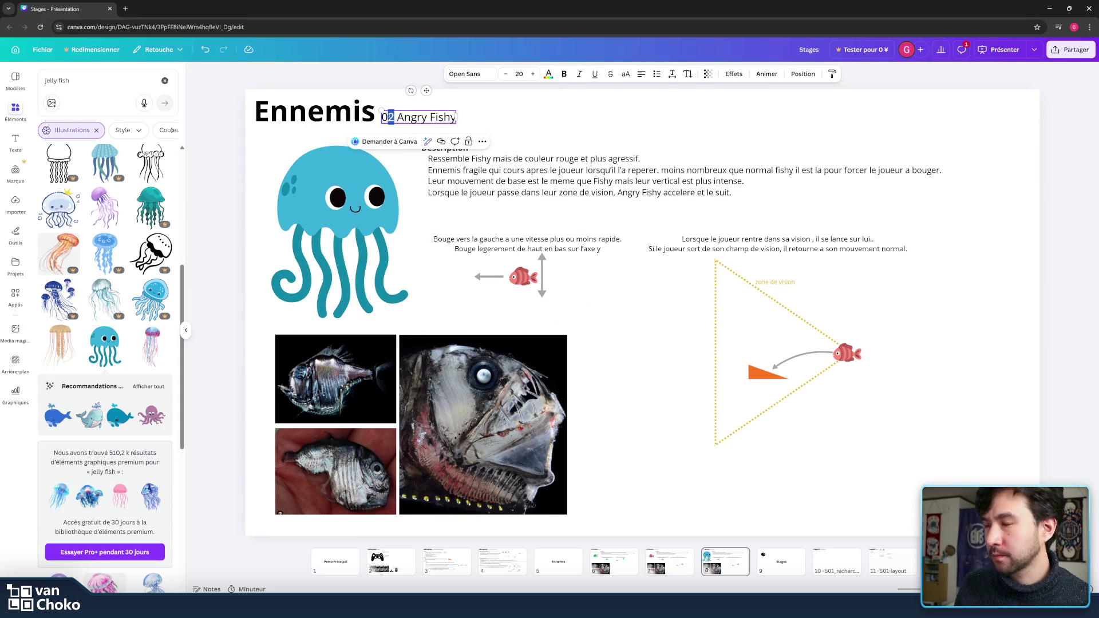
text(3)
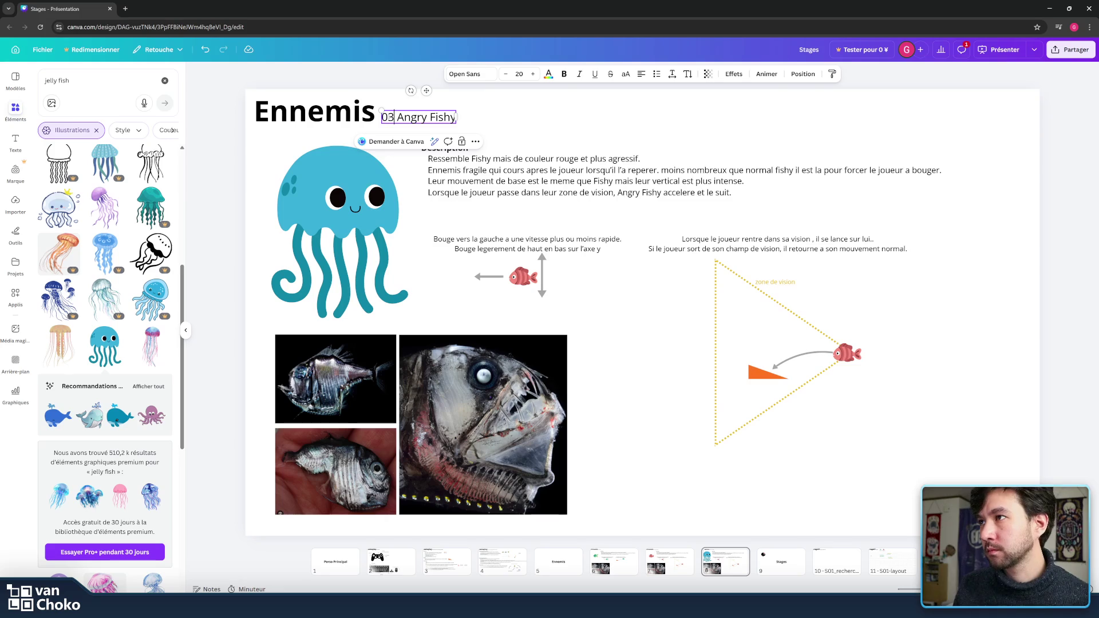
drag(397, 117, 481, 122)
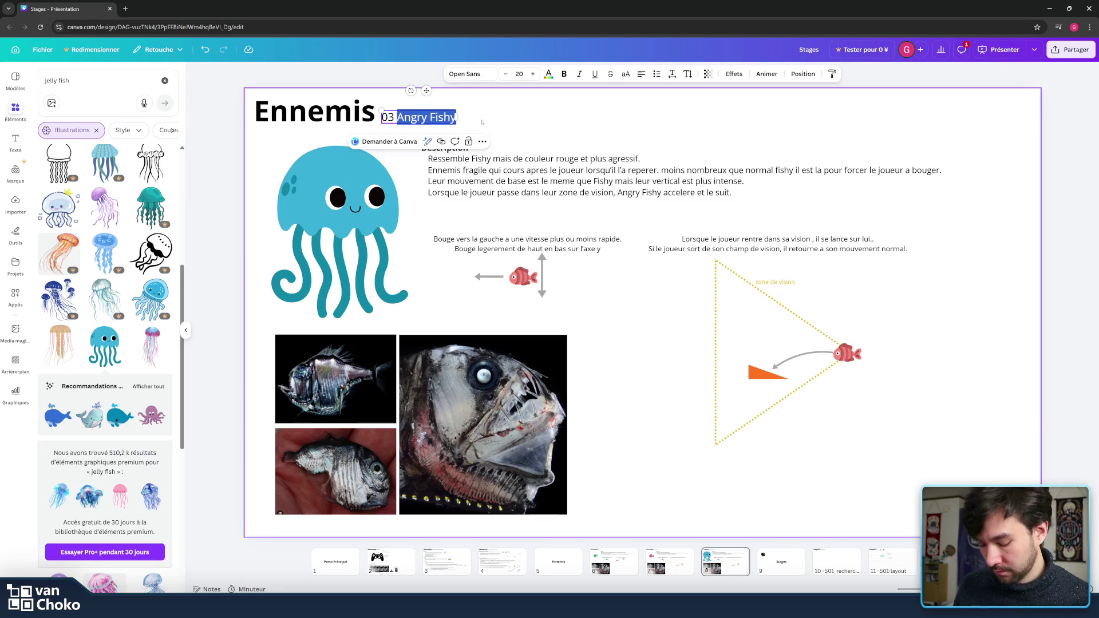
text(Madu)
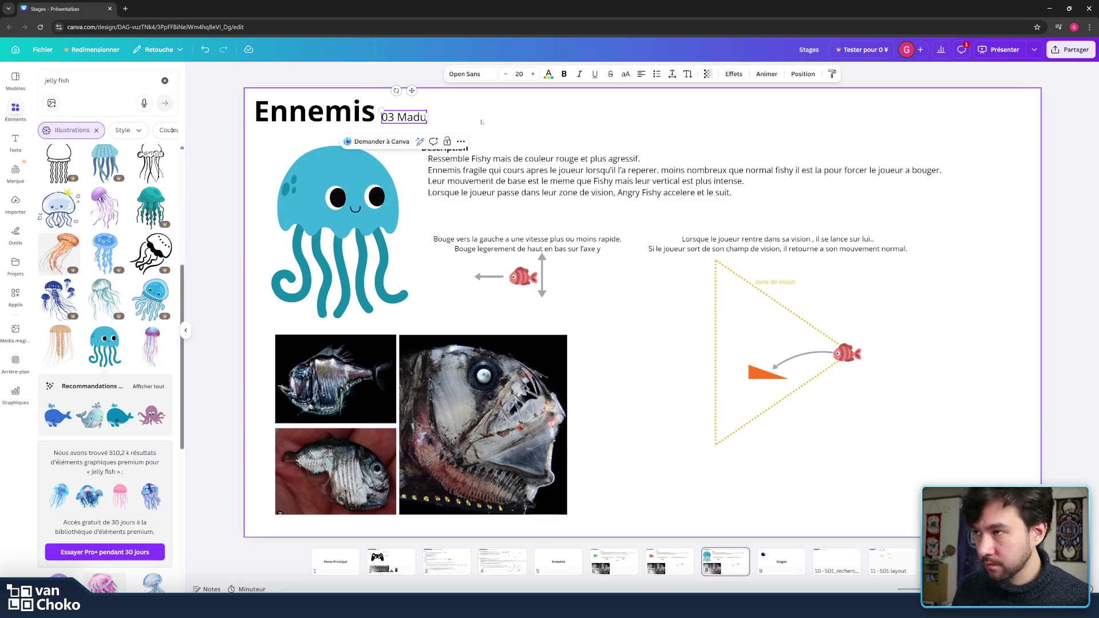
text(se)
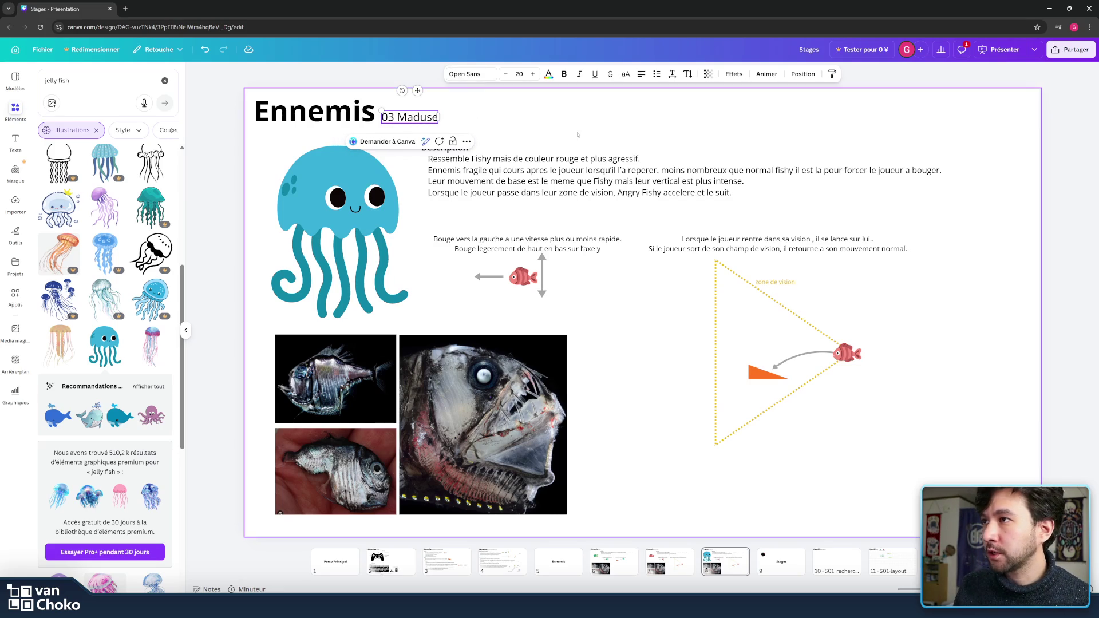
click(477, 183)
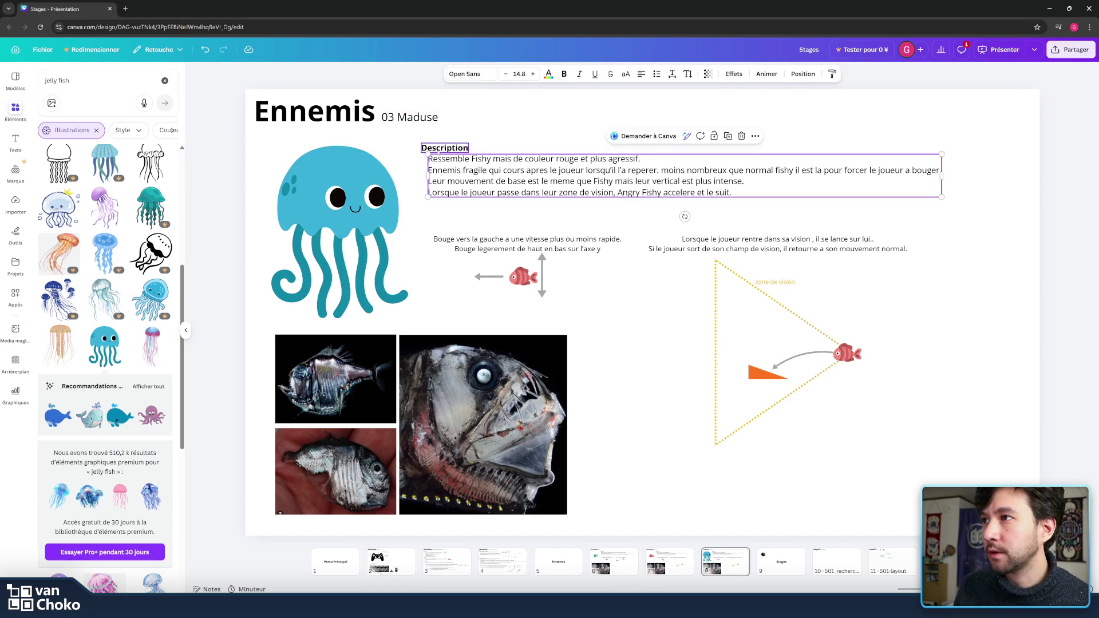
Step: Delete the large, top-left and bottom deep-sea fish photos from the slide
click(446, 166)
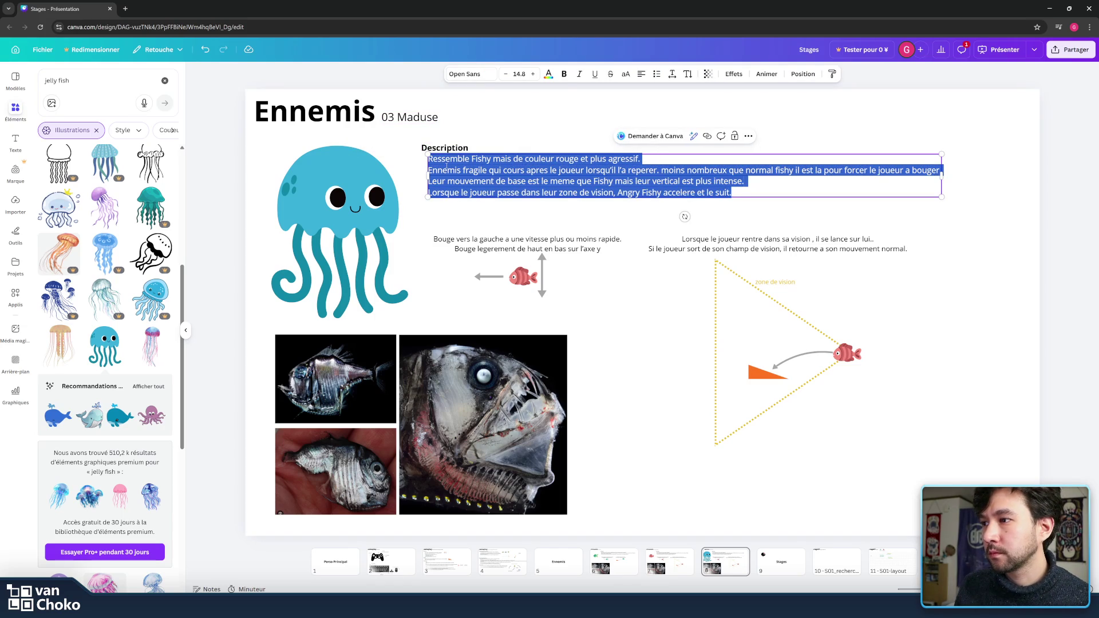
click(532, 412)
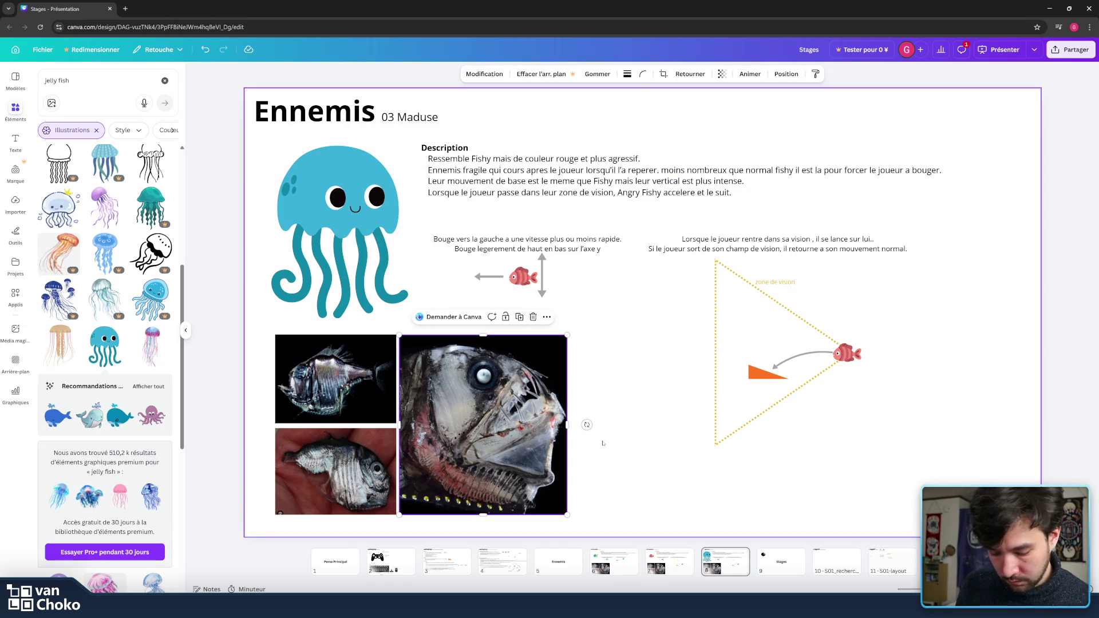
key(Delete)
click(352, 407)
key(Delete)
click(338, 467)
key(Delete)
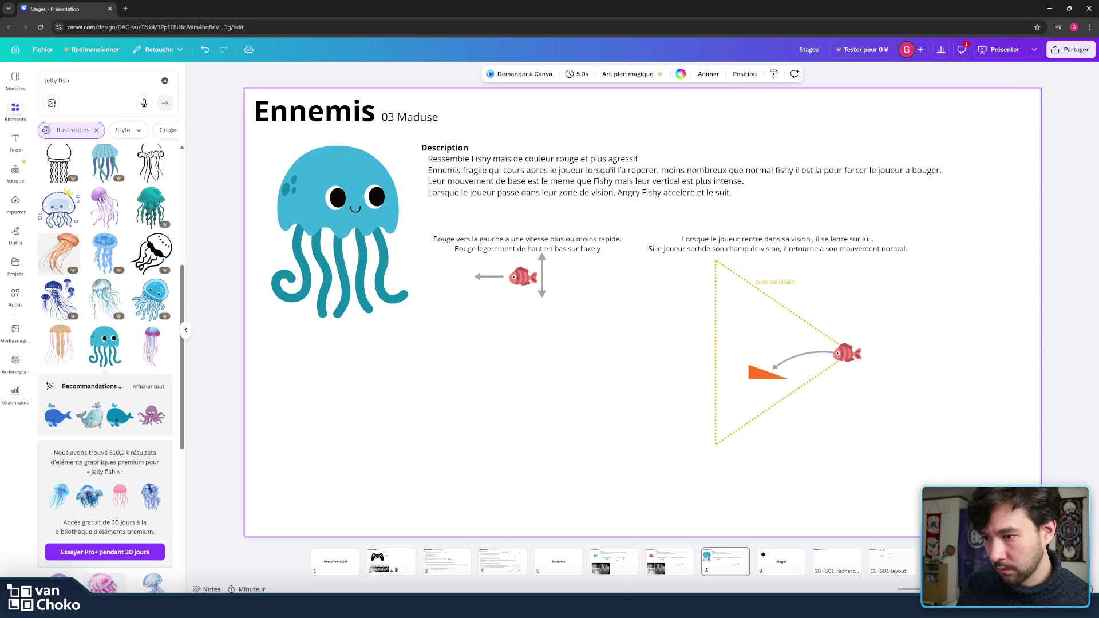
mouse_move(610, 605)
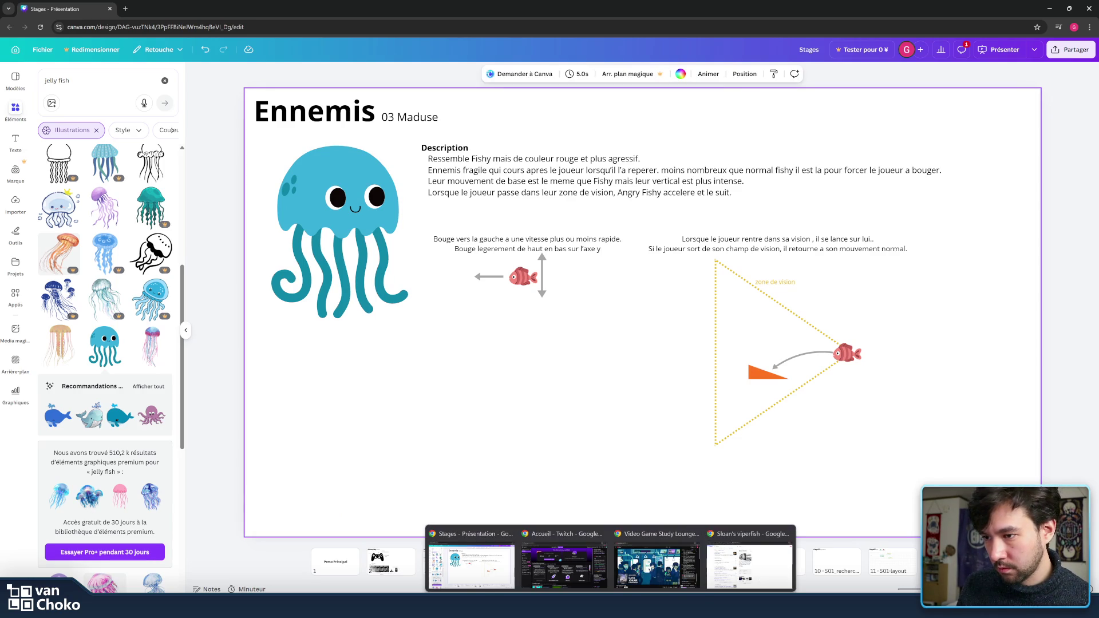
click(750, 563)
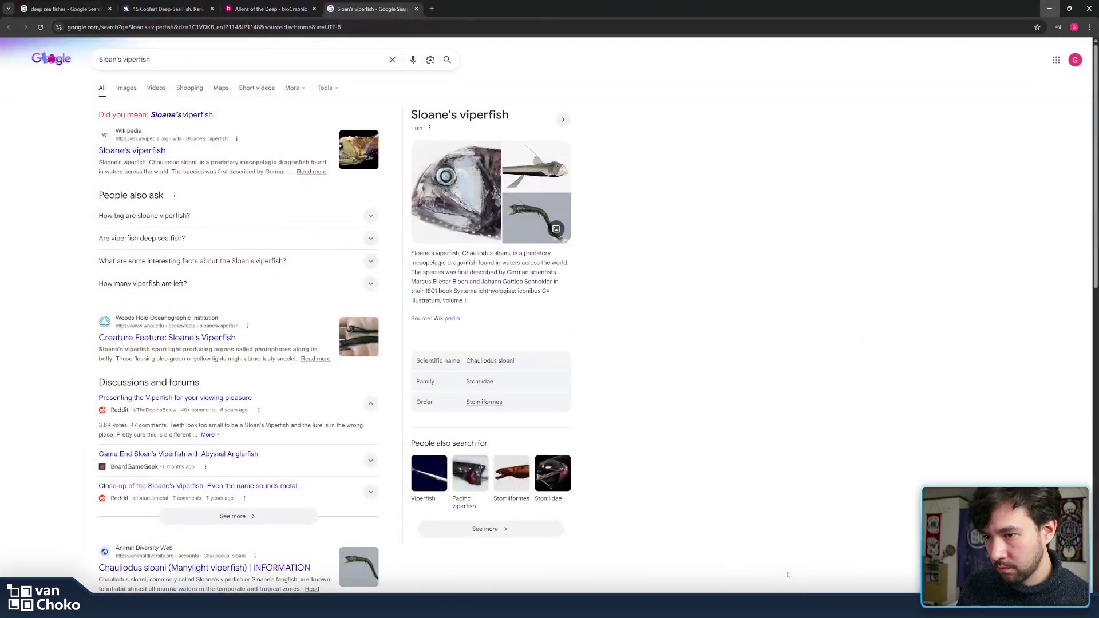
key(super+Down)
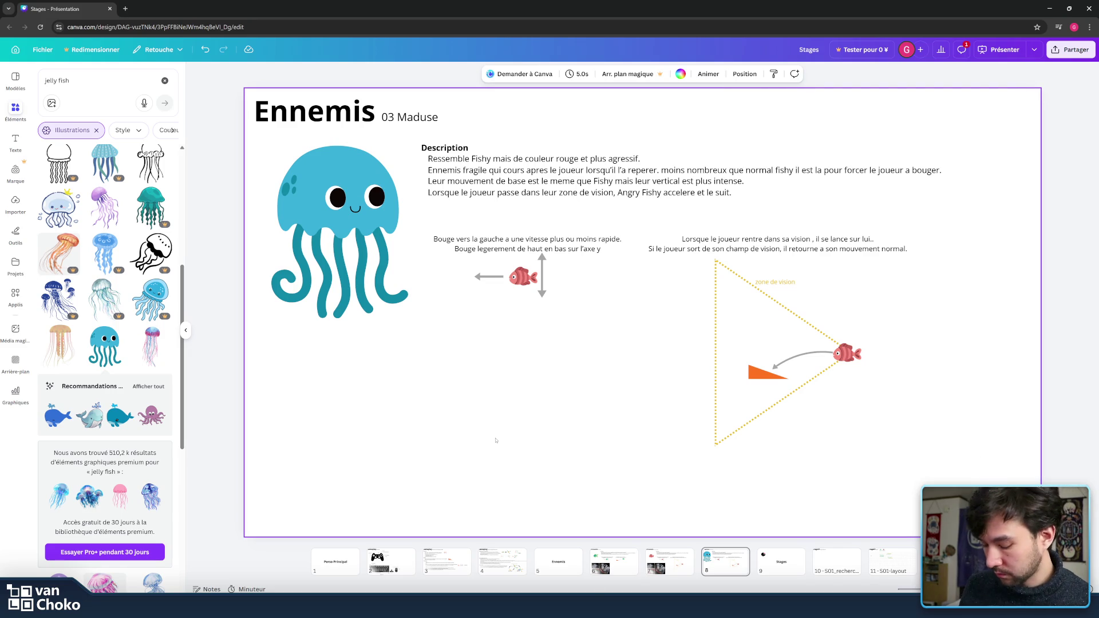
Step: Paste the red deep-sea jellyfish photo under the cartoon jellyfish and shrink it to about 361x402
key(ctrl+v)
mouse_move(624, 334)
mouse_down()
mouse_move(430, 414)
mouse_move(344, 428)
mouse_move(369, 416)
mouse_up()
mouse_move(483, 286)
mouse_down()
mouse_move(380, 367)
mouse_move(408, 341)
mouse_up()
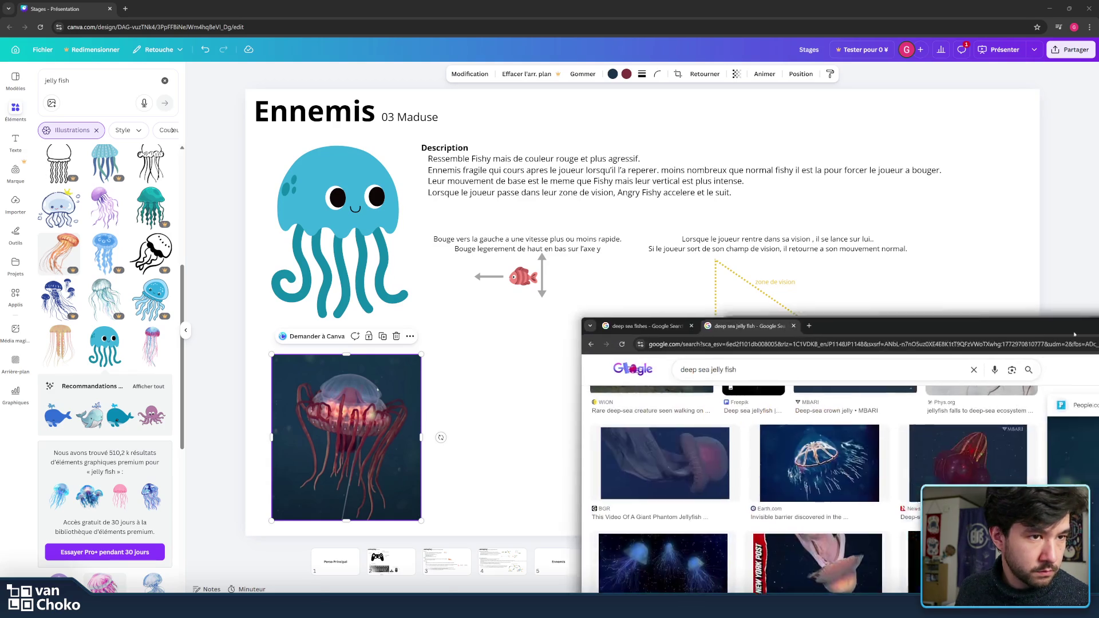
Step: Scroll the results and preview the orange glowing 'Fascinating Jellyfish: Unraveling Deep Sea Mysteries' image
scroll(514, 358, down, 3)
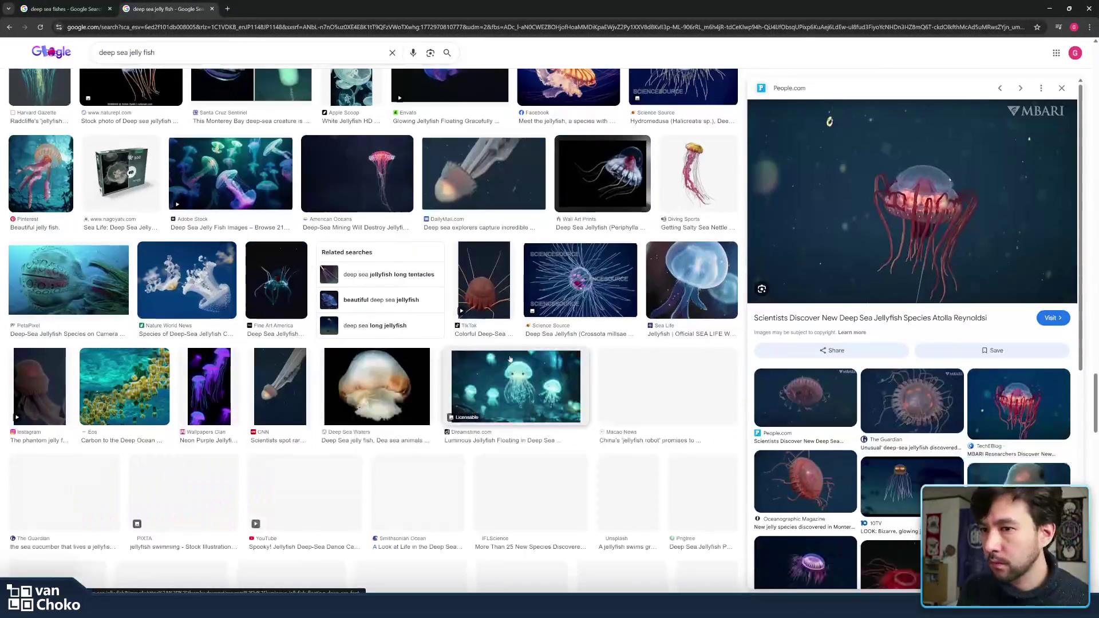
scroll(514, 359, down, 4)
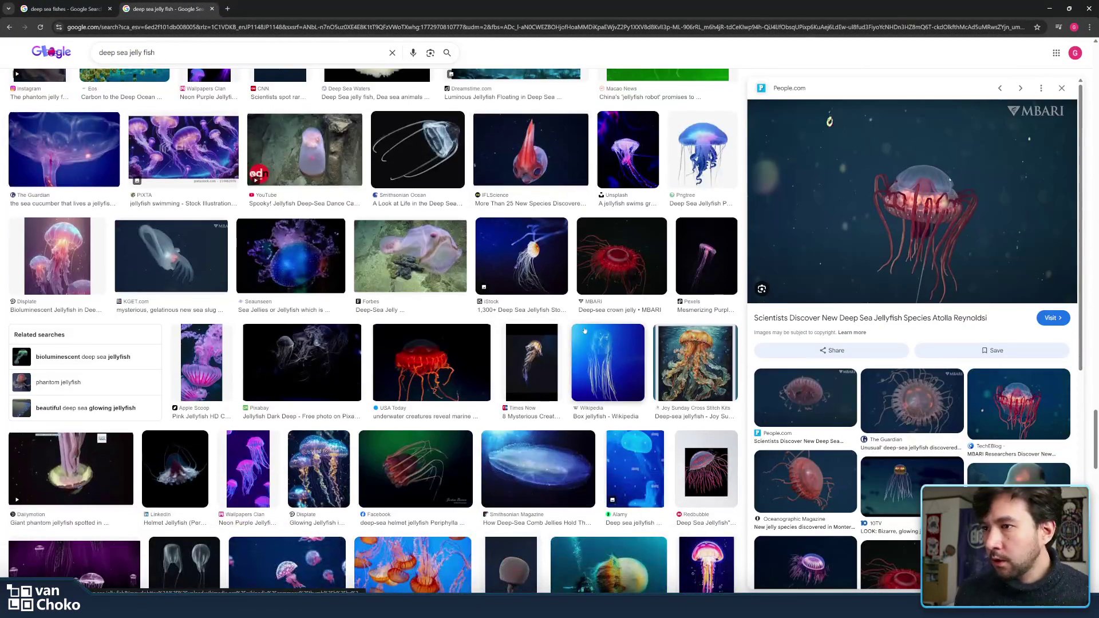
scroll(611, 355, down, 3)
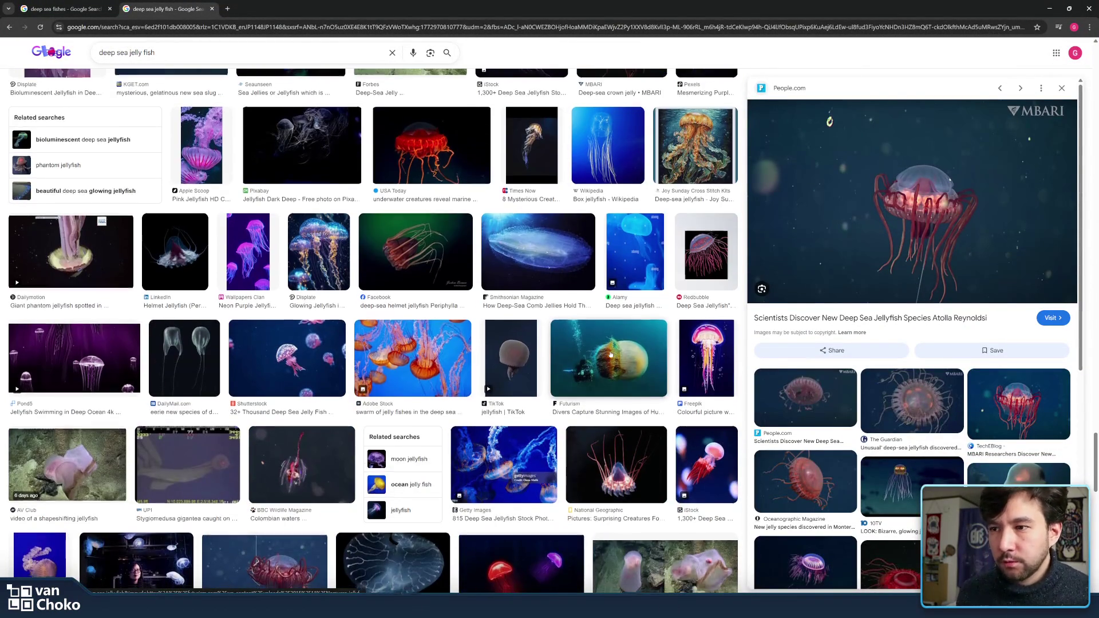
scroll(405, 330, down, 3)
scroll(405, 331, down, 1)
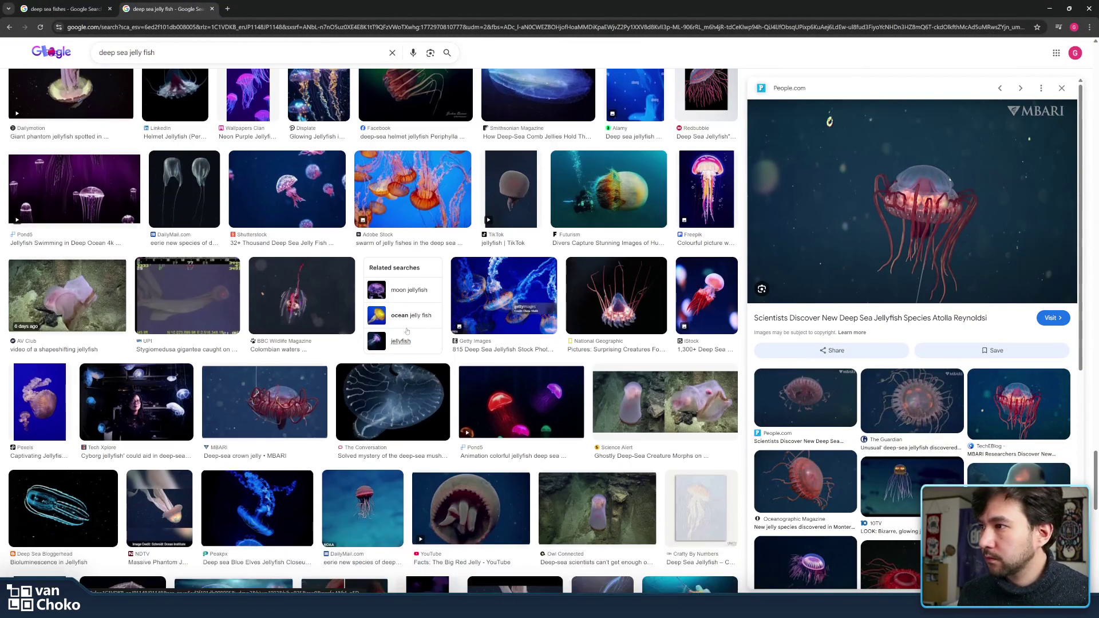
scroll(564, 321, down, 7)
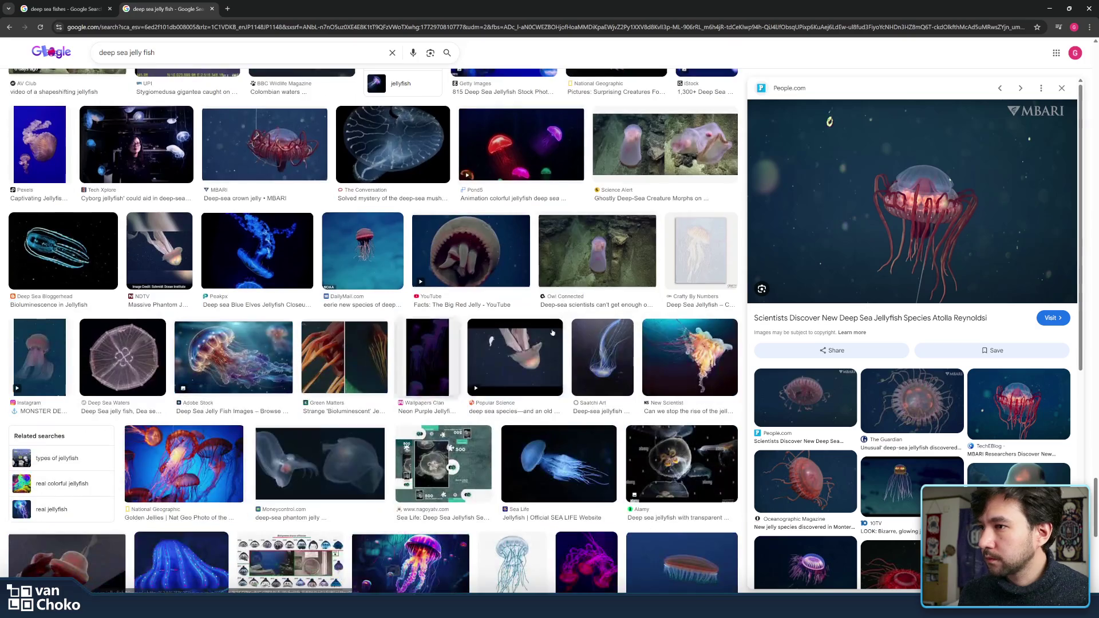
scroll(560, 334, down, 4)
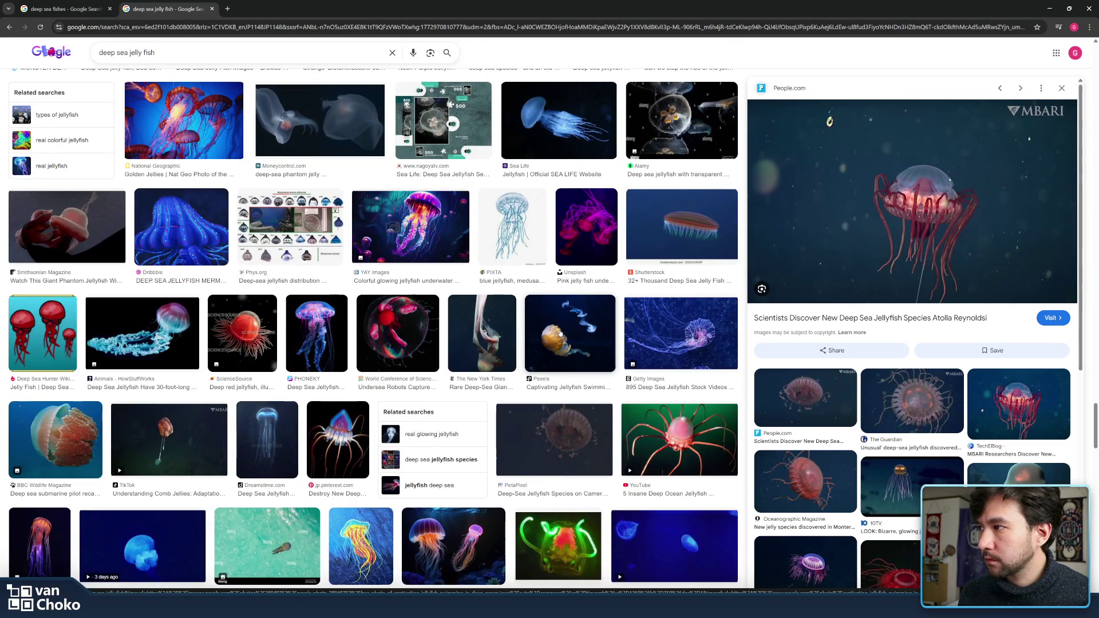
scroll(560, 334, down, 5)
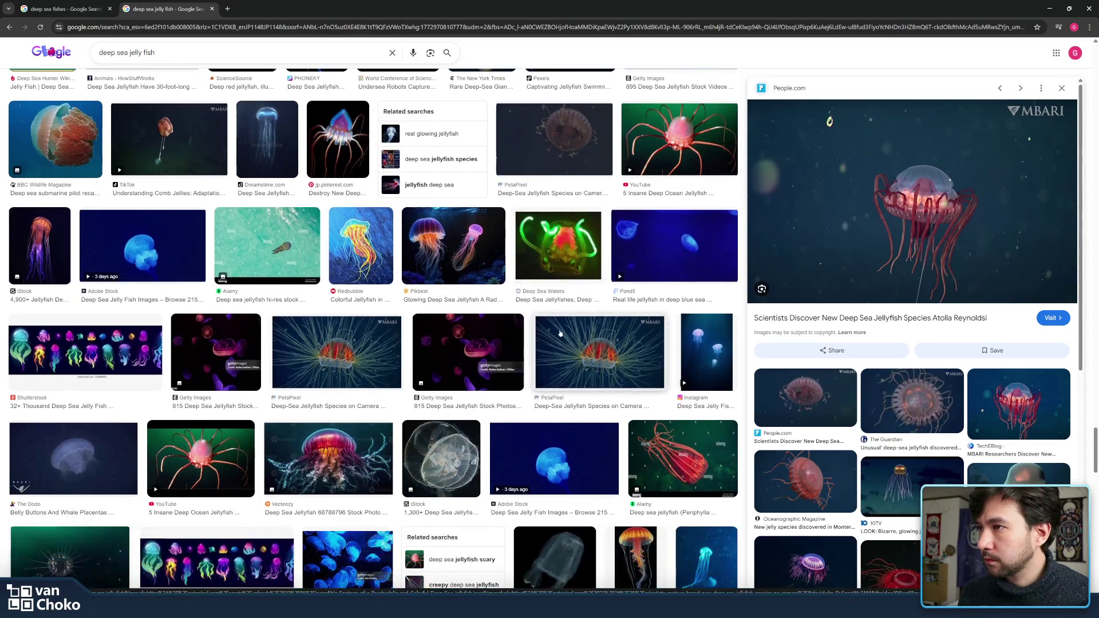
scroll(561, 334, down, 8)
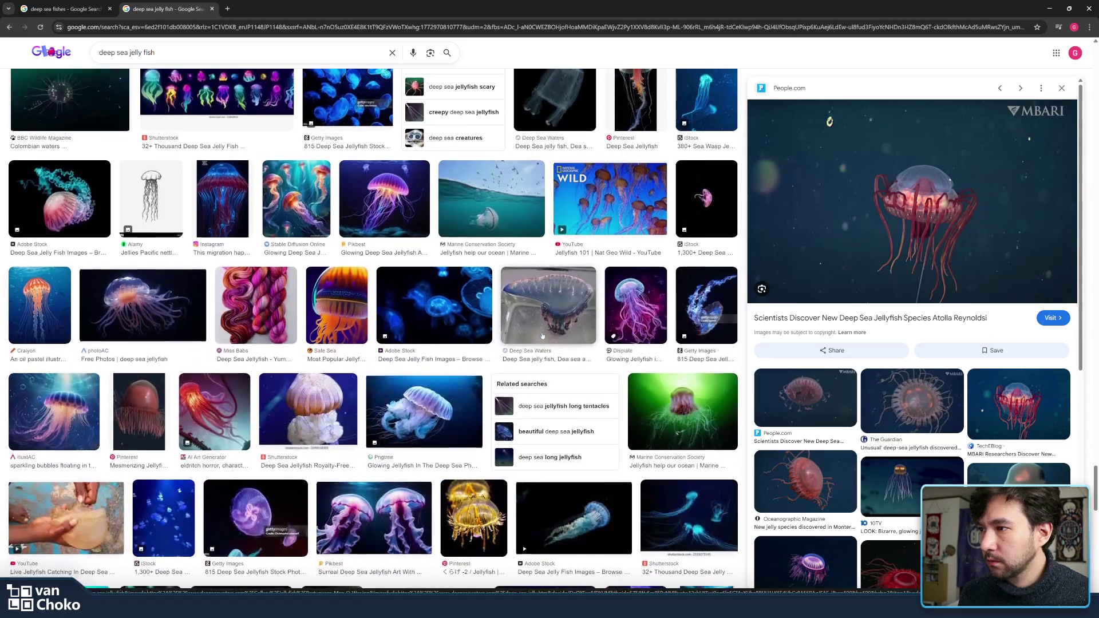
scroll(542, 336, down, 1)
scroll(493, 347, down, 1)
scroll(493, 347, down, 3)
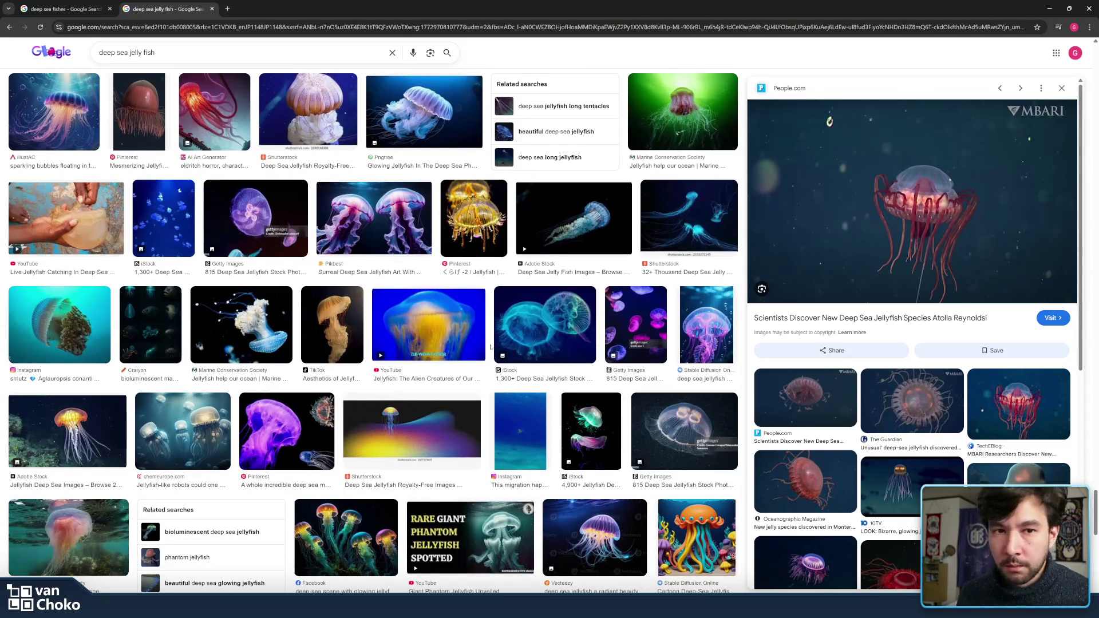
scroll(491, 346, down, 4)
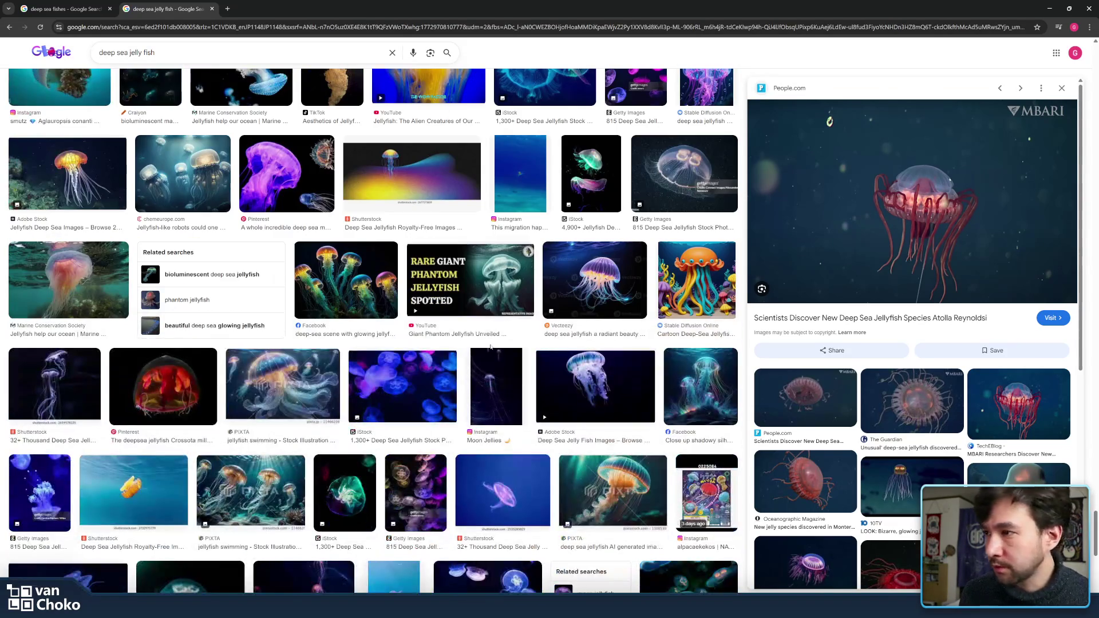
scroll(464, 356, down, 3)
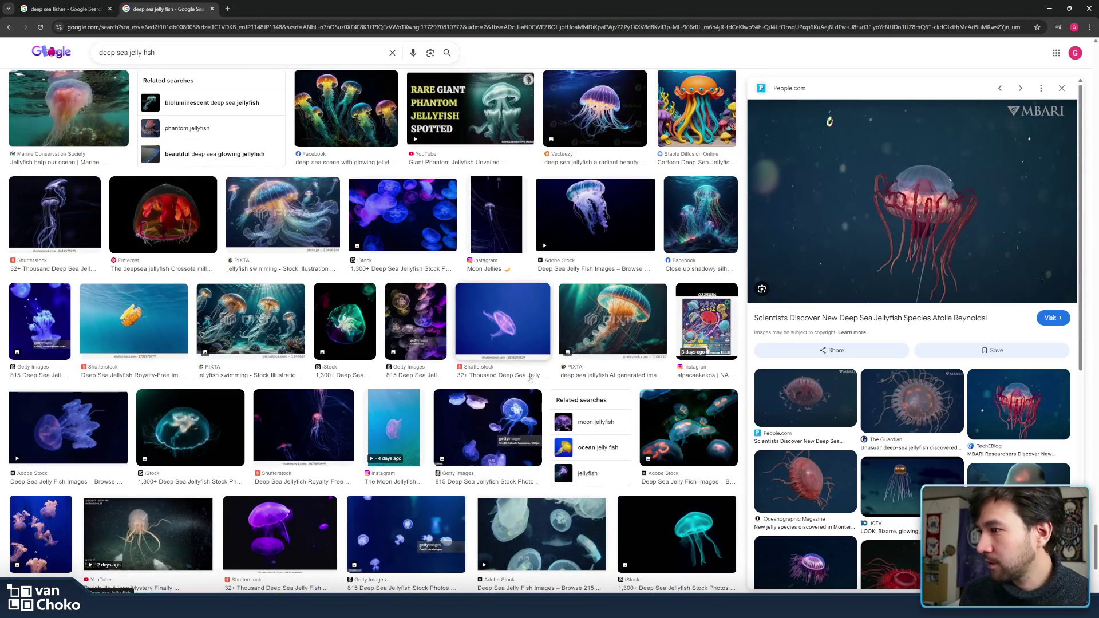
scroll(482, 377, down, 3)
scroll(482, 378, down, 4)
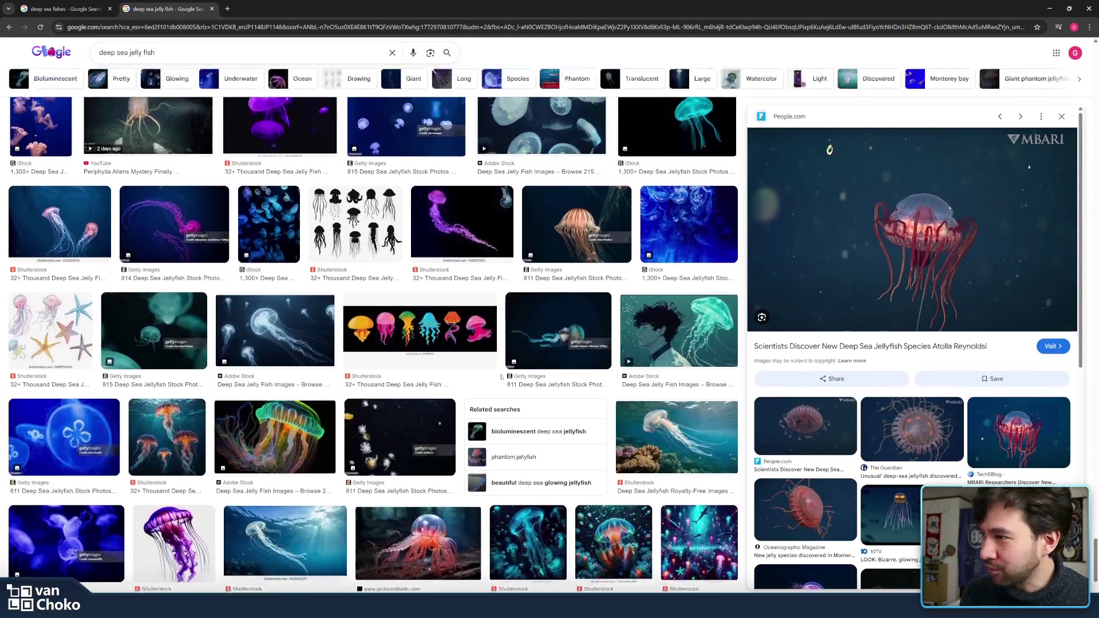
scroll(466, 359, down, 1)
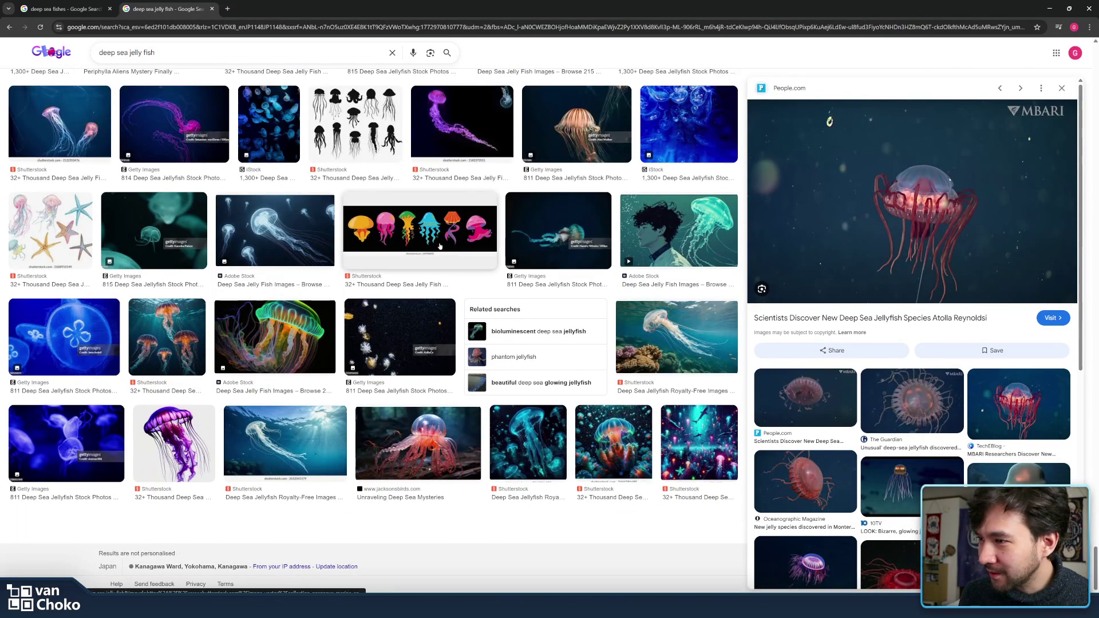
click(421, 432)
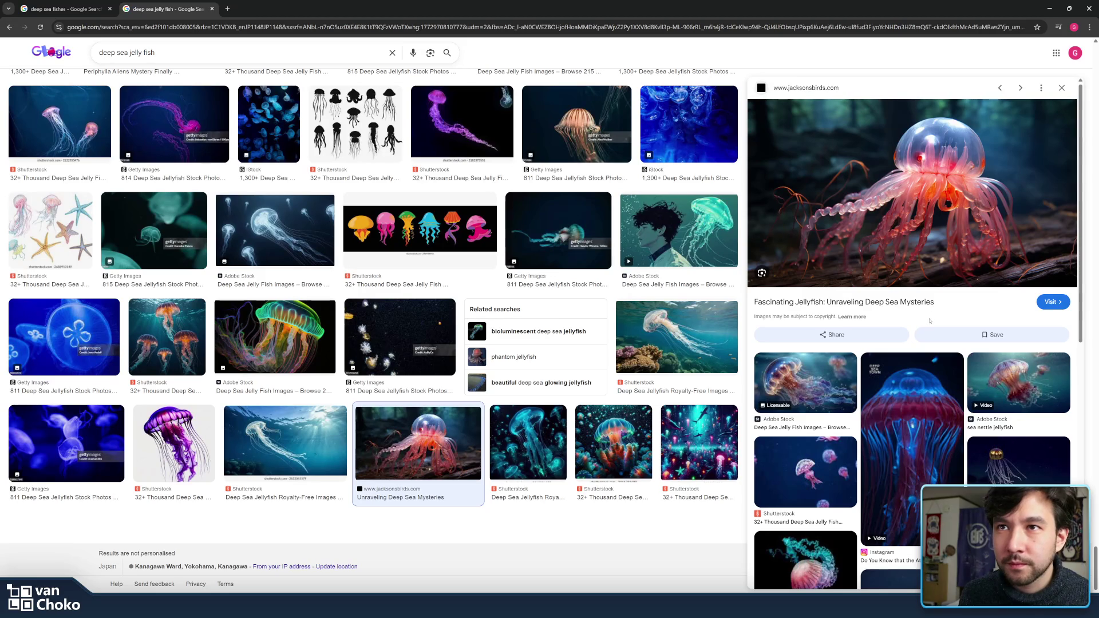
scroll(951, 330, down, 5)
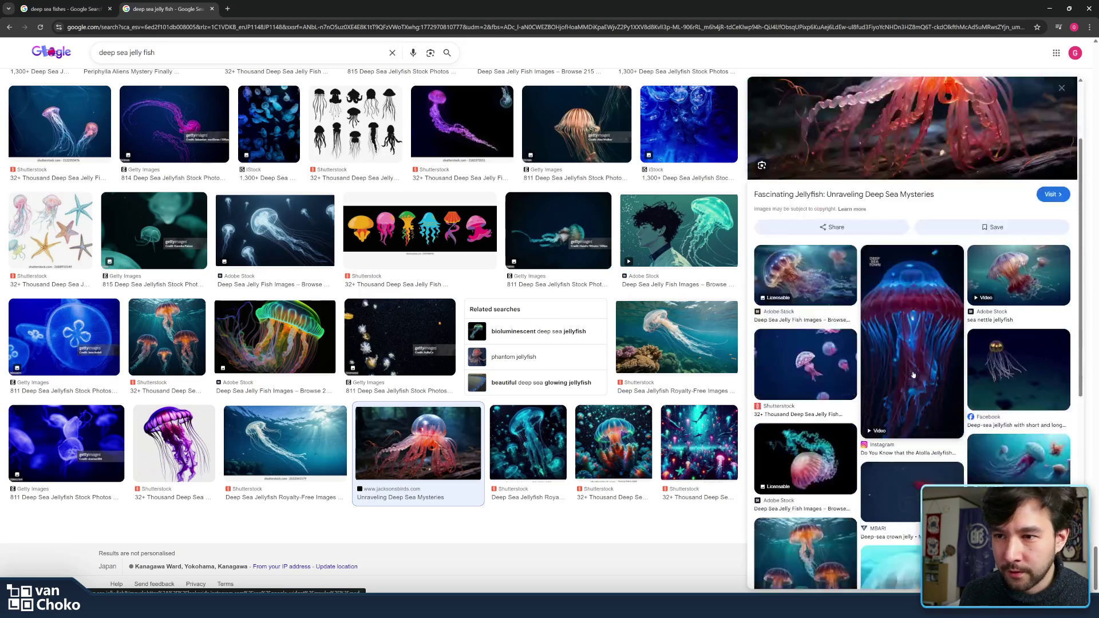
Step: Search 'deep sea jelly fish attola' and preview the glowing Atolla jellyfish images
click(255, 57)
text(atto)
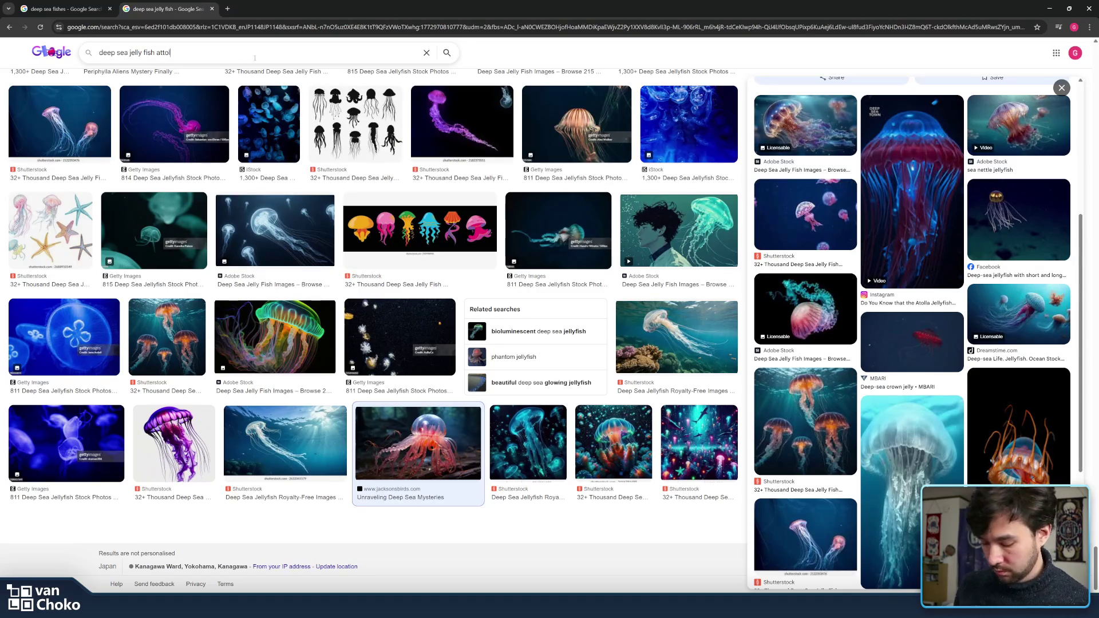
text(la)
key(Return)
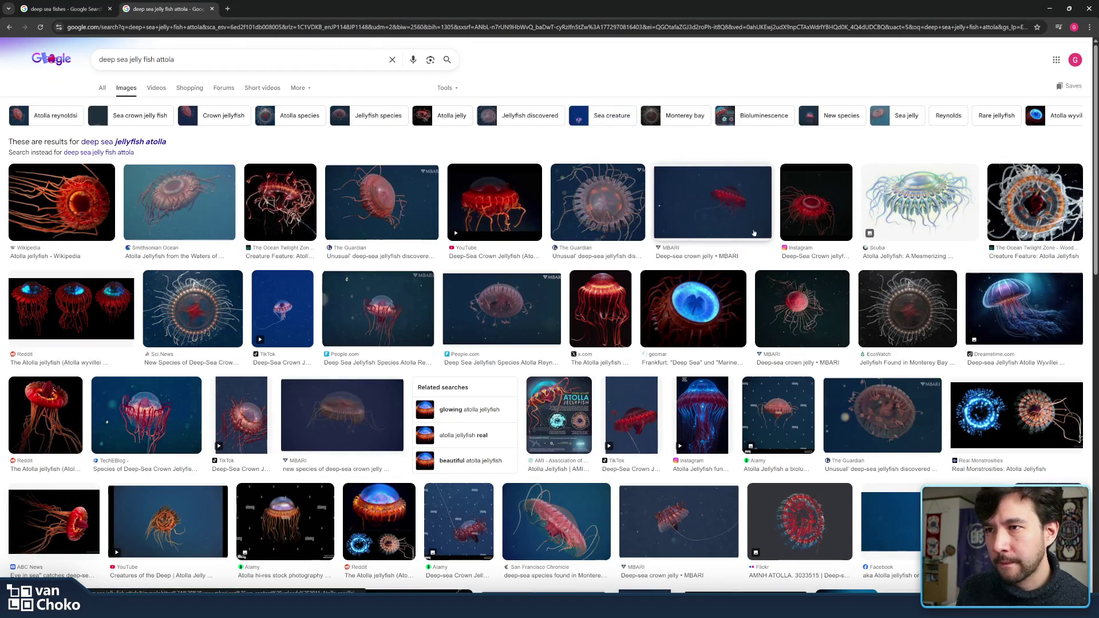
click(723, 312)
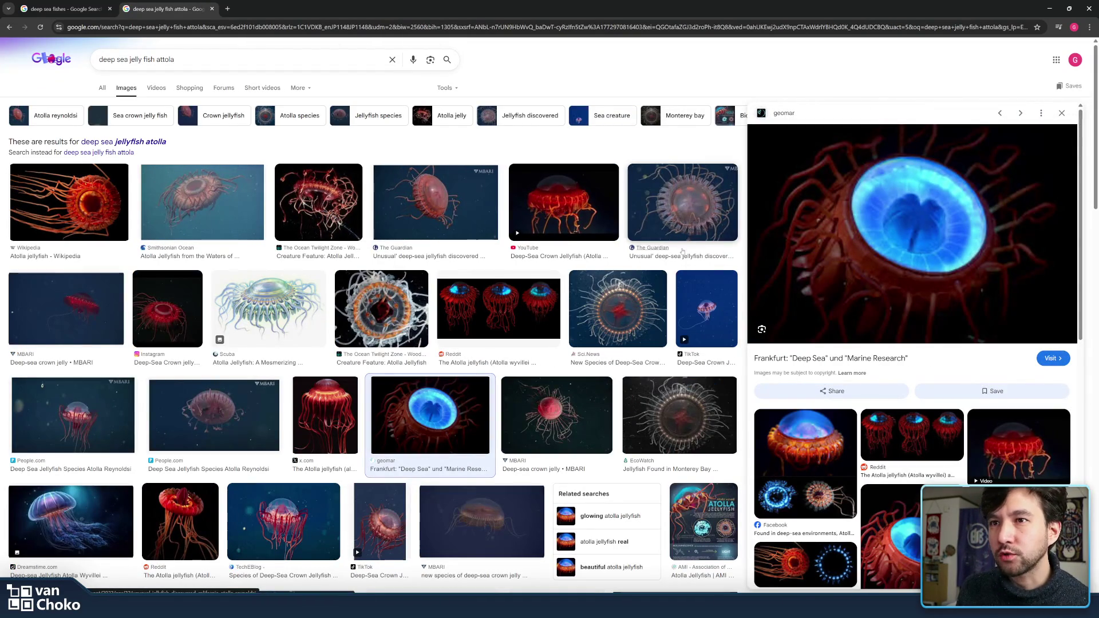
click(803, 454)
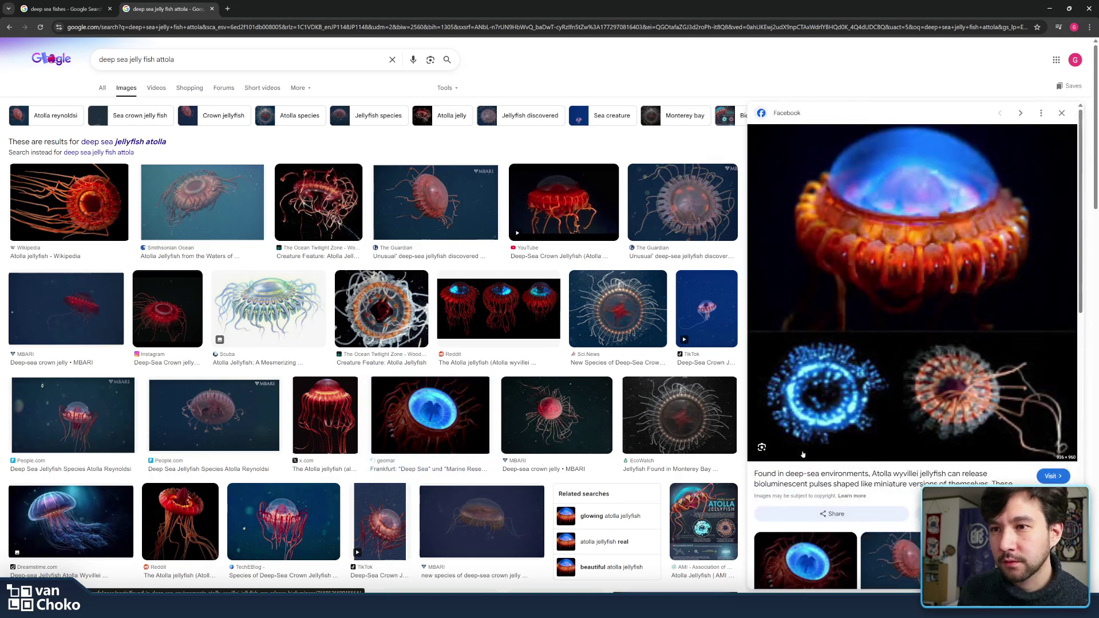
scroll(501, 250, down, 4)
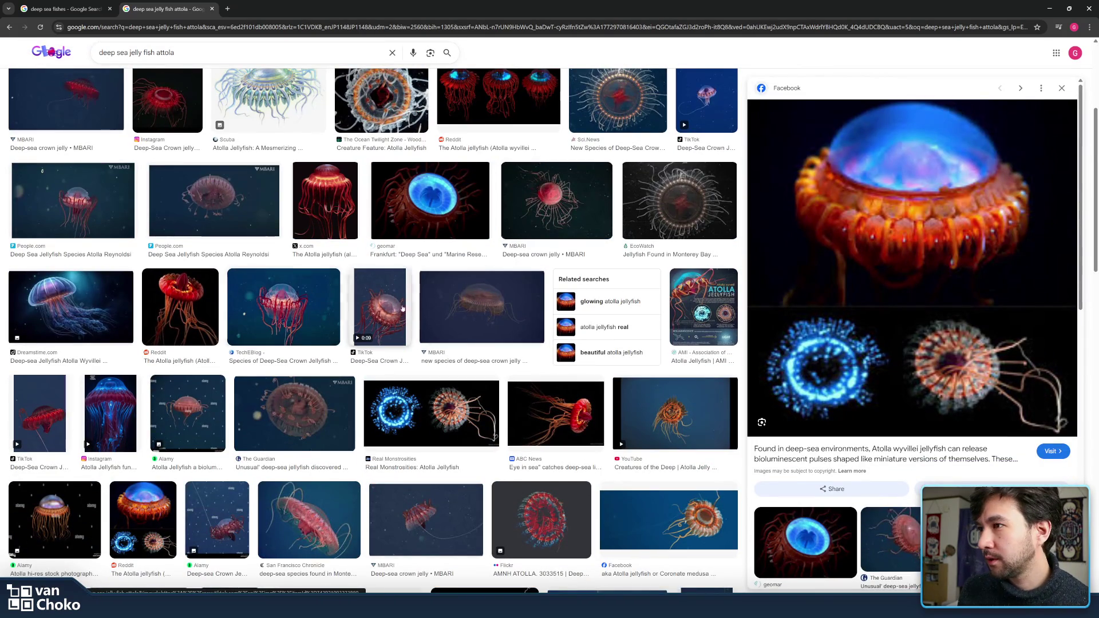
scroll(396, 307, down, 2)
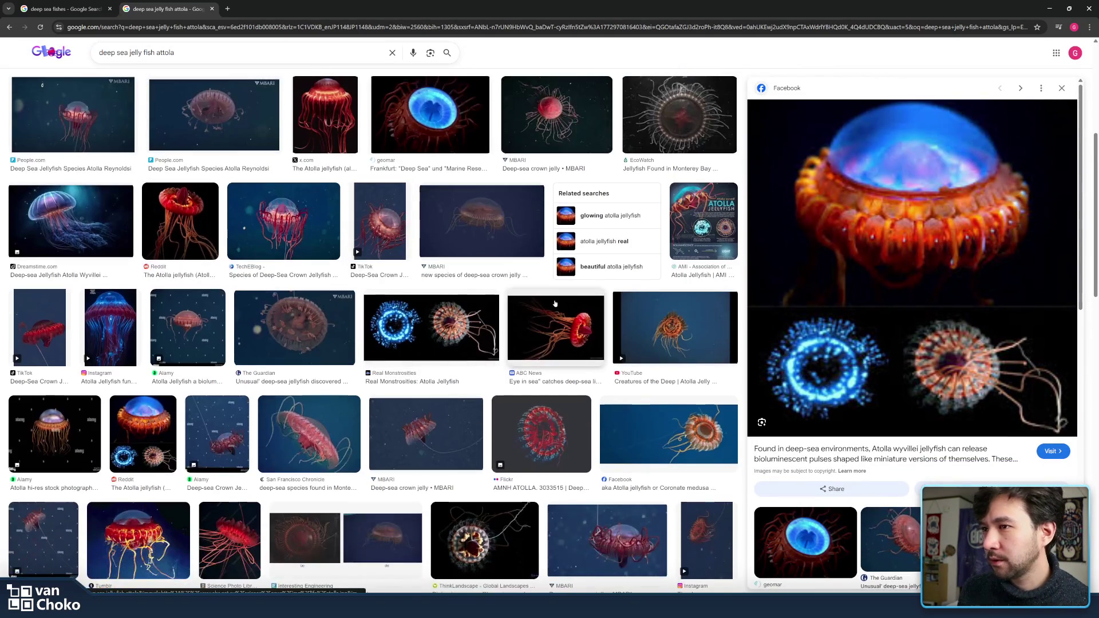
scroll(474, 325, down, 2)
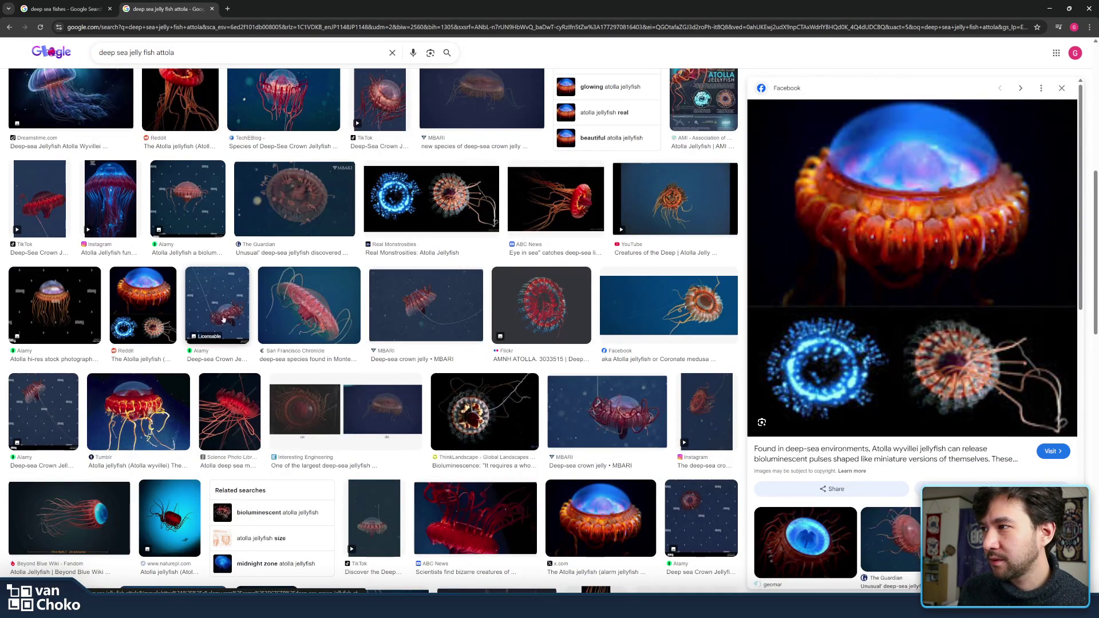
scroll(613, 419, down, 4)
scroll(439, 310, down, 4)
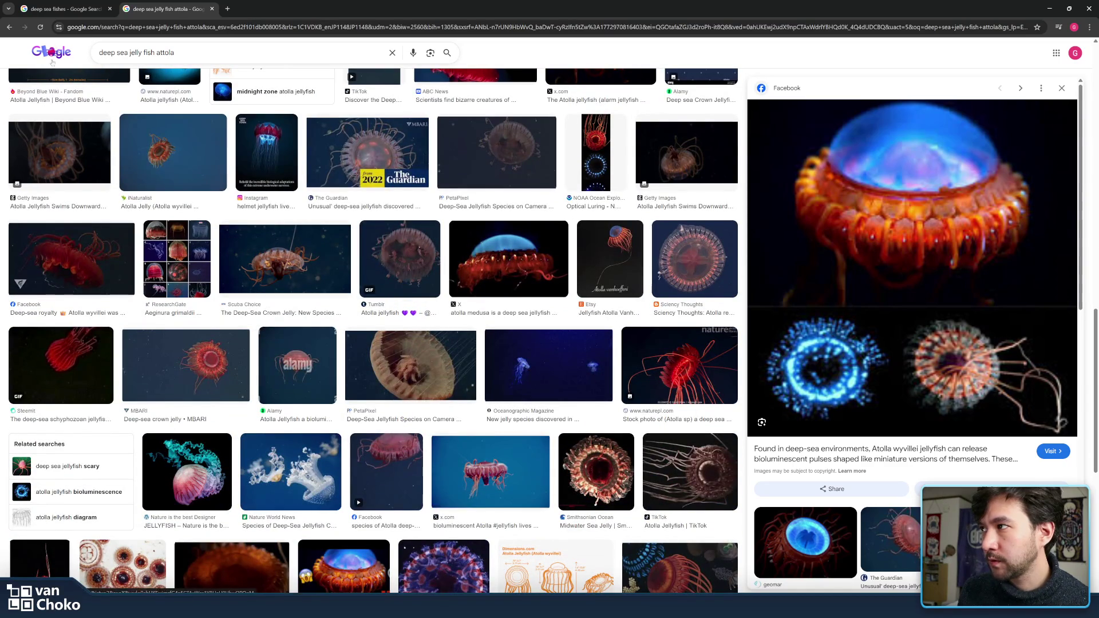
Step: Remove 'attola' from the query and search 'deep sea jelly fish' again
click(9, 27)
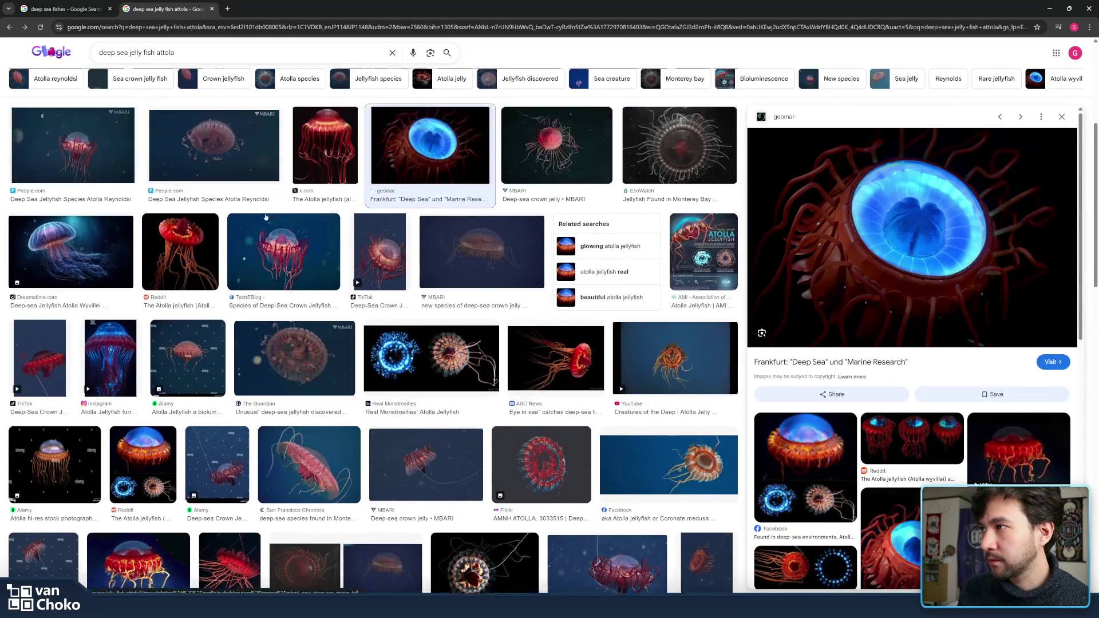
scroll(497, 236, up, 5)
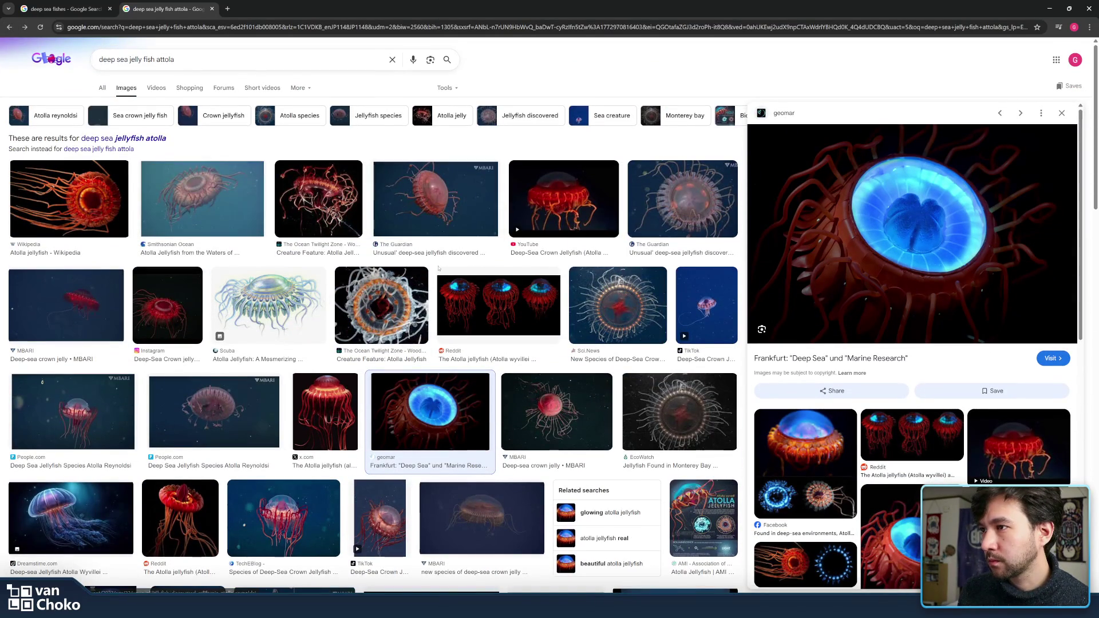
double_click(239, 62)
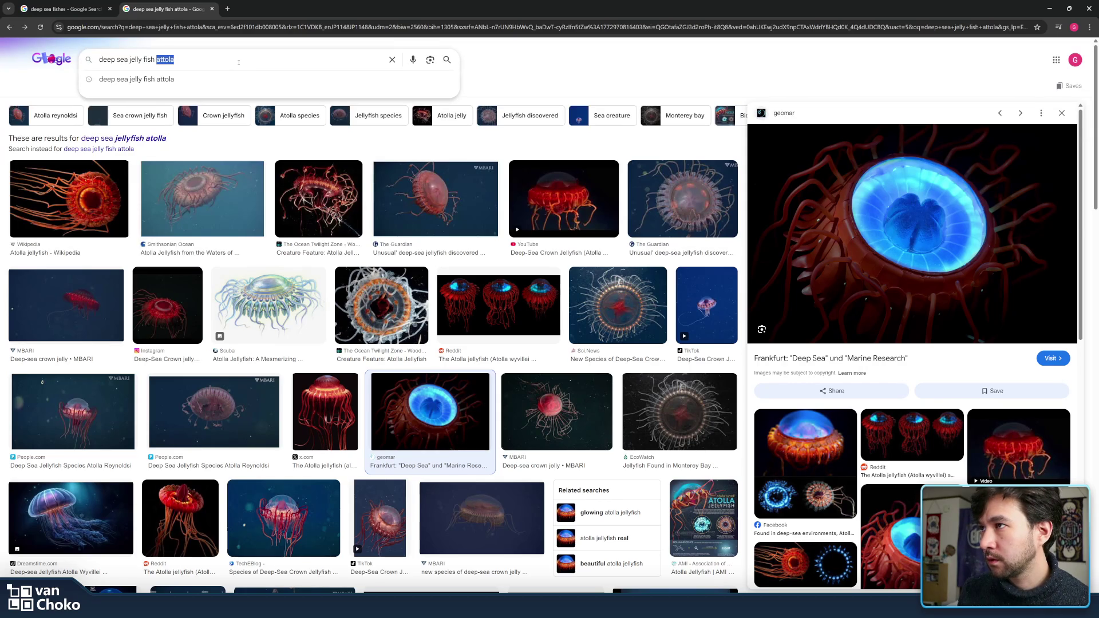
key(BackSpace)
key(Return)
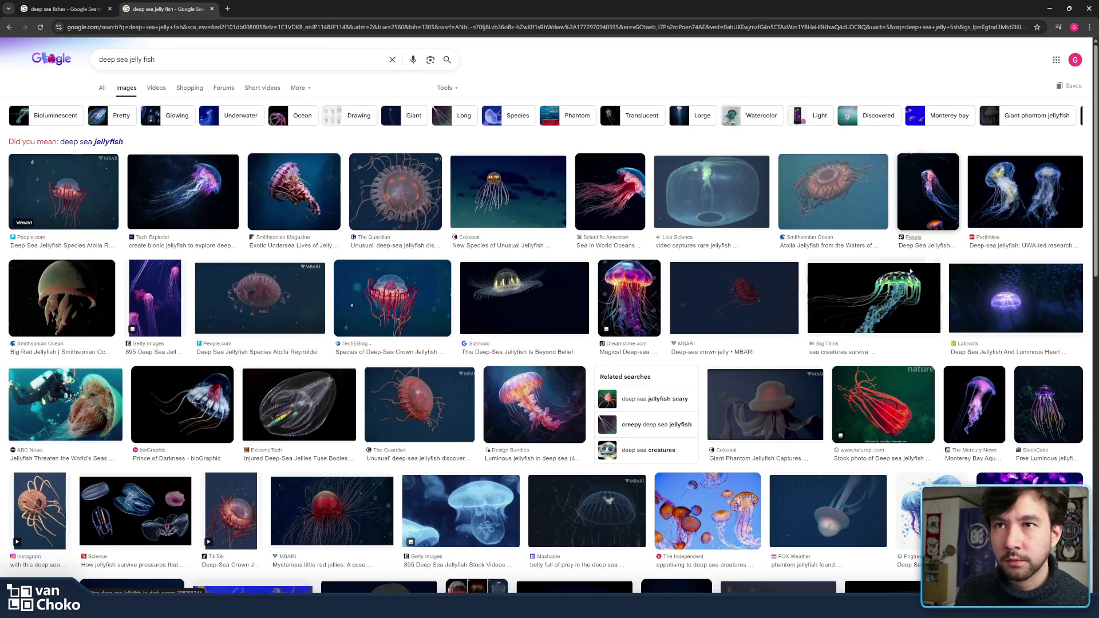
Step: Scroll the deep sea jellyfish results and preview the Aeginura grimaldii diagram
scroll(721, 310, down, 3)
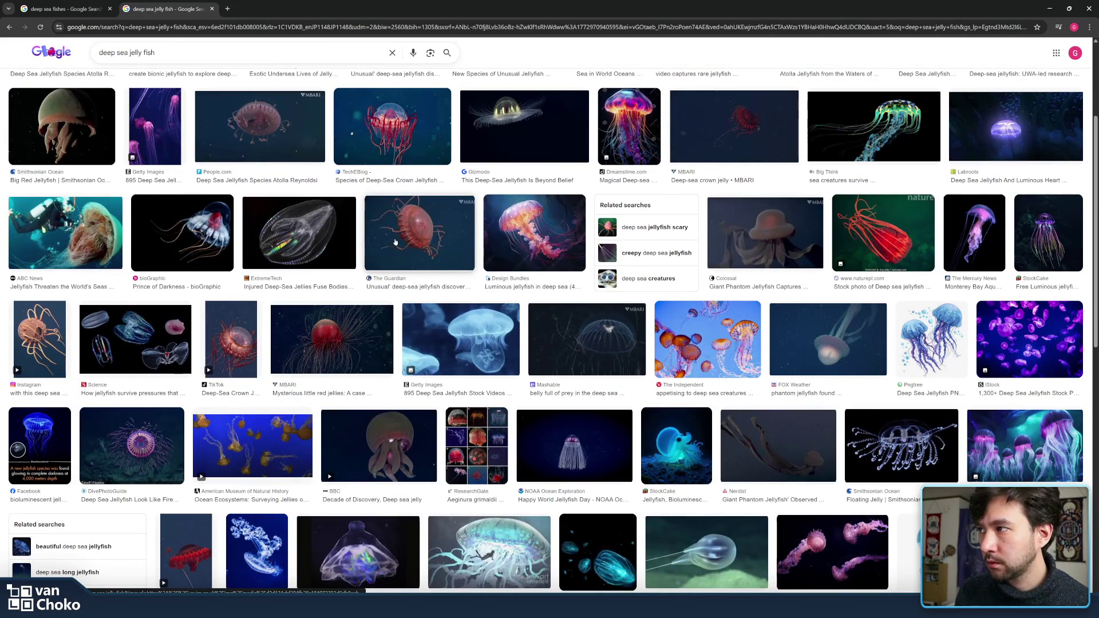
scroll(285, 238, down, 2)
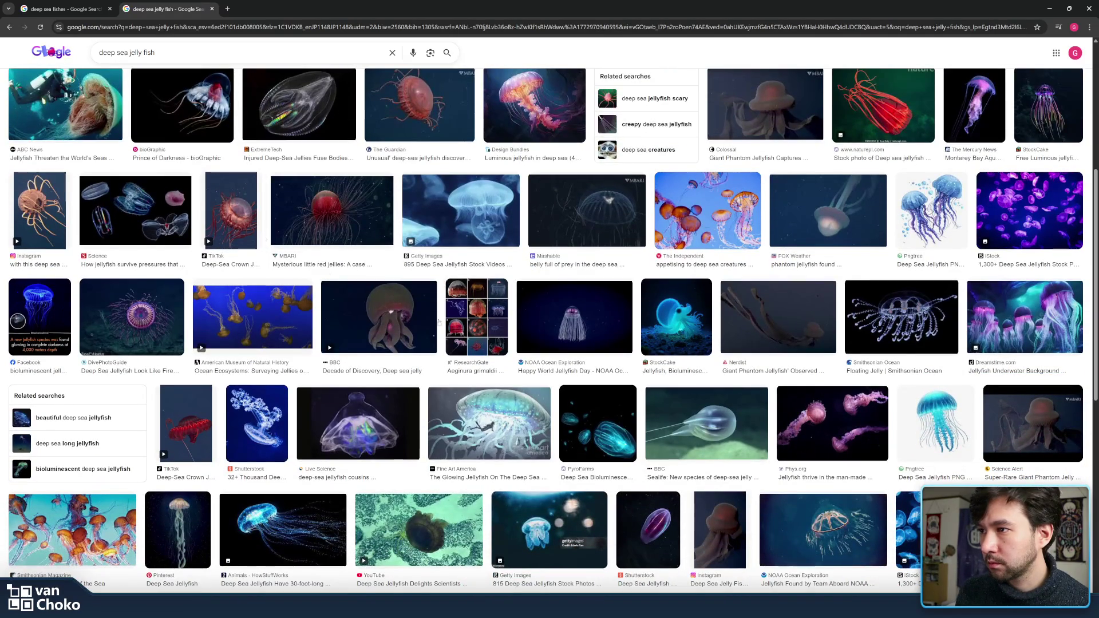
click(470, 318)
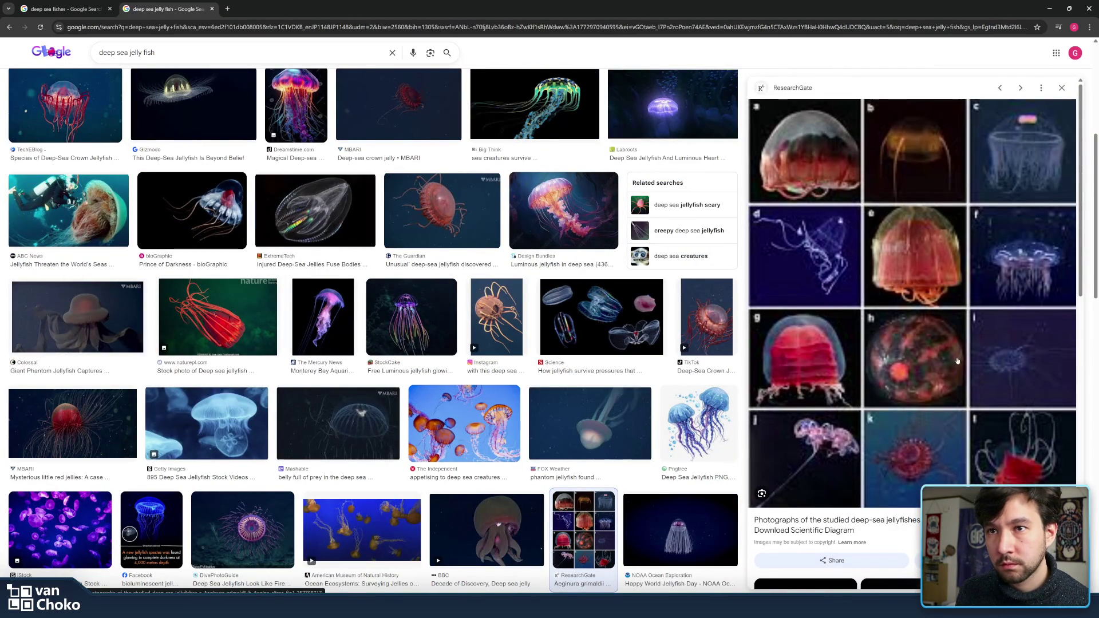
Step: Scroll further down and preview the naturepl juvenile Periphylla periphylla stock photo
scroll(957, 361, down, 6)
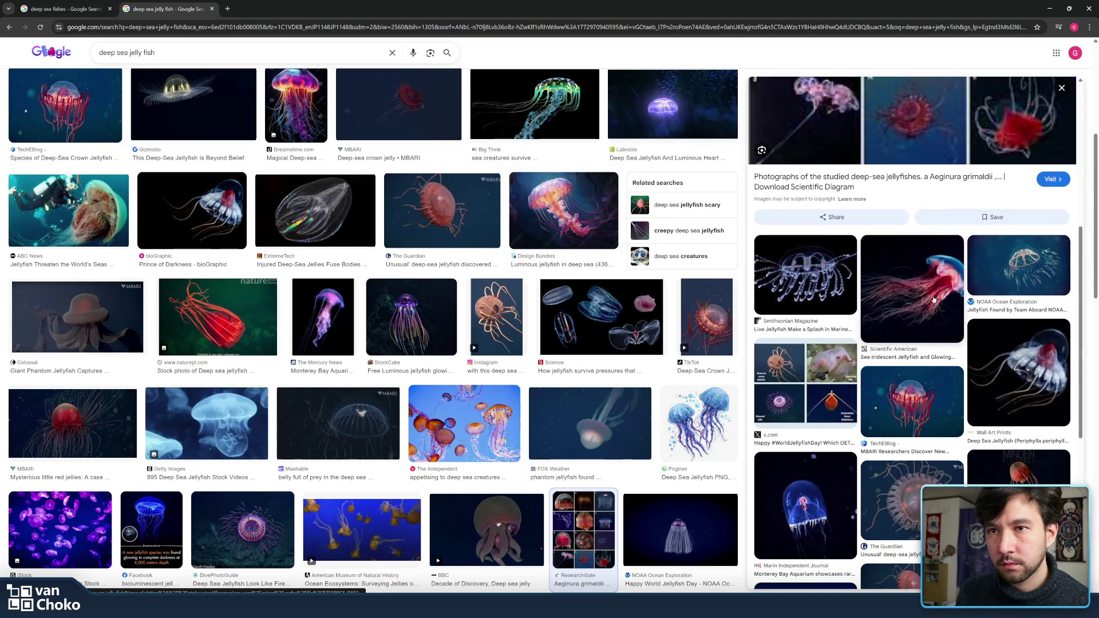
scroll(933, 299, down, 3)
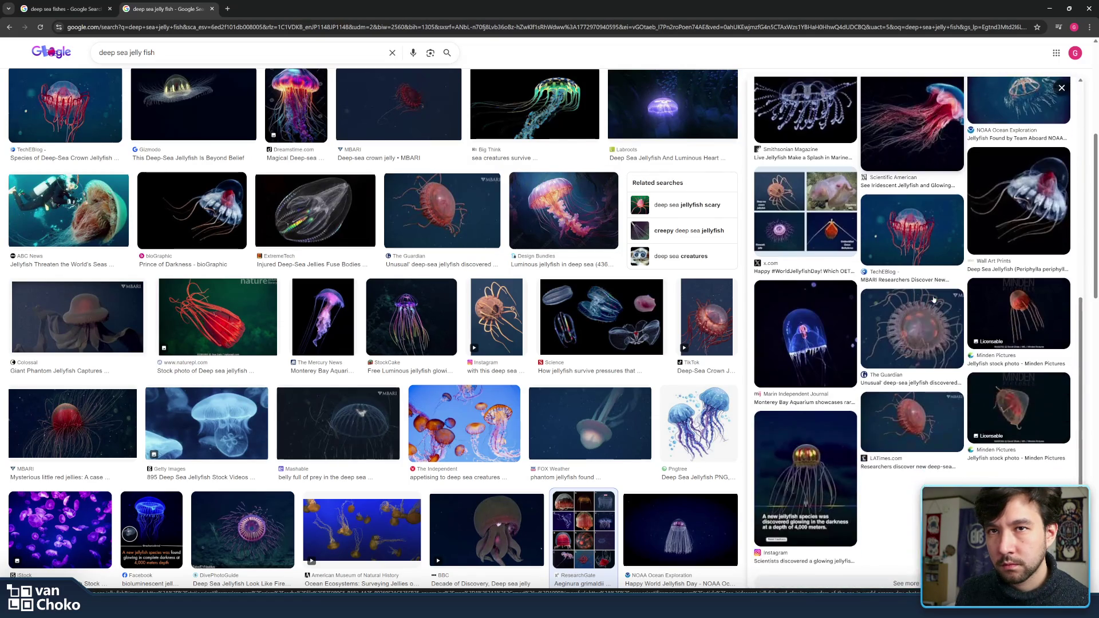
scroll(934, 299, down, 3)
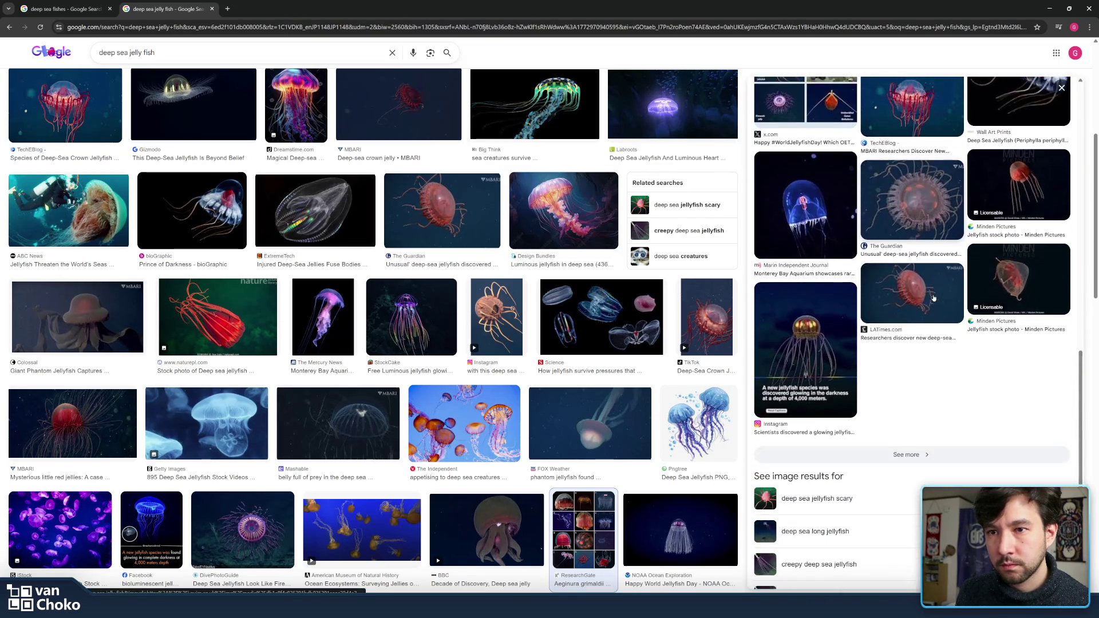
scroll(922, 275, up, 10)
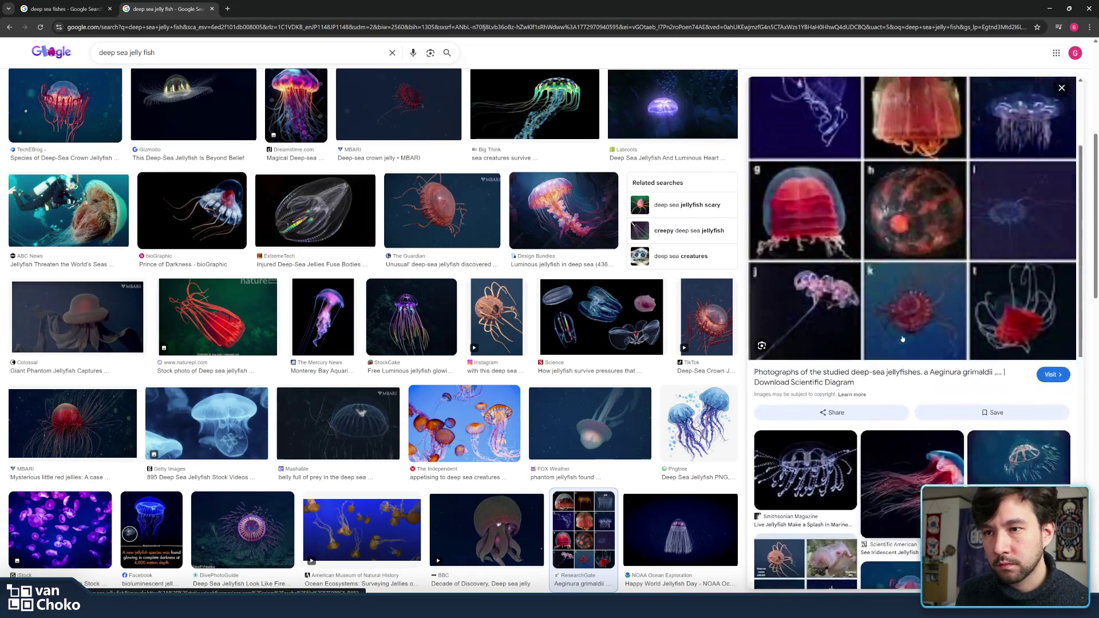
scroll(377, 268, down, 7)
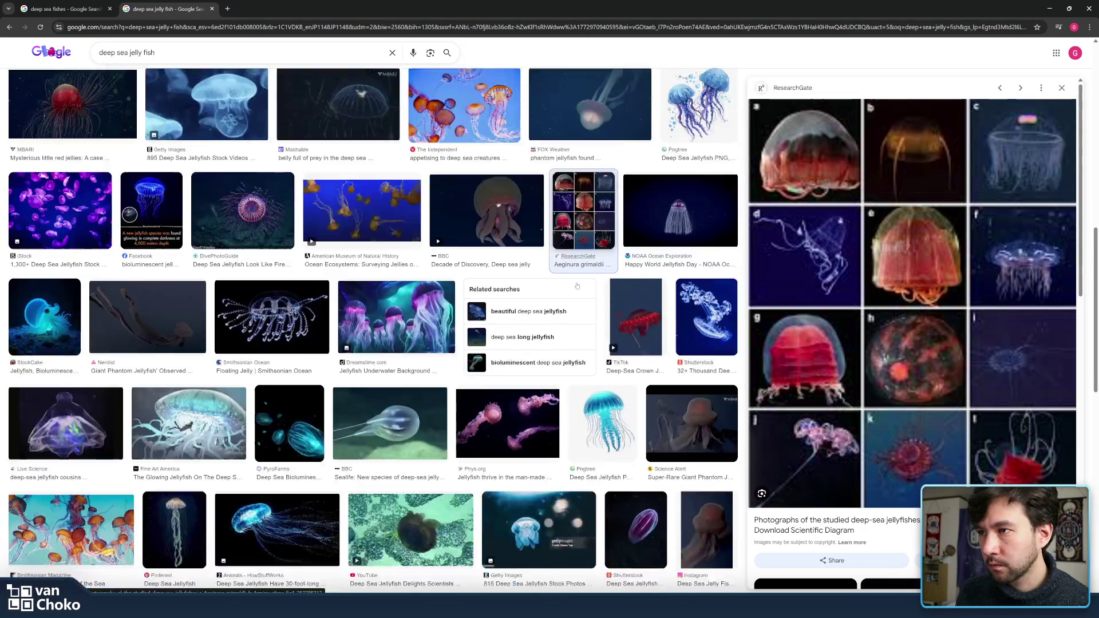
scroll(378, 268, down, 4)
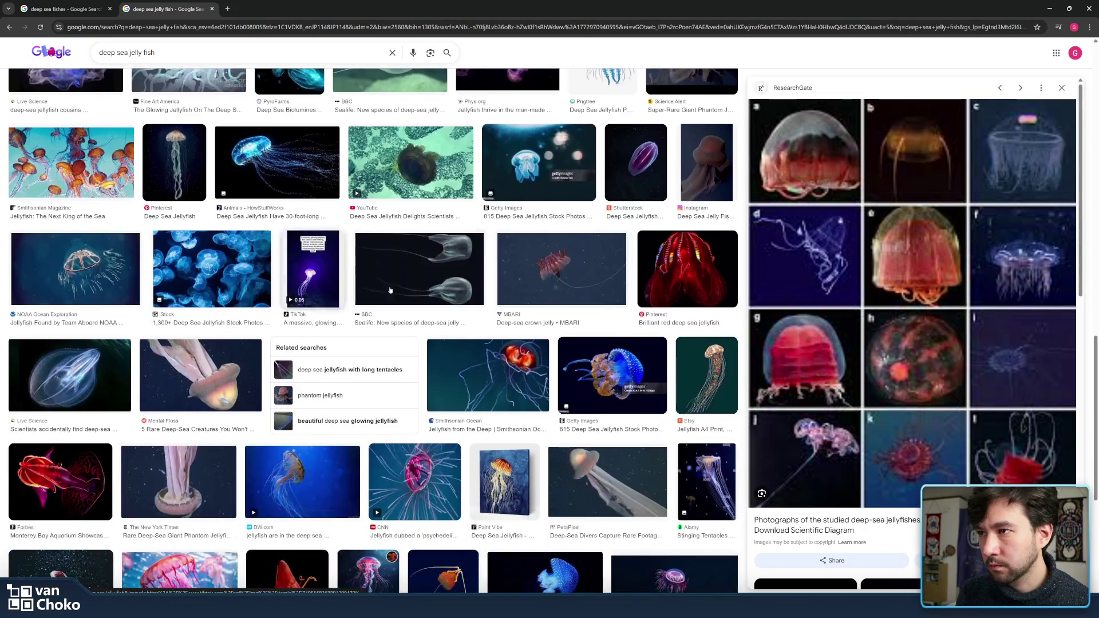
scroll(588, 286, down, 2)
scroll(544, 285, down, 2)
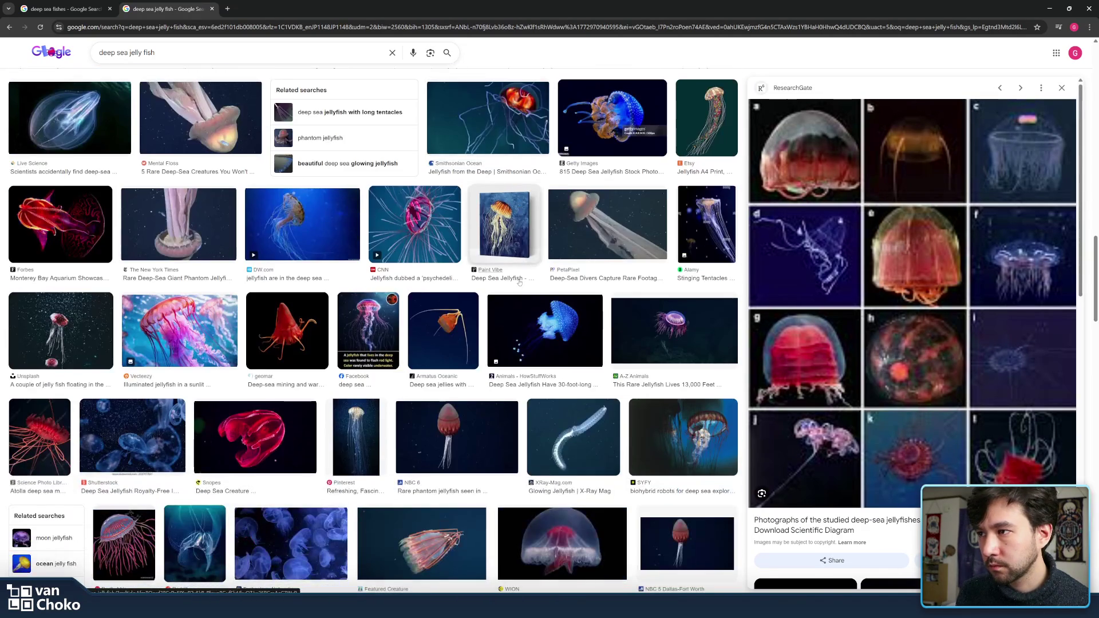
scroll(510, 285, down, 3)
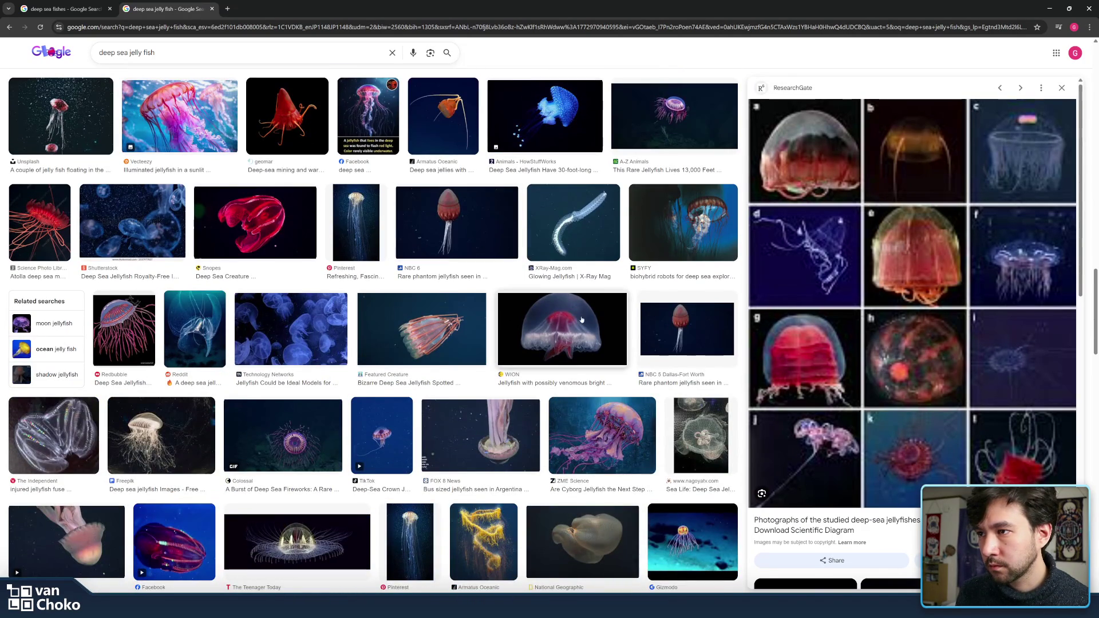
scroll(435, 309, down, 4)
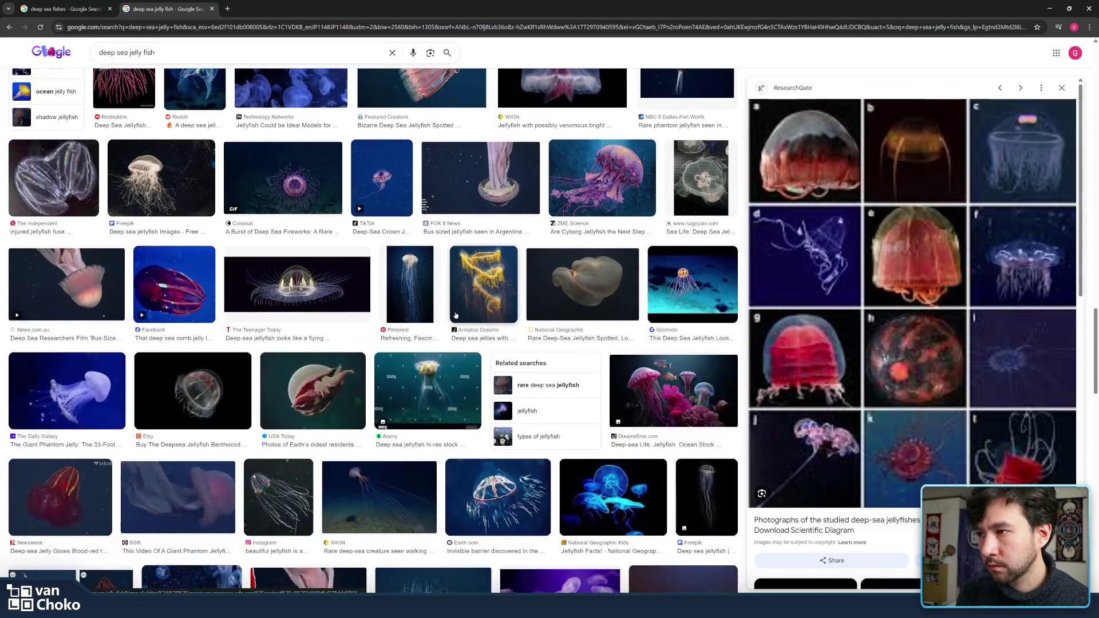
scroll(452, 314, down, 4)
scroll(456, 315, down, 5)
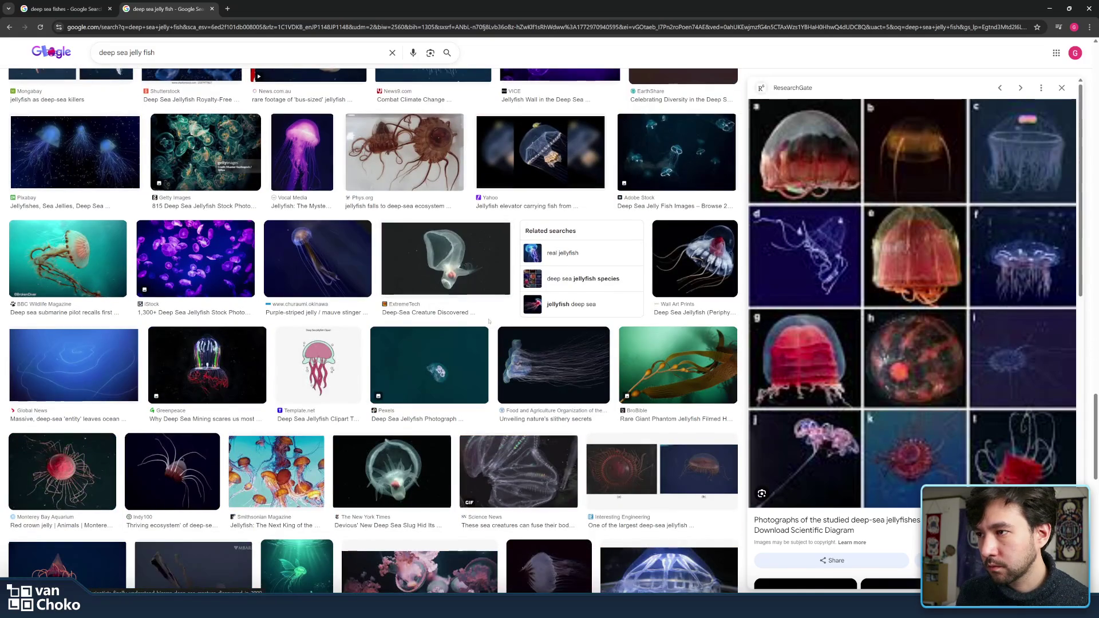
scroll(493, 322, down, 3)
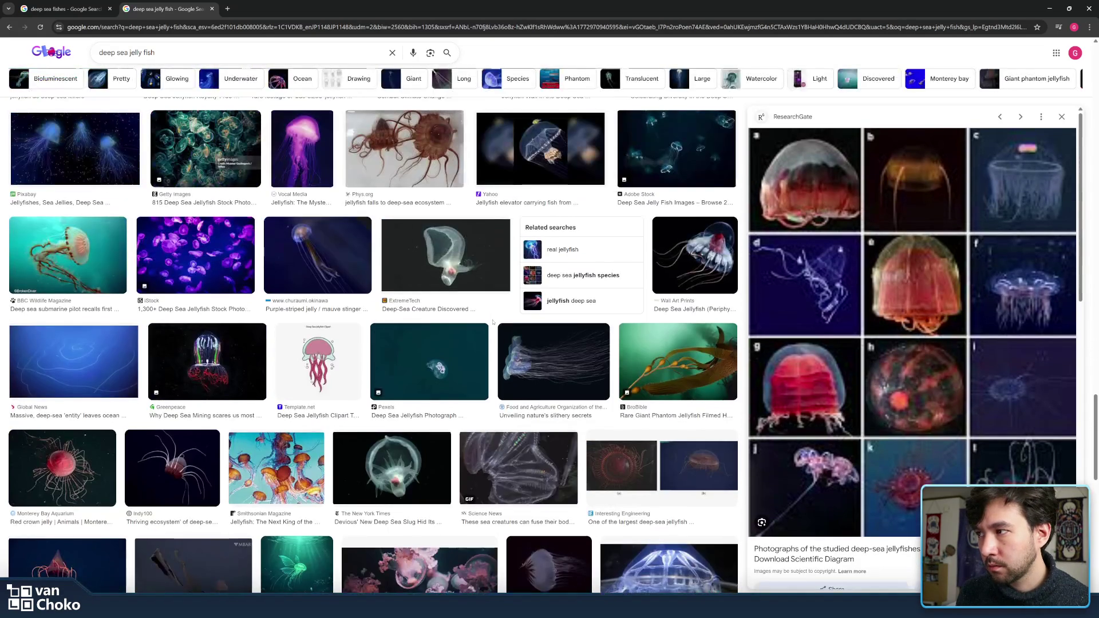
scroll(492, 324, down, 1)
scroll(493, 323, down, 4)
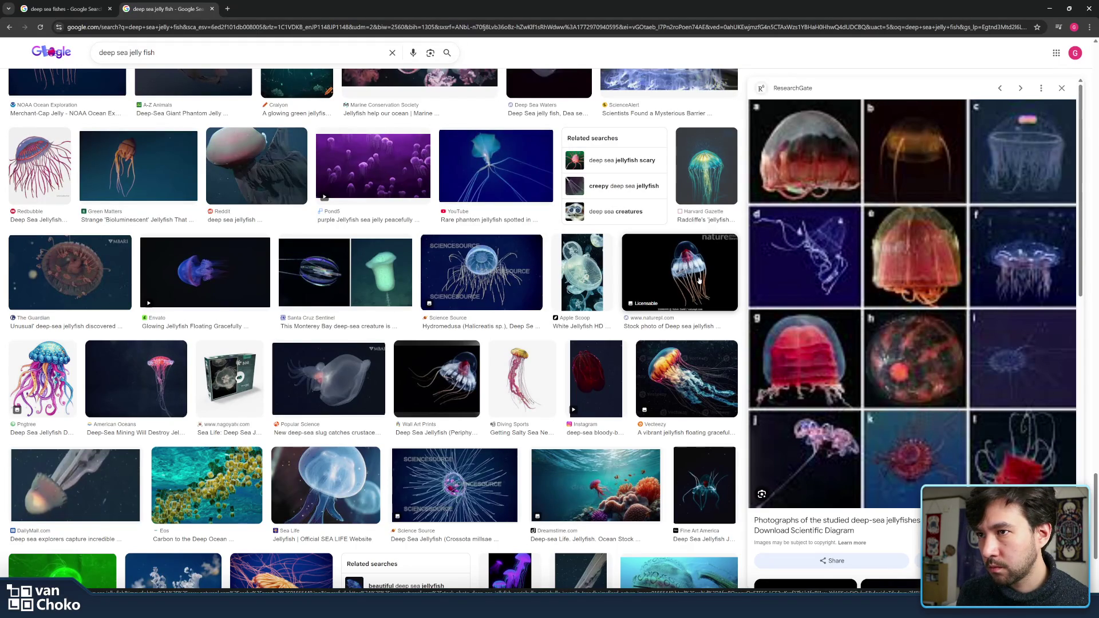
click(699, 279)
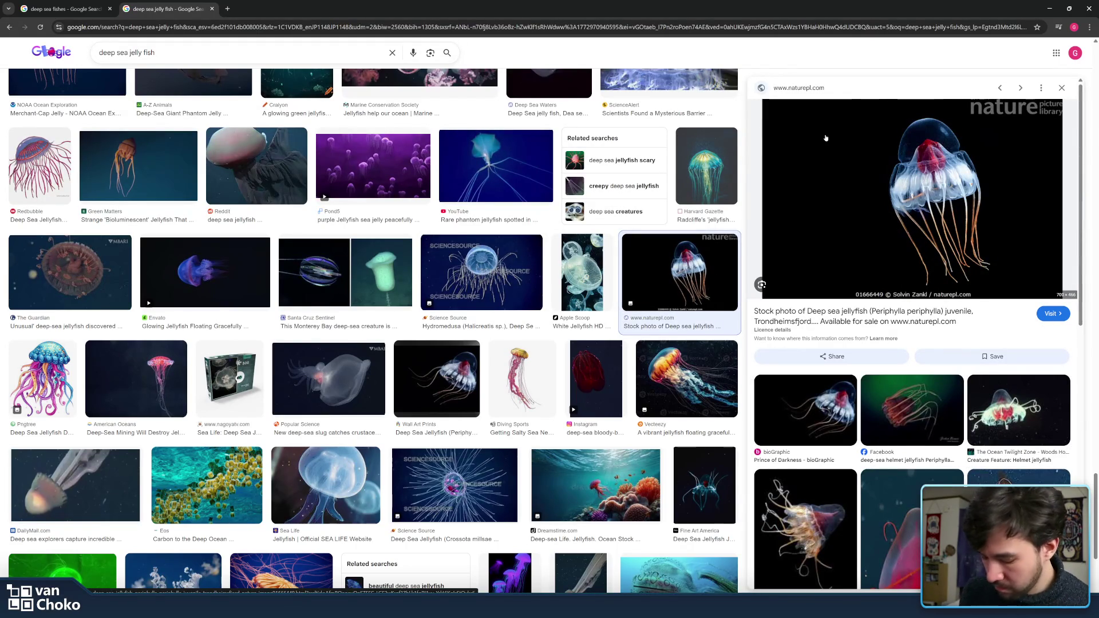
Step: Screenshot the previewed naturepl jellyfish photo and paste it onto the Canva slide
key(super+shift+s)
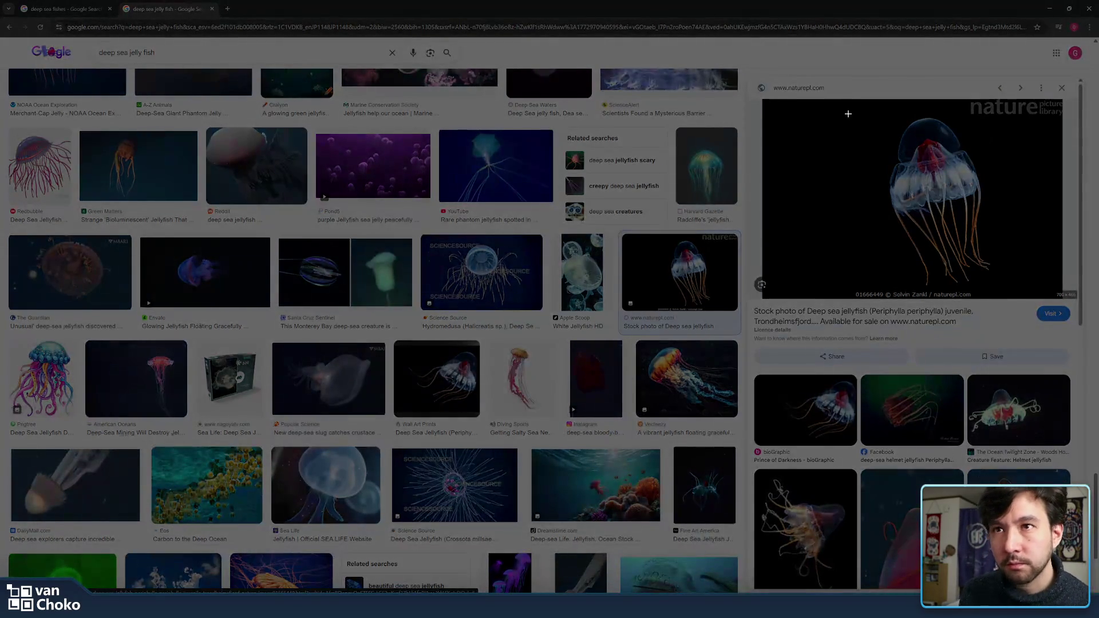
drag(869, 110, 1003, 290)
click(1048, 7)
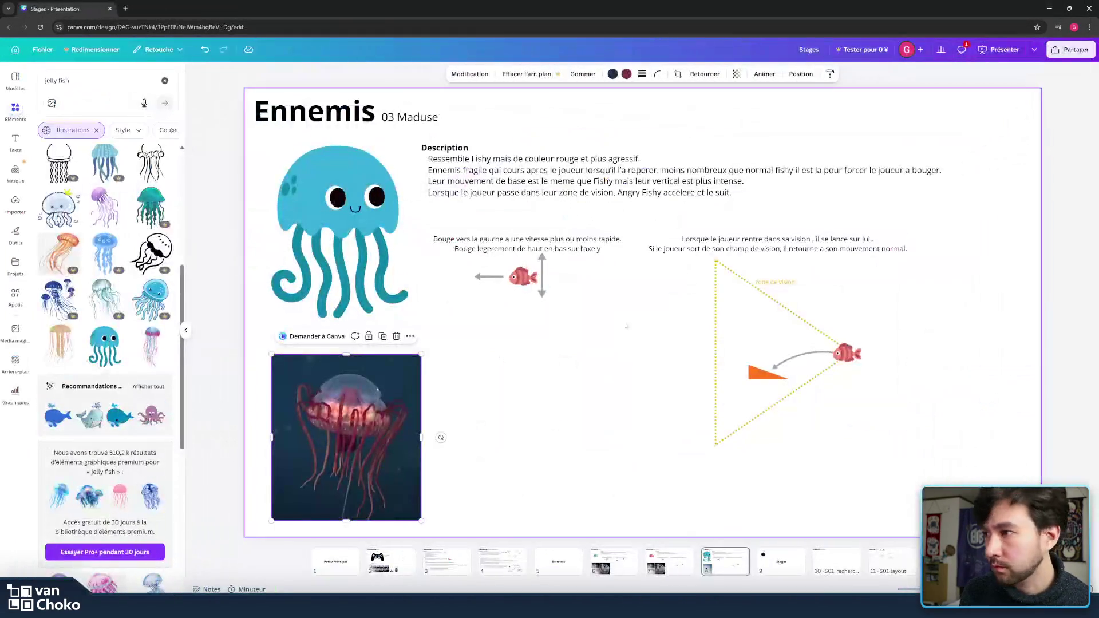
key(ctrl+v)
Step: Shrink the pasted photo to the red jellyfish photo's height and align it beside it
mouse_move(649, 354)
mouse_down()
mouse_move(526, 415)
mouse_move(531, 426)
mouse_up()
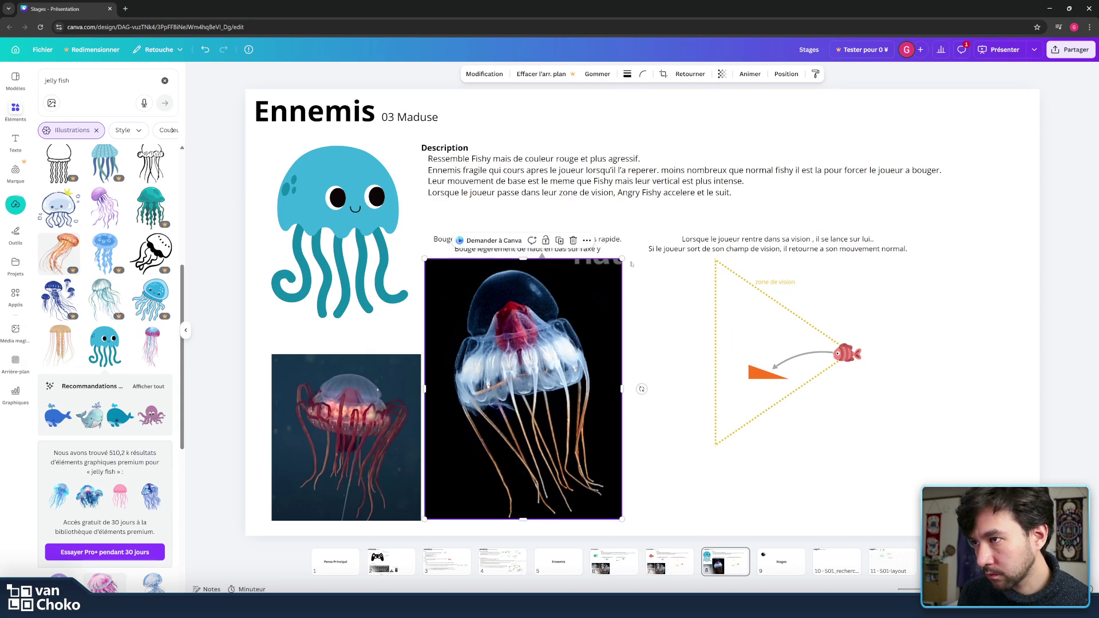
drag(623, 255, 615, 267)
drag(575, 309, 550, 354)
drag(467, 426, 498, 455)
click(638, 461)
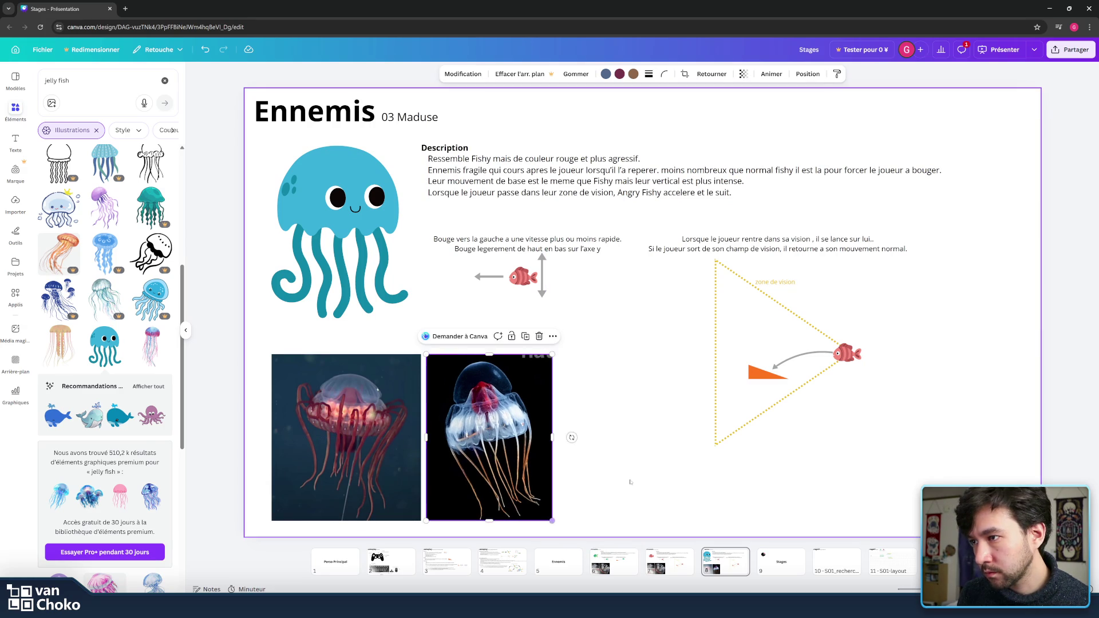
Step: Replace the end of the description's first line with 'une' and a line break
double_click(572, 178)
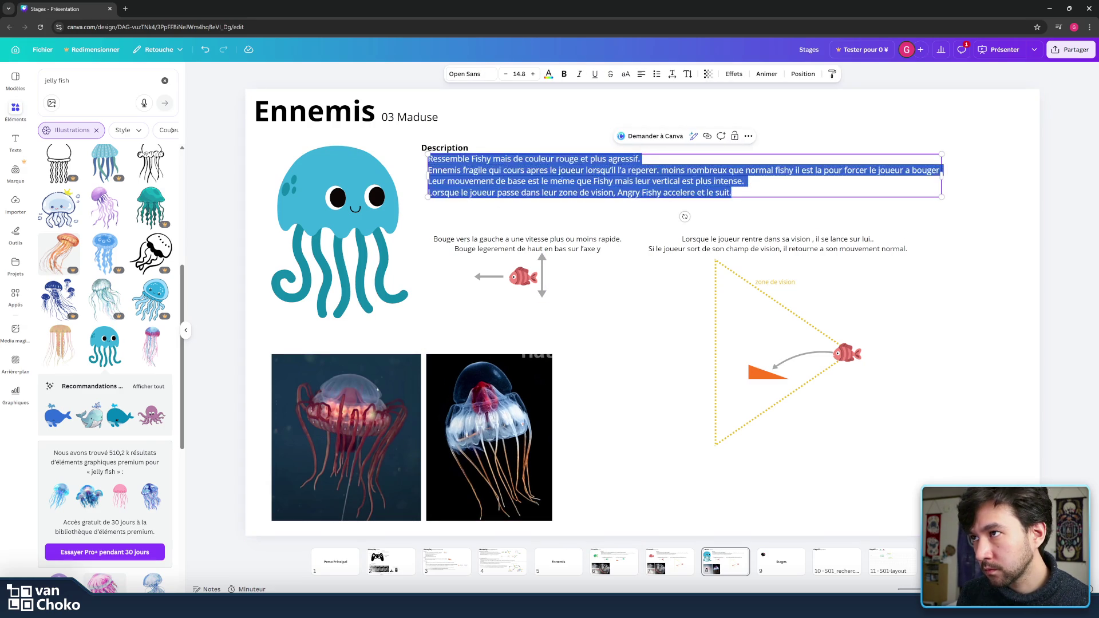
click(751, 192)
mouse_move(640, 159)
mouse_down()
mouse_move(472, 159)
mouse_move(648, 159)
mouse_up()
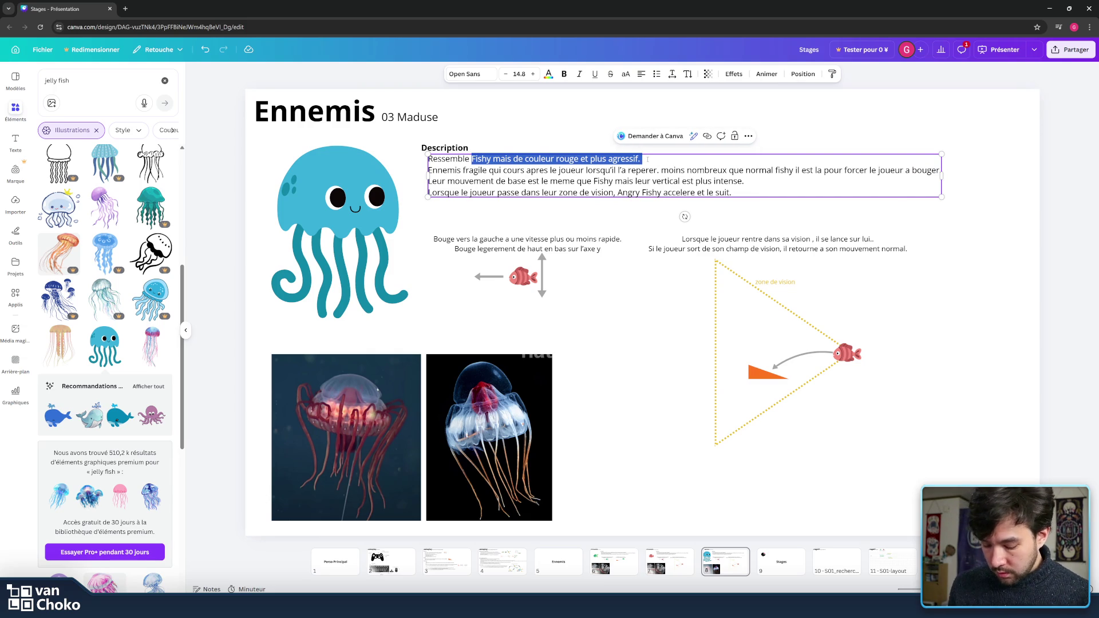
text(une)
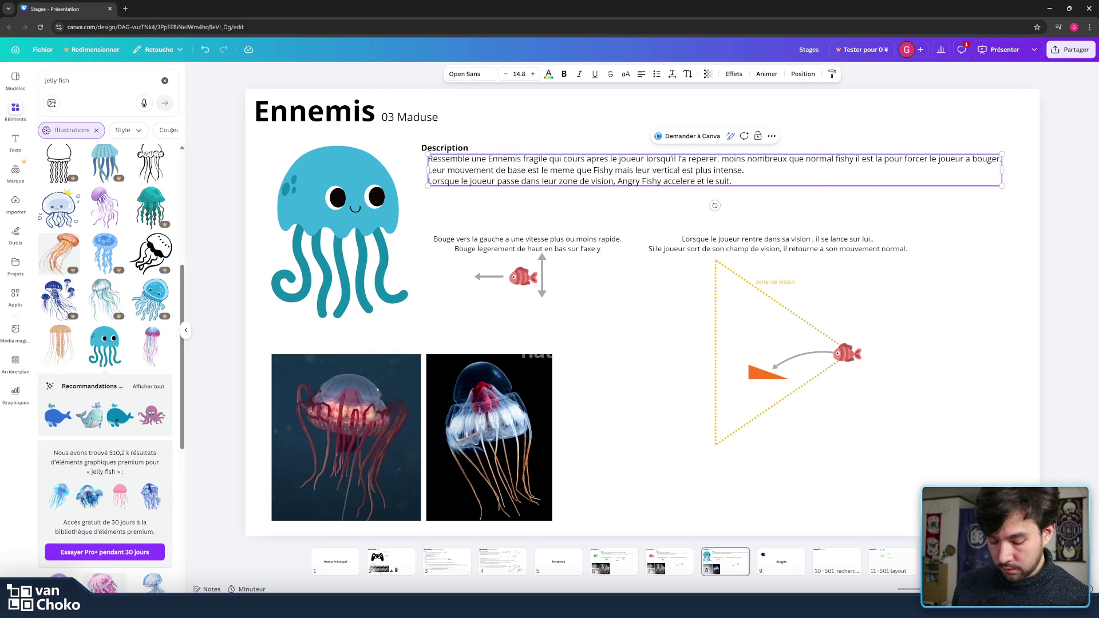
key(Return)
Step: Continue with 'meduse d'eau profonde mais dont le cerveau a l'apparence d'un cerveau humain'
text(m)
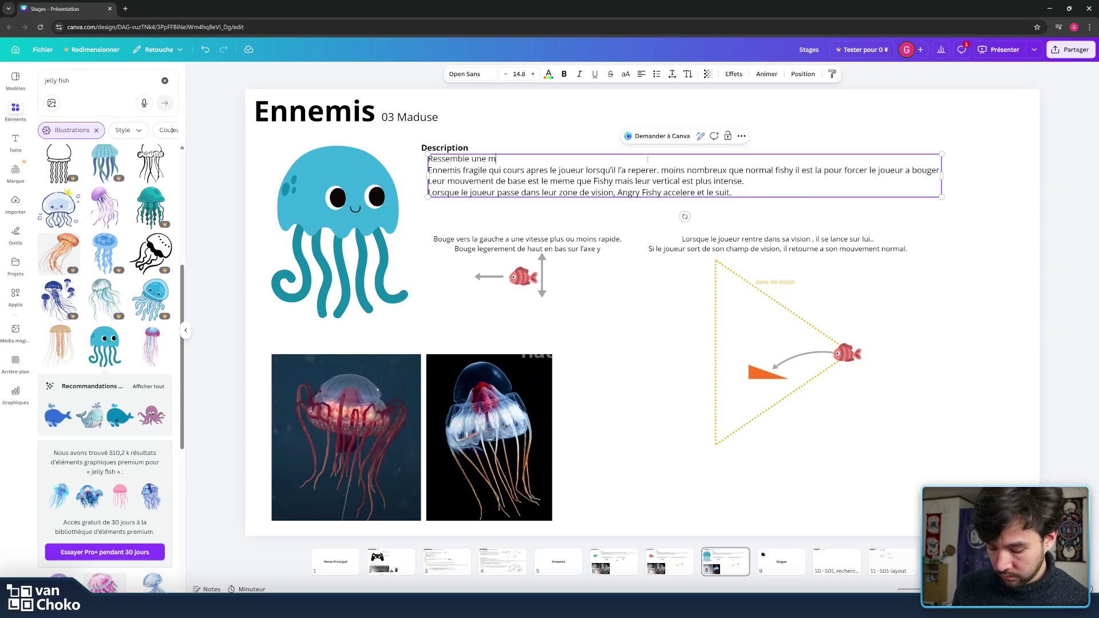
text(eduse d)
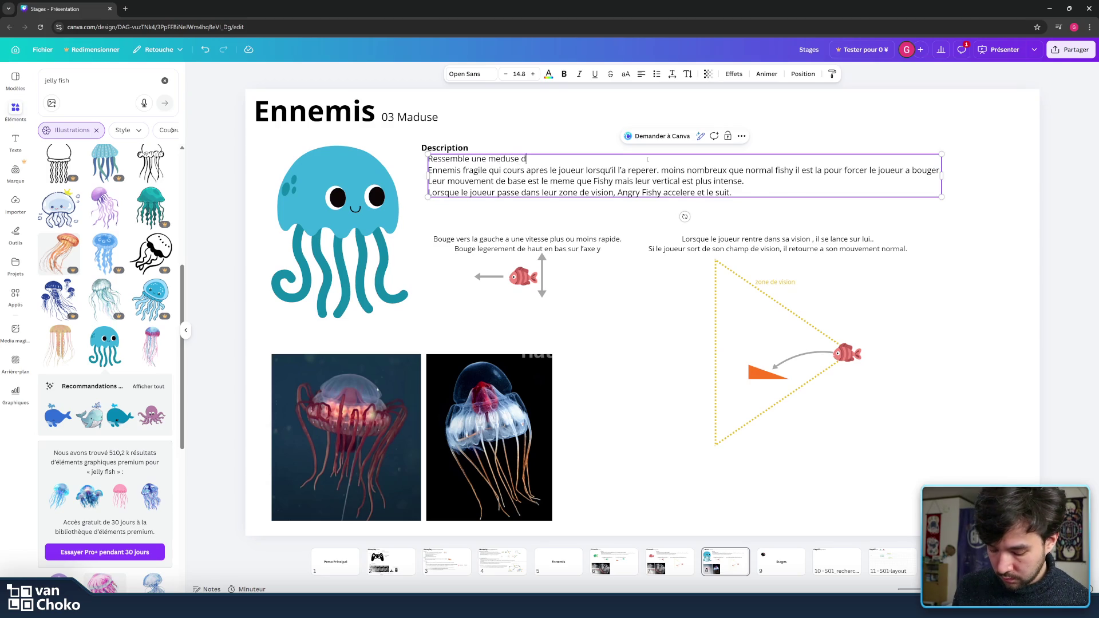
text(’au)
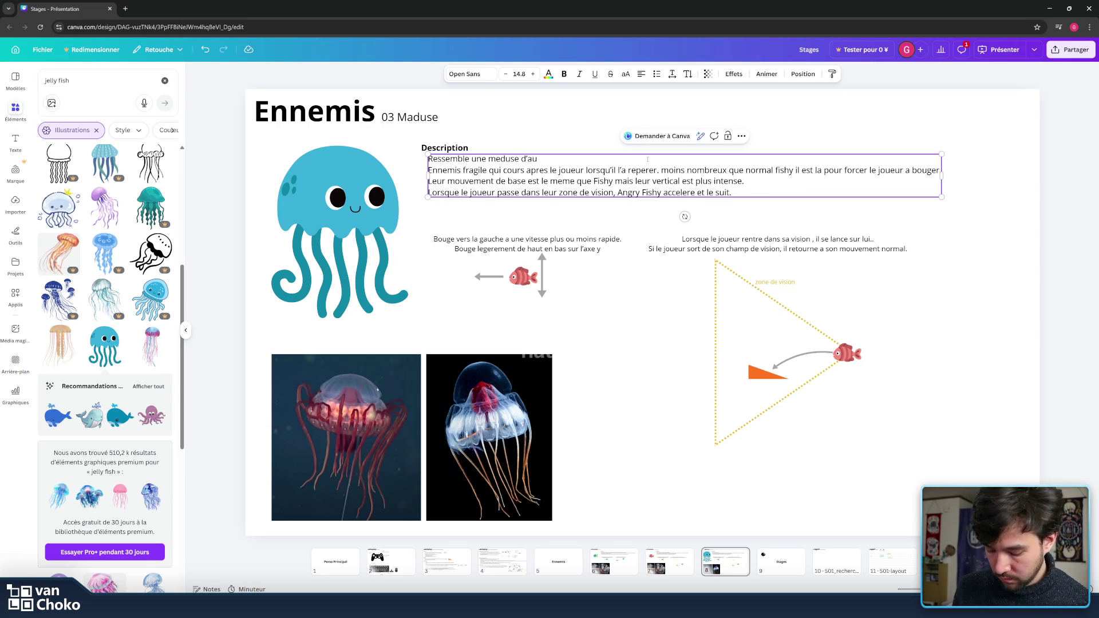
key(BackSpace)
key(BackSpace)
text(eau)
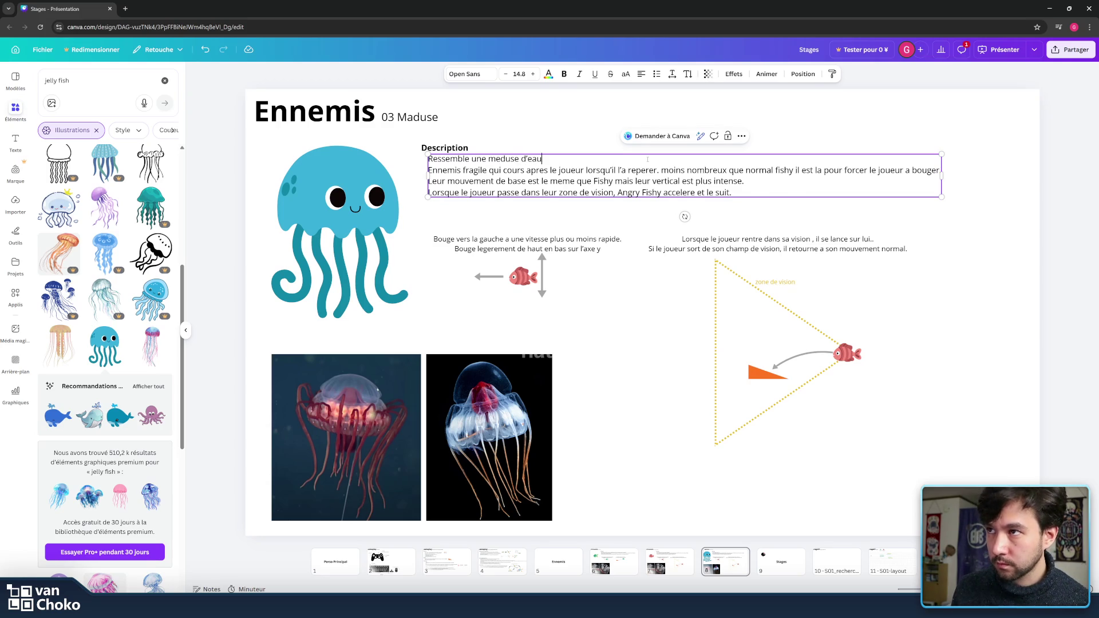
text(profonde)
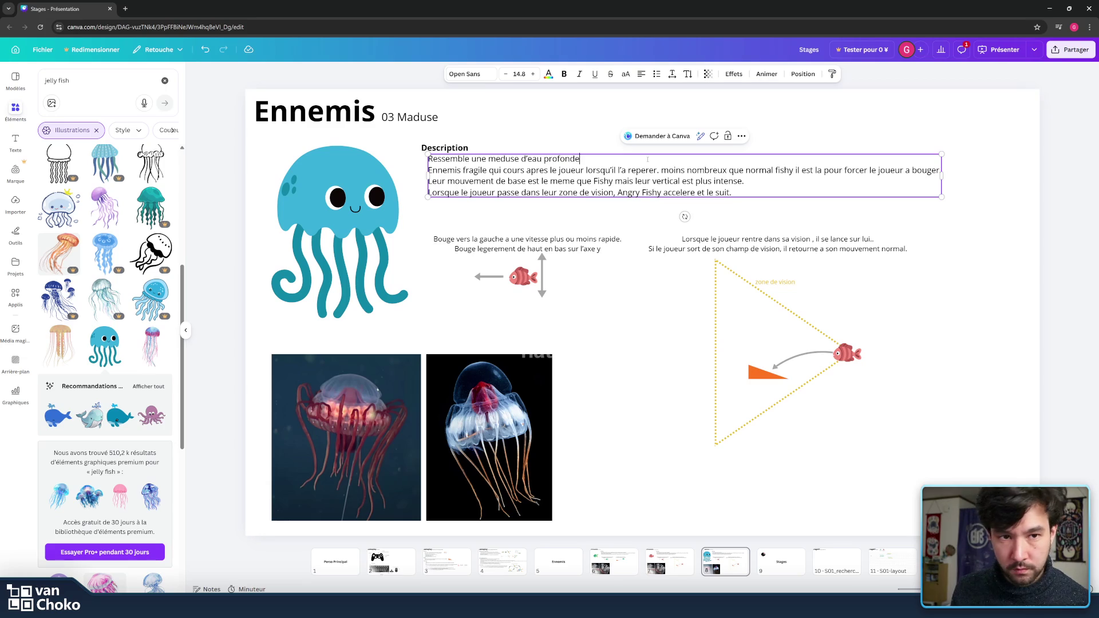
text( mais)
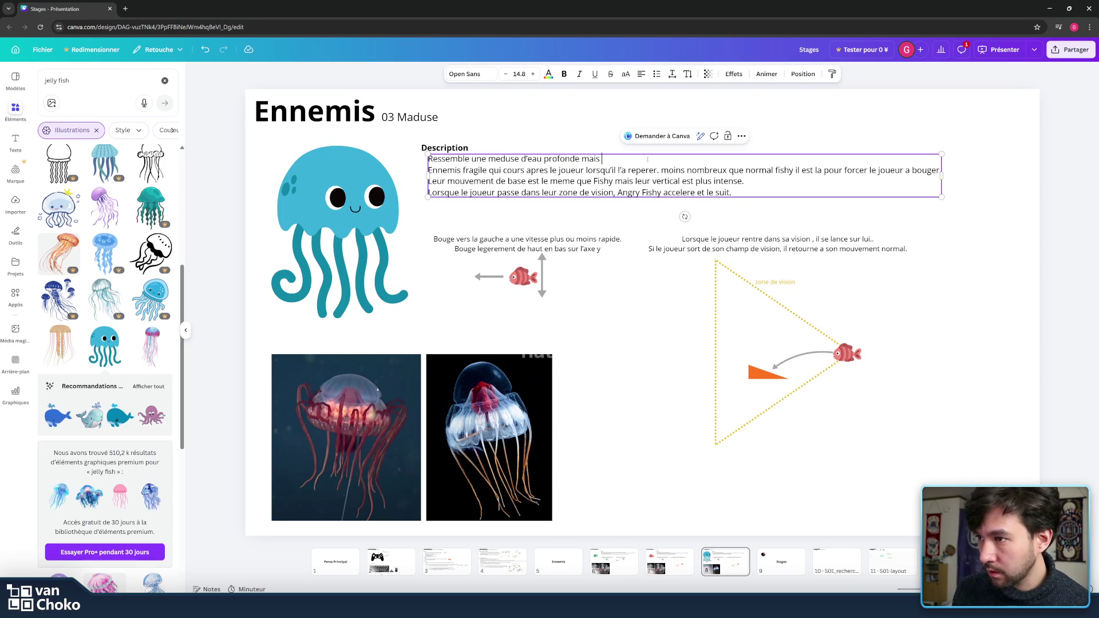
text( dont le)
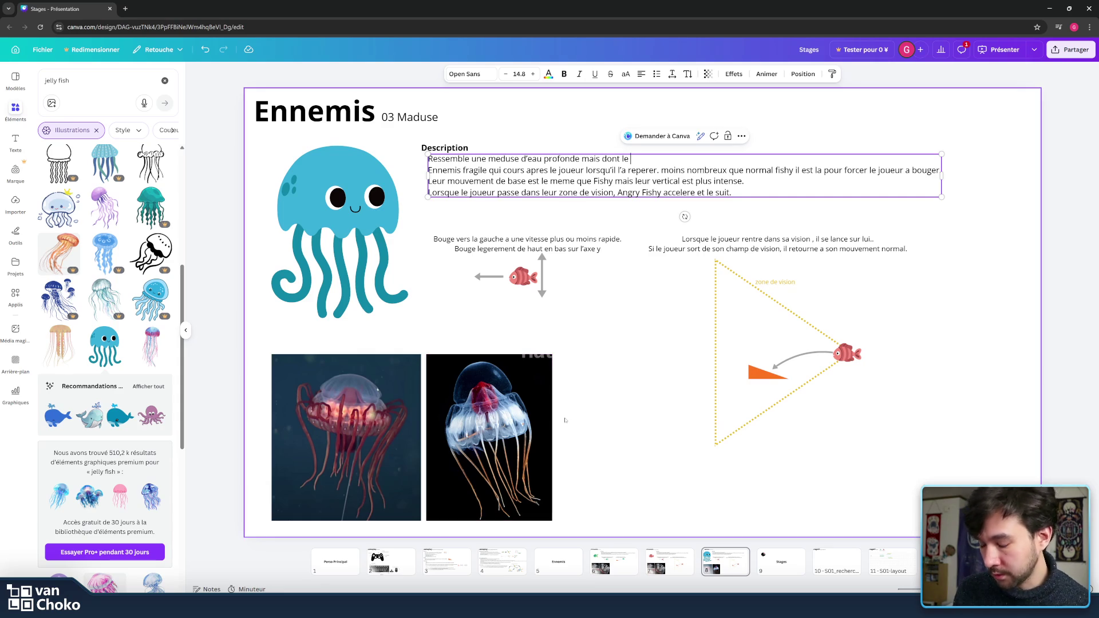
text(cerve)
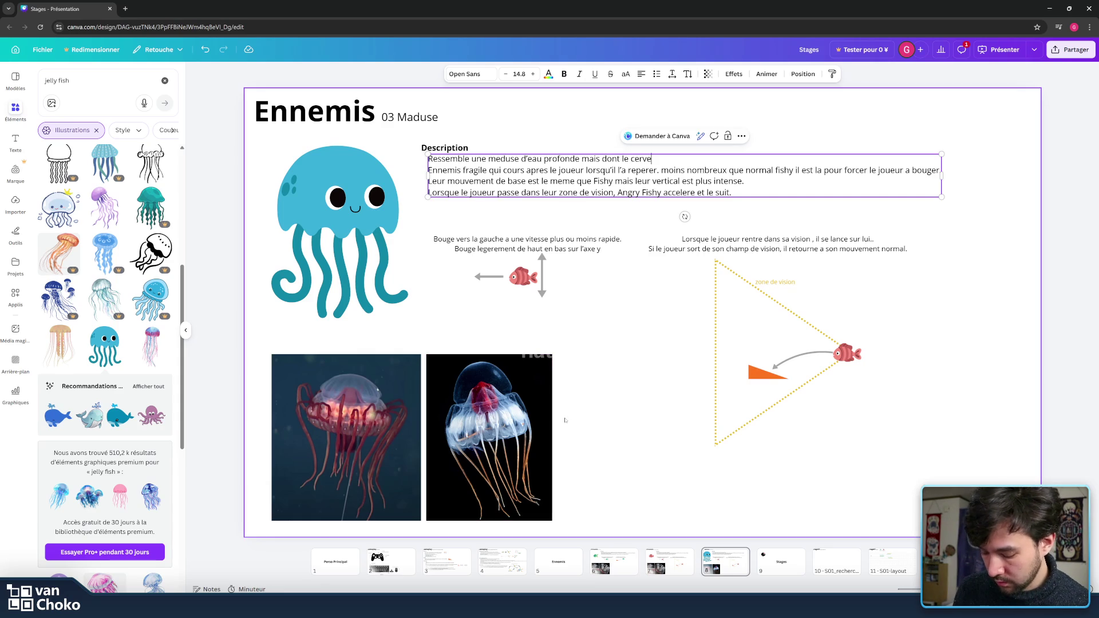
text(au )
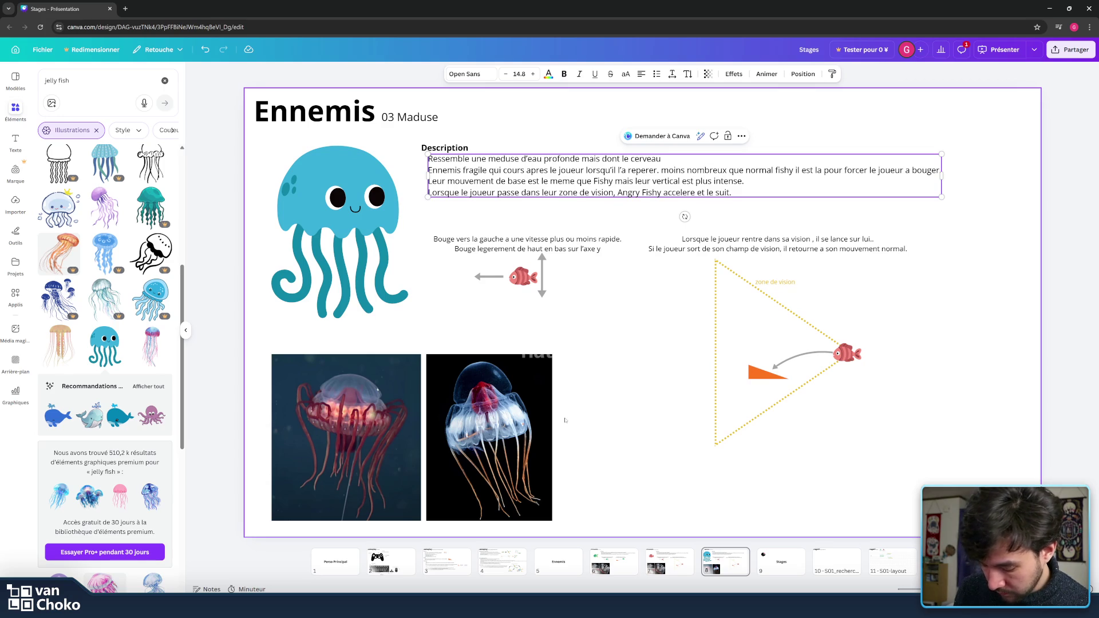
text(a)
text( l'appenrece)
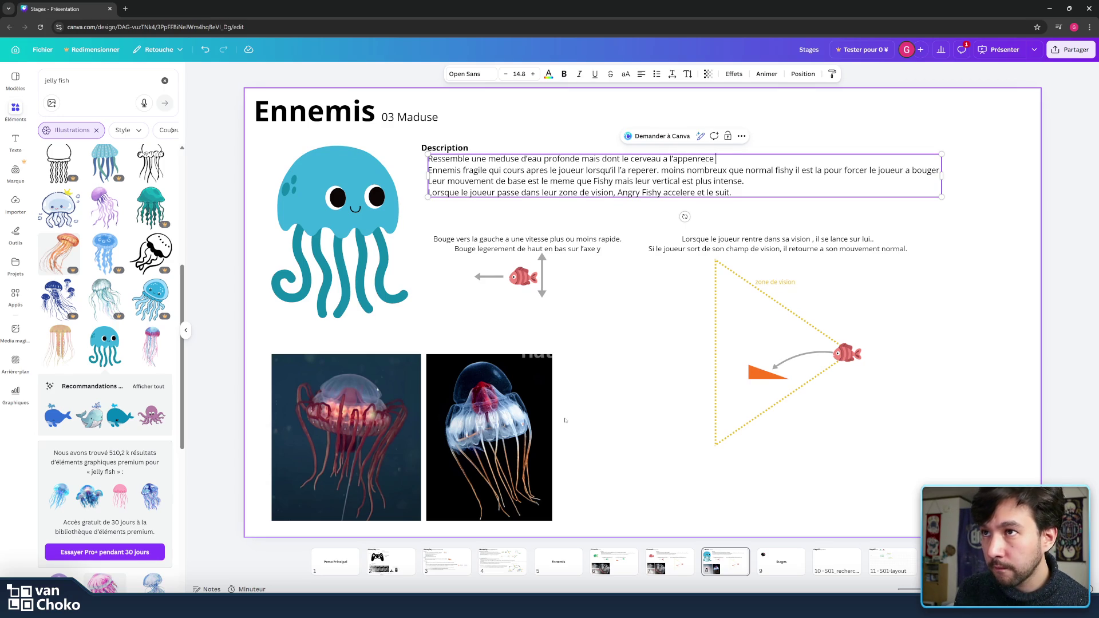
key(BackSpace)
key(BackSpace)
key(BackSpace)
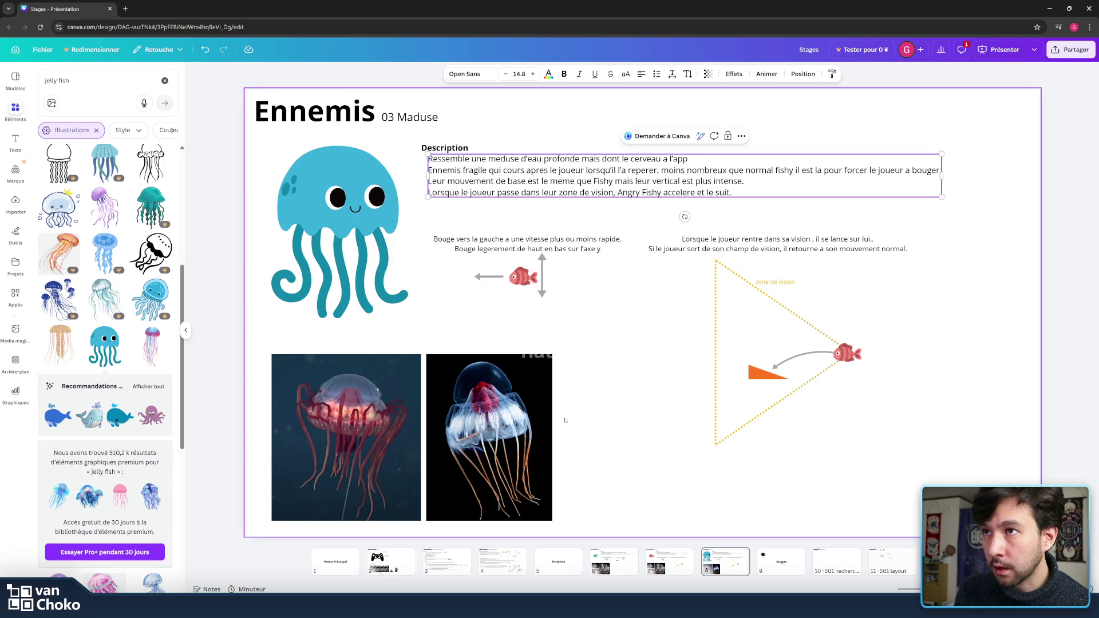
text(arence )
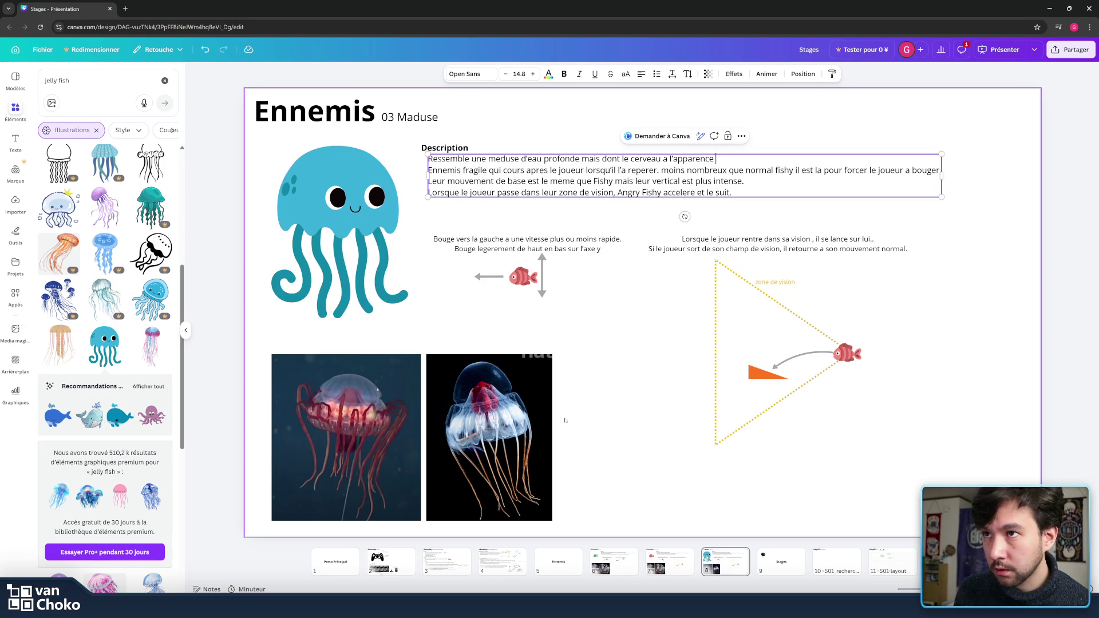
text(d)
text('un cerveu)
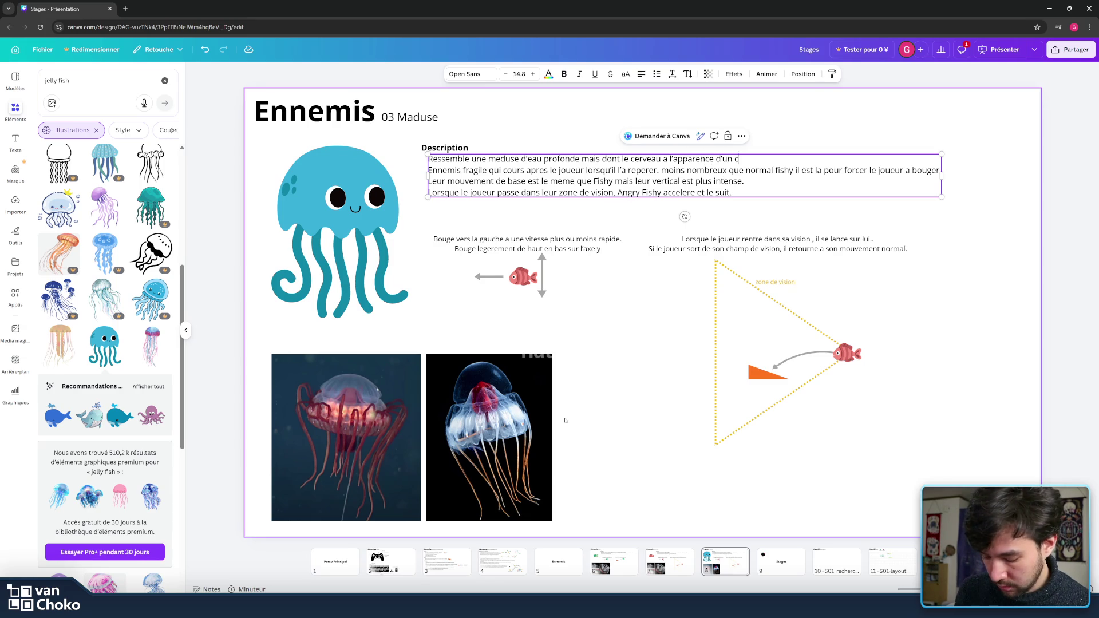
key(BackSpace)
text(au )
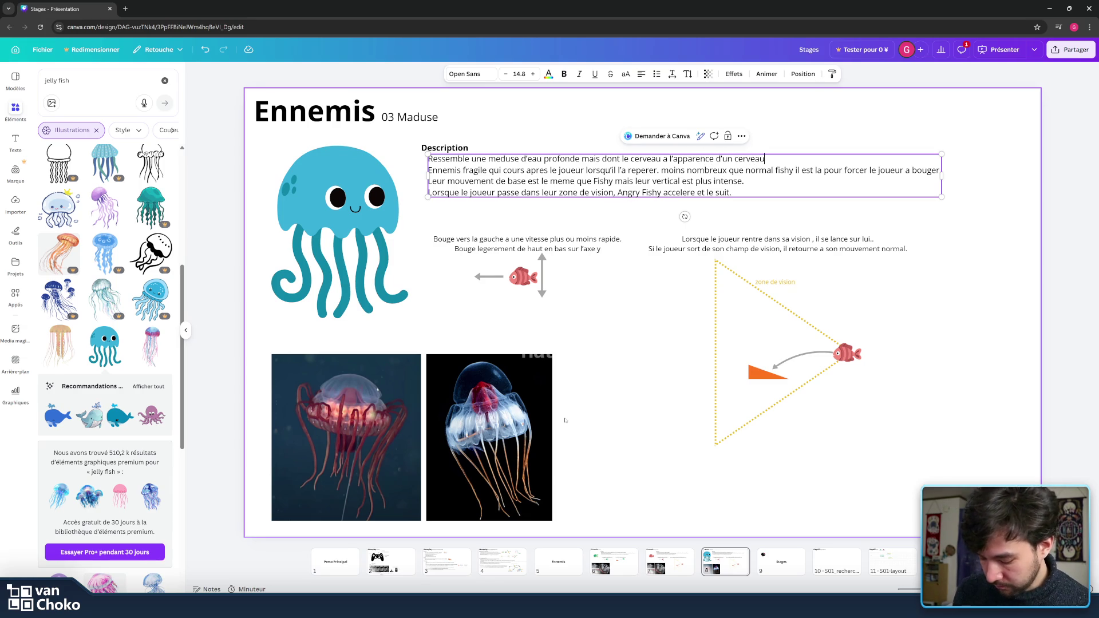
text(humain.)
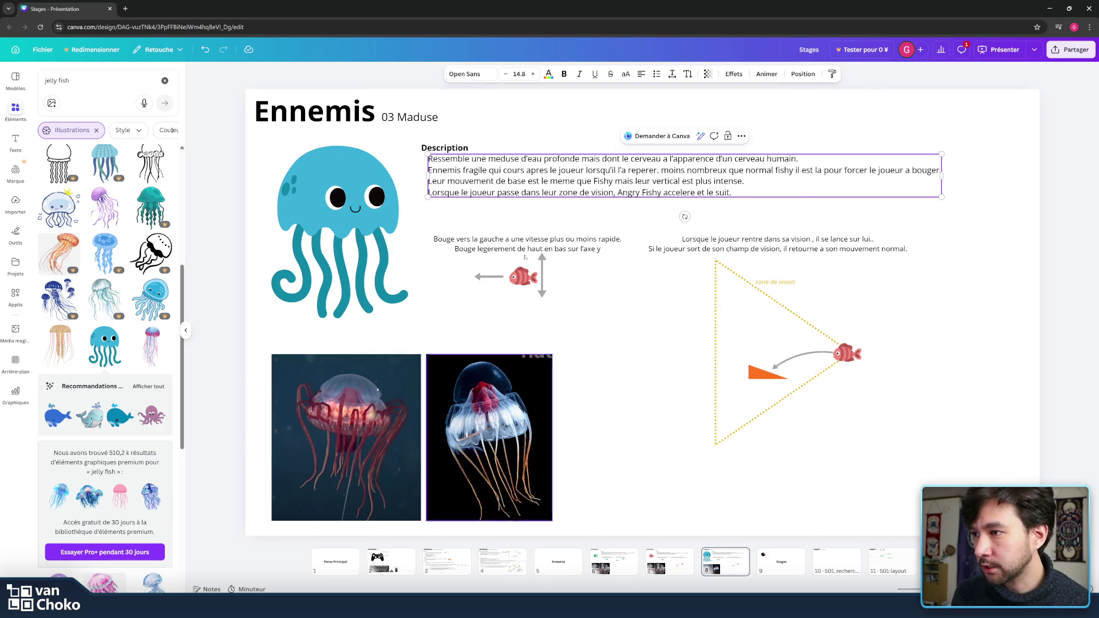
click(516, 170)
Step: Replace the old description lines with 'Ennemis un plus tanky, mais lent.'
mouse_move(732, 192)
mouse_down()
mouse_move(598, 193)
mouse_move(428, 170)
mouse_up()
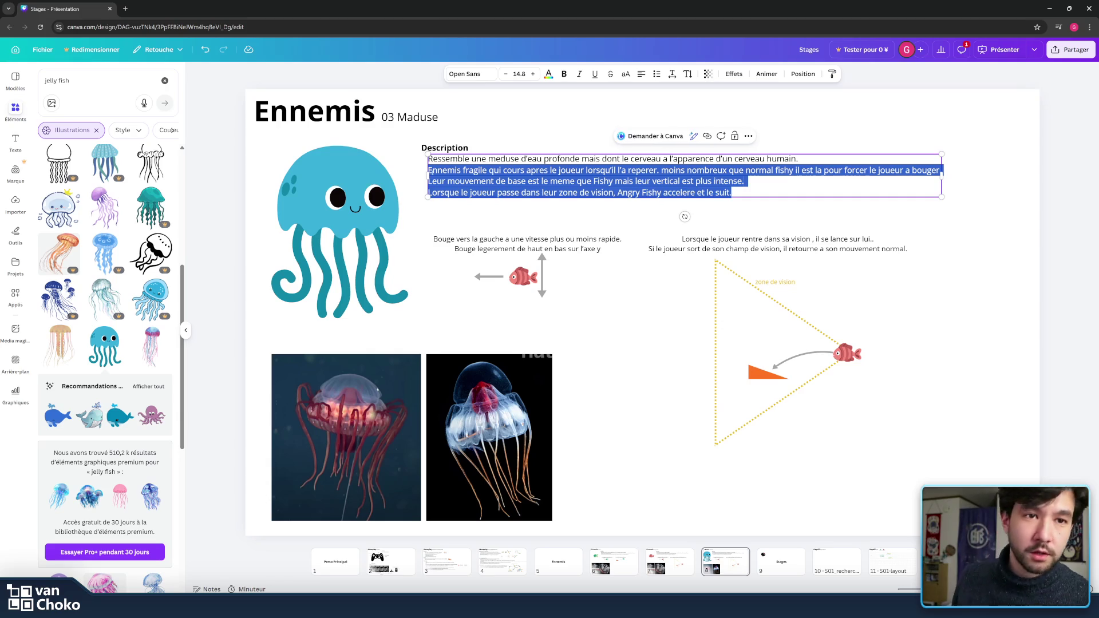
double_click(435, 170)
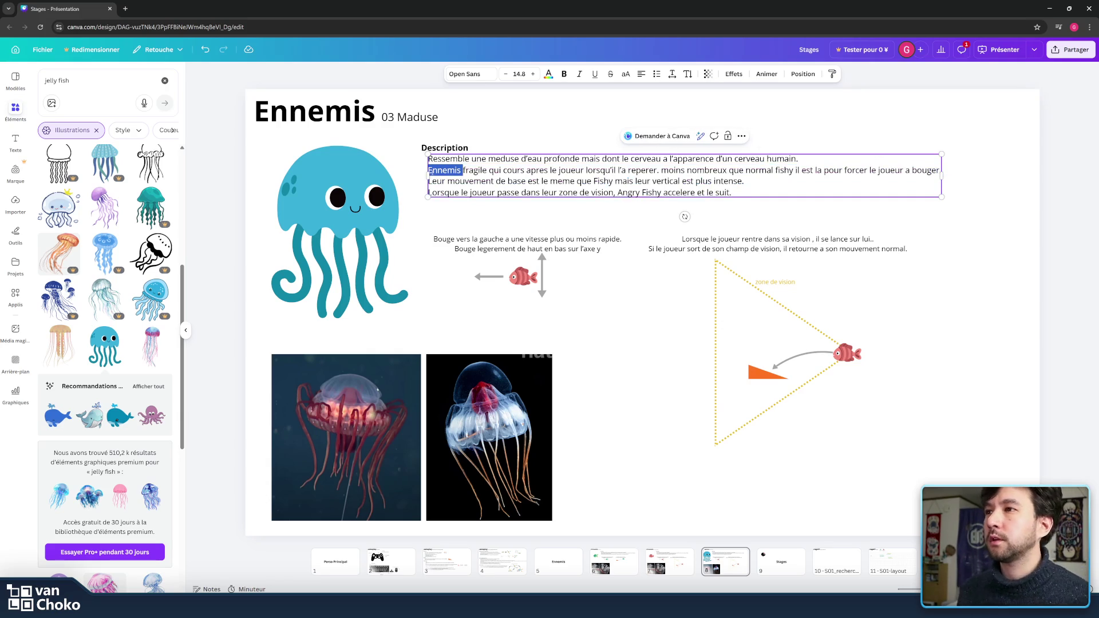
mouse_move(435, 170)
mouse_down()
mouse_move(761, 182)
mouse_move(773, 195)
mouse_up()
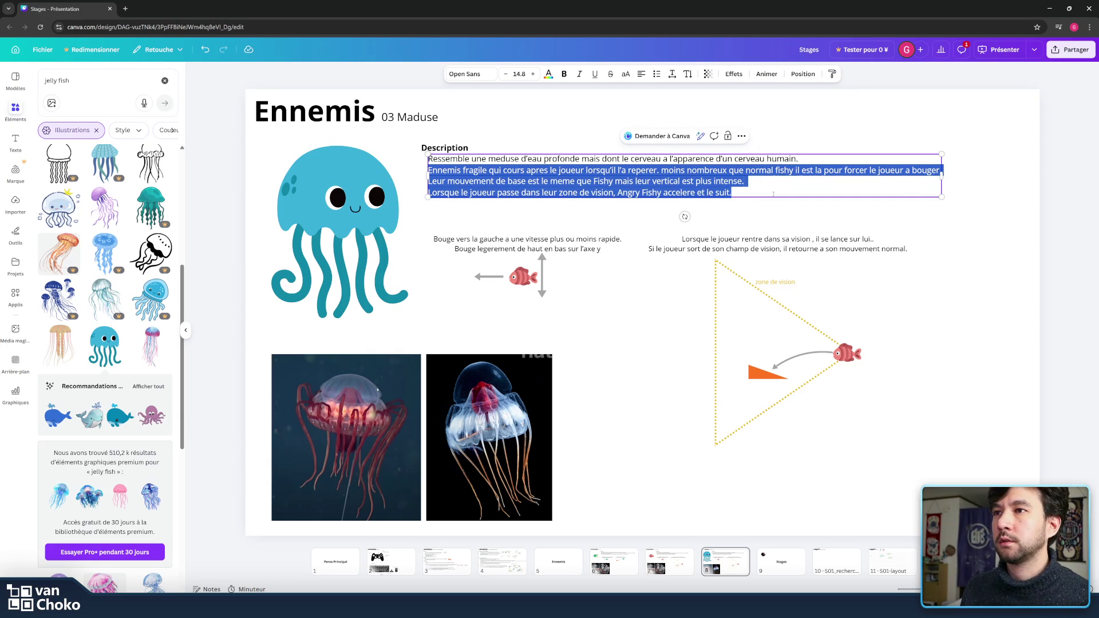
text(Enne)
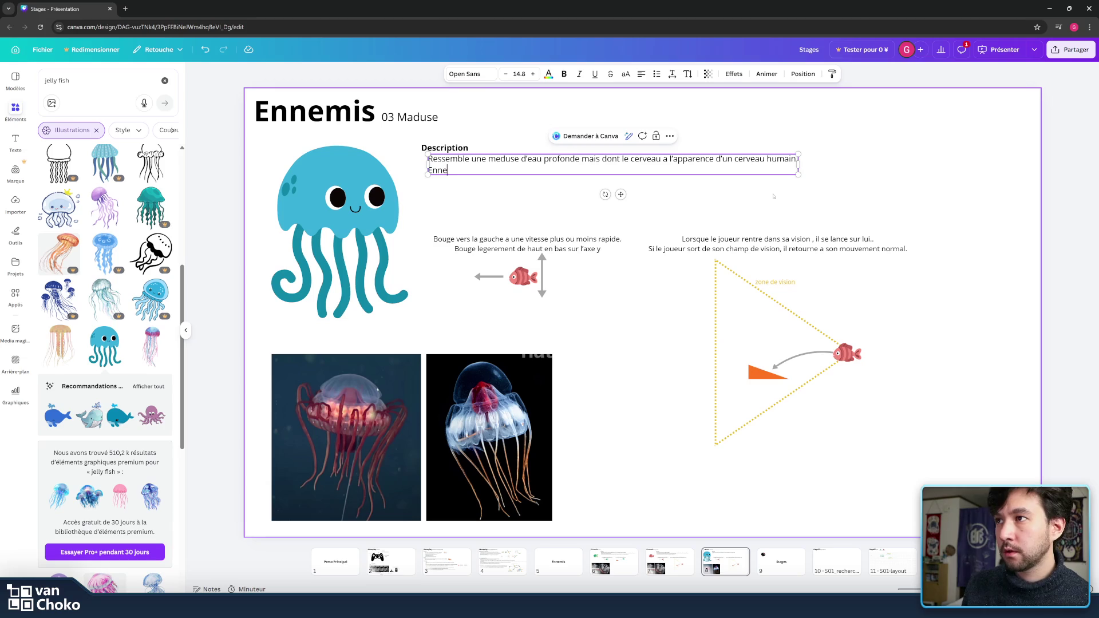
text(mis)
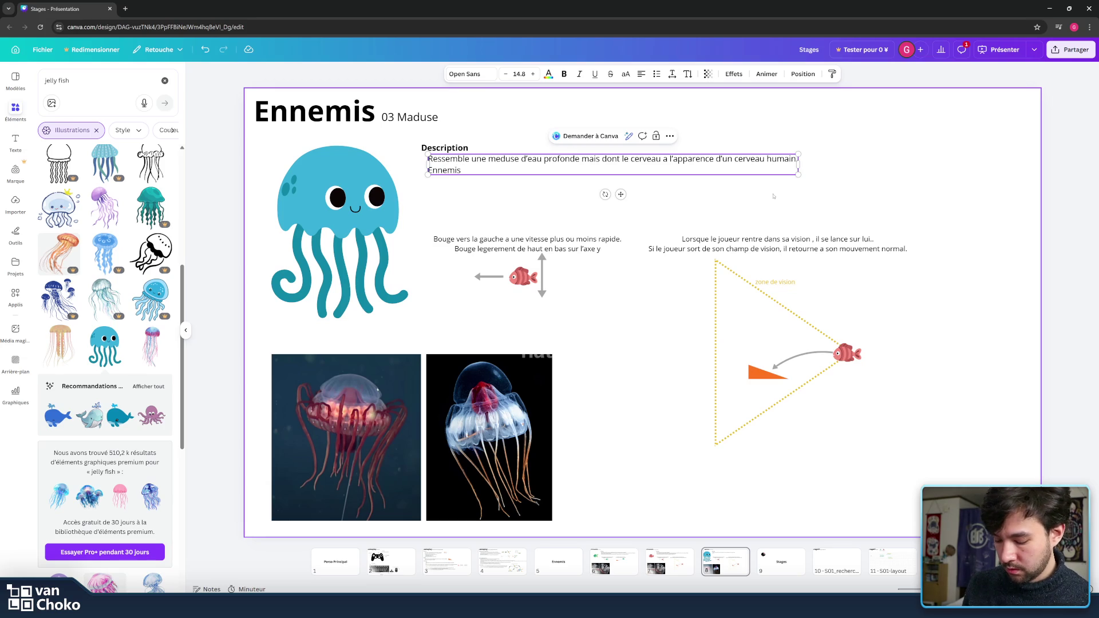
text( un plus tank)
text(y)
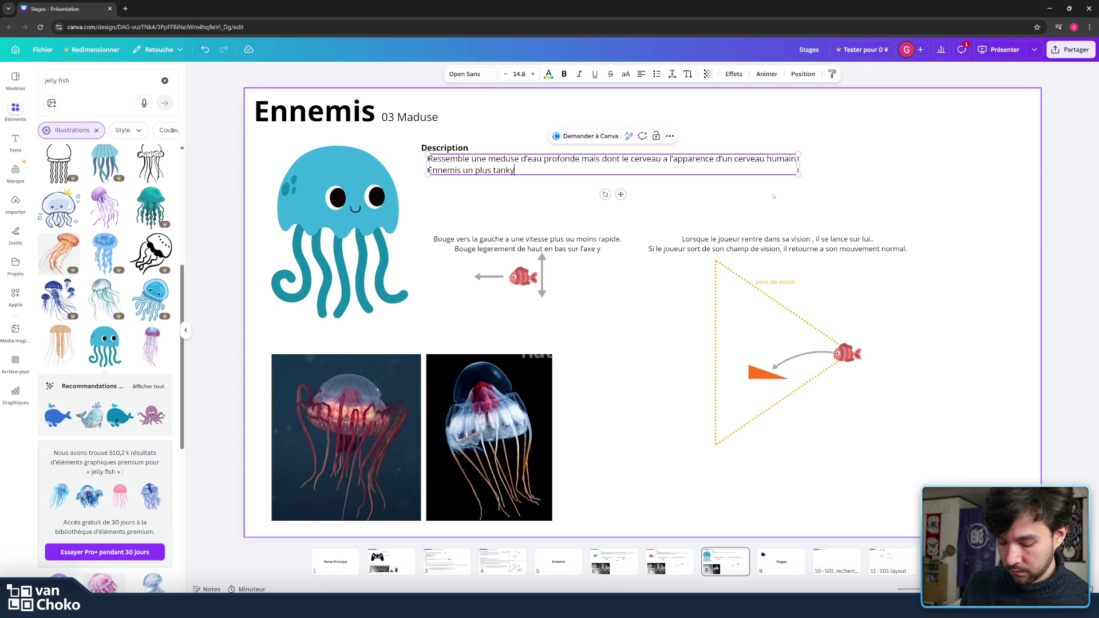
text(, gro)
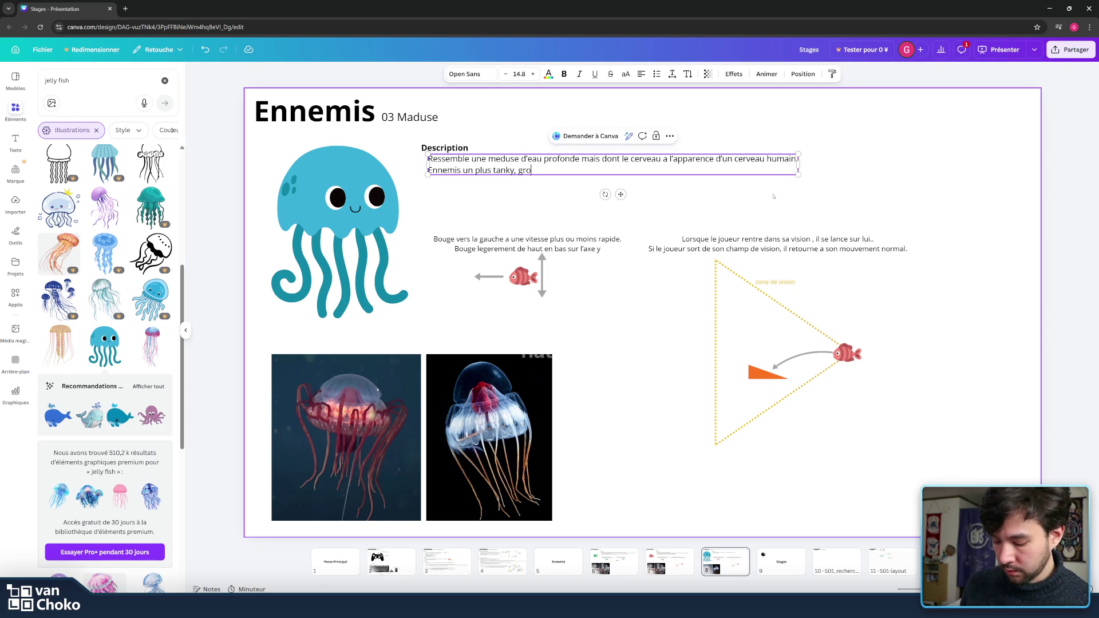
text(sse bar d)
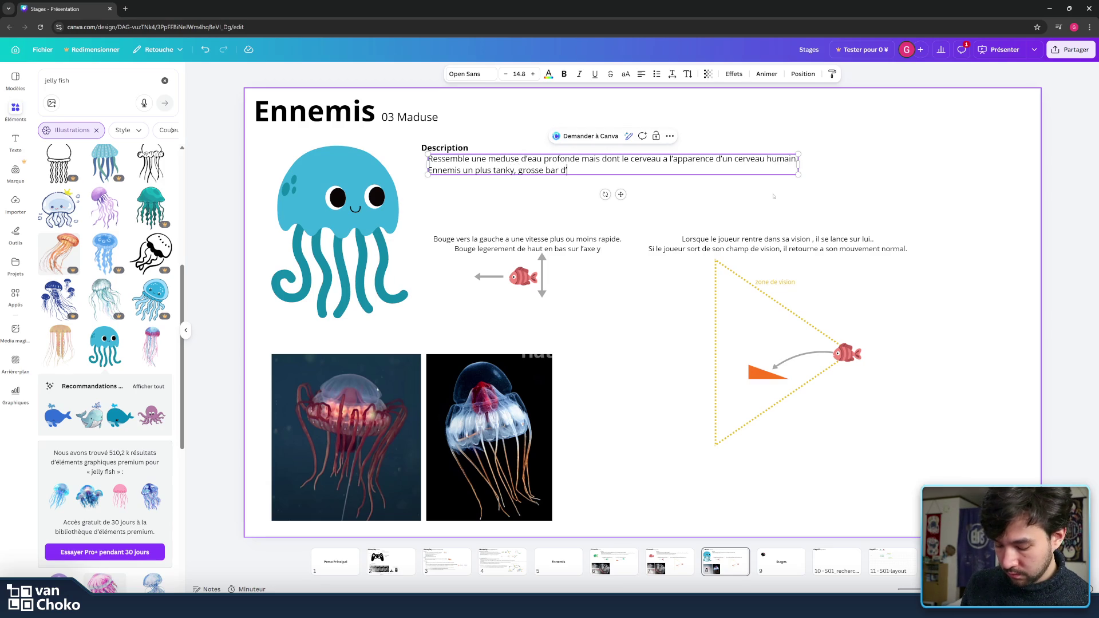
key(BackSpace)
key(BackSpace)
key(BackSpace)
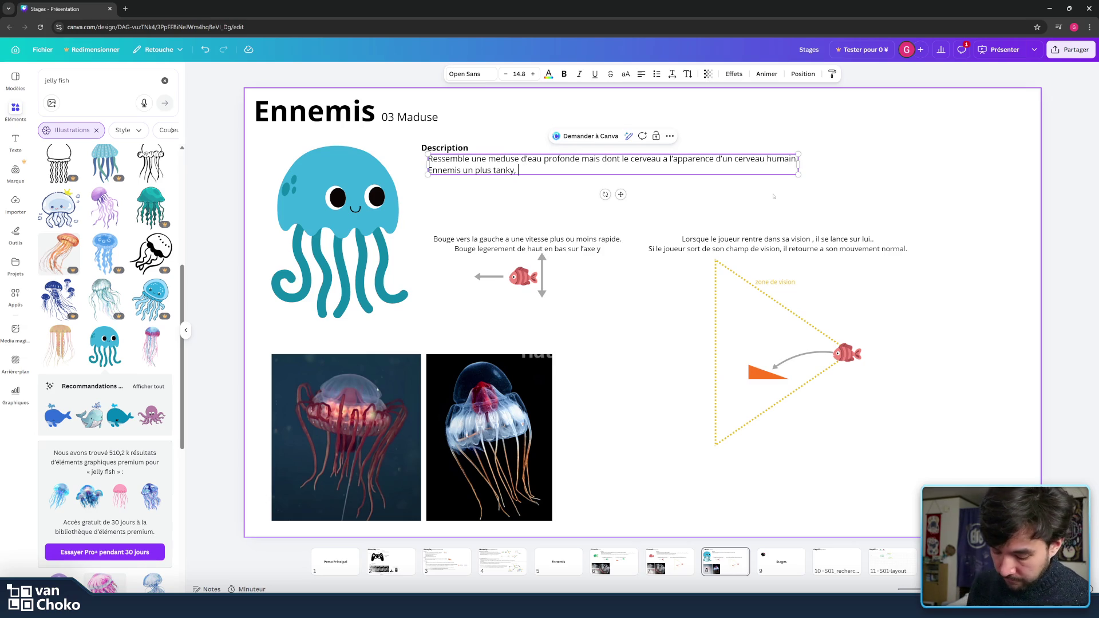
text(mais lent)
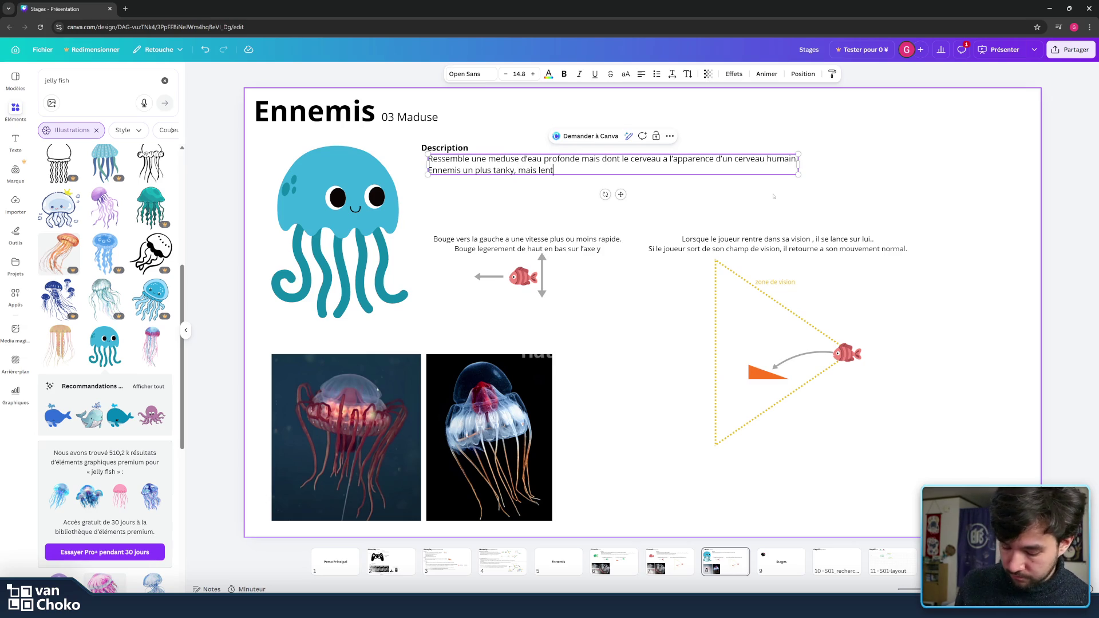
text(. il )
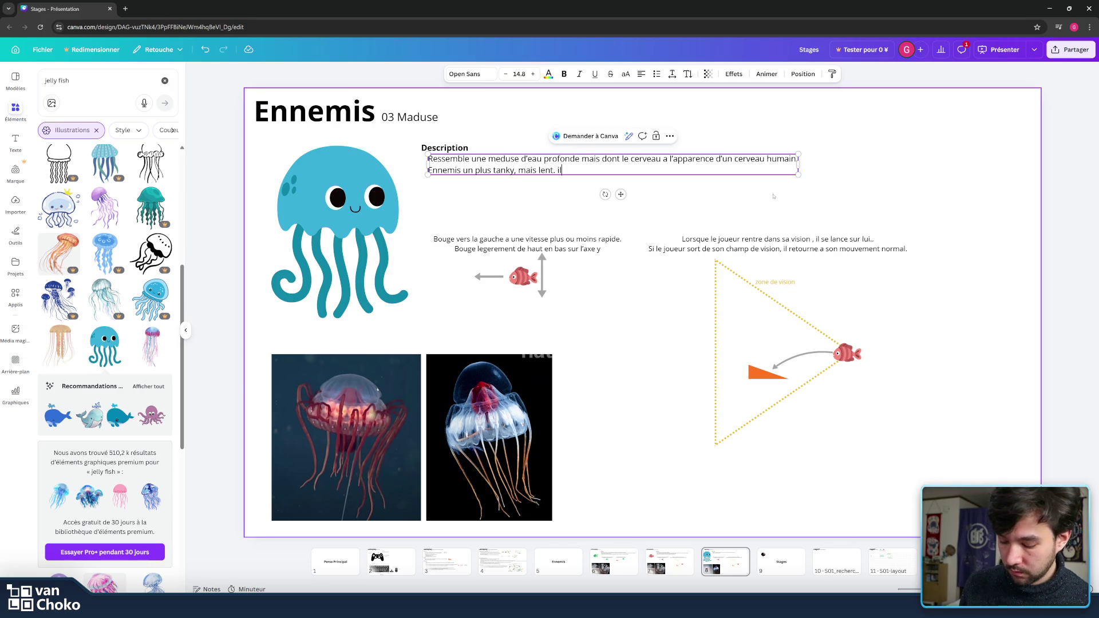
text(tire)
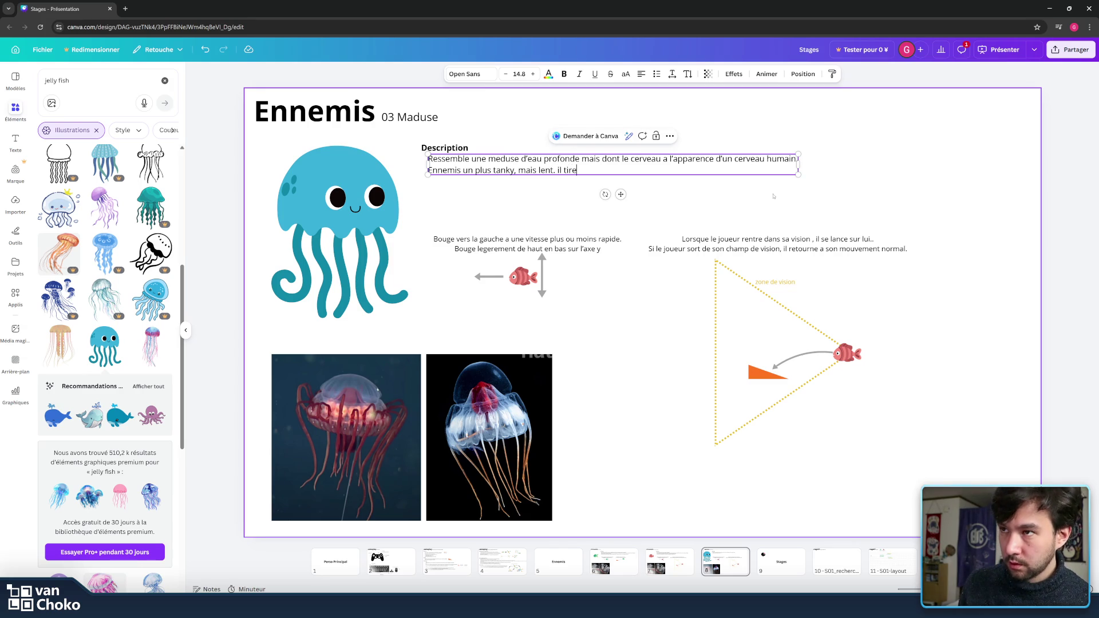
Step: Finish the line with 'tire un pattern plus large mais oriente vers le joueur.'
key(BackSpace)
key(BackSpace)
key(BackSpace)
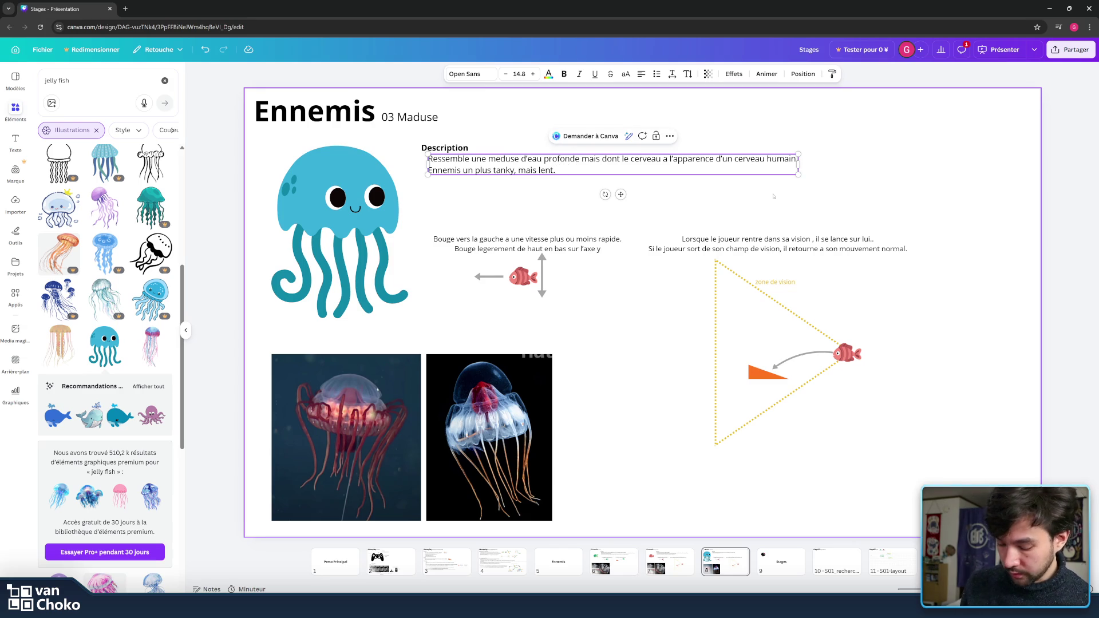
text(Son tir )
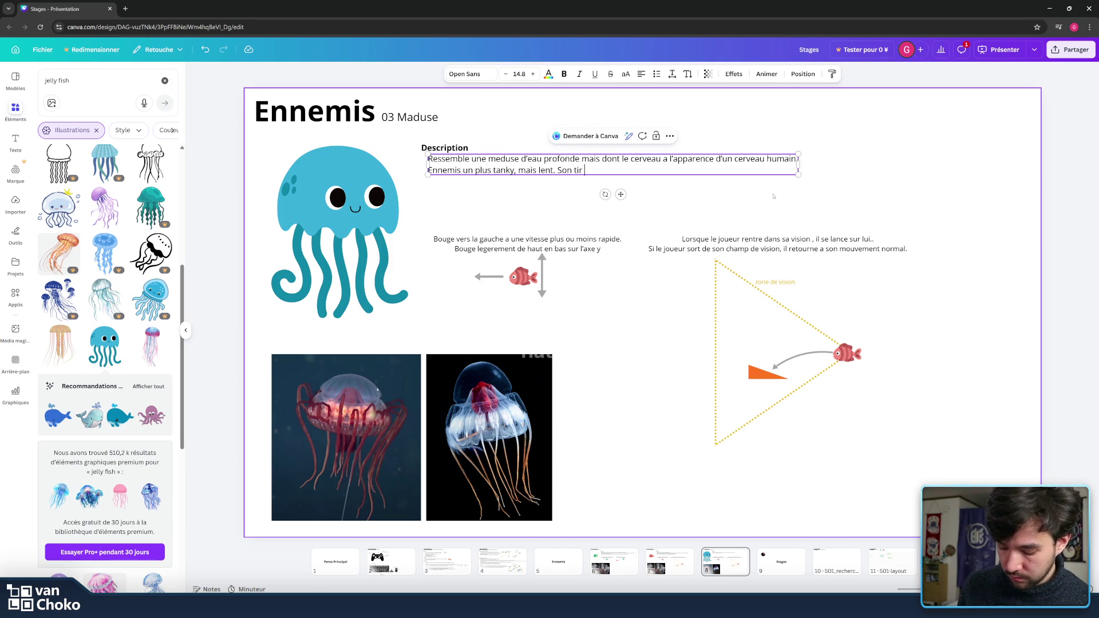
text(est)
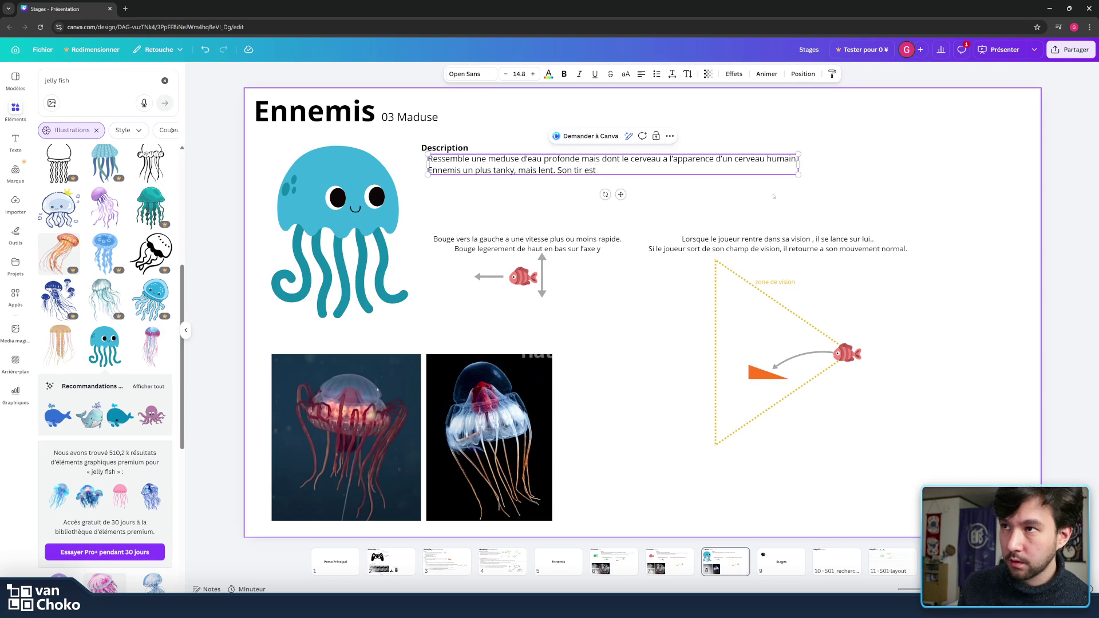
key(BackSpace)
key(BackSpace)
key(BackSpace)
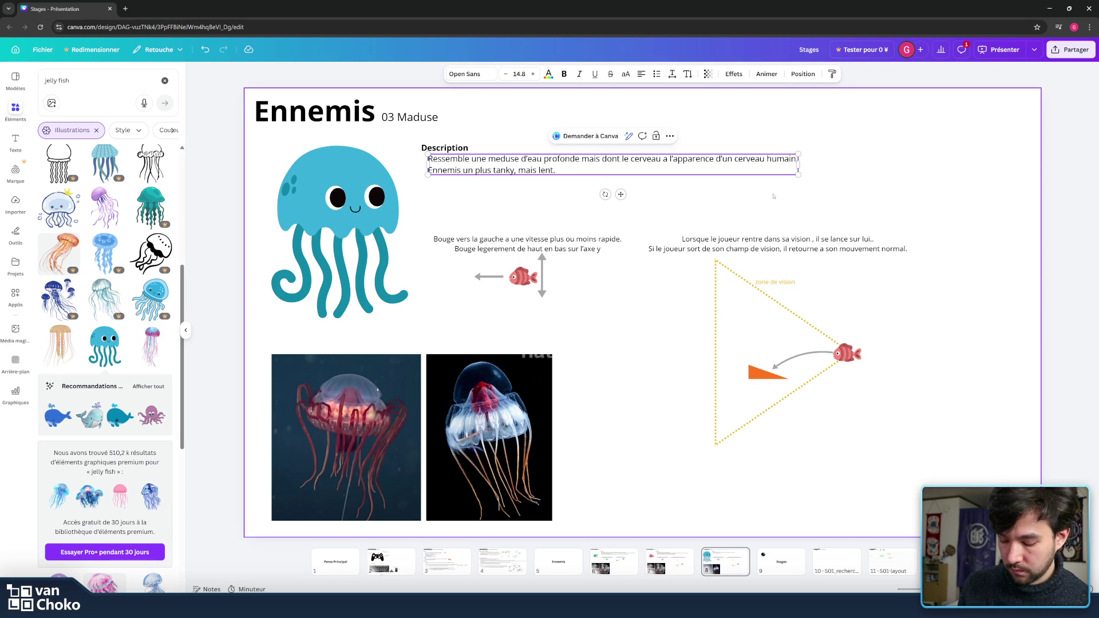
text( Il tire )
text(un pat)
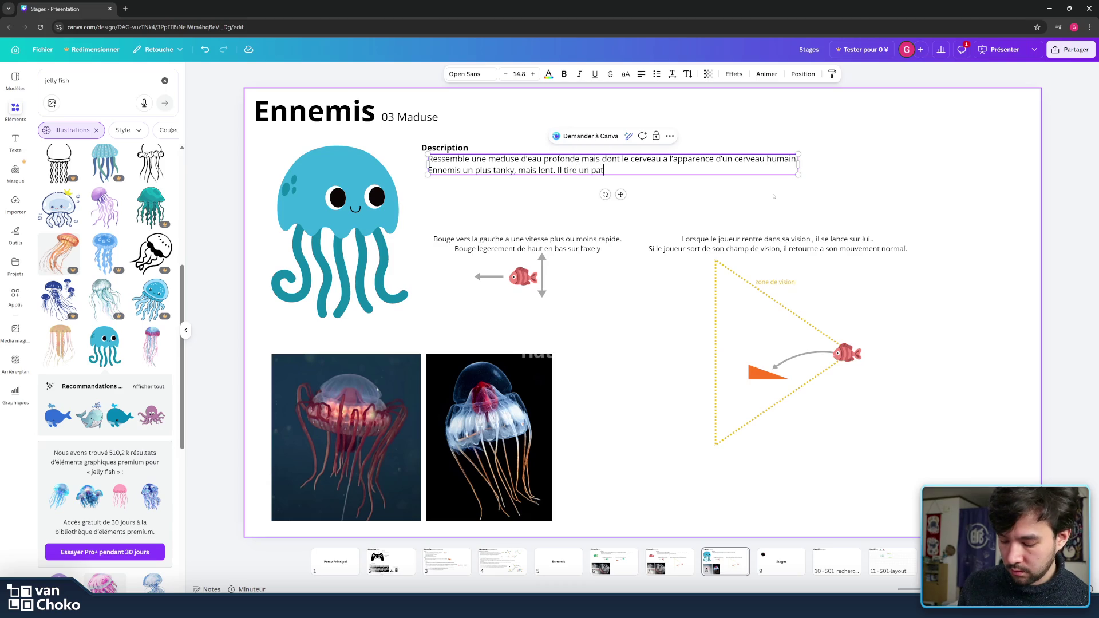
text(tern )
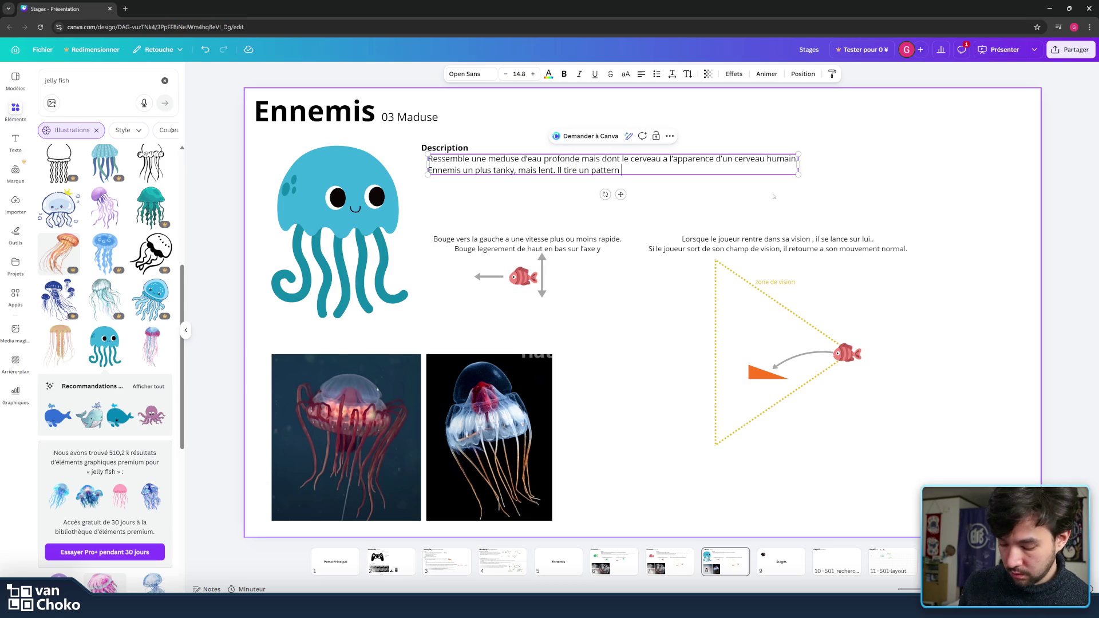
text(plus large)
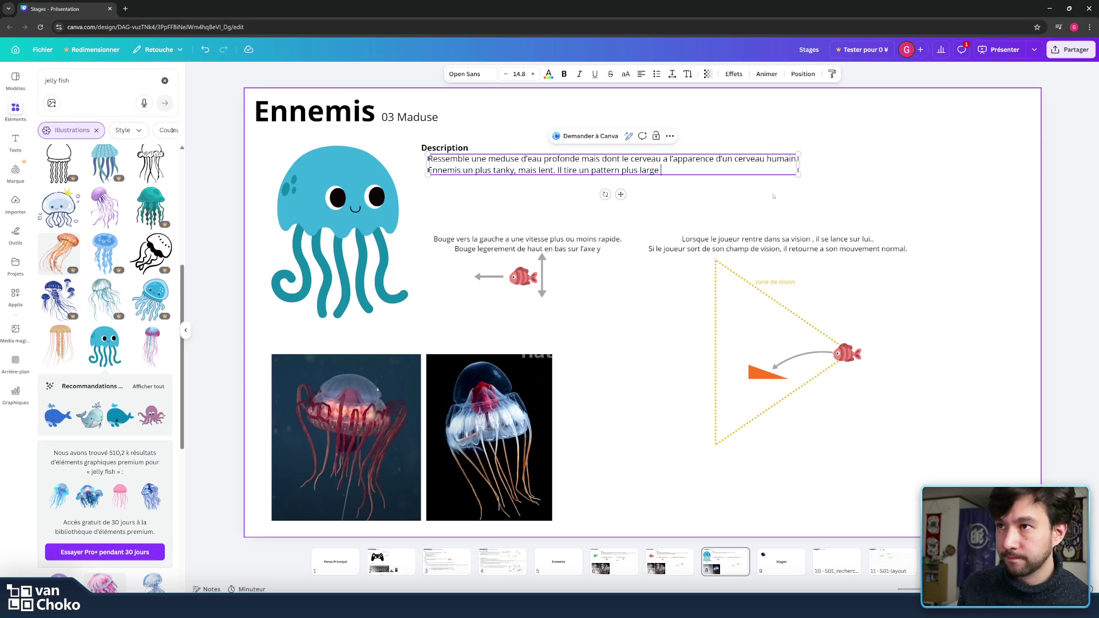
text( m)
text(a)
key(BackSpace)
text(oriente )
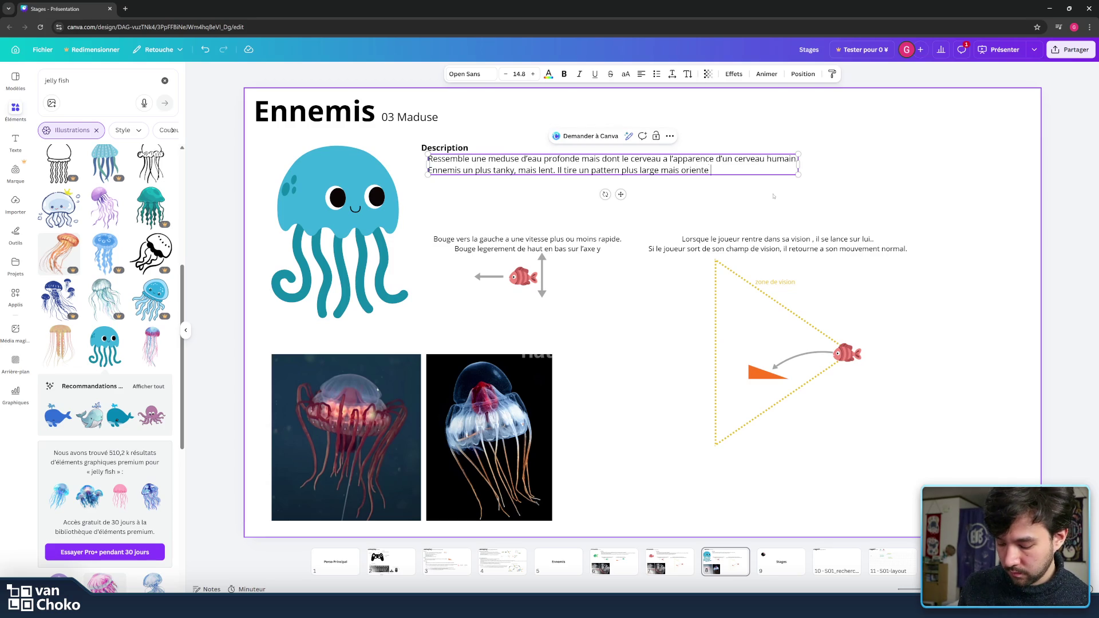
text(vers le )
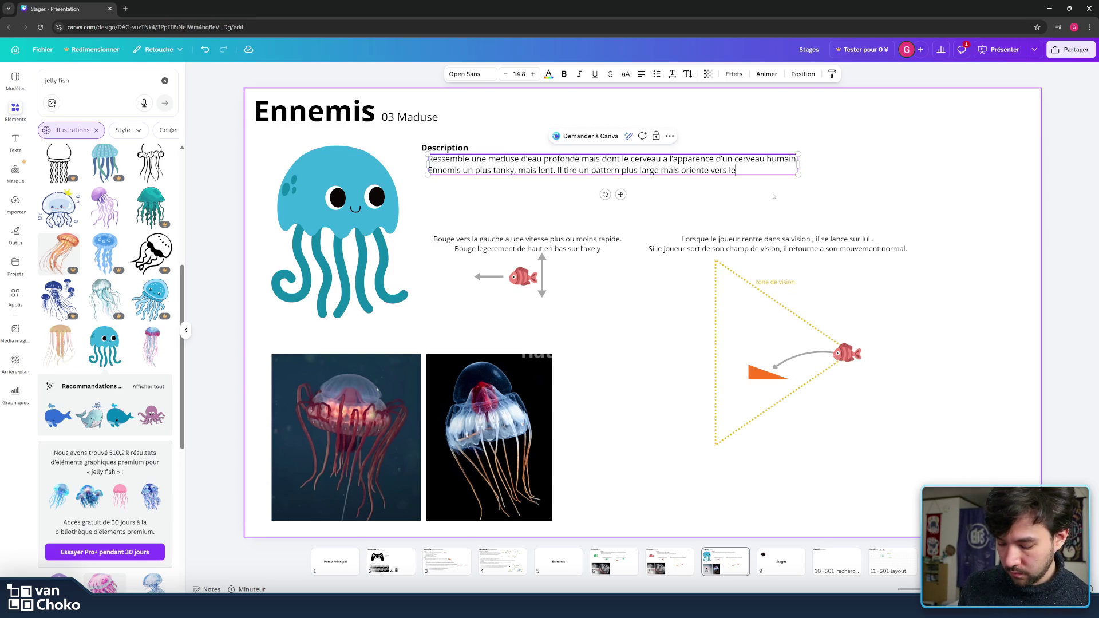
text(joeuru)
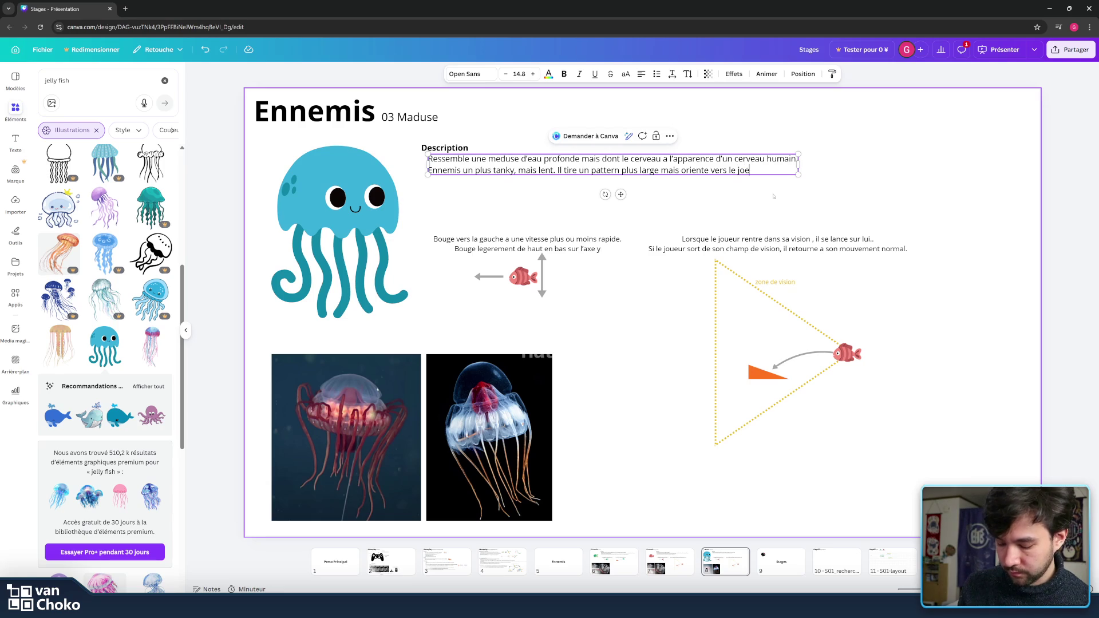
key(BackSpace)
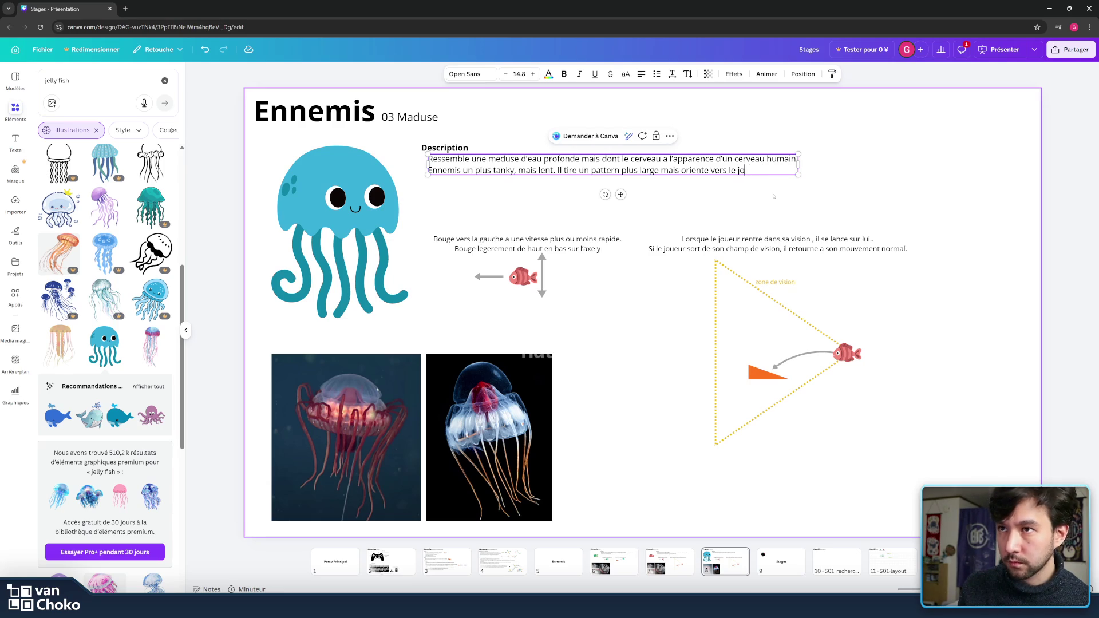
text(ueur.)
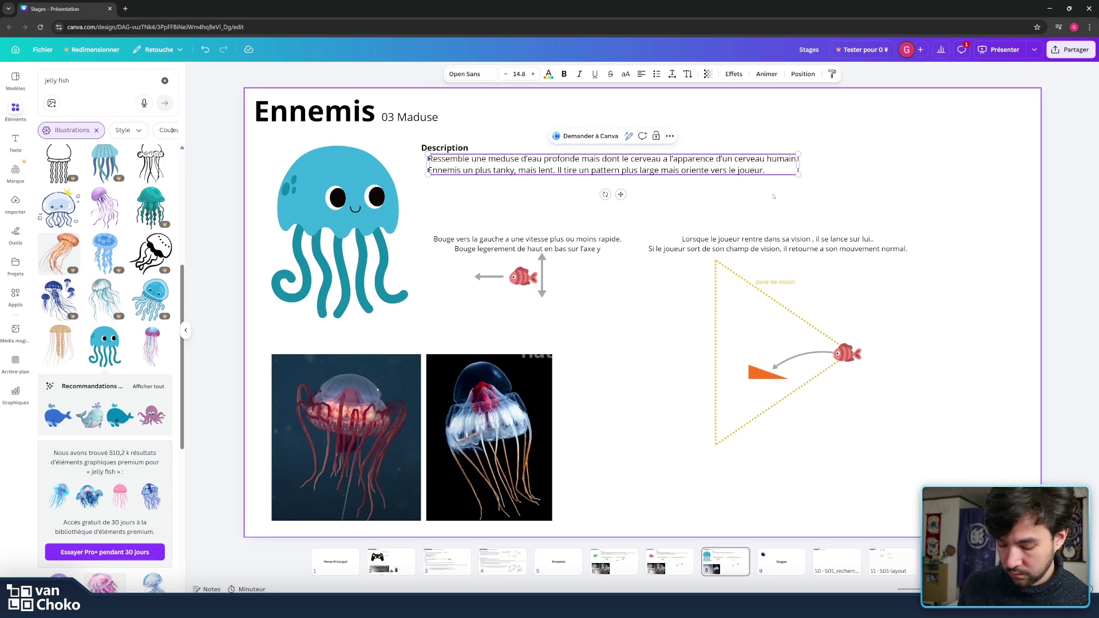
Step: Add a new line 'Son but est autant de detruire le joueur que de le coincer.'
key(Return)
text(Son)
key(BackSpace)
text(but est autant )
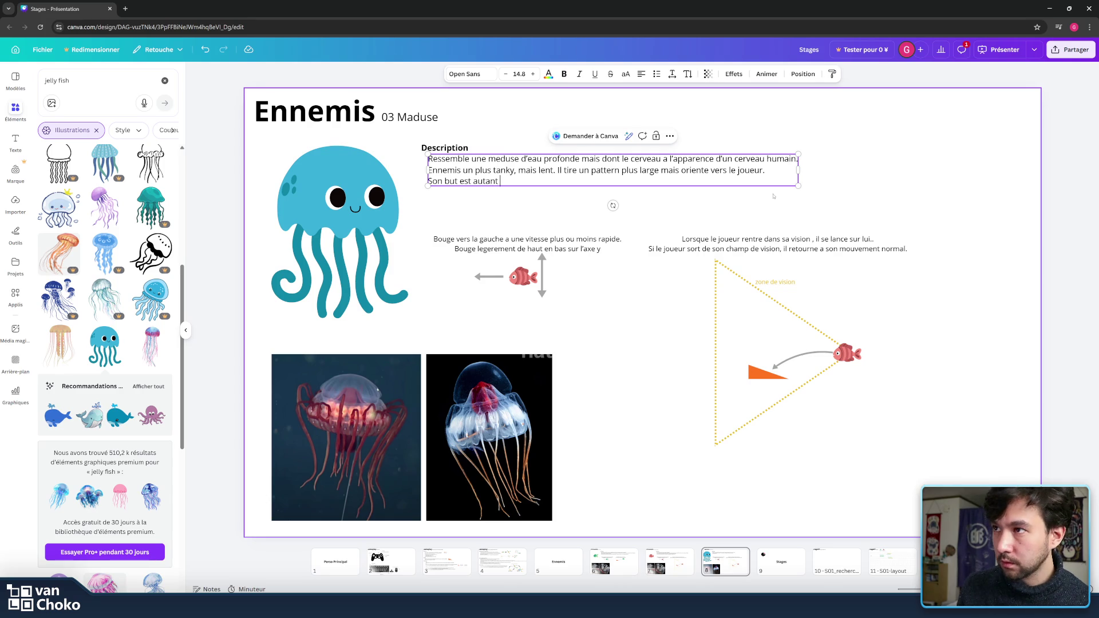
text(de )
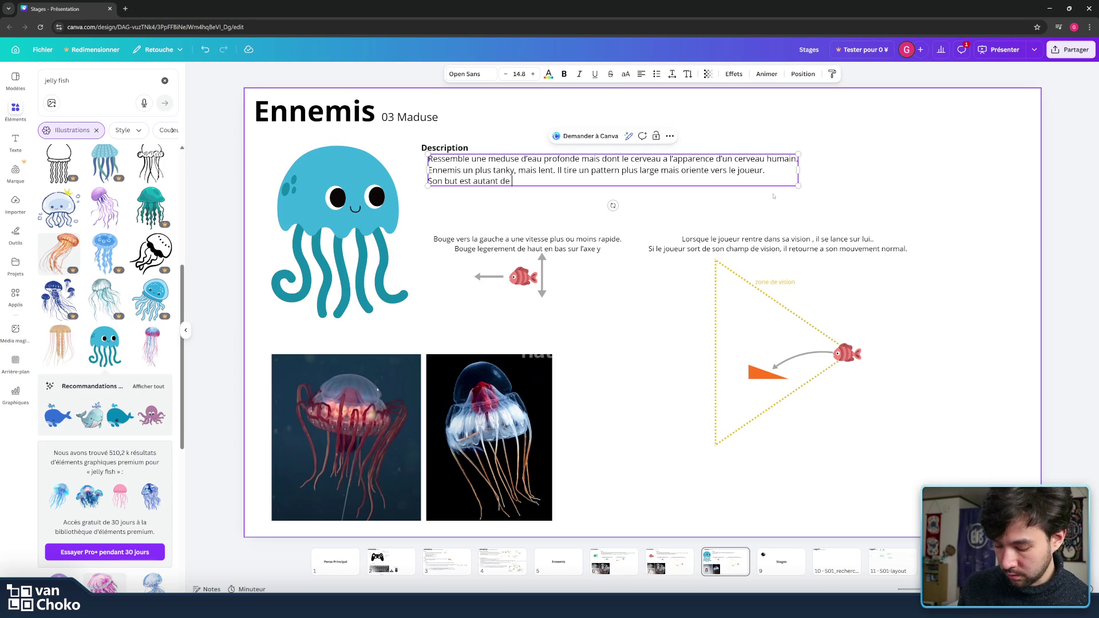
text(d)
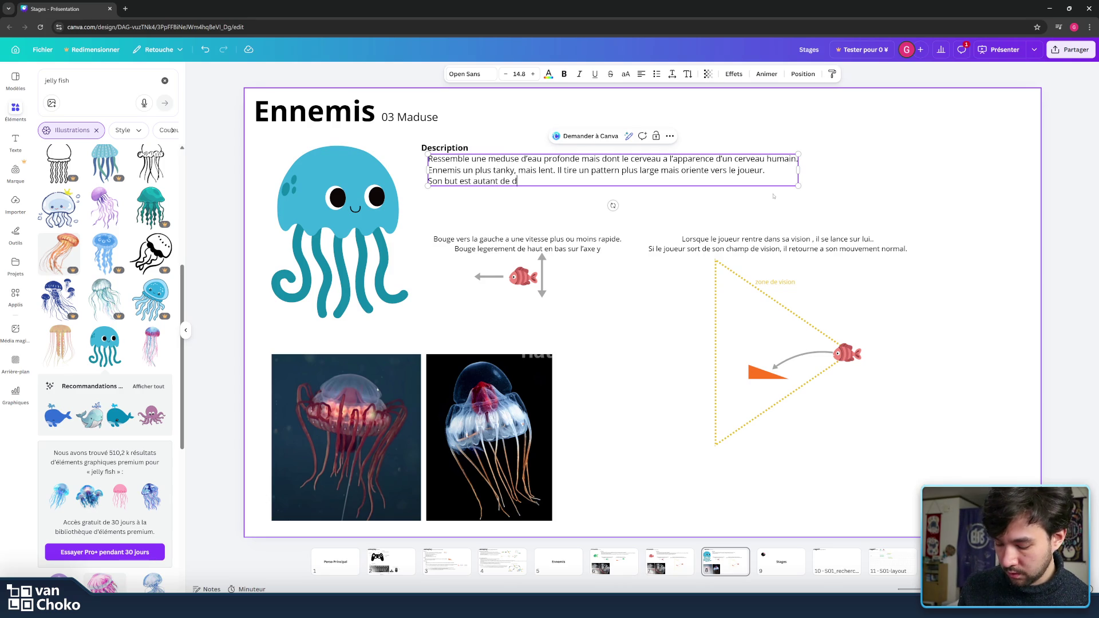
text(etruire l)
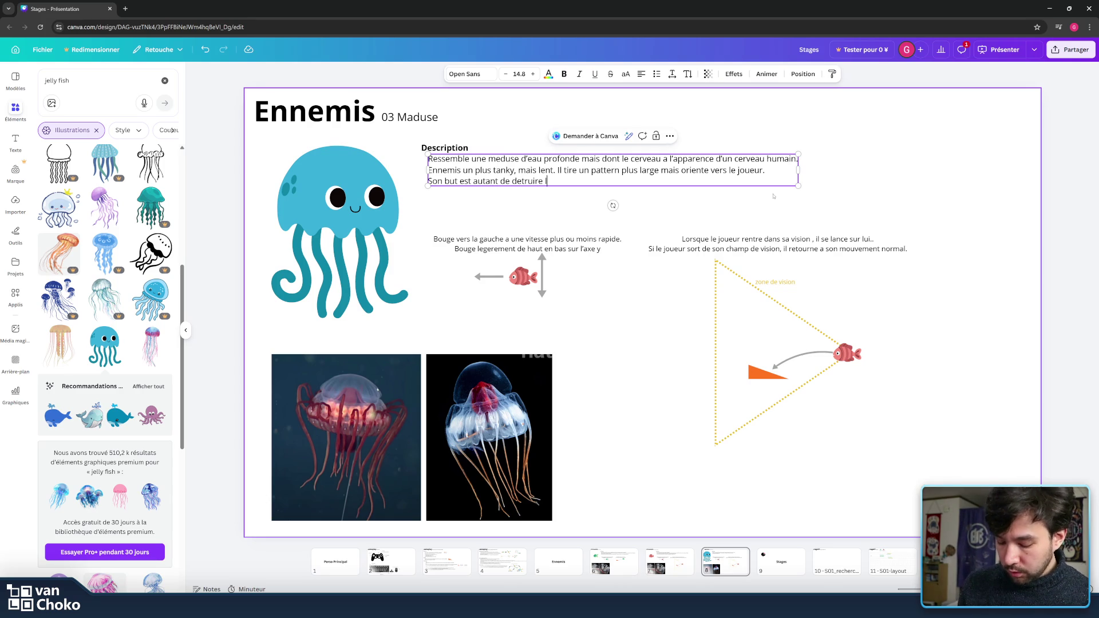
text(e joue)
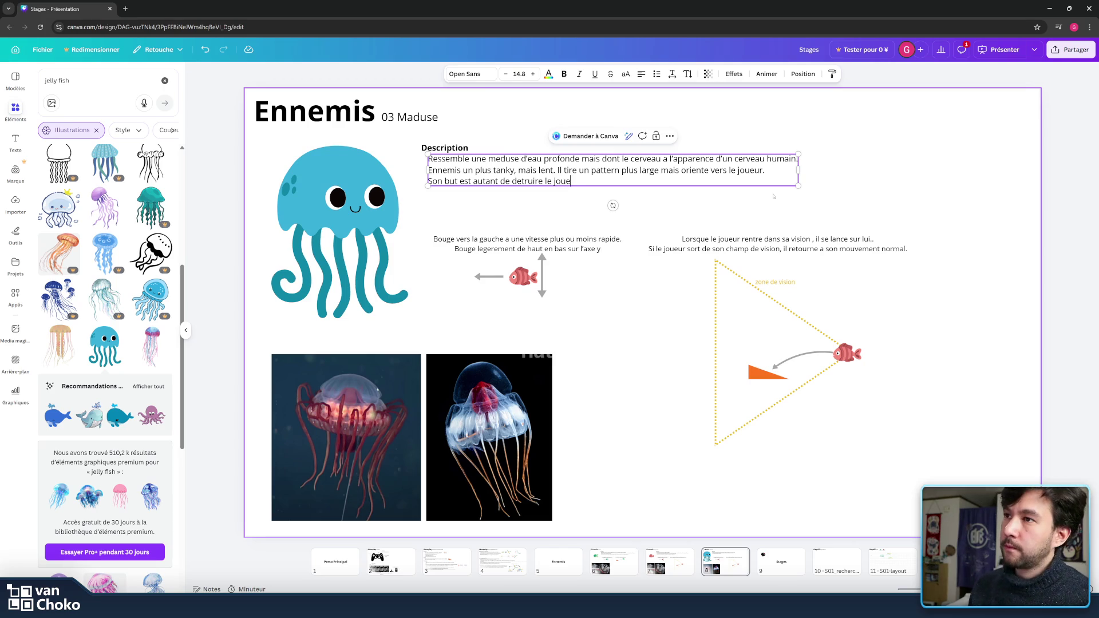
text(ur que )
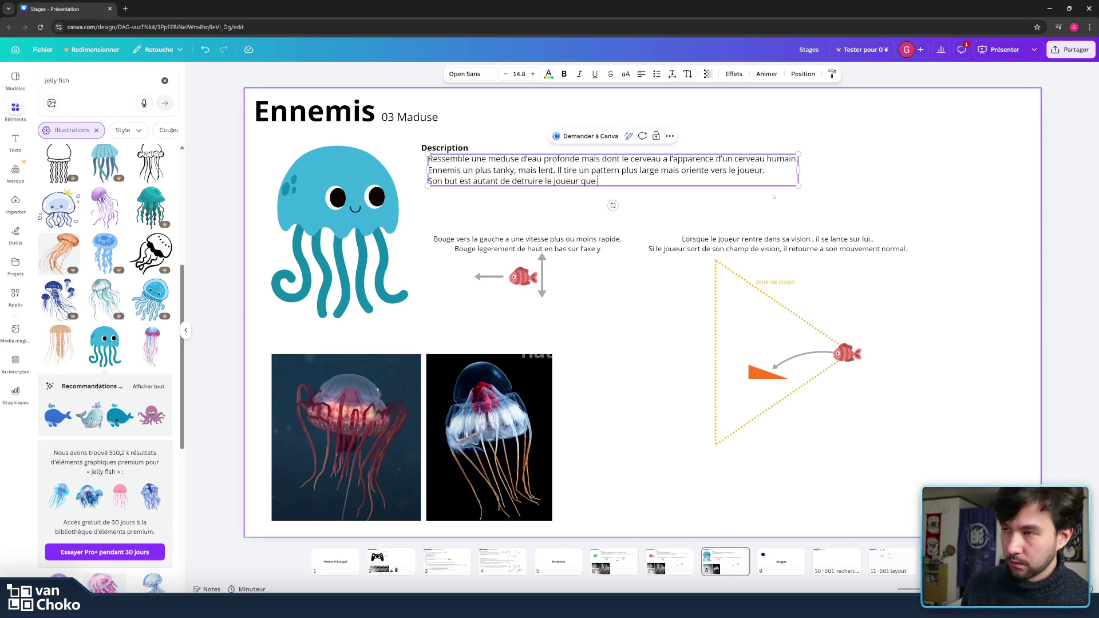
text(de le coincer.)
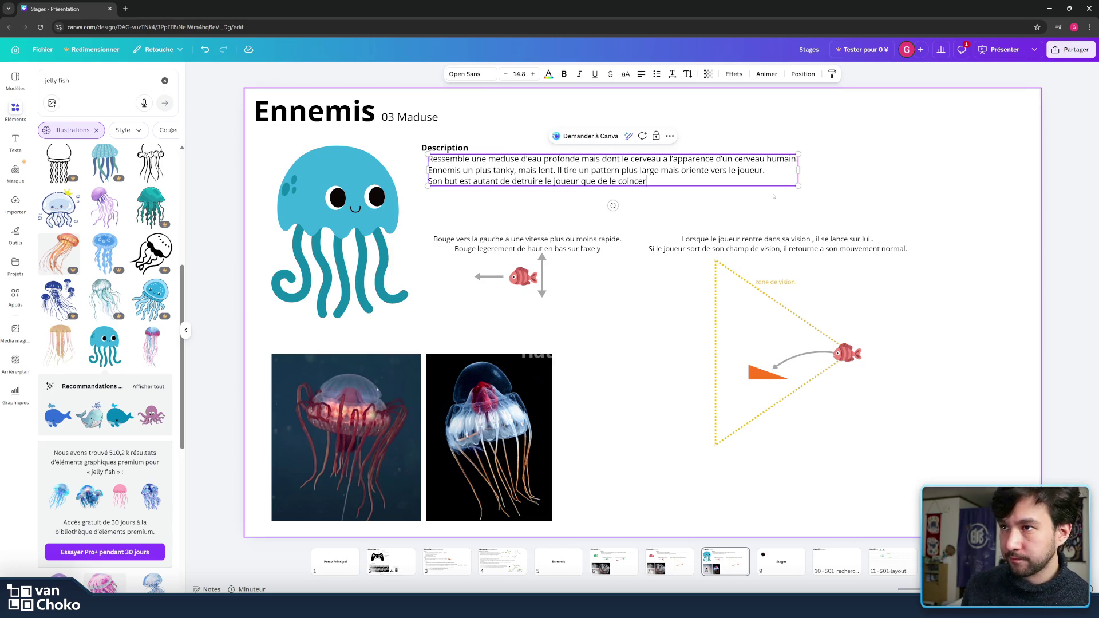
Step: Extend the third line to end 'en remplissant l'ecran de balles.'
key(BackSpace)
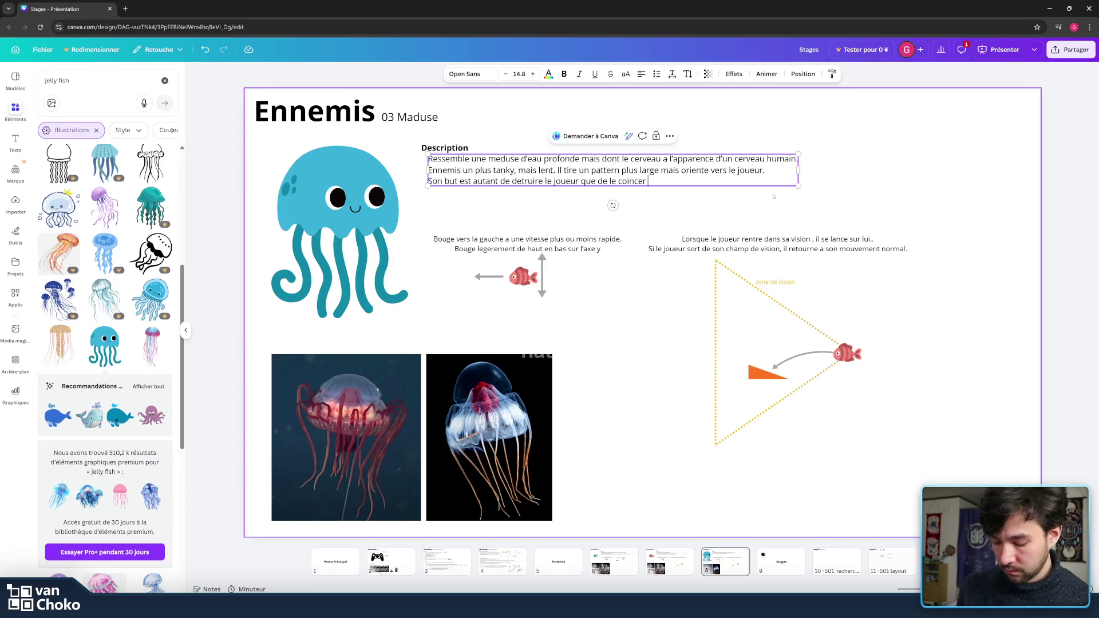
text(en)
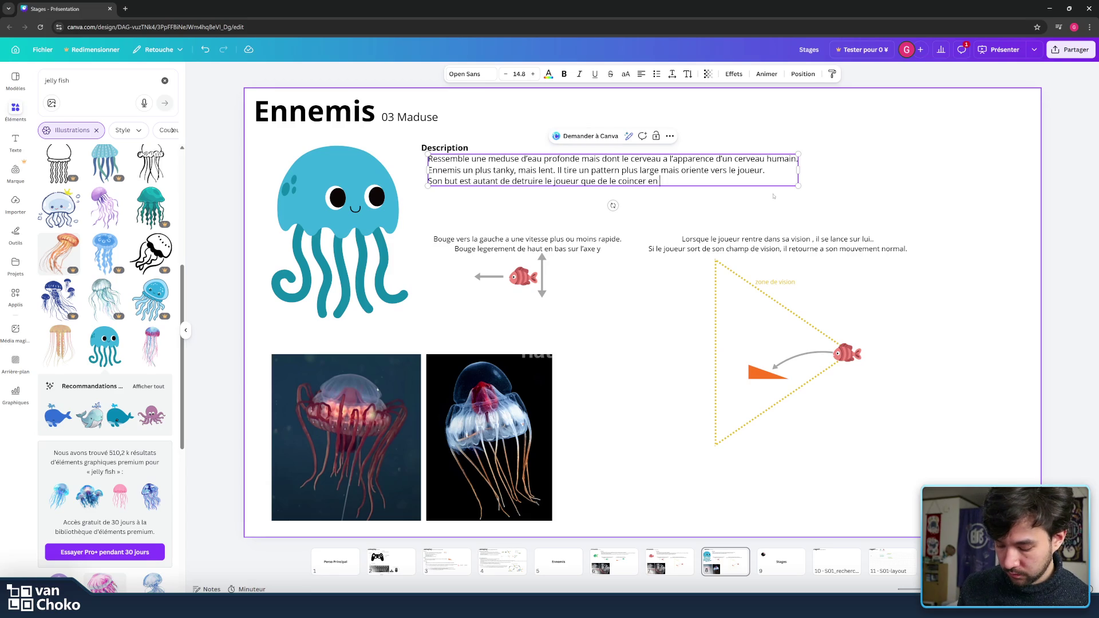
text( rempli)
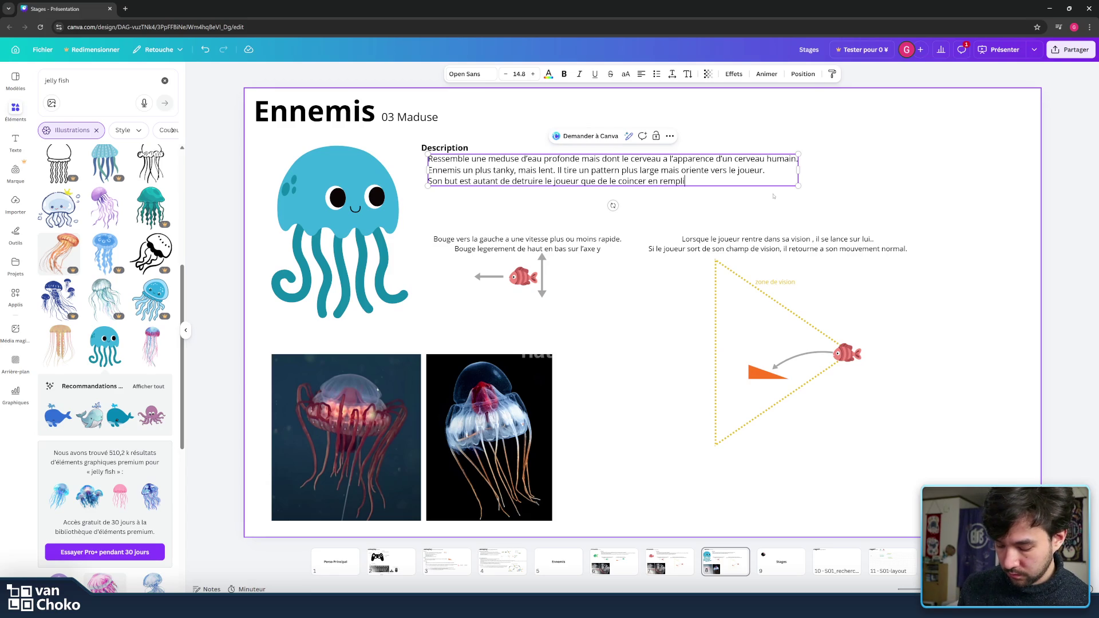
text(ssant le)
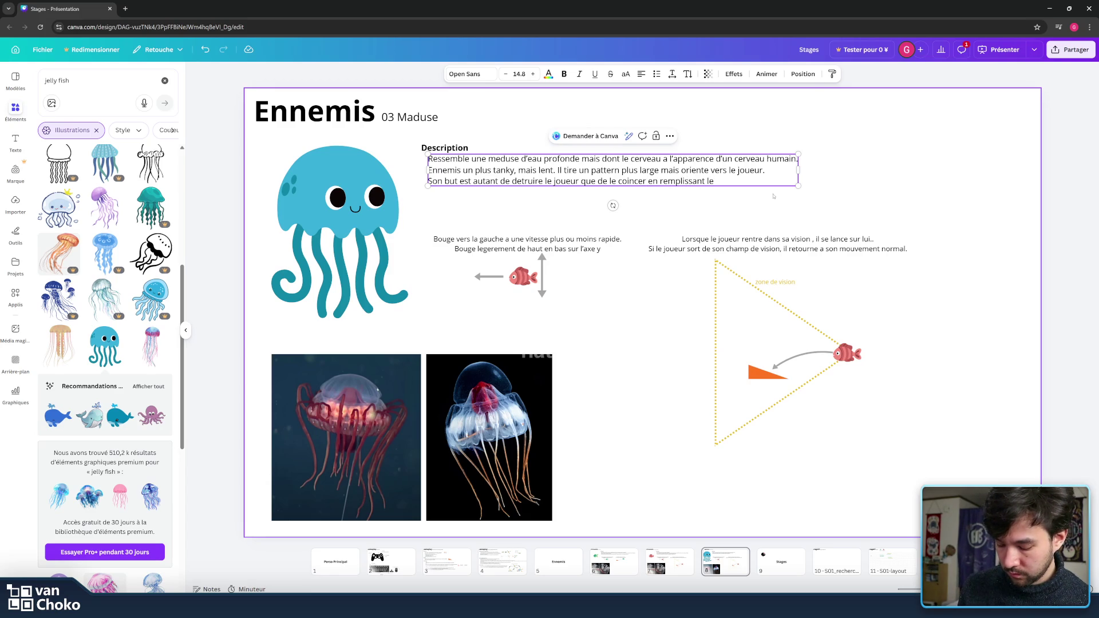
key(BackSpace)
key(BackSpace)
text('ec)
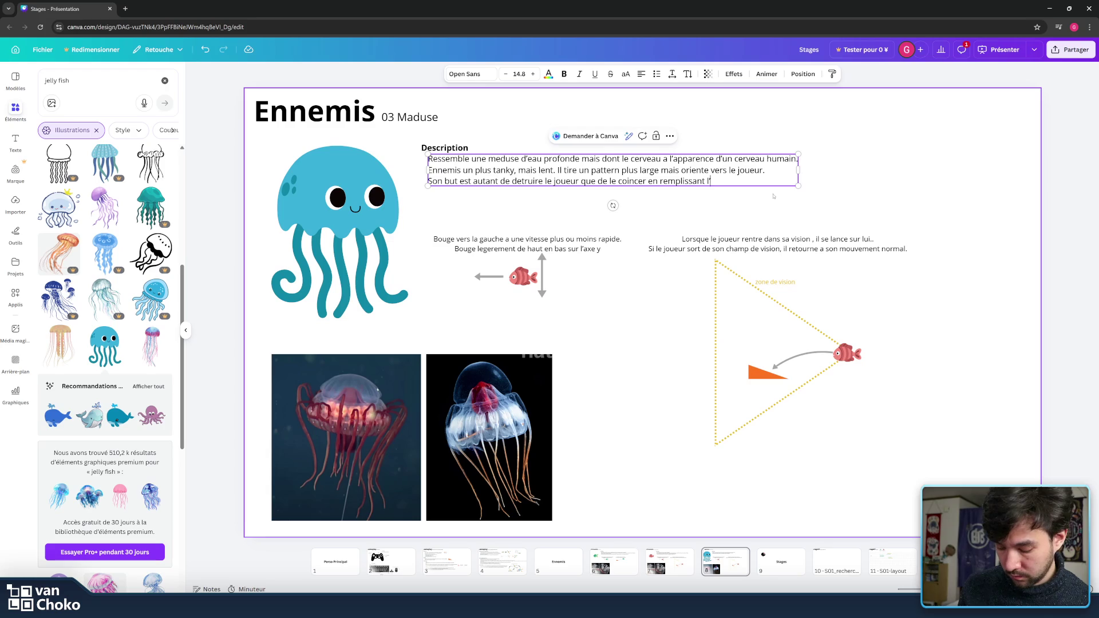
text(ran de b)
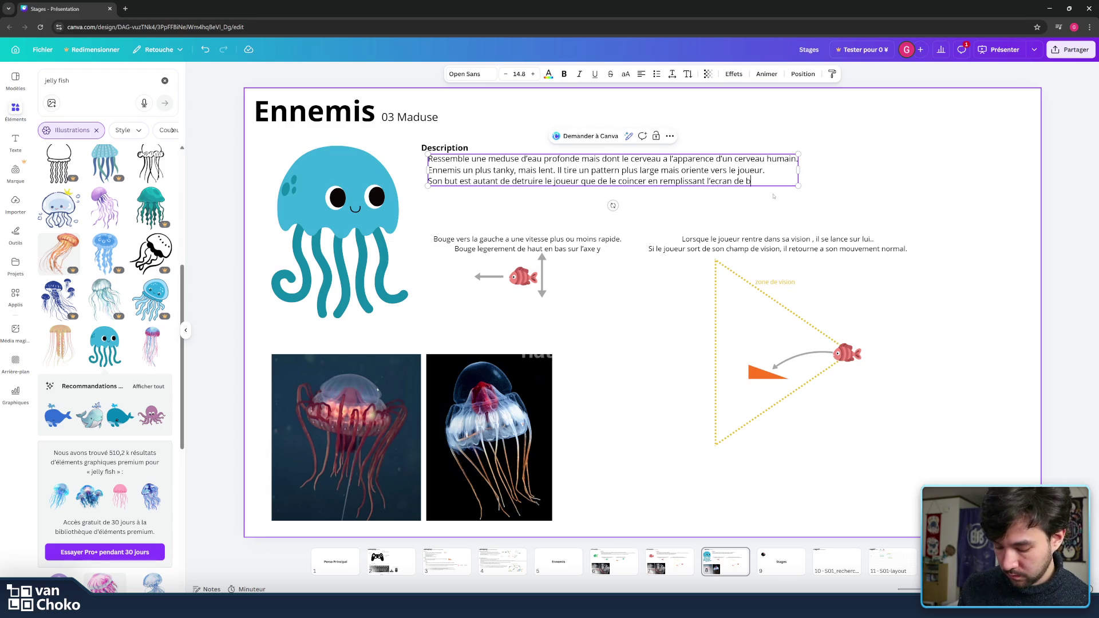
text(alles)
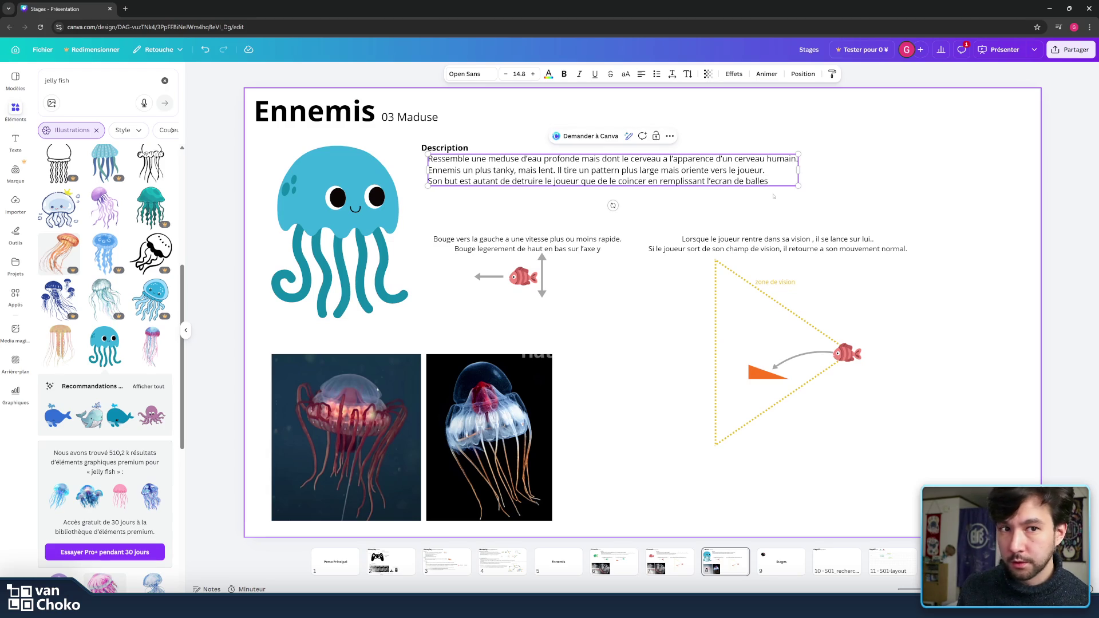
text(.)
Step: Add the line 'Le pattern devient plus complexe a mesure que la difficulte augmente'
key(Return)
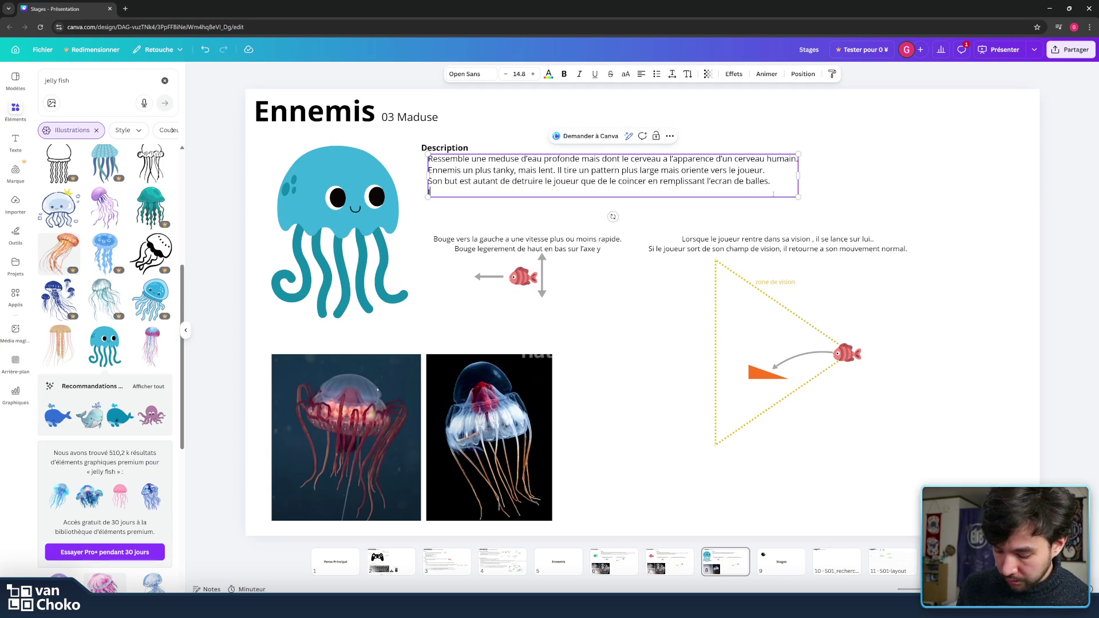
text(Le patt)
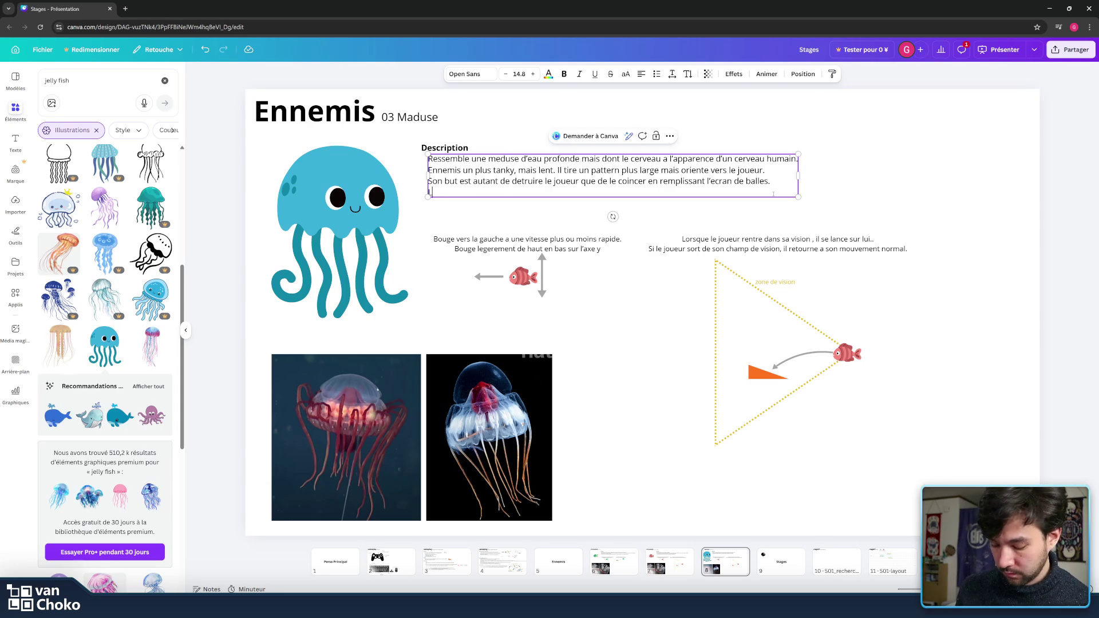
text(ern devient plus complexe a mes)
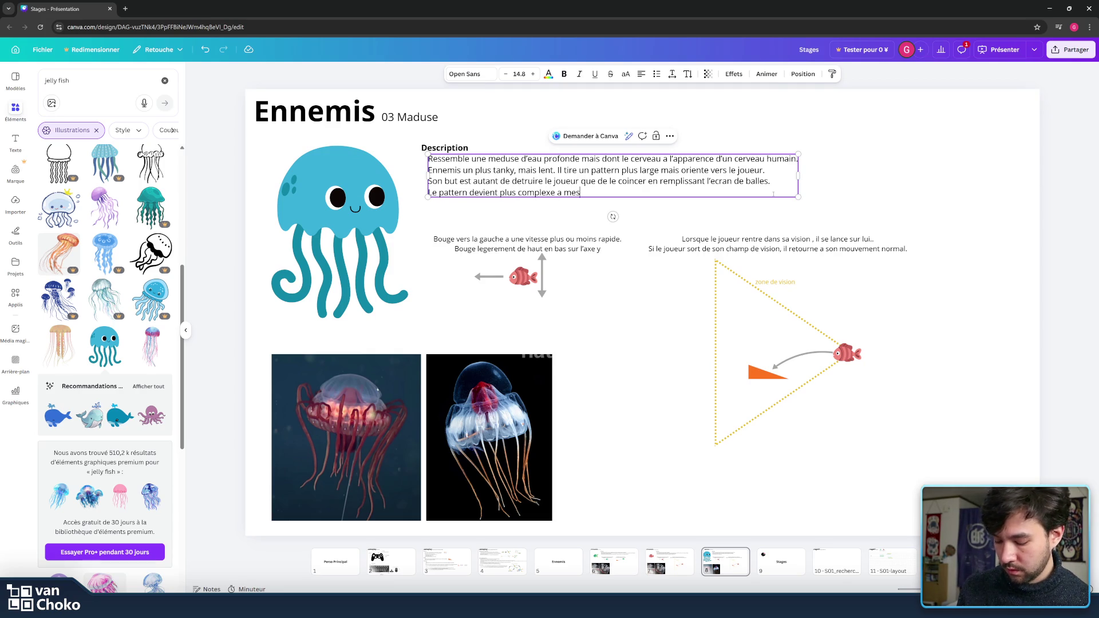
text(ure que la difficult)
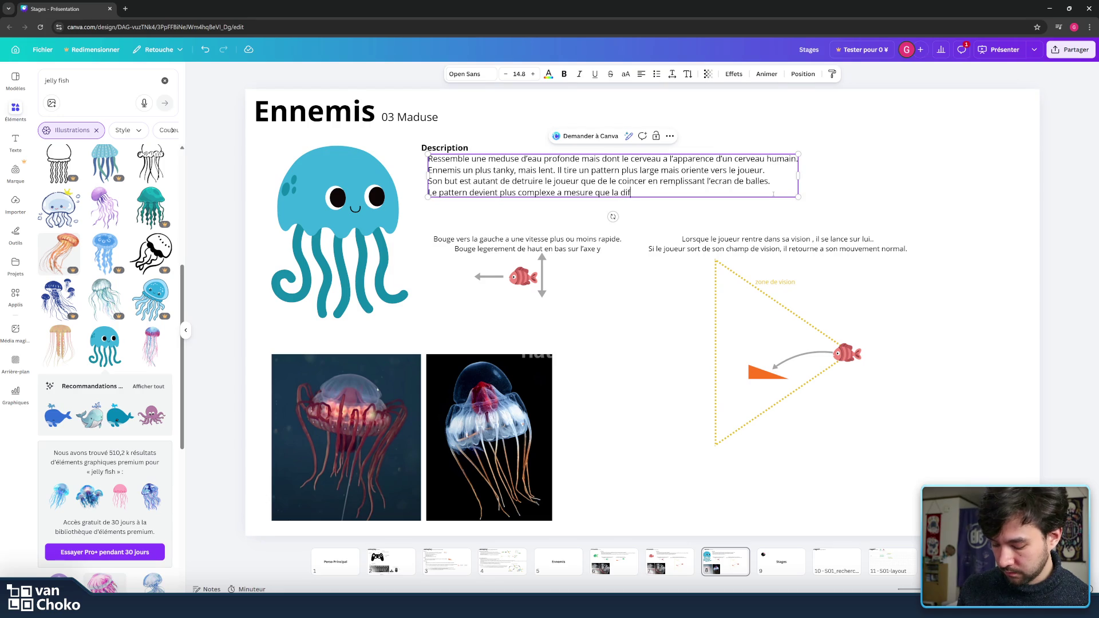
text(e )
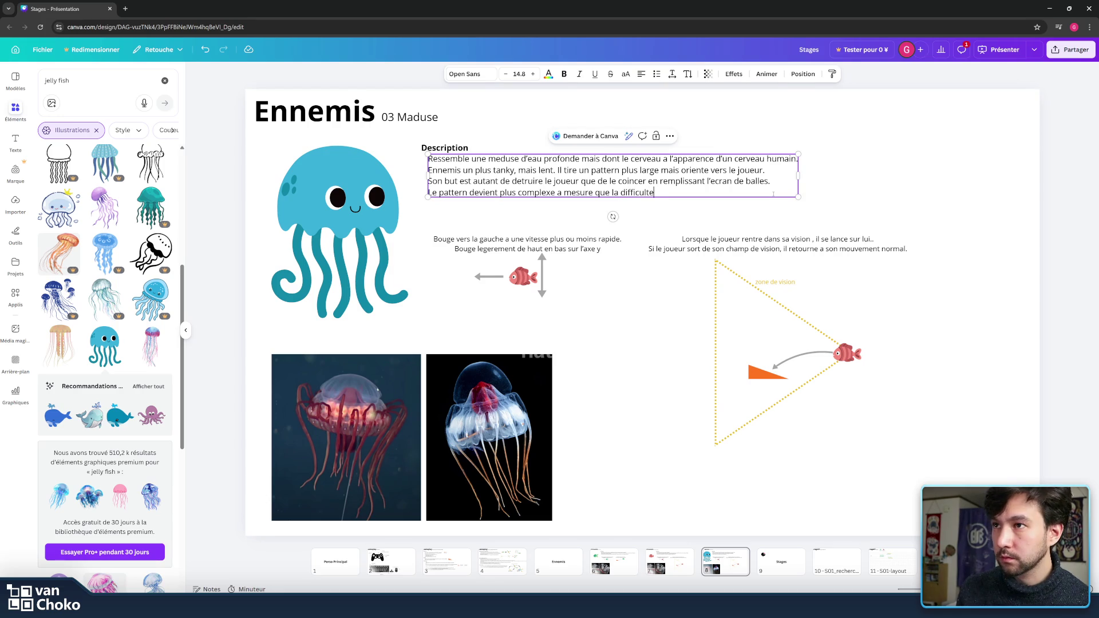
text(augmente,)
key(BackSpace)
Step: End the description sentence with a period and delete the fish from the left diagram
text(.)
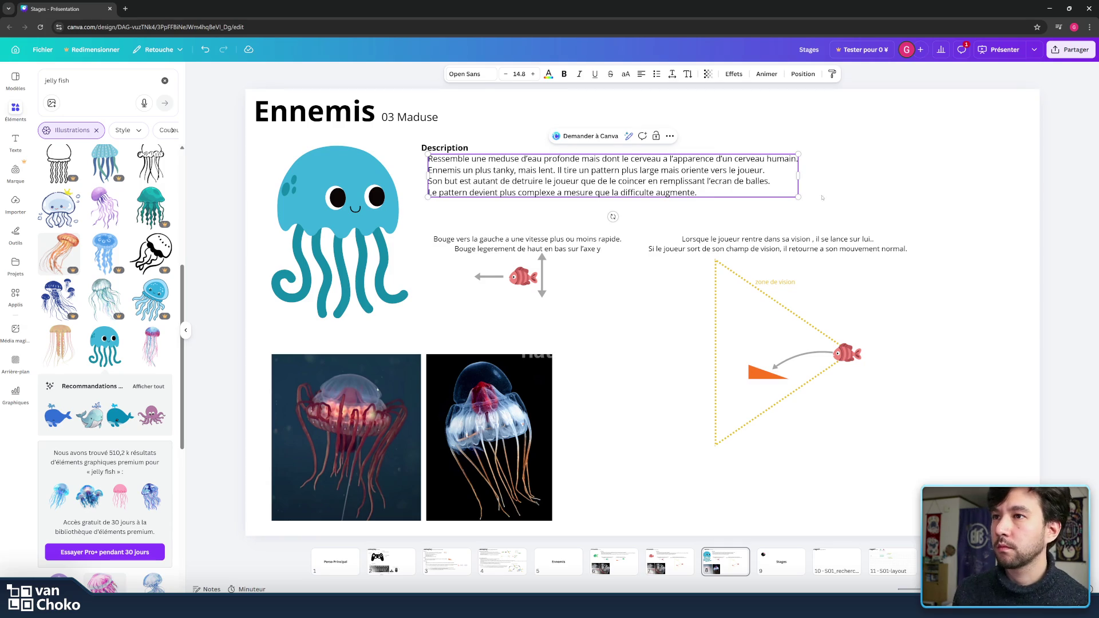
click(659, 215)
click(567, 241)
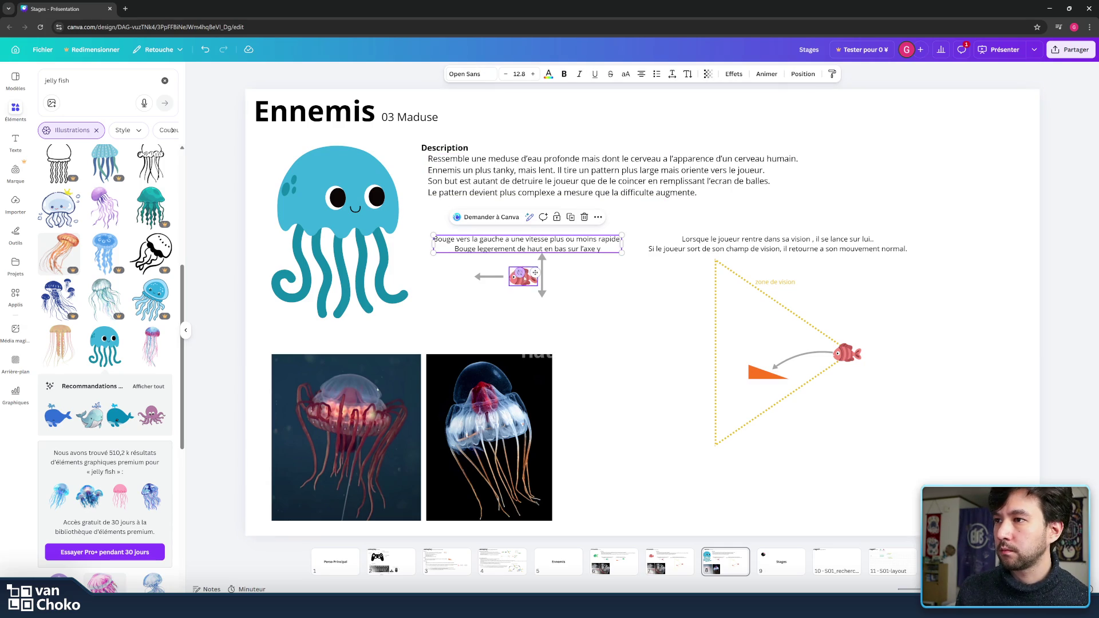
click(521, 281)
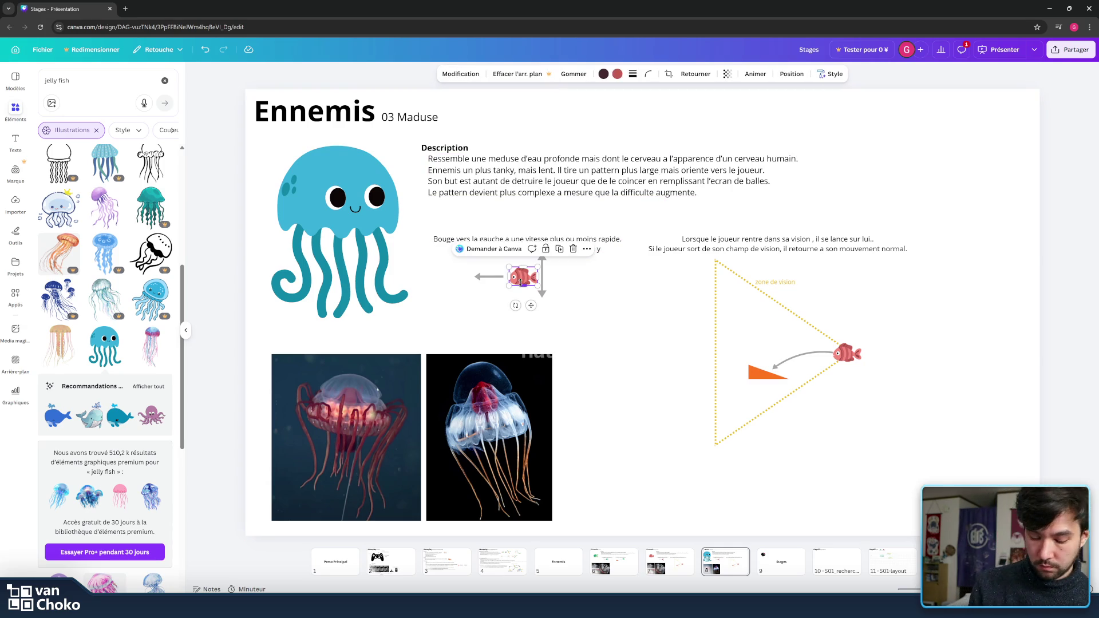
key(Delete)
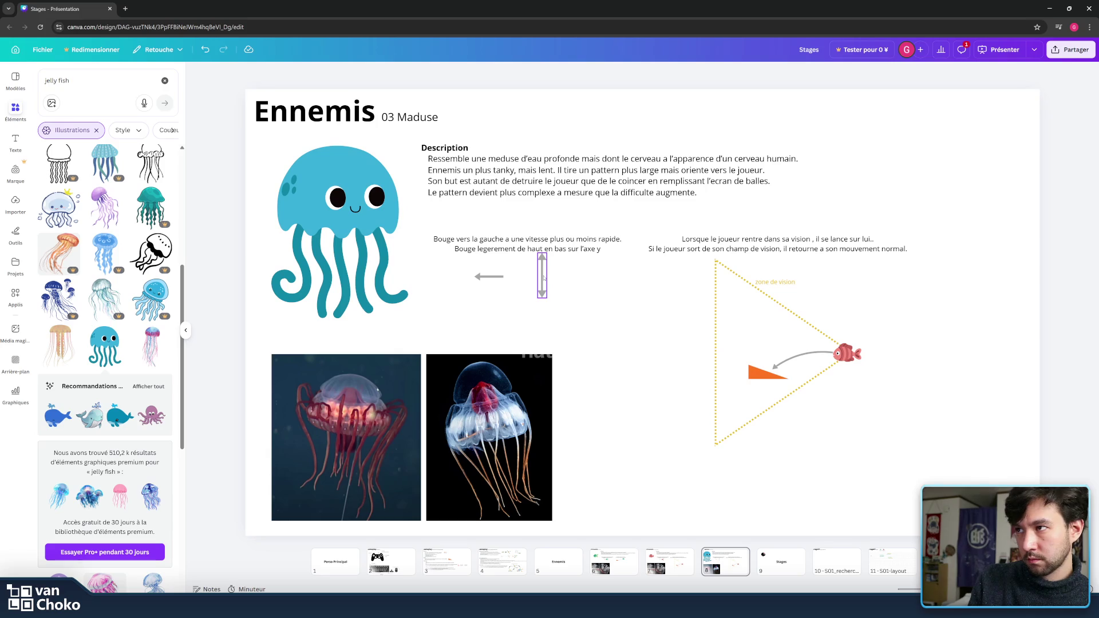
Step: Place a small cartoon jellyfish copy between the arrows, then insert 'et de taille moyenne' in the description
click(393, 204)
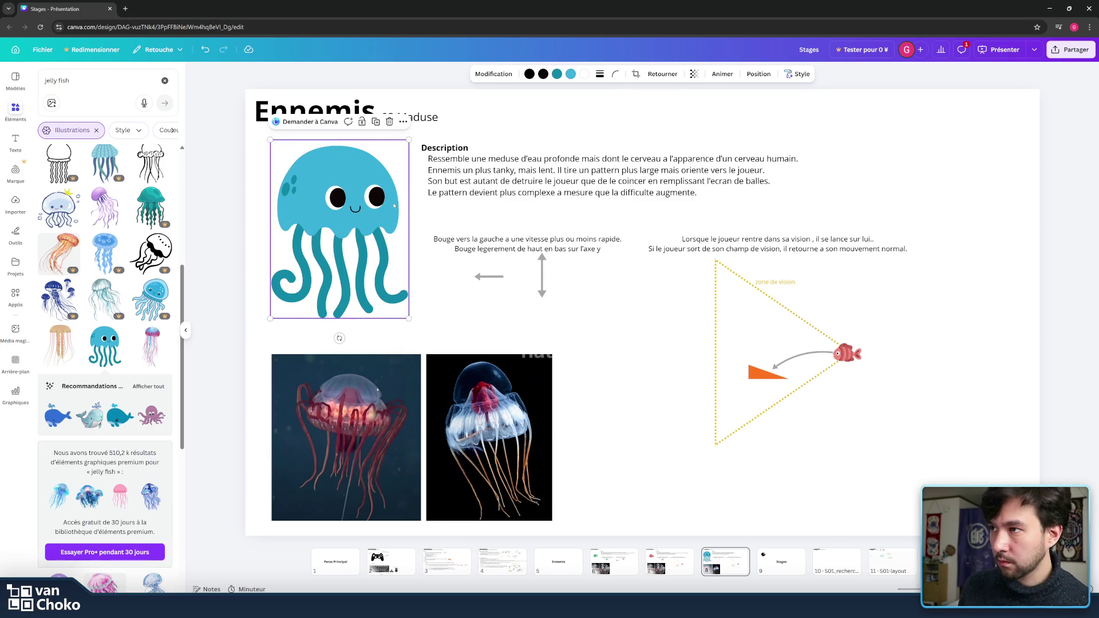
drag(394, 204, 568, 235)
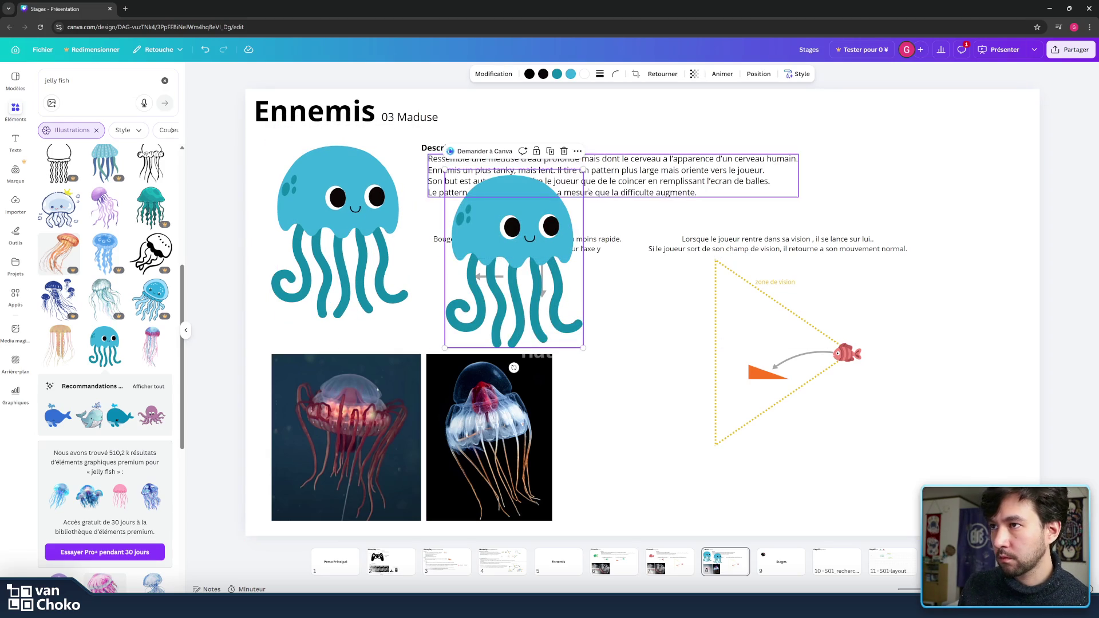
mouse_move(583, 169)
mouse_down()
mouse_move(496, 273)
mouse_move(497, 309)
mouse_move(503, 277)
mouse_move(520, 270)
mouse_move(571, 285)
mouse_move(492, 282)
mouse_up()
click(520, 286)
click(486, 282)
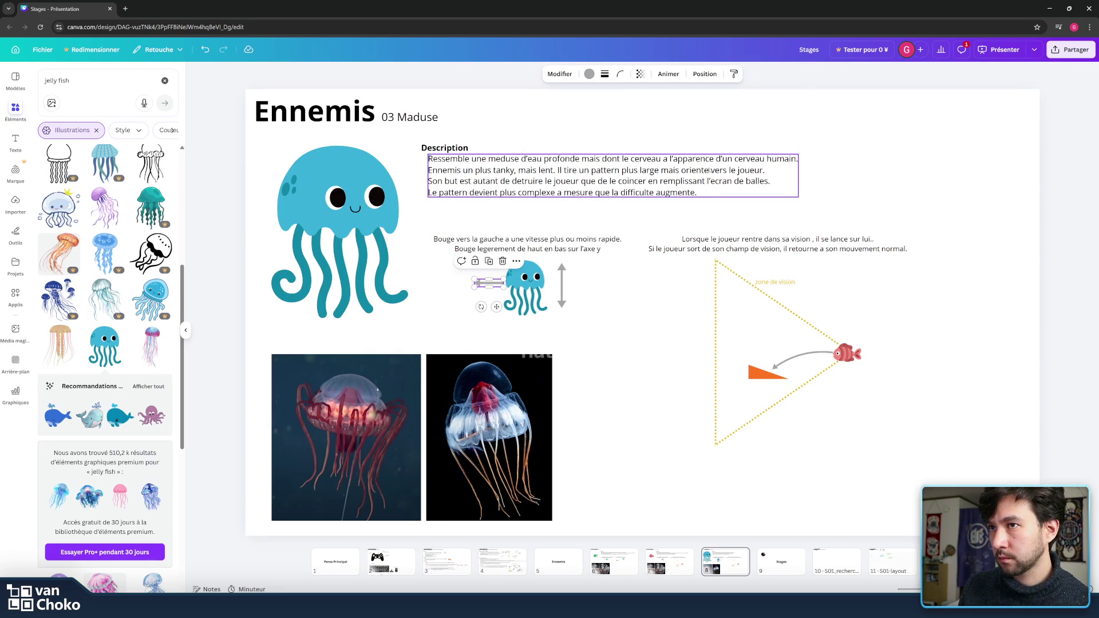
click(493, 159)
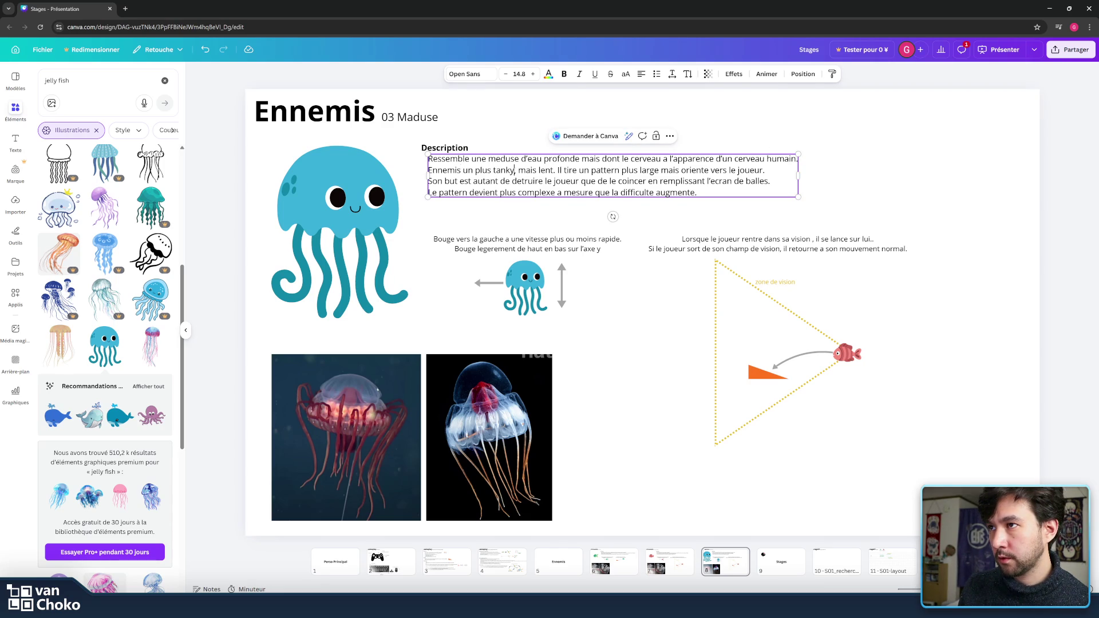
text(et de tail)
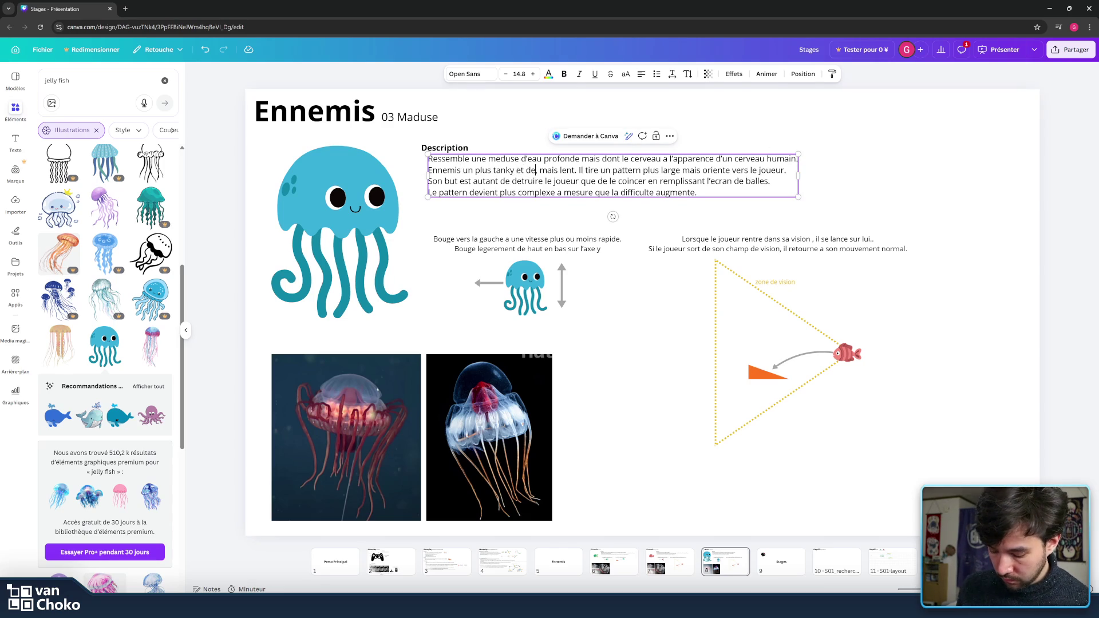
text(le moyenne)
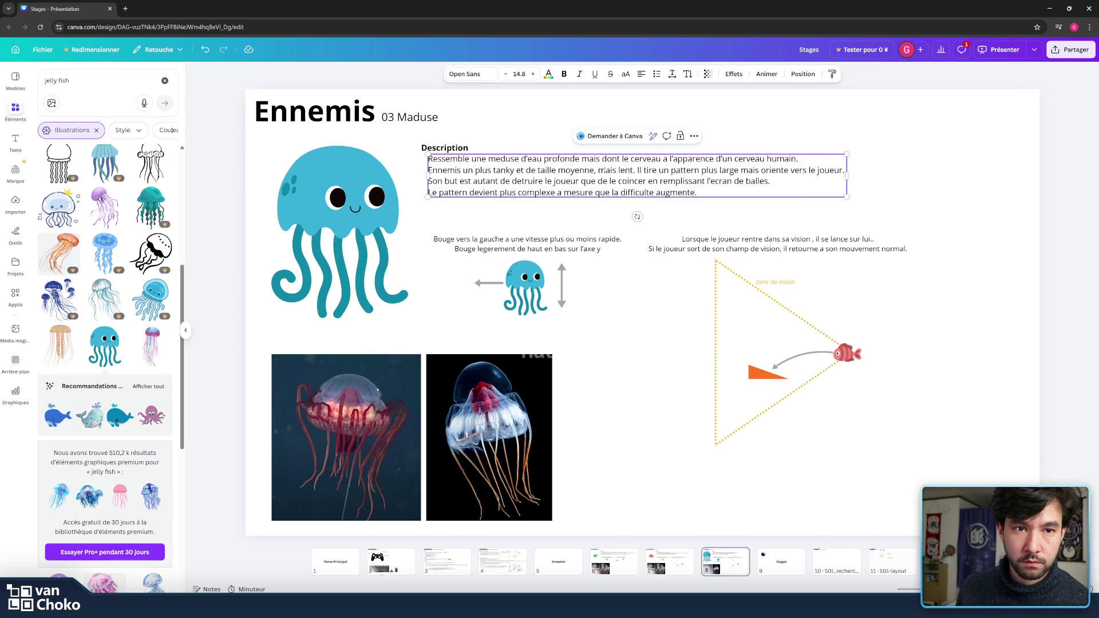
Step: Deselect the description, leaving 'Ennemis un plus tanky et de taille moyenne, mais lent.'
click(558, 207)
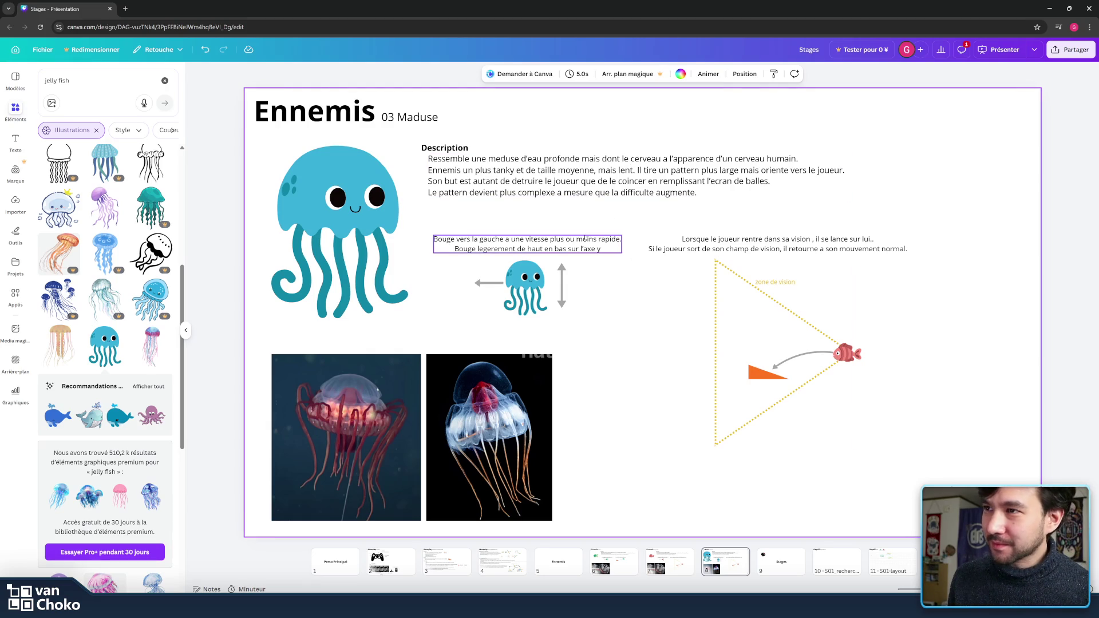
Step: Shorten the left arrow and the vertical double arrow so they sit close to the small jellyfish
drag(656, 353, 431, 232)
mouse_move(605, 220)
mouse_down()
mouse_move(528, 258)
mouse_move(629, 317)
mouse_move(634, 299)
mouse_up()
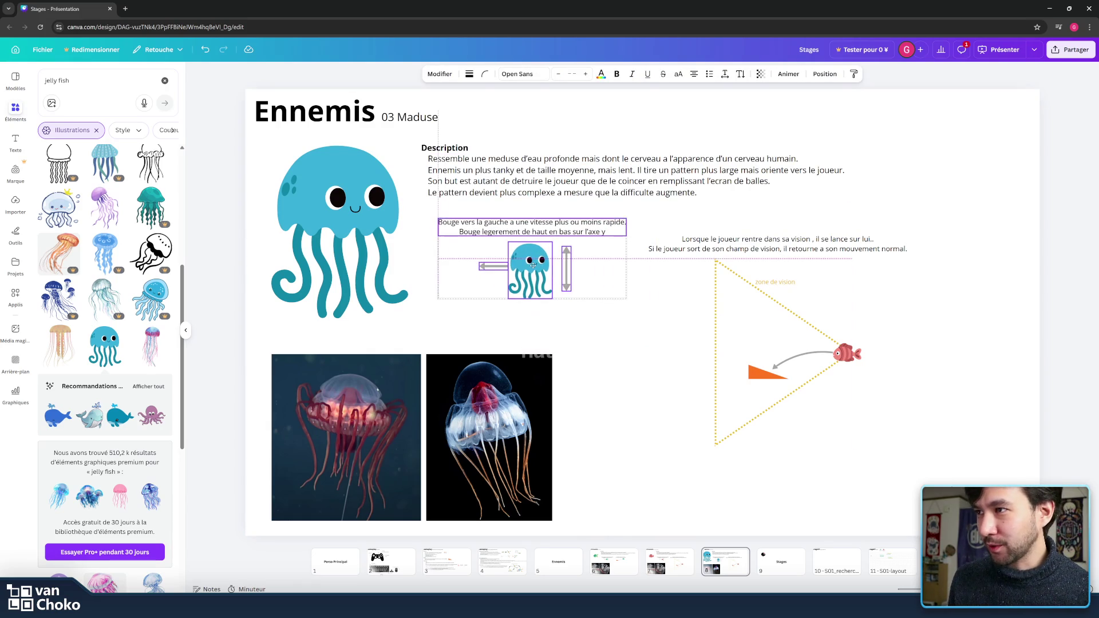
click(494, 266)
drag(480, 266, 490, 266)
click(566, 286)
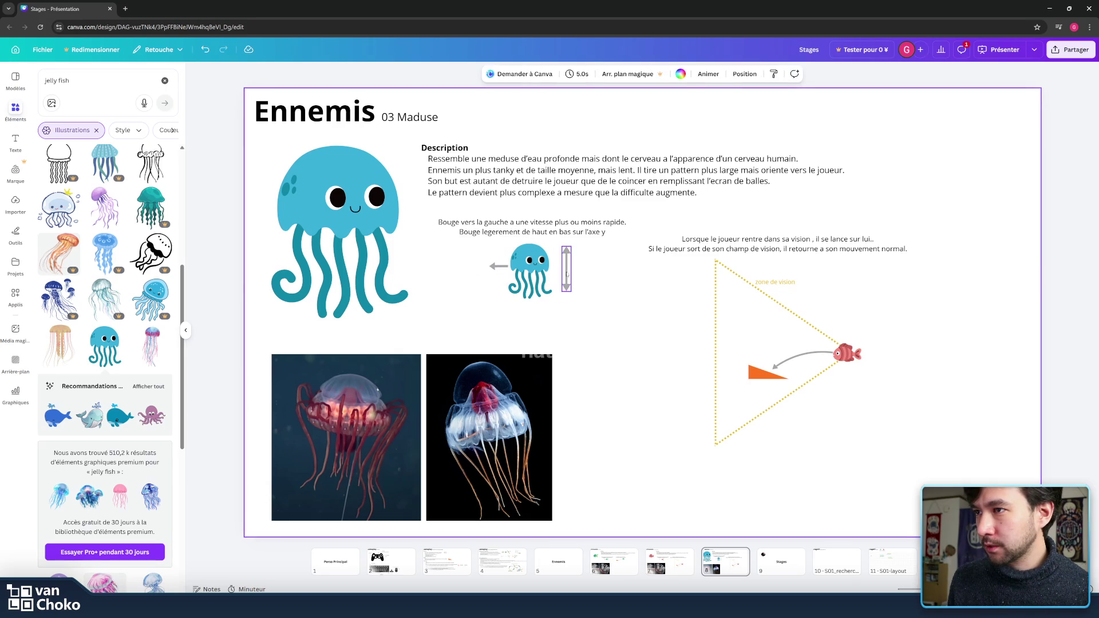
drag(566, 294, 562, 272)
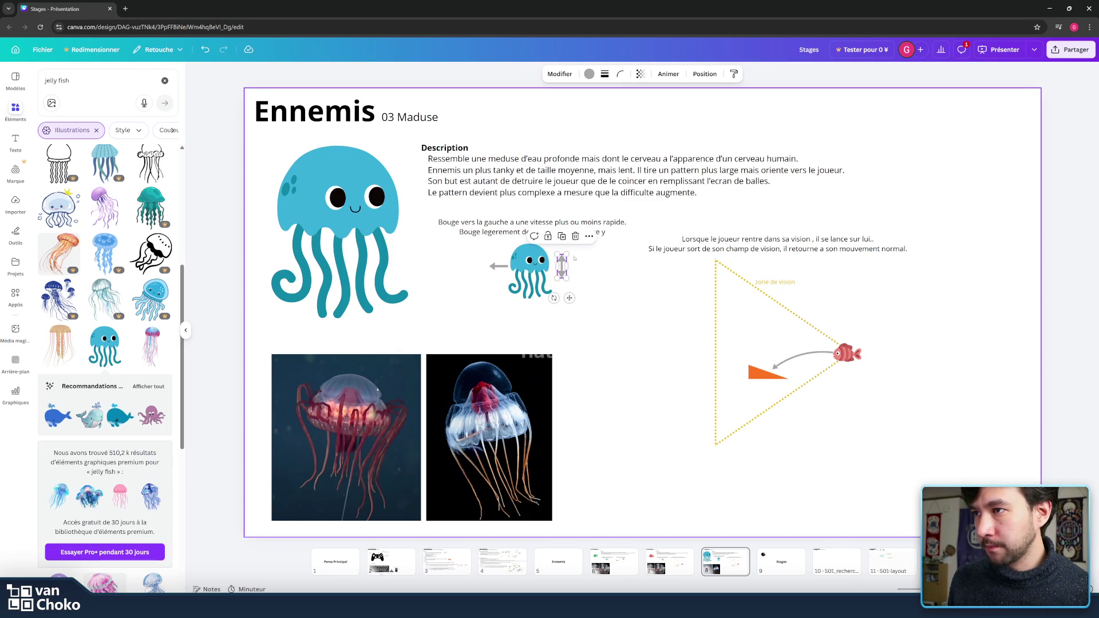
click(610, 273)
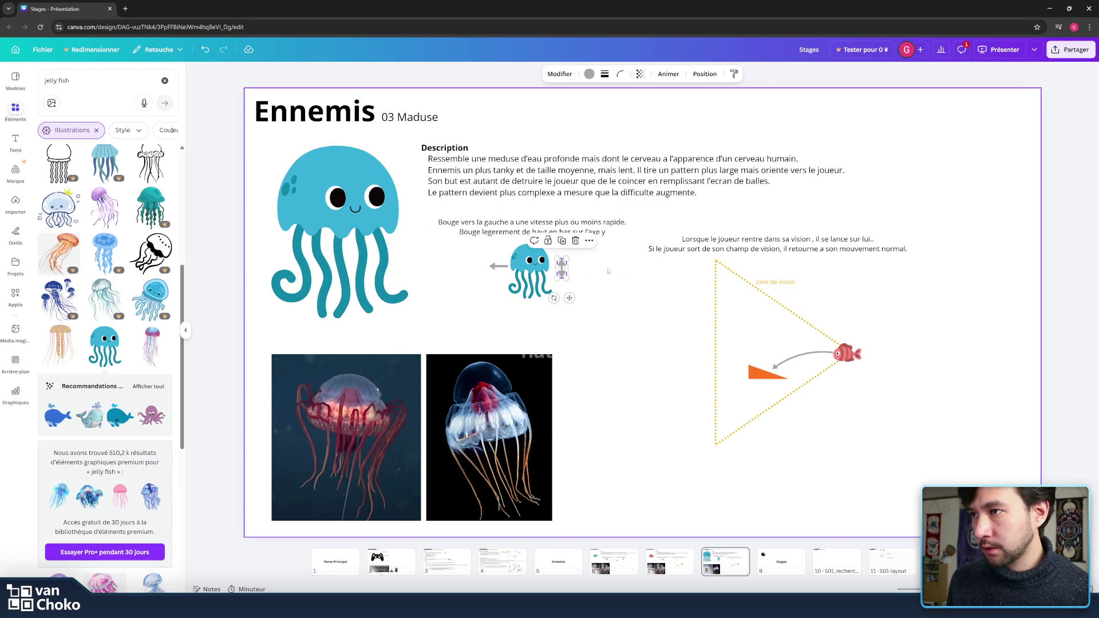
click(597, 228)
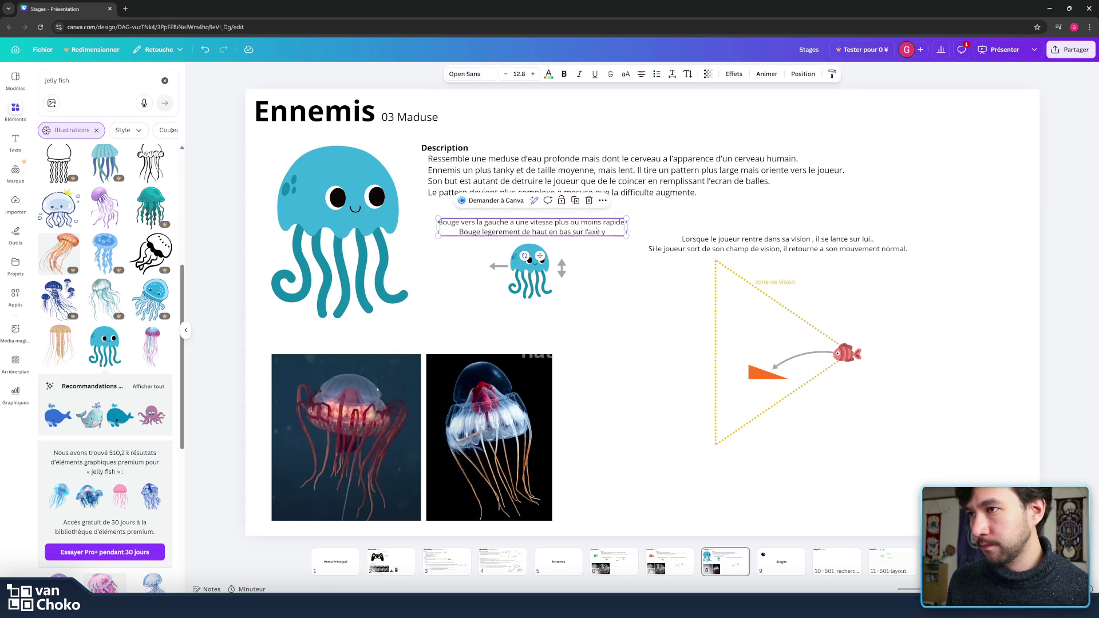
Step: Change the caption's speed phrase to 'lentement' and insert 'tres' before 'legerement'
double_click(613, 232)
click(461, 223)
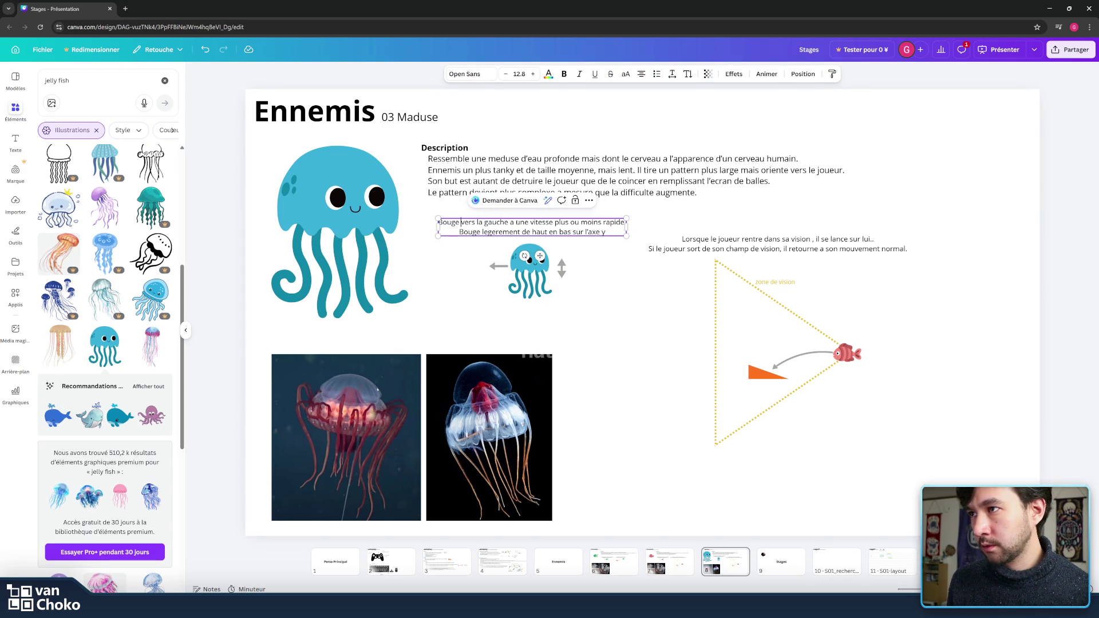
drag(516, 223, 625, 222)
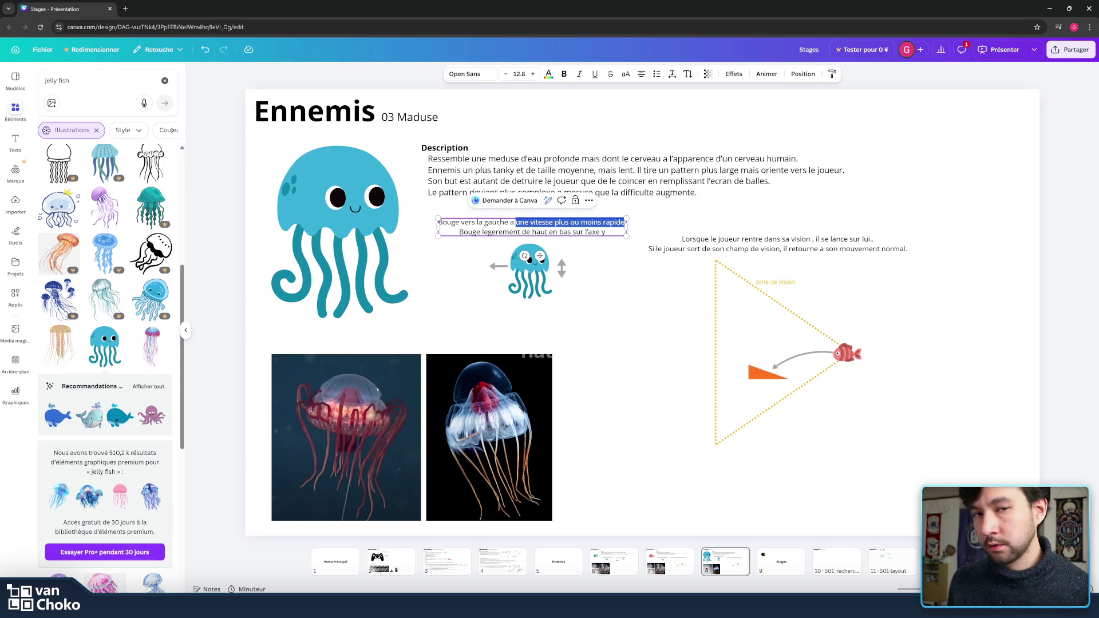
text(lent)
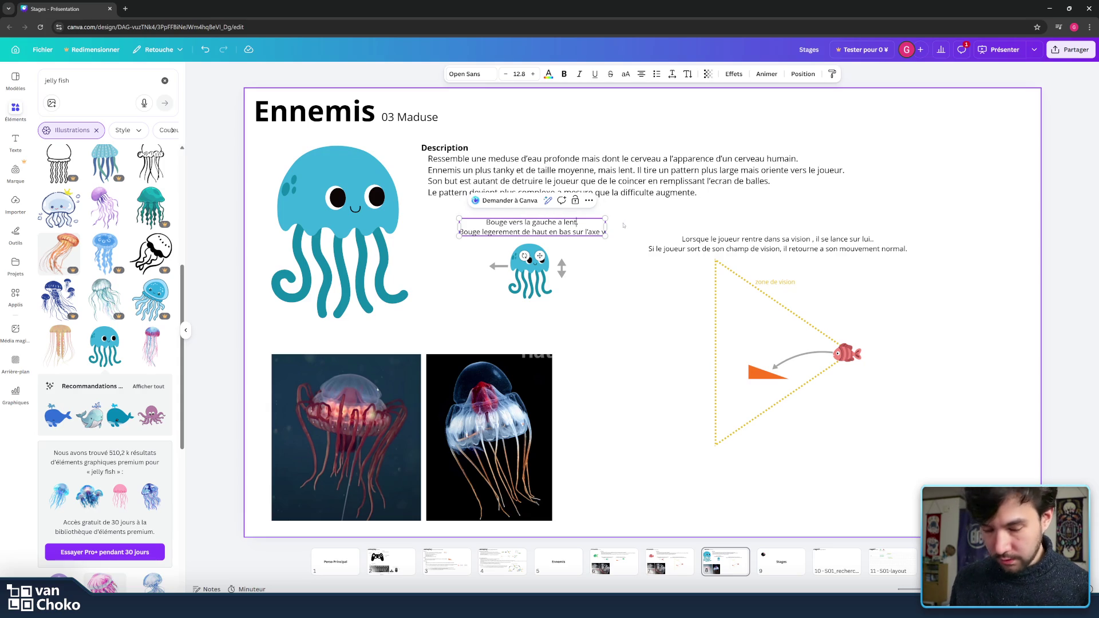
text(e.)
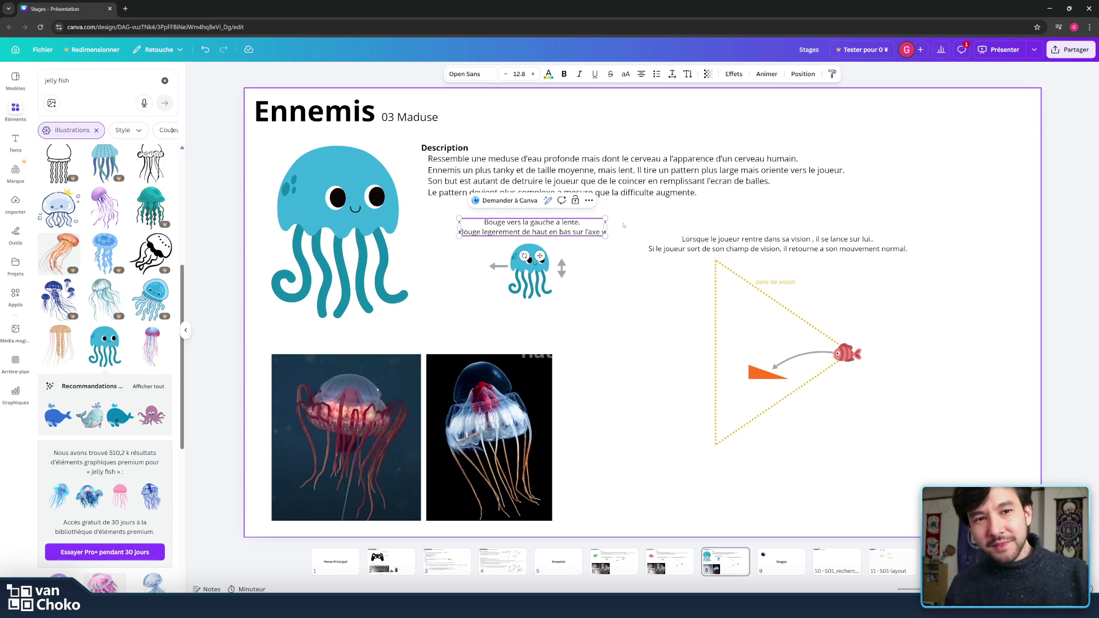
text(ment)
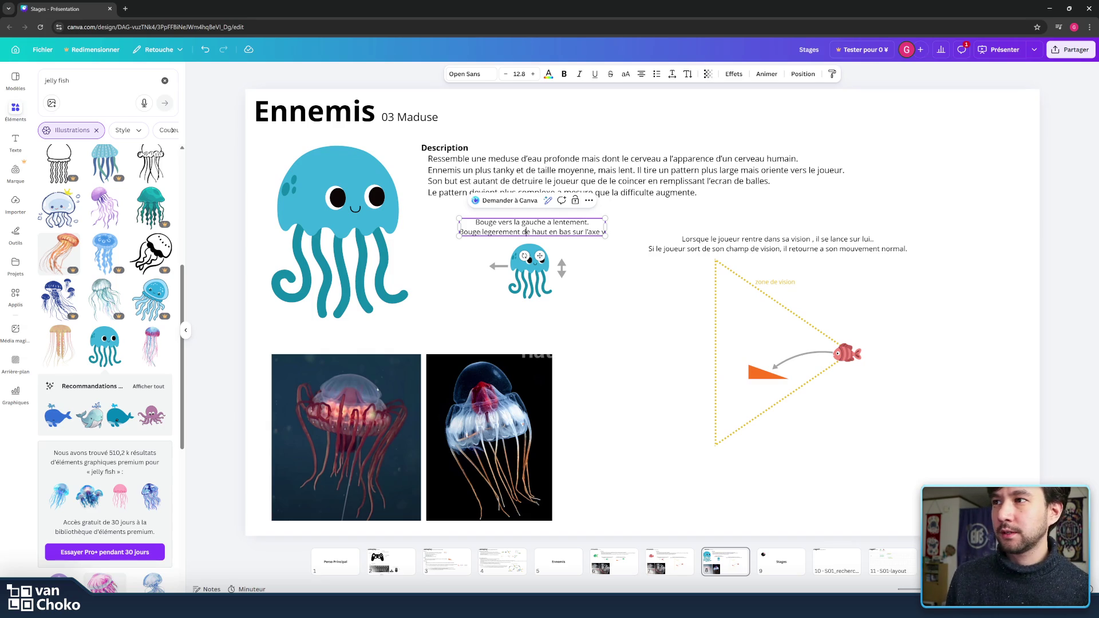
double_click(475, 232)
click(503, 231)
text(tres)
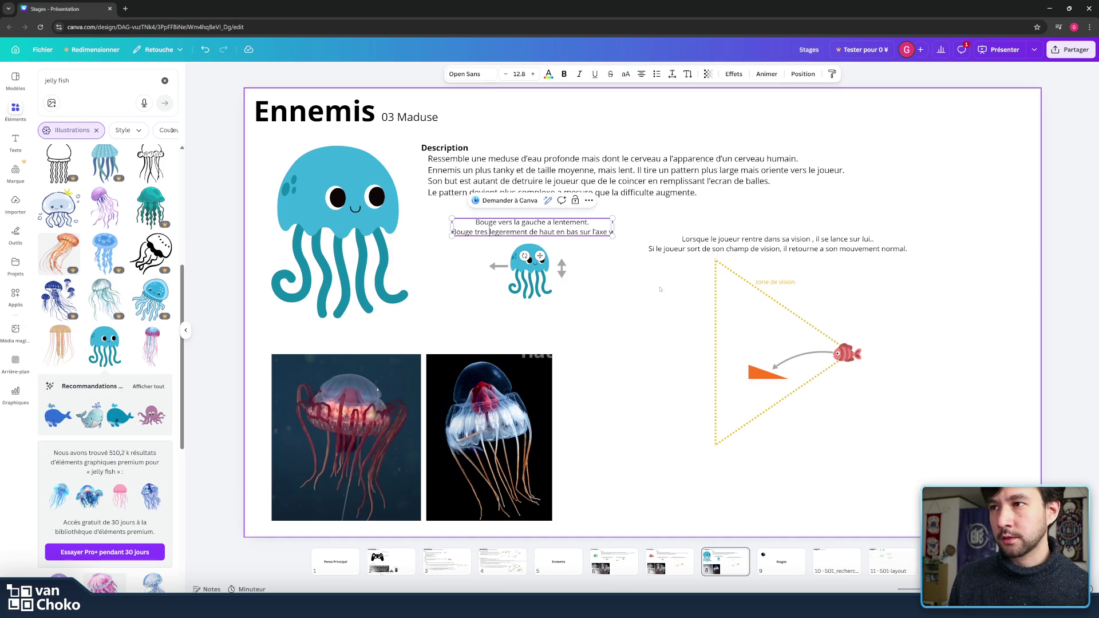
Step: Nudge the caption, jellyfish and arrows together slightly down-left
click(641, 291)
drag(615, 308, 448, 201)
drag(531, 223, 528, 229)
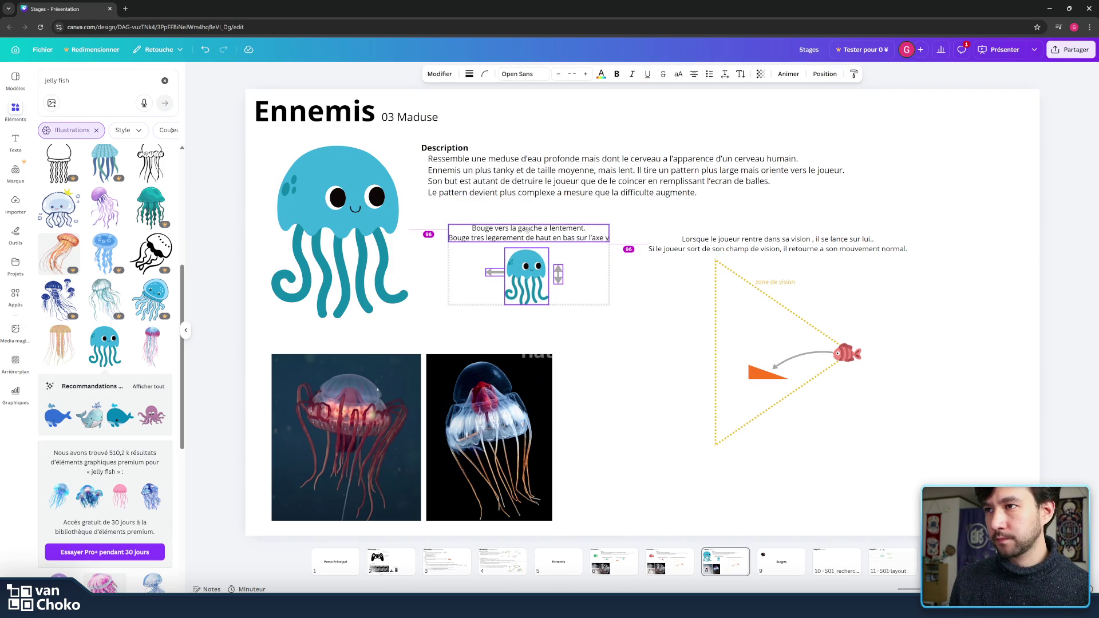
Step: Delete the dotted vision triangle, the curved grey arrow and the 'zone de vision' label
click(797, 318)
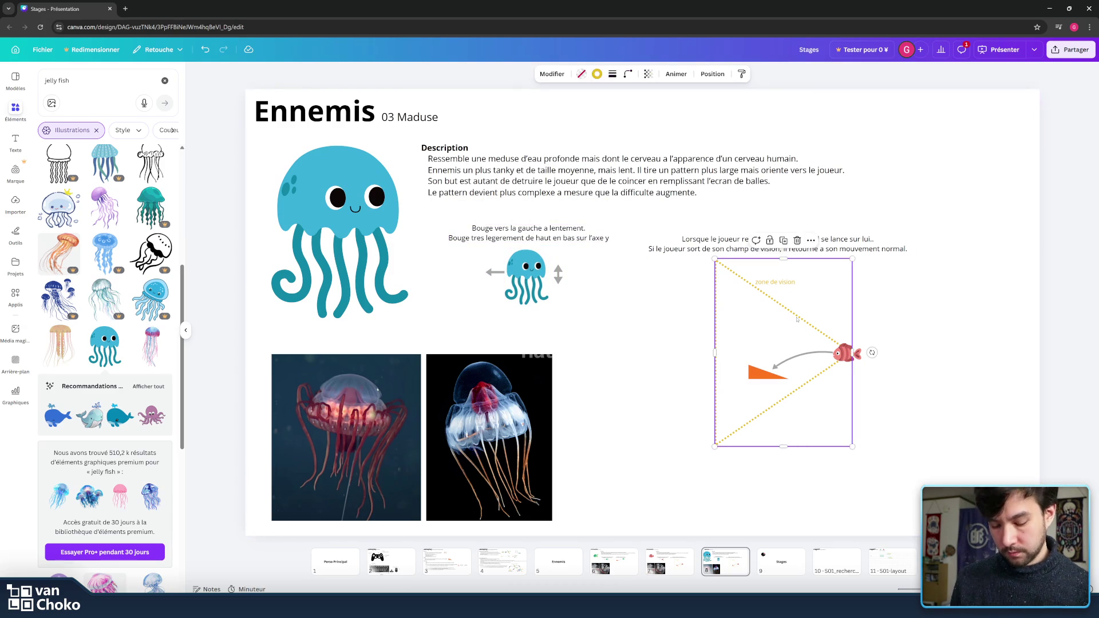
key(Delete)
click(790, 356)
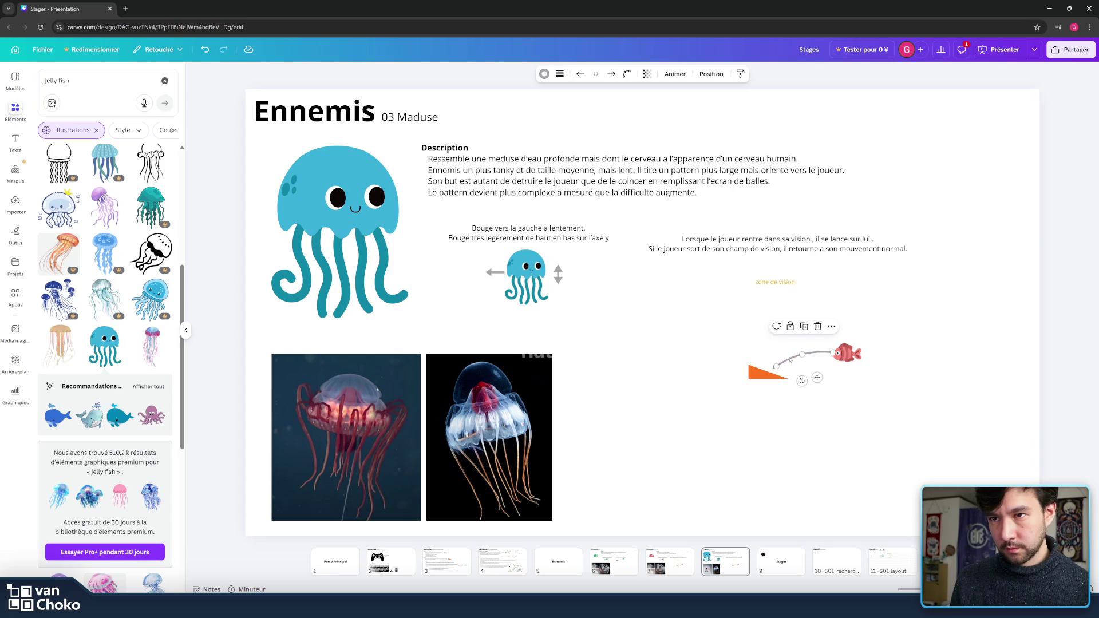
key(Delete)
click(772, 369)
click(853, 376)
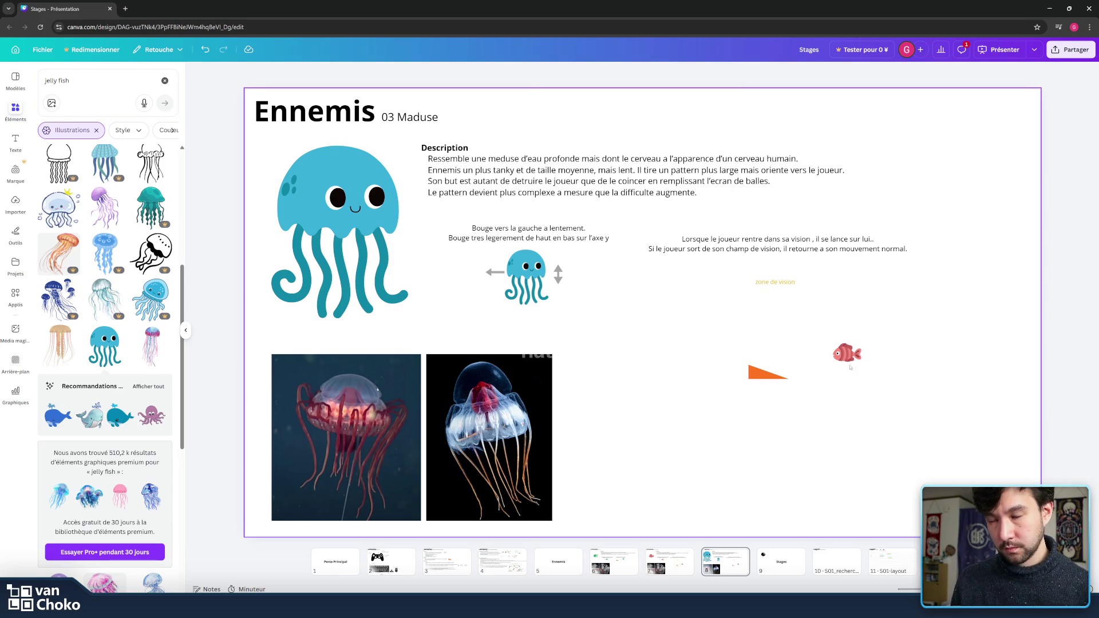
drag(829, 302, 681, 276)
key(Delete)
Step: Duplicate the small jellyfish, delete the red fish and put the copy in its place
click(517, 272)
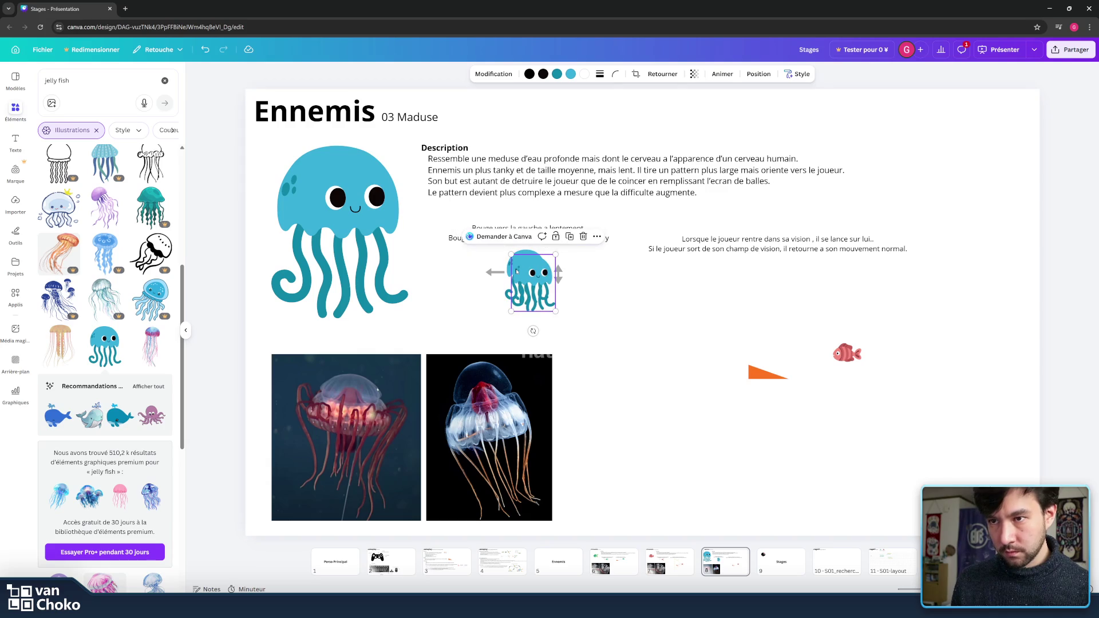
key(ctrl+d)
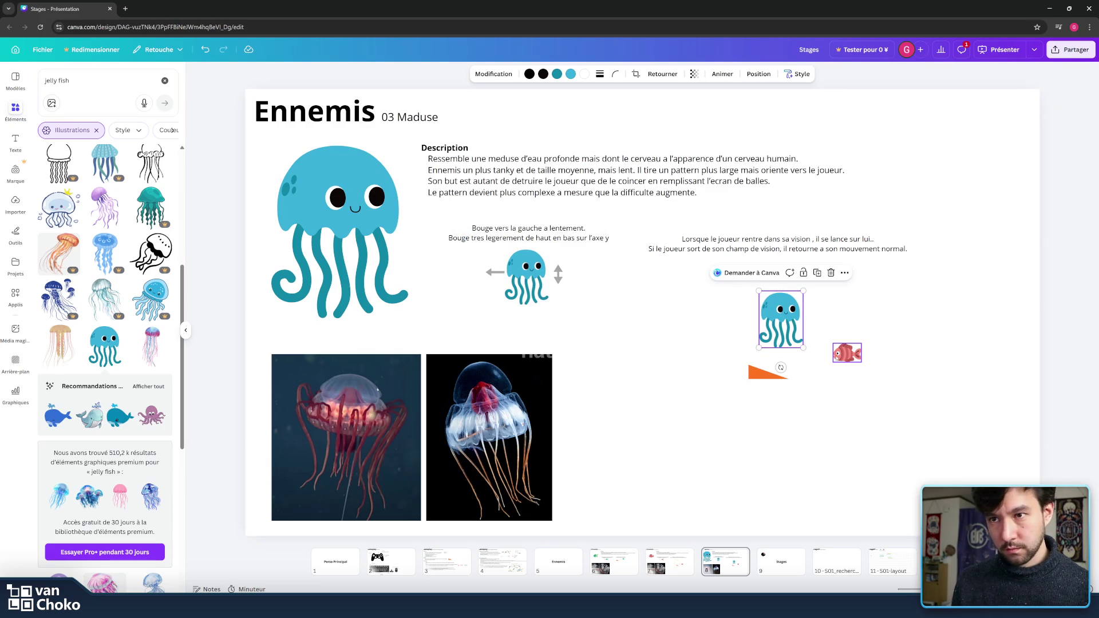
click(859, 356)
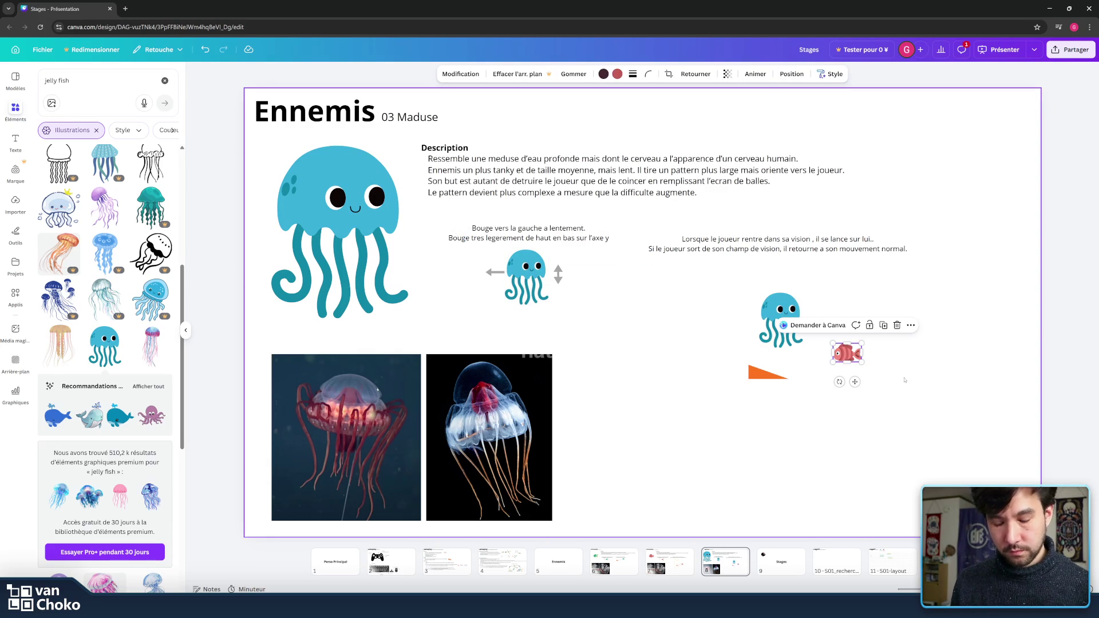
key(Delete)
mouse_move(779, 310)
mouse_down()
mouse_move(955, 391)
mouse_move(853, 362)
mouse_up()
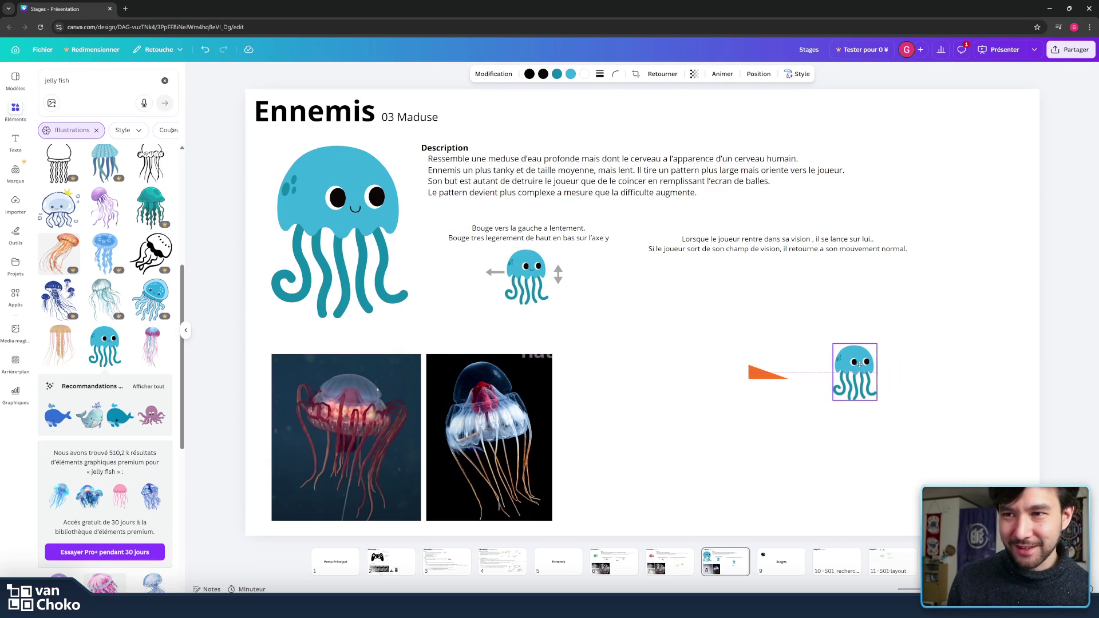
mouse_move(939, 428)
mouse_down()
mouse_move(664, 323)
mouse_move(703, 320)
mouse_up()
Step: Raise the vision text, enlarge the right jellyfish and reposition it beside the orange triangle
drag(851, 239, 851, 225)
click(809, 321)
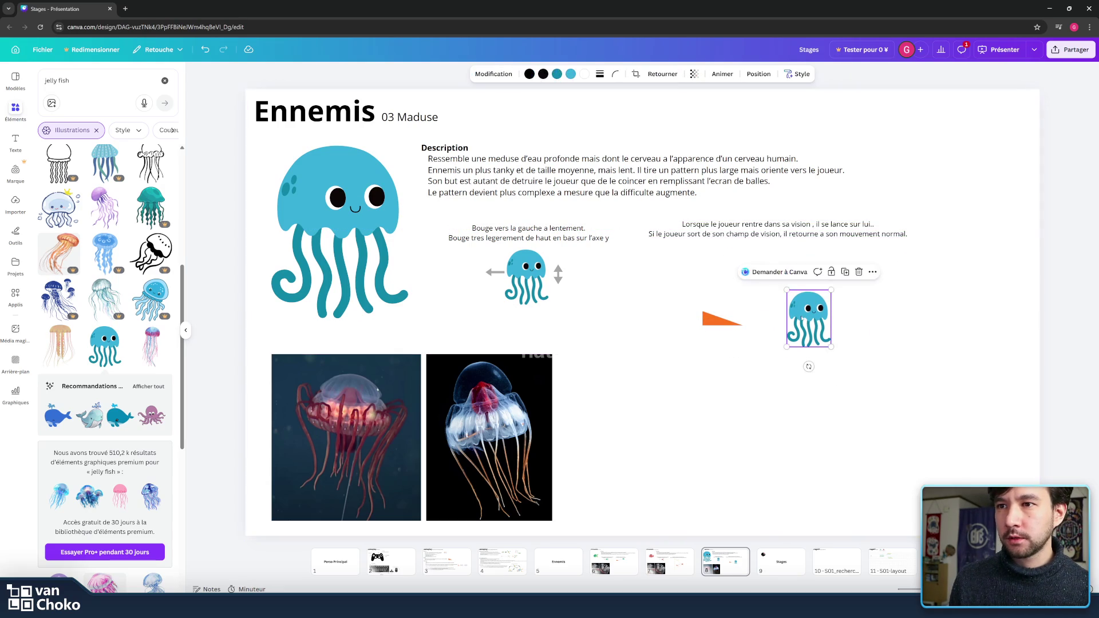
drag(831, 286, 836, 282)
drag(812, 318, 812, 304)
click(720, 326)
drag(720, 326, 685, 345)
drag(811, 303, 830, 303)
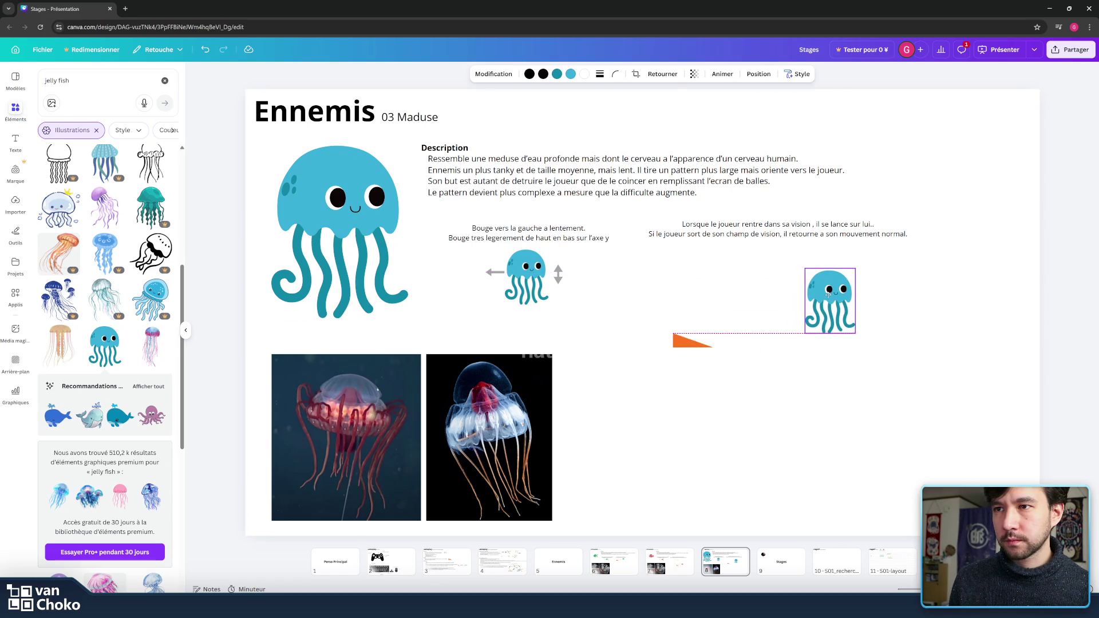
click(761, 234)
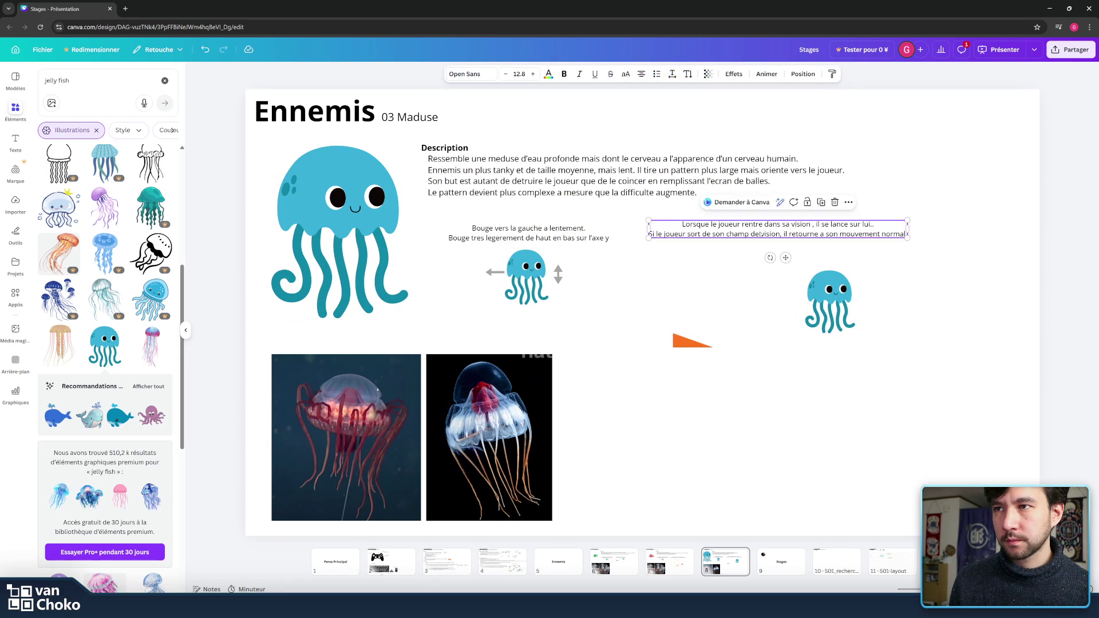
Step: Replace the right-hand caption with 'Tire en direction du joueur un pattern large.'
double_click(760, 234)
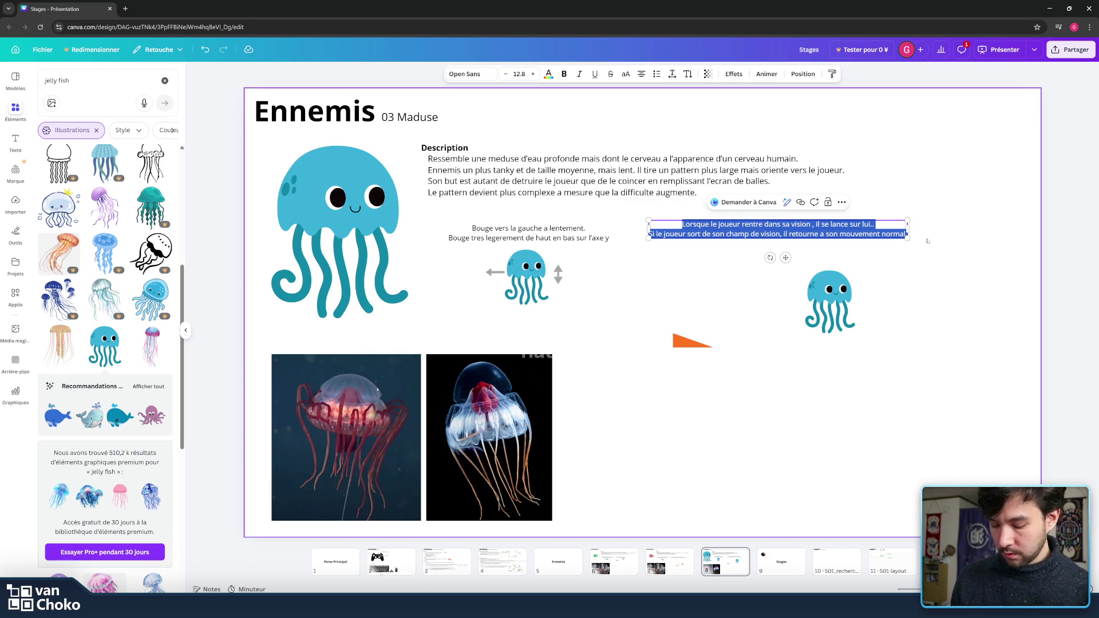
text(Tire)
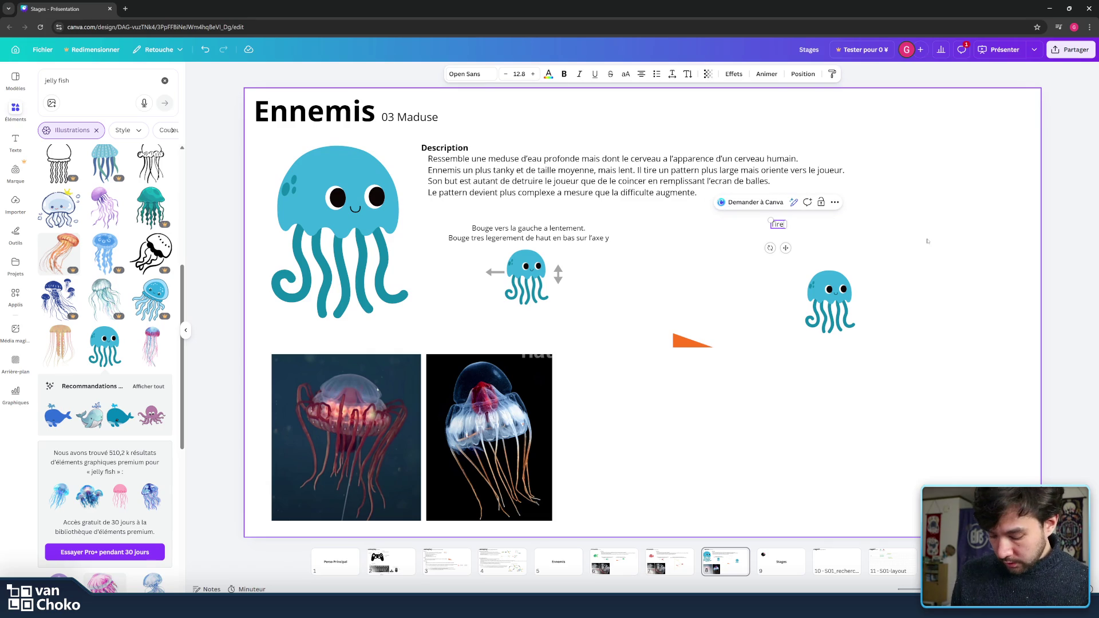
text( en direct)
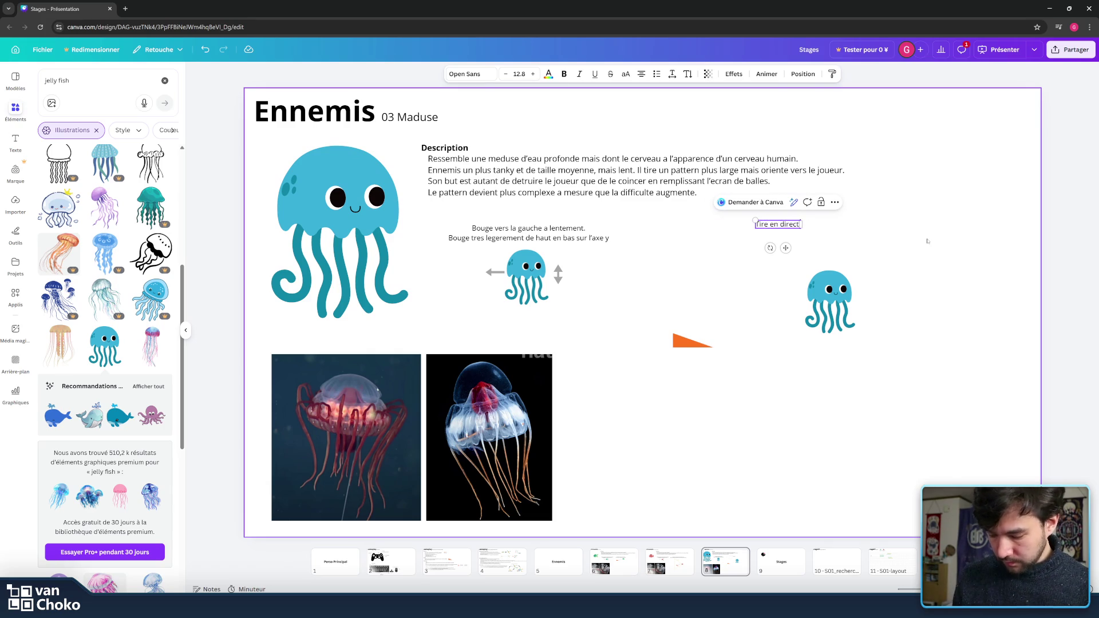
text(ion du joeur)
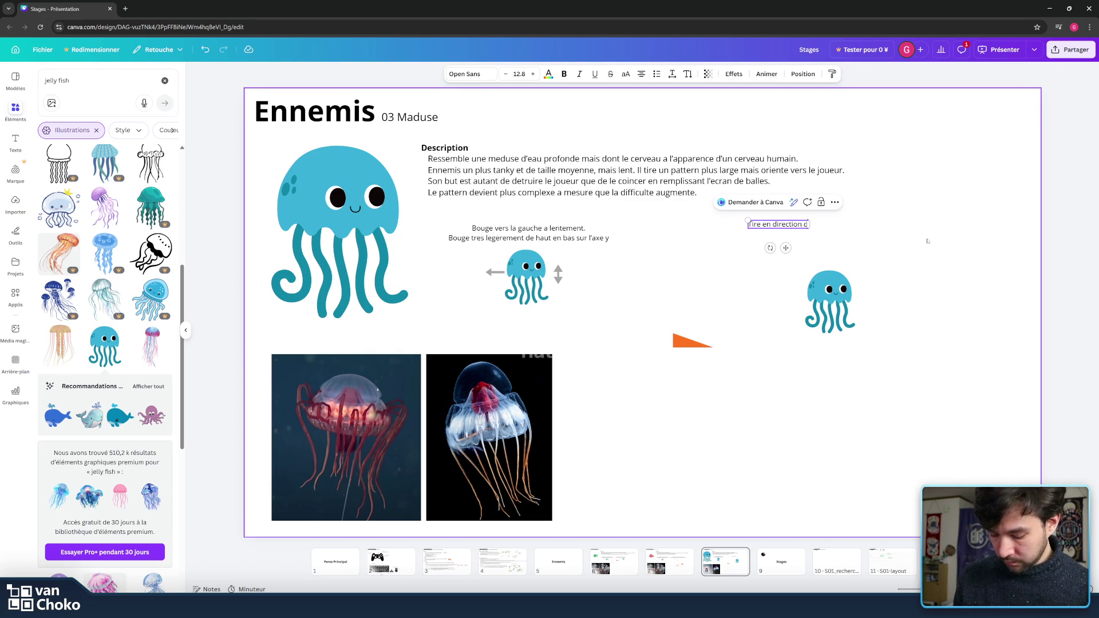
key(BackSpace)
key(BackSpace)
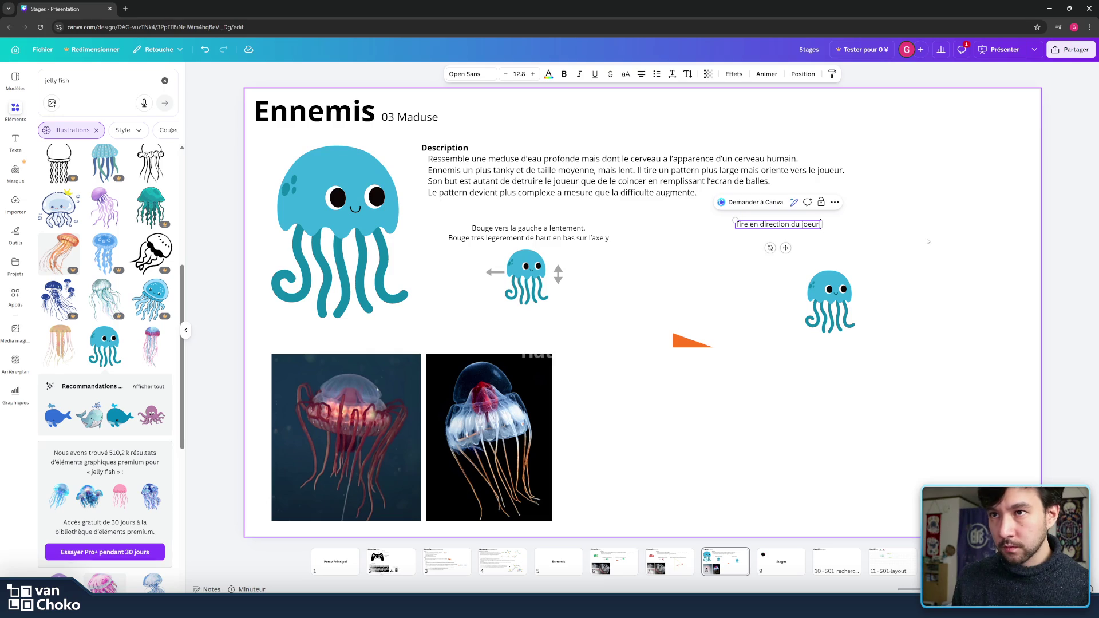
text(eu)
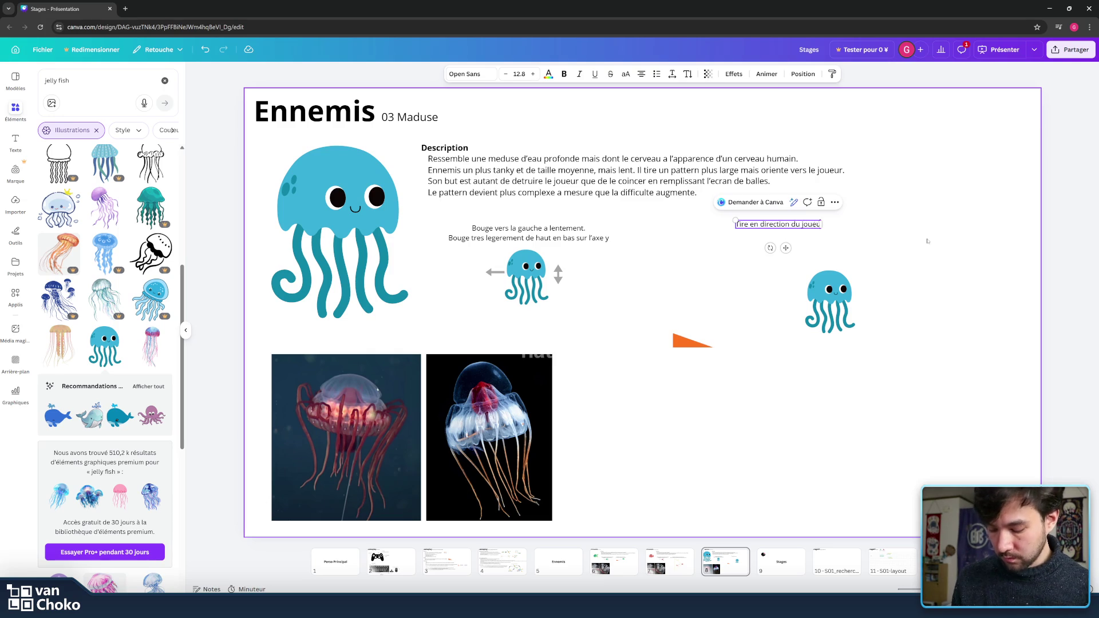
text(r un pat)
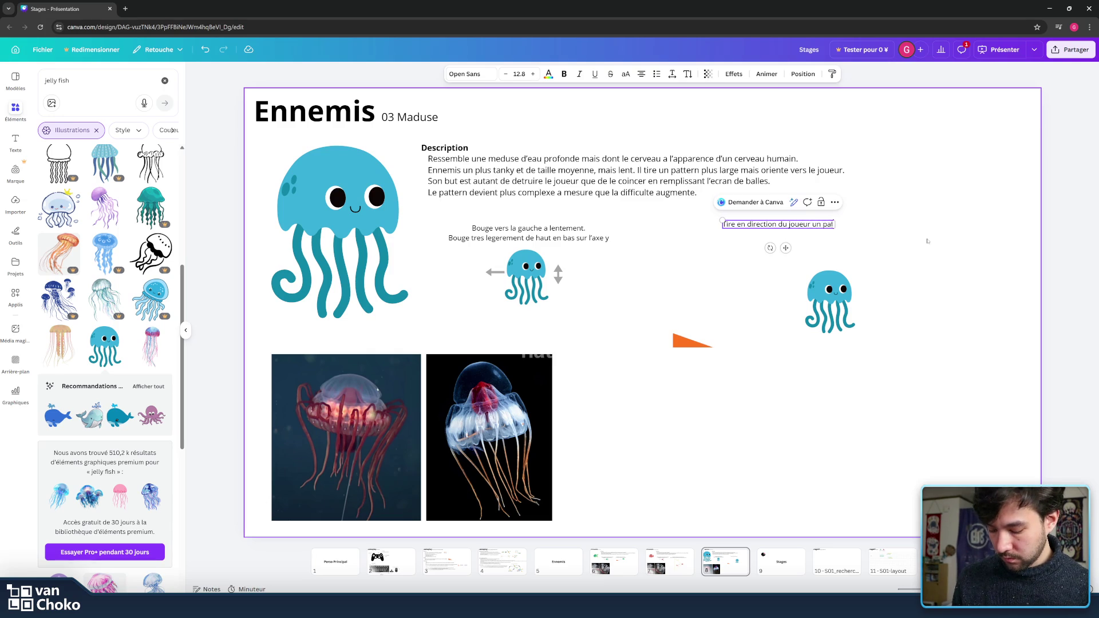
text(tern large)
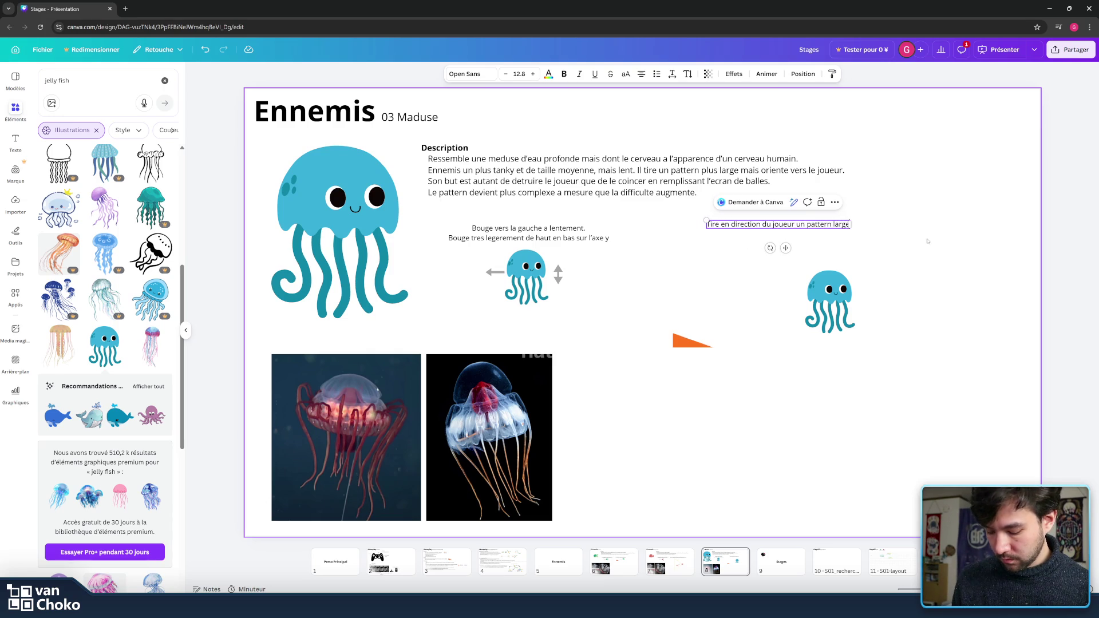
click(927, 241)
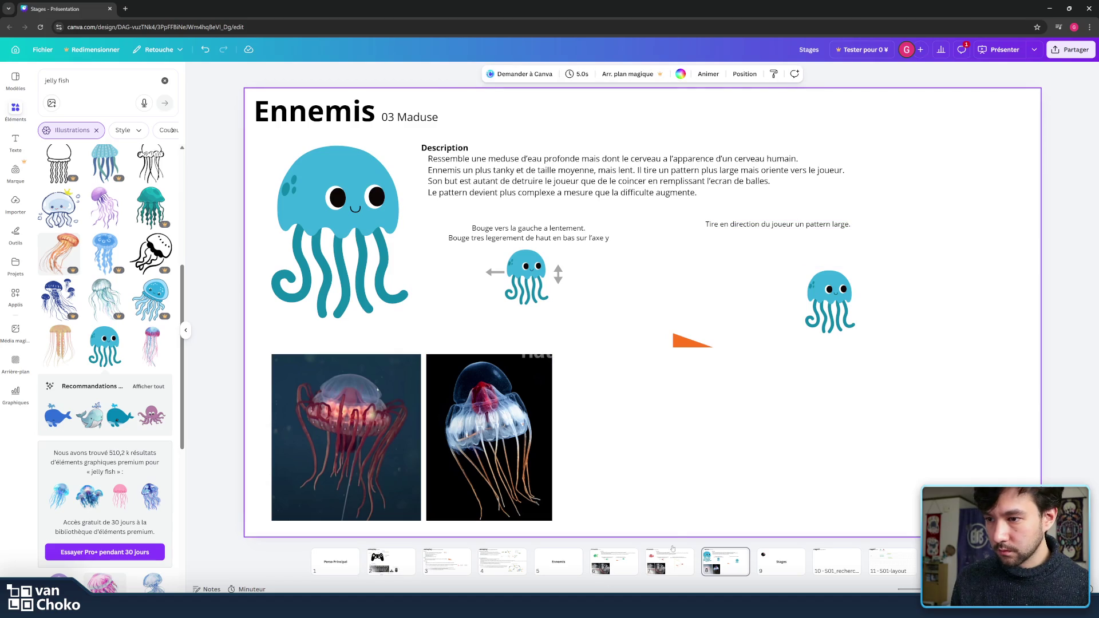
Step: Copy the pink arrow and its dot from the 01 Fishy slide and paste them onto 03 Maduse
click(615, 563)
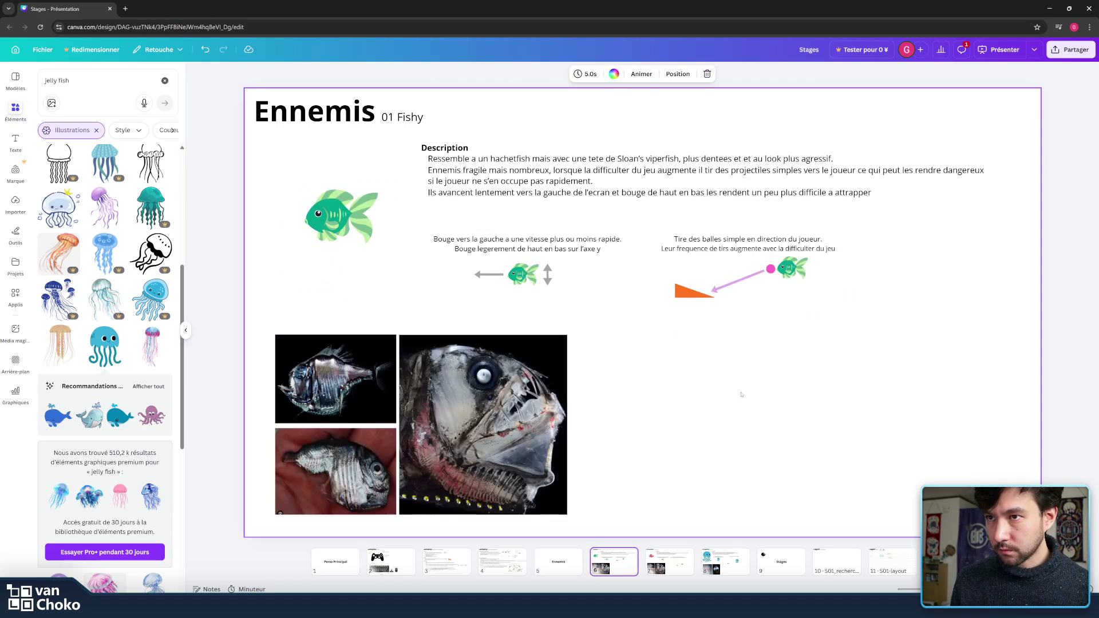
drag(776, 304, 710, 254)
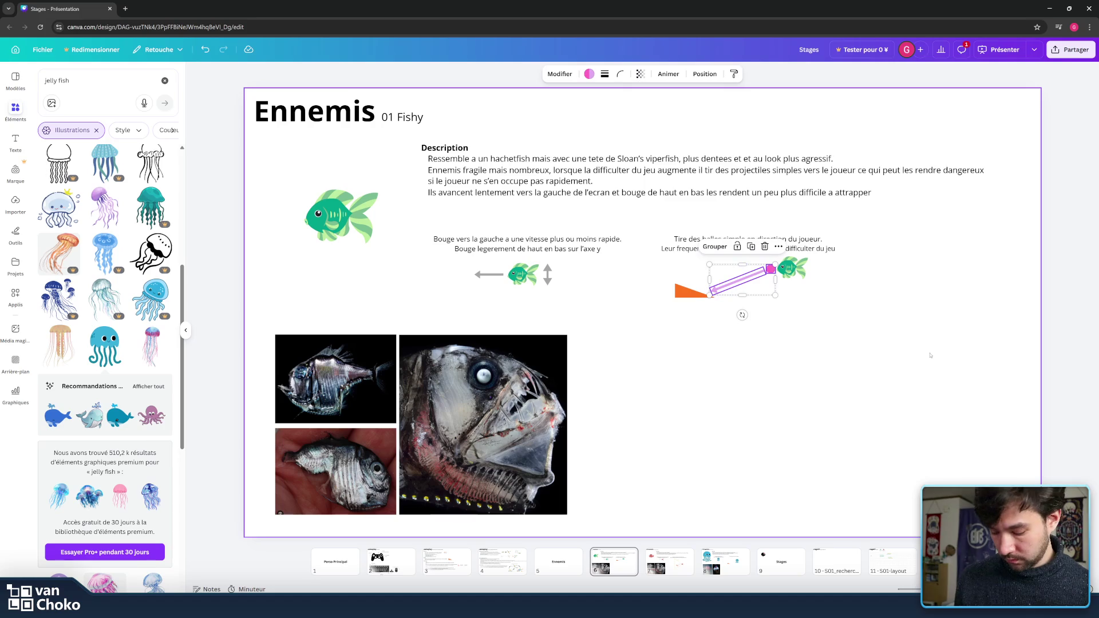
click(725, 558)
key(ctrl+v)
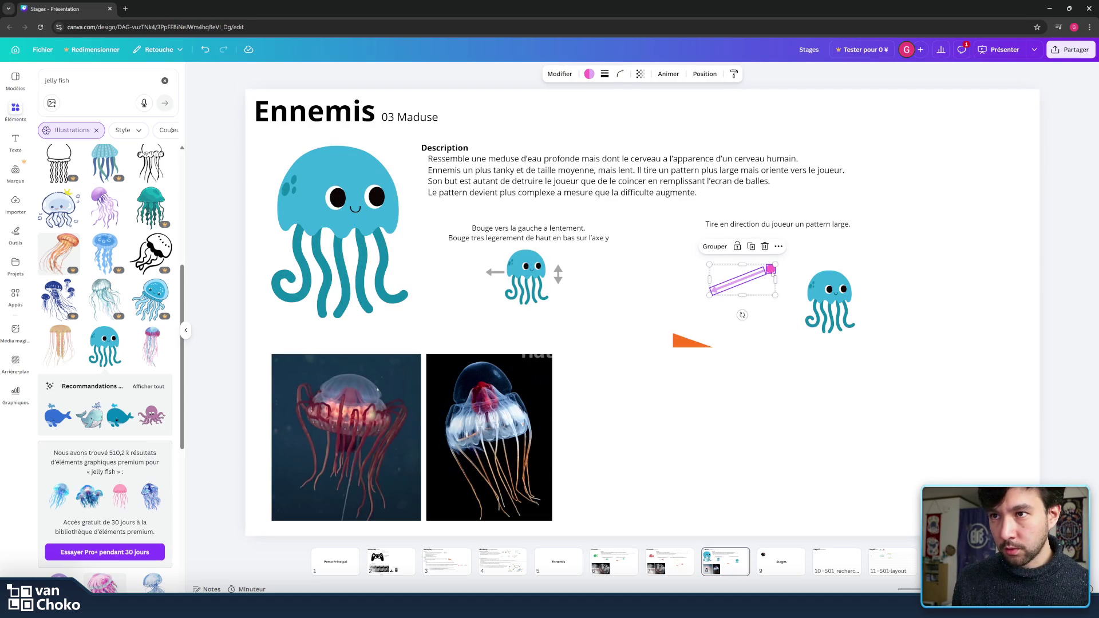
Step: Move the pasted arrow beside the right jellyfish, tilt it down-left and lengthen it toward the orange triangle
mouse_move(771, 269)
mouse_down()
mouse_move(780, 299)
mouse_move(836, 281)
mouse_move(792, 293)
mouse_move(796, 305)
mouse_move(791, 296)
mouse_up()
click(854, 297)
click(792, 299)
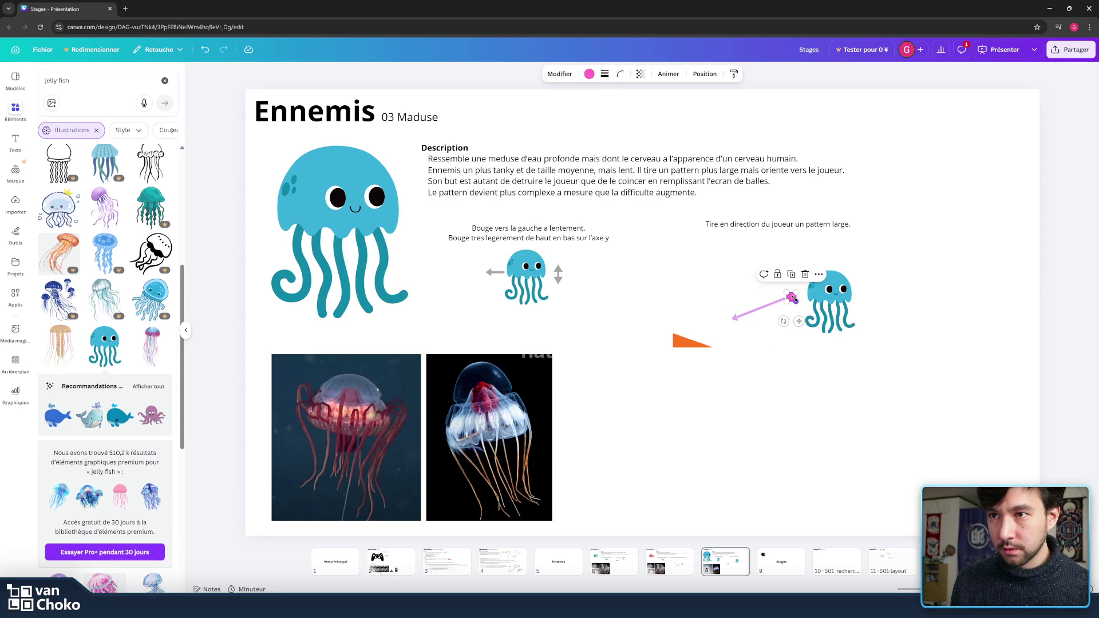
mouse_move(791, 297)
mouse_down()
mouse_move(798, 316)
mouse_move(803, 294)
mouse_up()
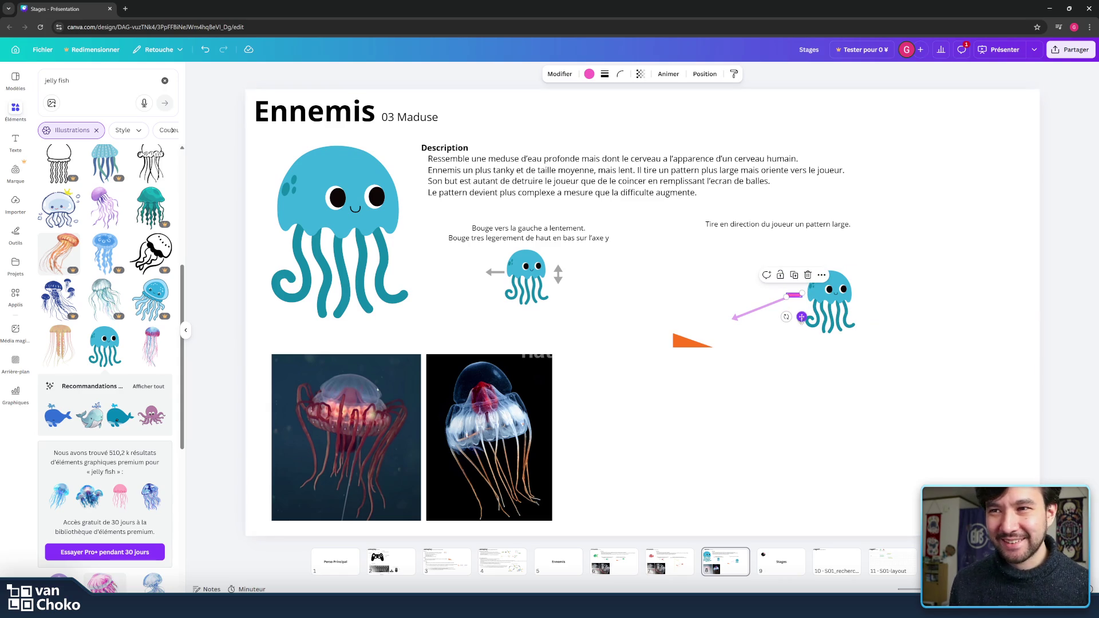
drag(786, 316, 796, 328)
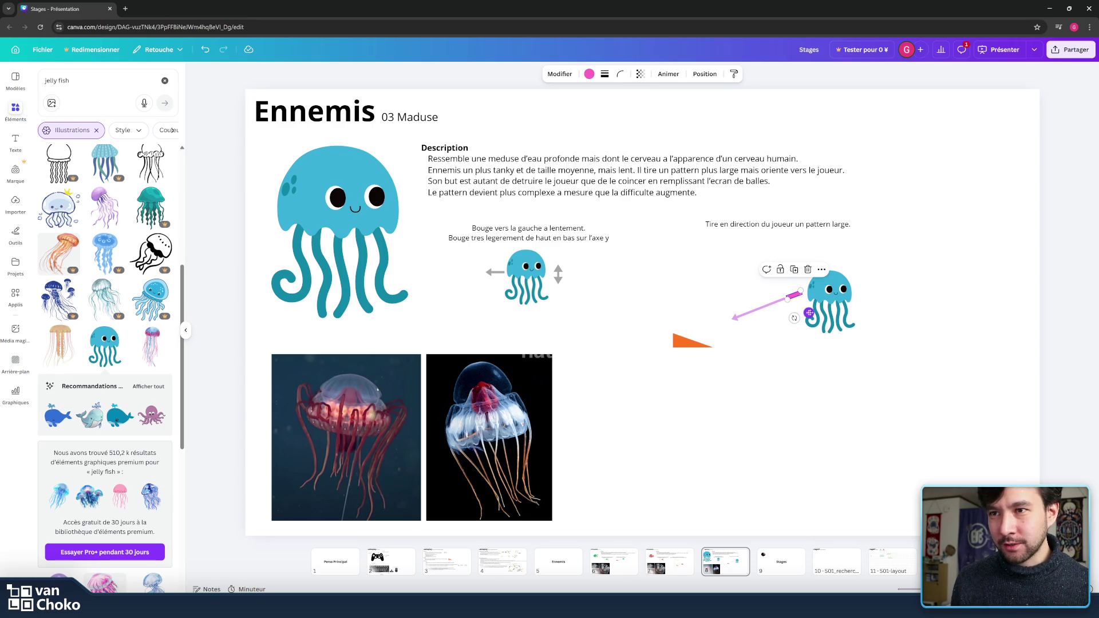
click(794, 309)
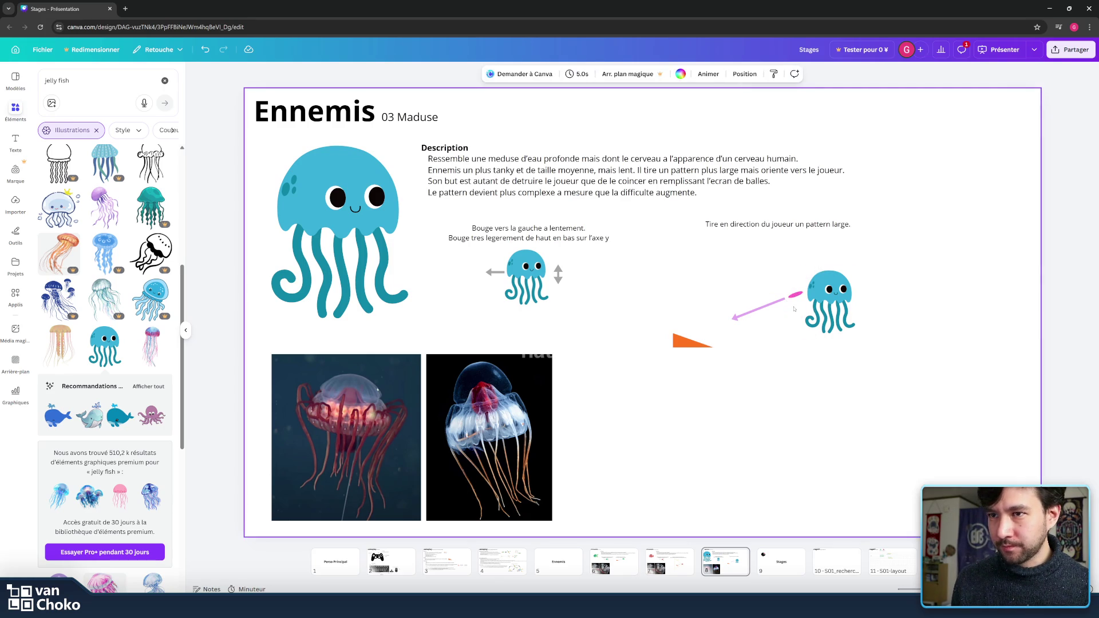
click(775, 303)
drag(776, 303, 700, 336)
drag(740, 306, 744, 309)
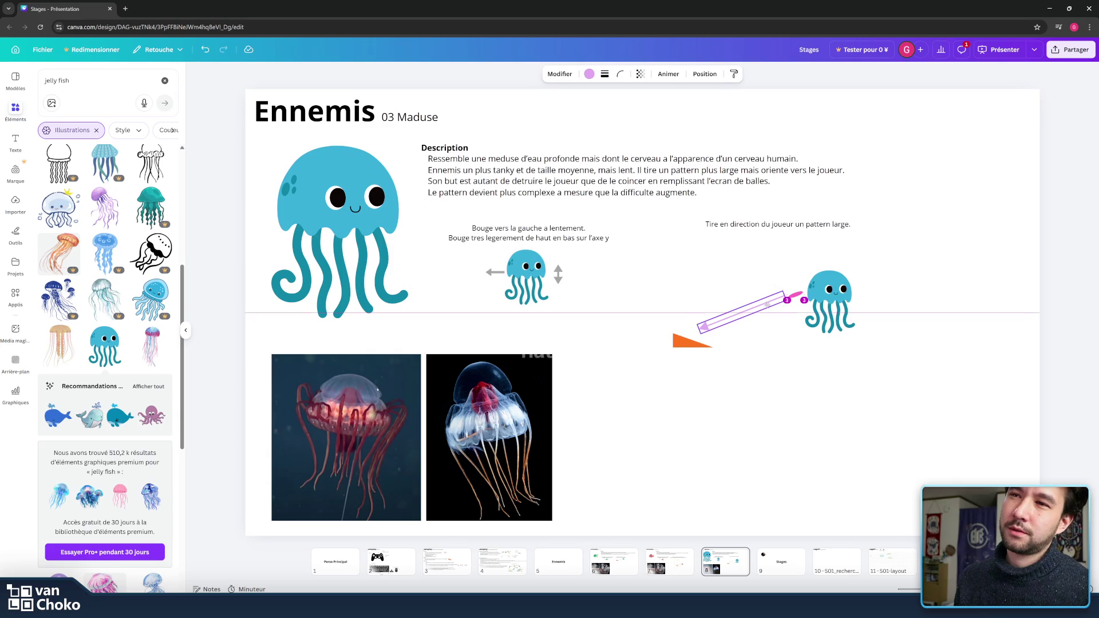
click(826, 380)
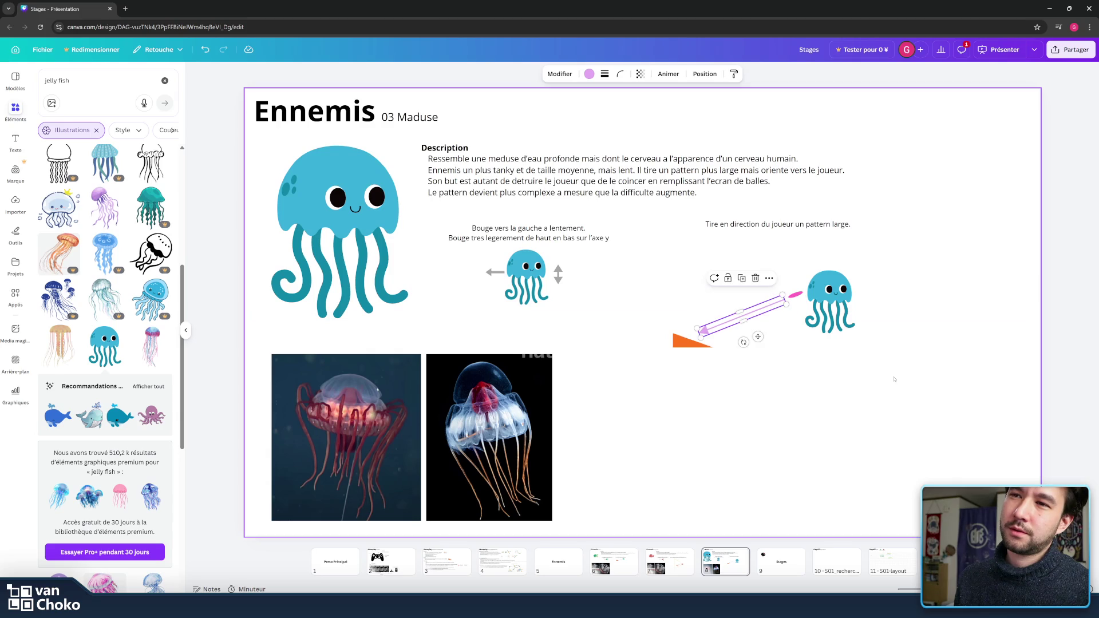
Step: Fine-tune the arrow's pink end and shorten the arrow away from its tip
click(786, 297)
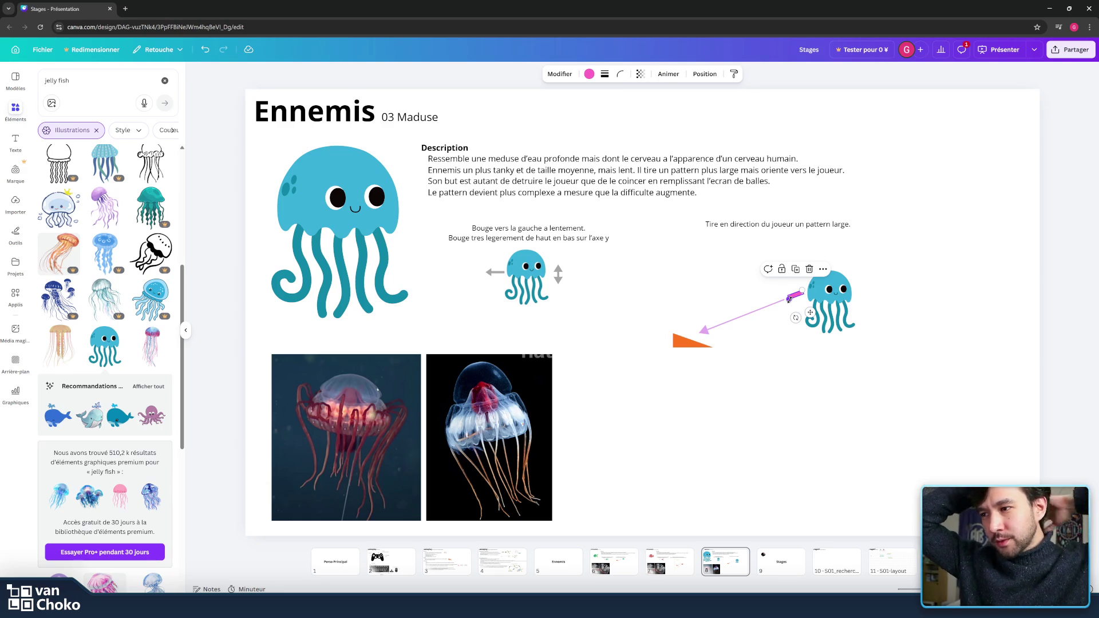
drag(789, 298, 802, 291)
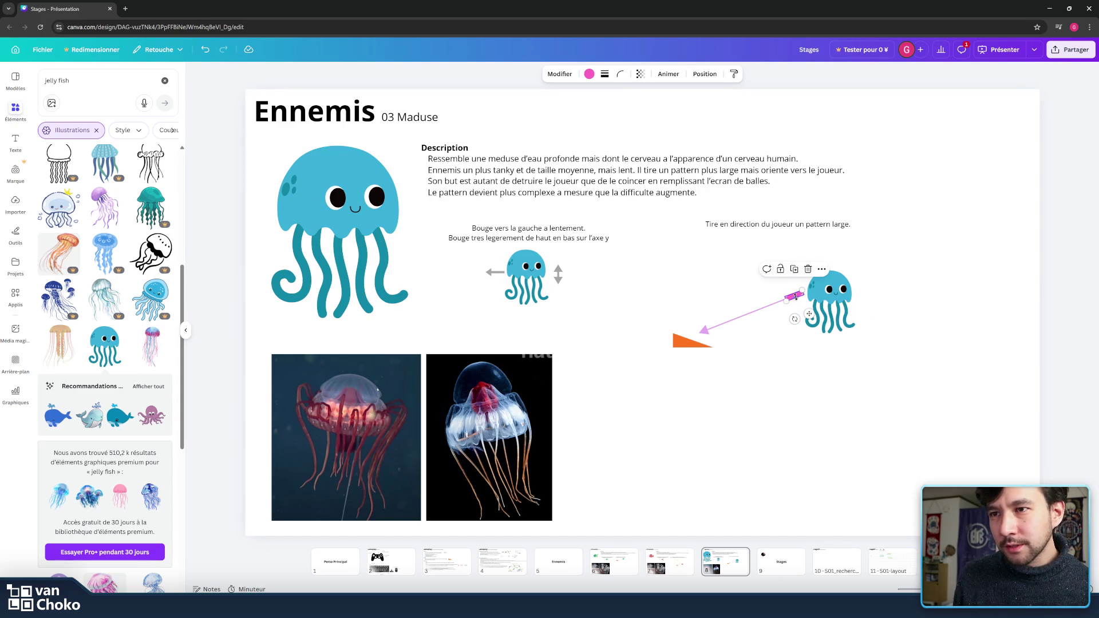
click(781, 295)
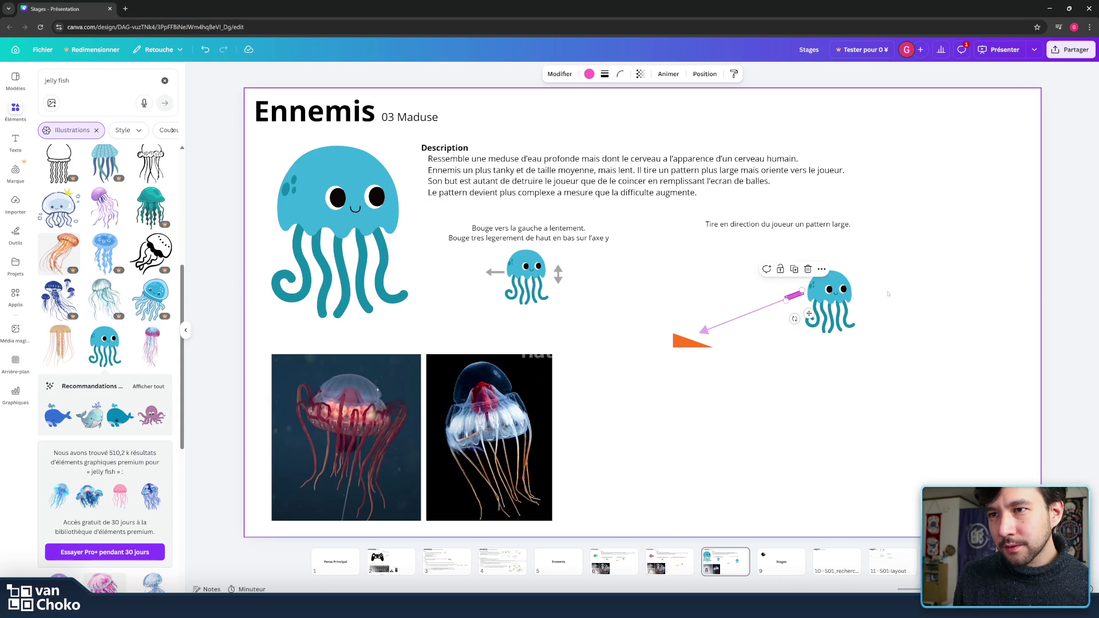
click(793, 295)
drag(794, 296, 801, 293)
click(943, 292)
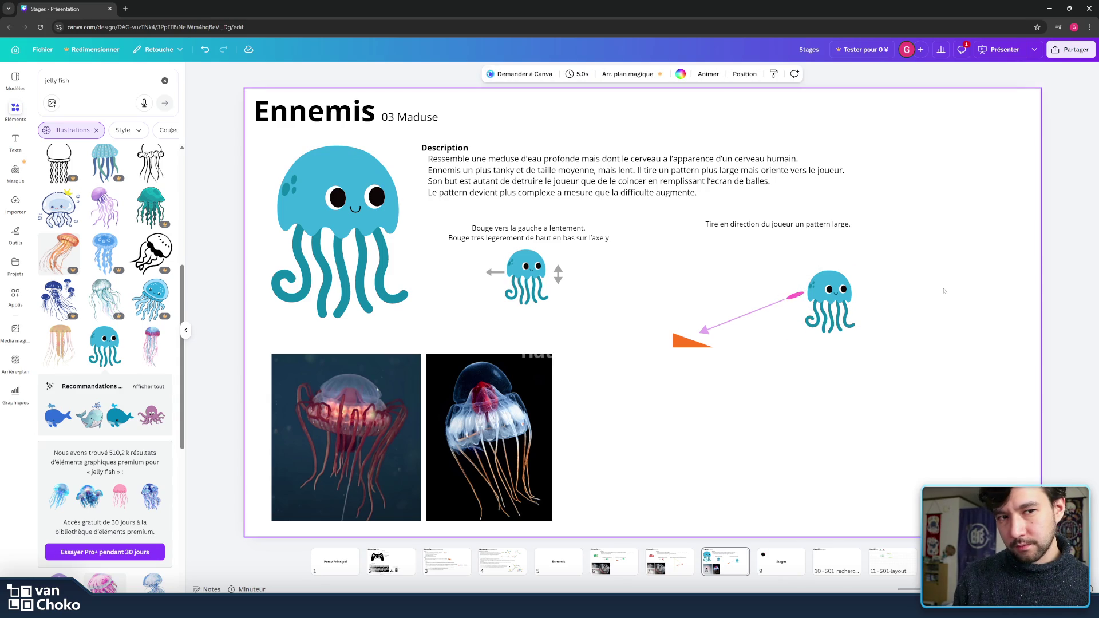
click(778, 302)
drag(785, 299, 751, 312)
Step: Move the right jellyfish further right, set the pink bullet against it, then view the 02 Angry Fishy slide
drag(830, 297, 859, 293)
click(783, 295)
drag(792, 295, 805, 323)
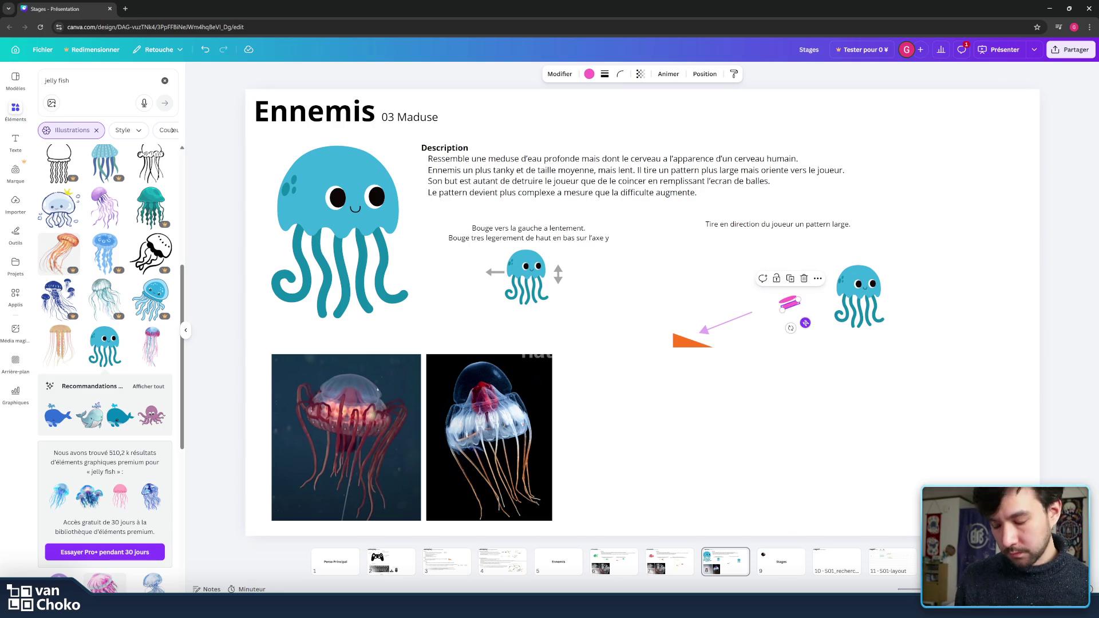
drag(821, 372, 768, 290)
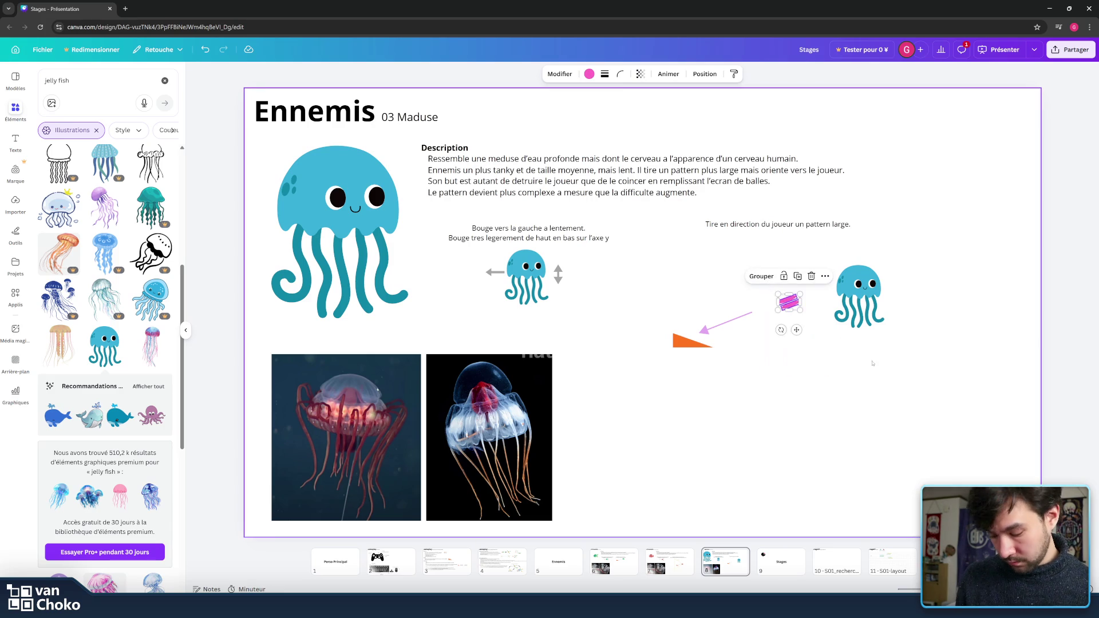
drag(797, 330, 820, 321)
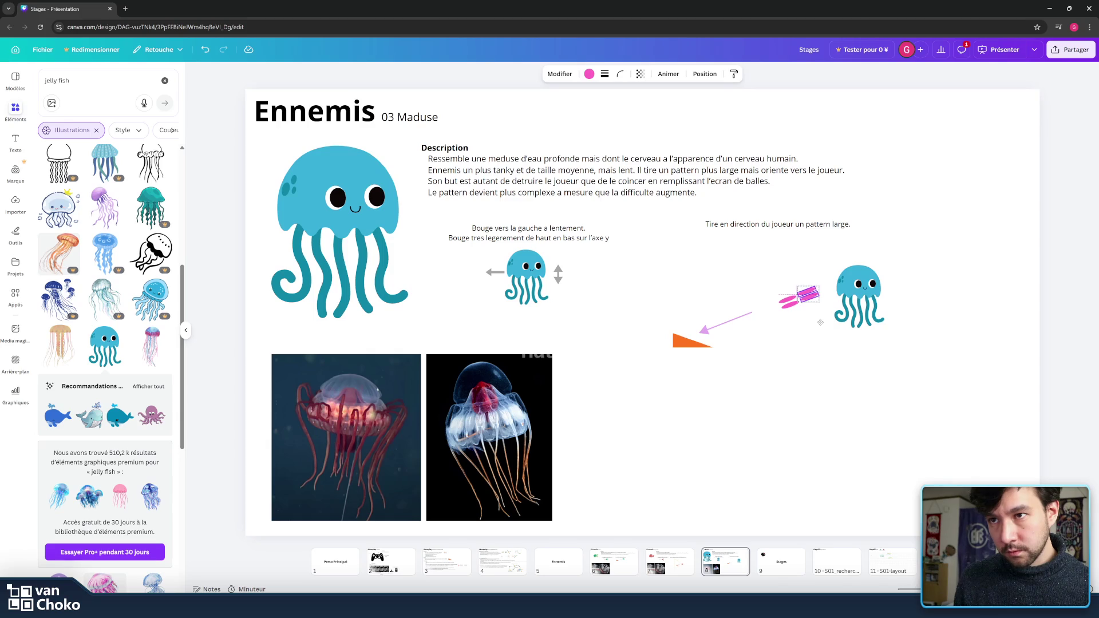
drag(816, 321, 851, 316)
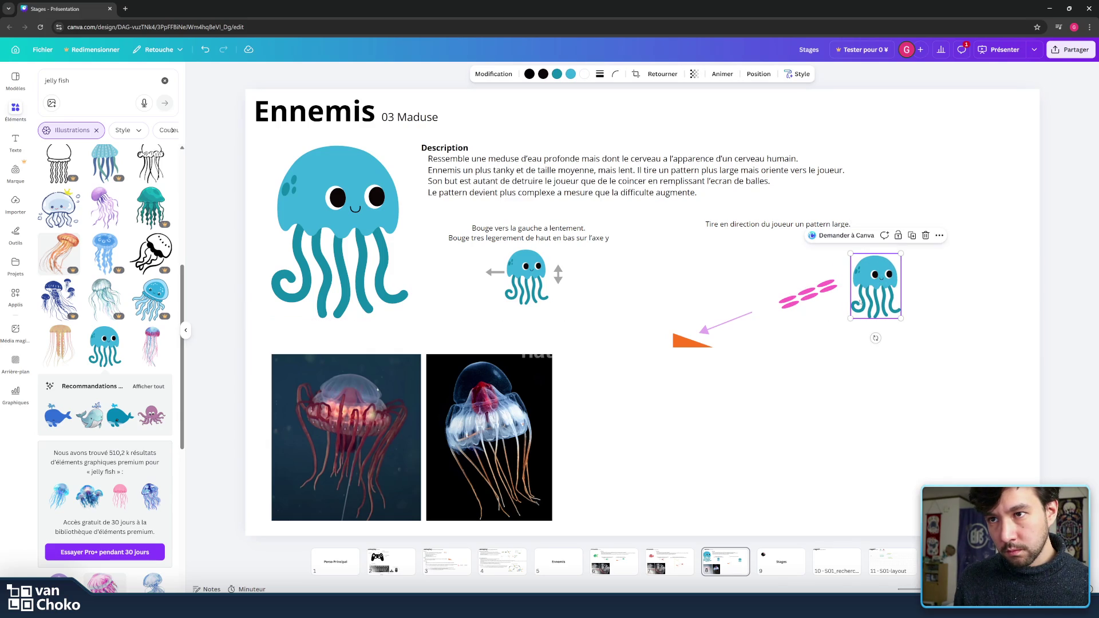
click(830, 321)
click(832, 318)
key(Page_Up)
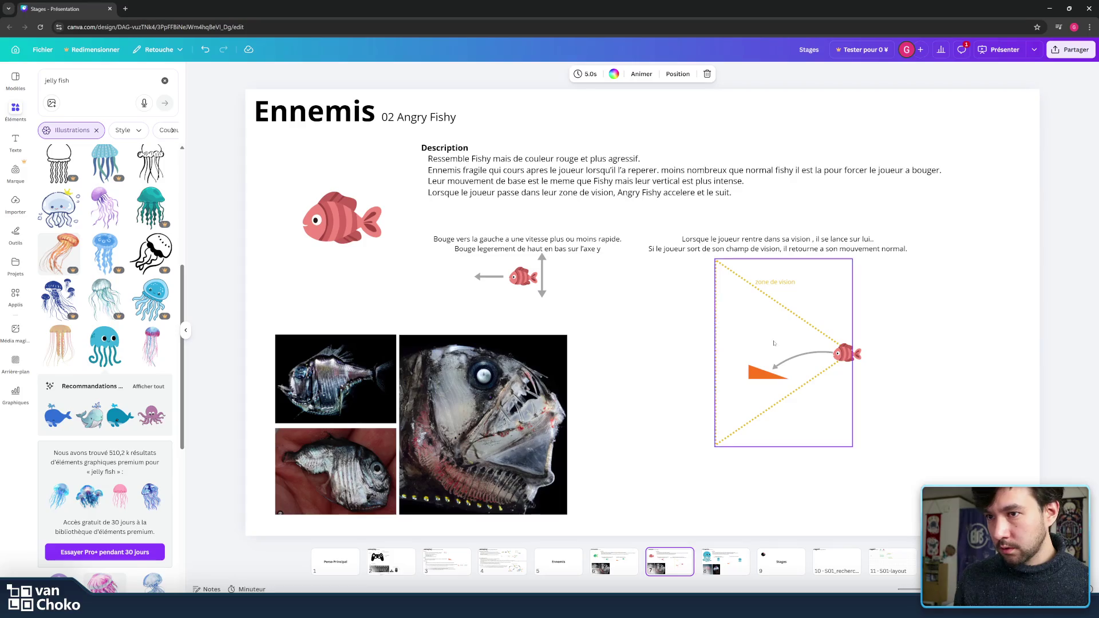
Step: Copy the pink shot dot from 01 Fishy, paste it on 03 Maduse and shrink it to a small dot
click(614, 562)
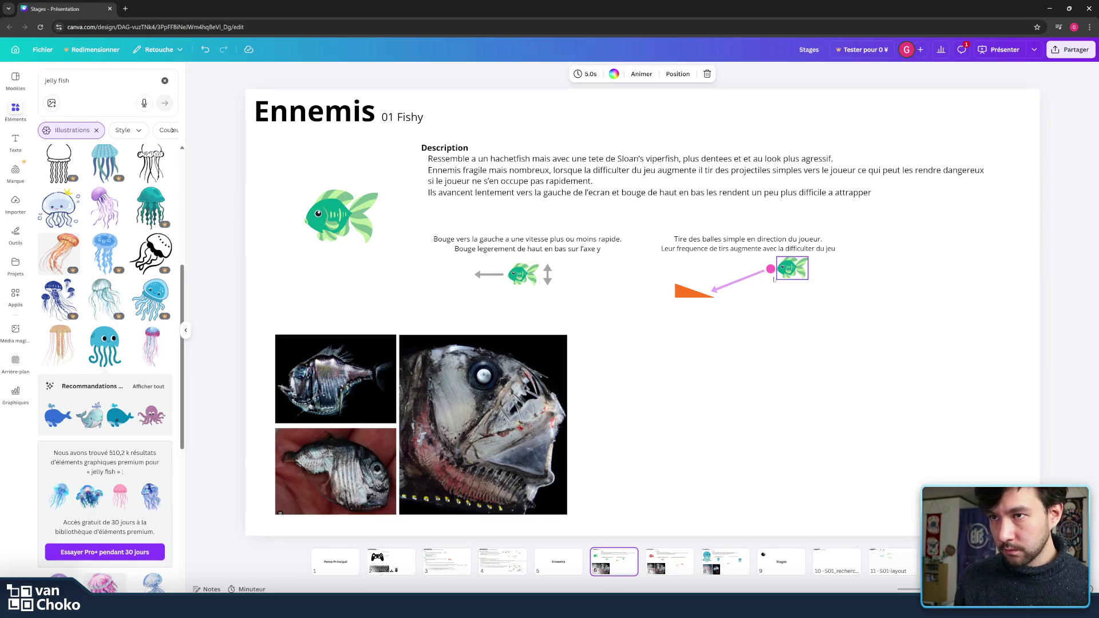
click(742, 280)
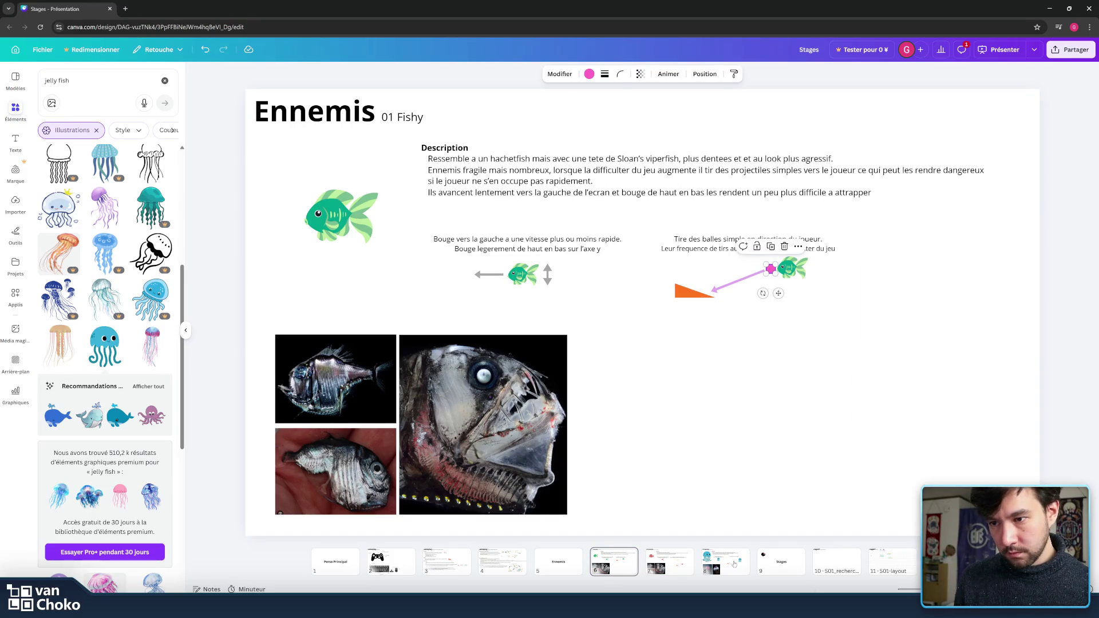
click(734, 563)
key(ctrl+v)
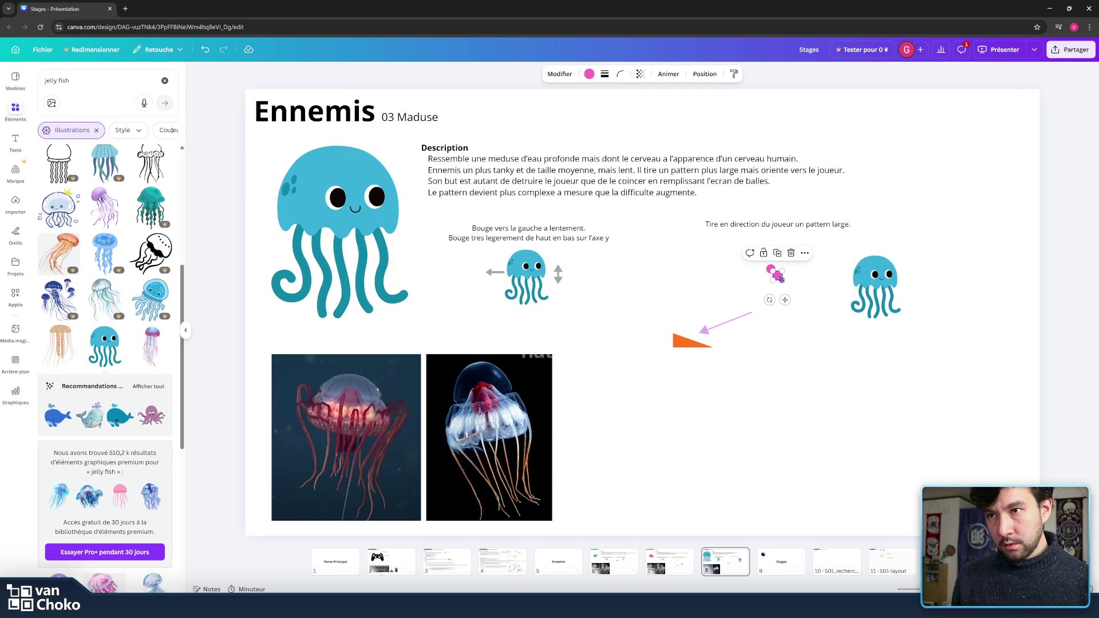
mouse_move(781, 279)
mouse_down()
mouse_move(771, 273)
mouse_move(781, 270)
mouse_move(779, 289)
mouse_move(783, 261)
mouse_move(807, 272)
mouse_move(796, 276)
mouse_move(803, 266)
mouse_up()
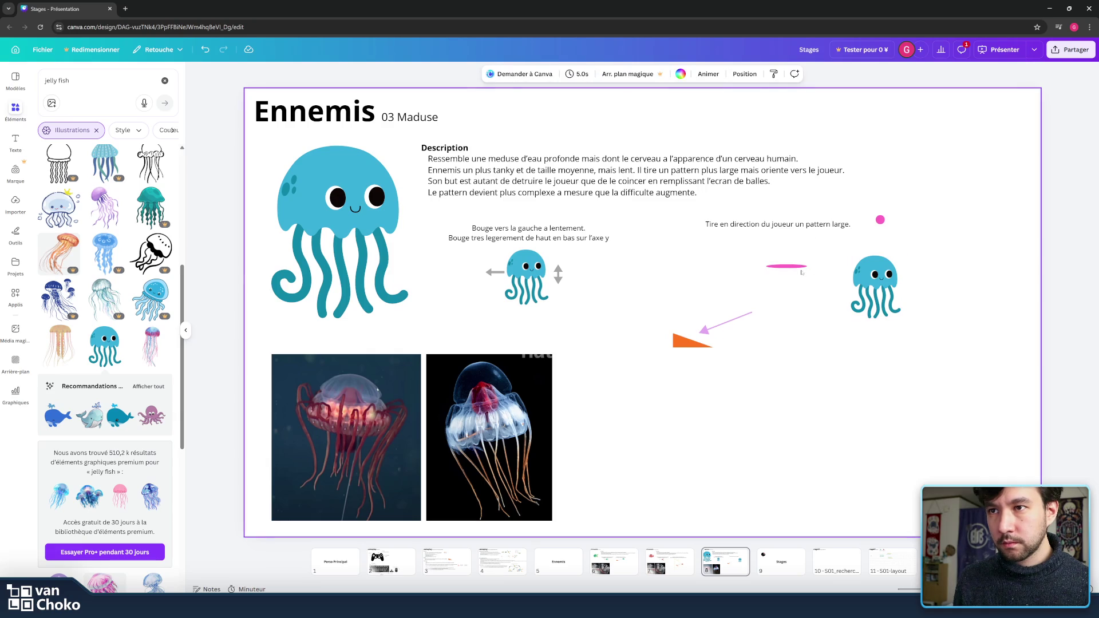
Step: Move the right jellyfish further right and line up the three pink dashes in an even row beside it
mouse_move(793, 287)
mouse_down()
mouse_move(800, 295)
mouse_move(753, 237)
mouse_up()
click(836, 344)
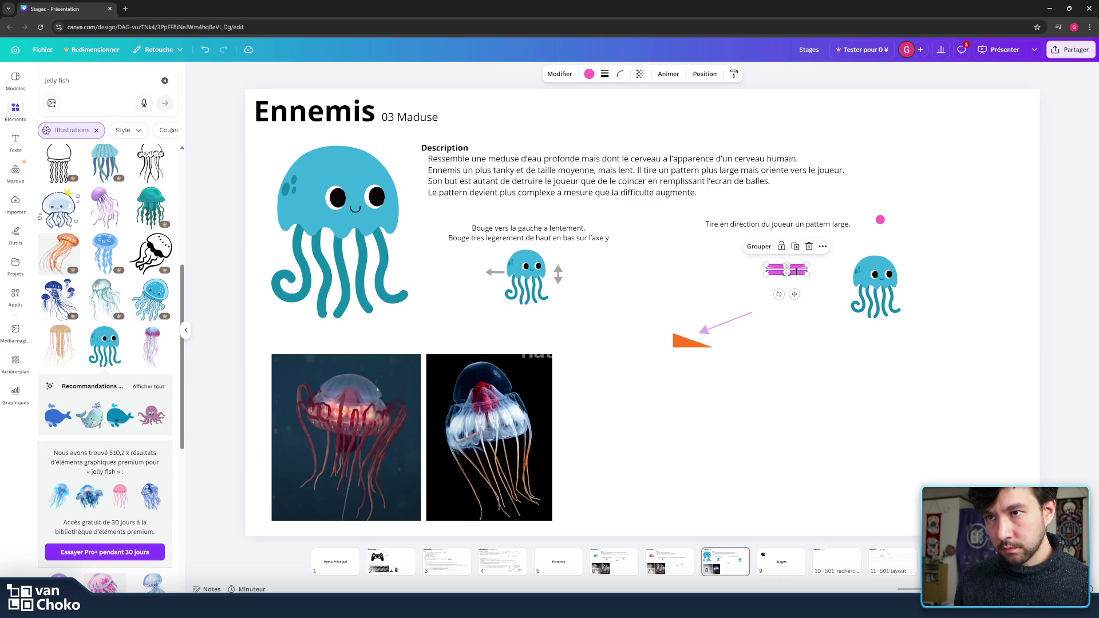
mouse_move(794, 294)
mouse_down()
mouse_move(762, 297)
mouse_move(808, 297)
mouse_up()
drag(882, 273, 921, 272)
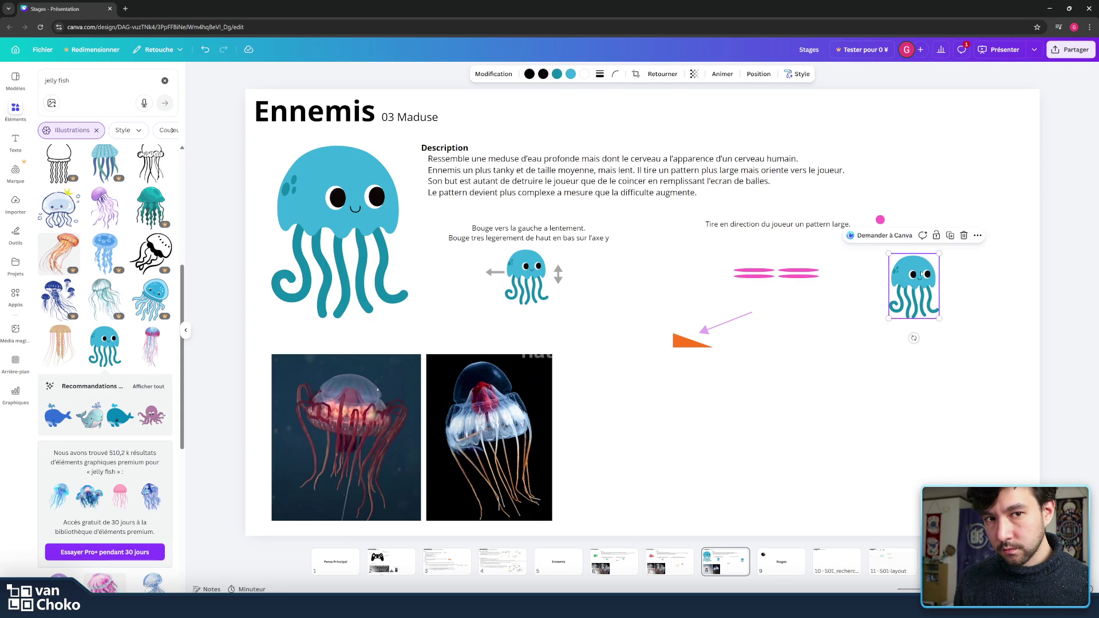
click(831, 289)
click(799, 269)
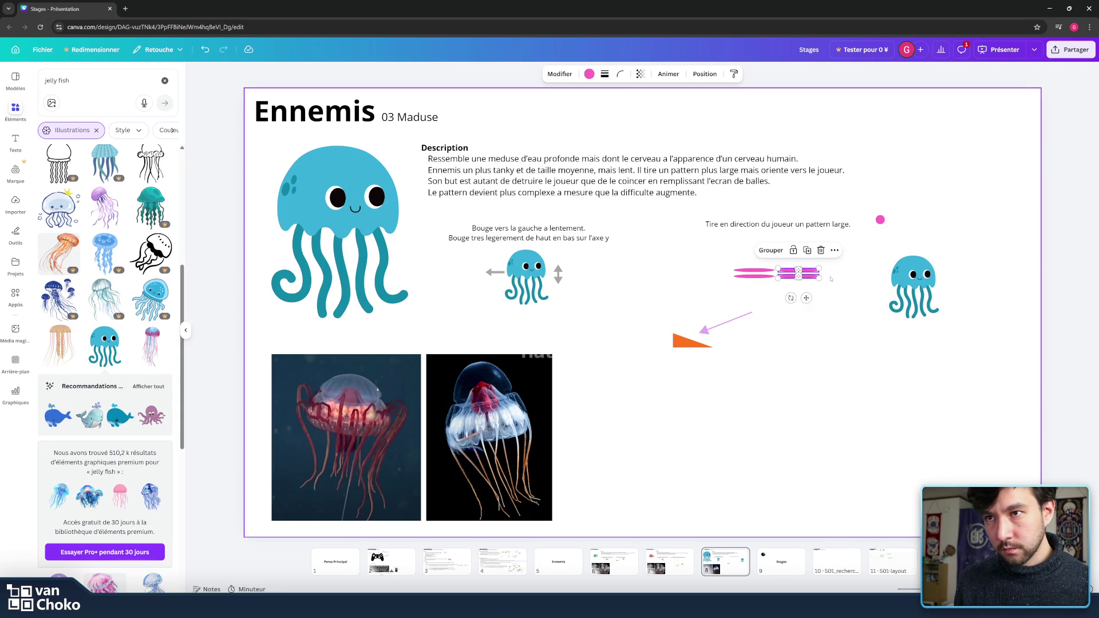
drag(806, 297, 851, 301)
click(893, 229)
Step: Arrange the small pink dots into a diagonal trail rising up-left from the jellyfish
click(880, 219)
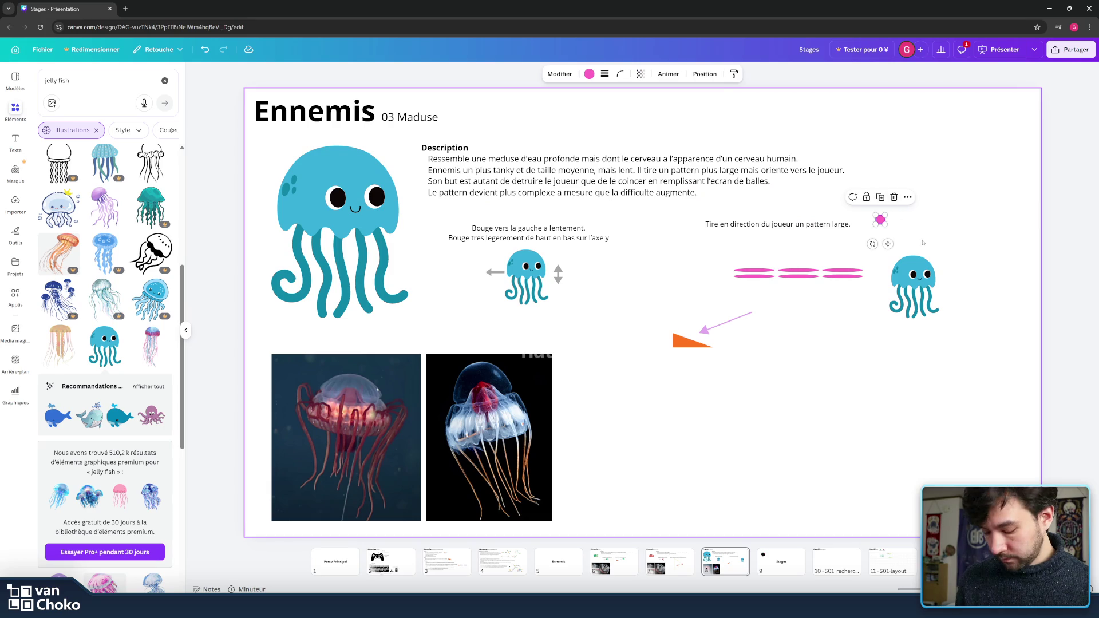
mouse_move(887, 244)
mouse_down()
mouse_move(874, 273)
mouse_move(844, 240)
mouse_up()
drag(853, 247, 820, 212)
mouse_move(878, 255)
mouse_down()
mouse_move(861, 226)
mouse_move(811, 192)
mouse_up()
Step: Duplicate the three pink dots and fan the copies out below the jellyfish
click(868, 246)
shift+click(838, 215)
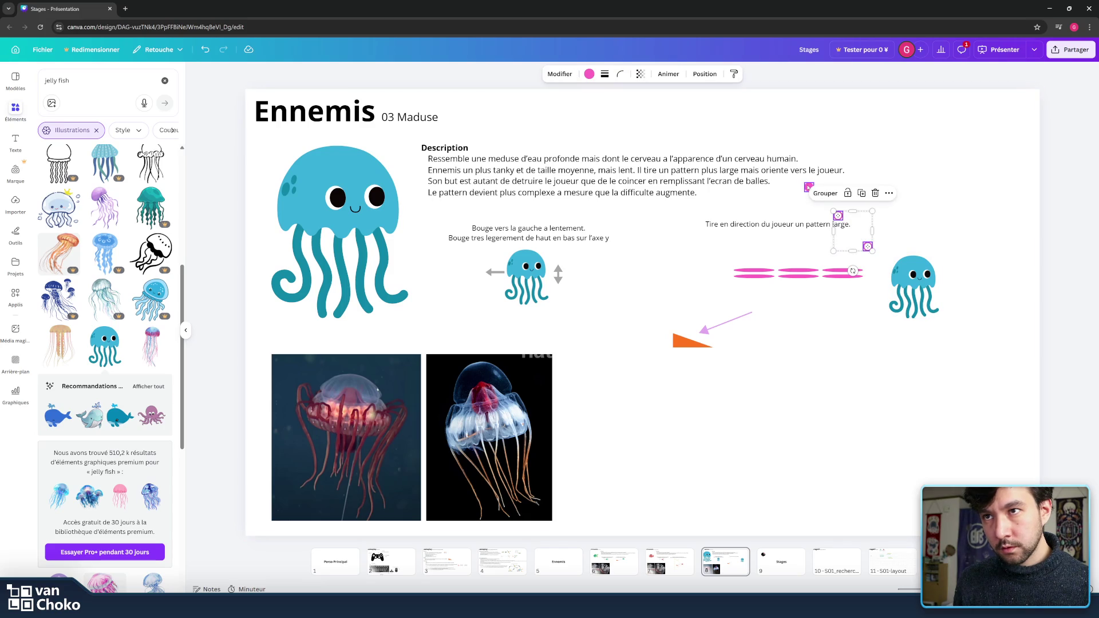
shift+click(809, 187)
drag(867, 247, 874, 253)
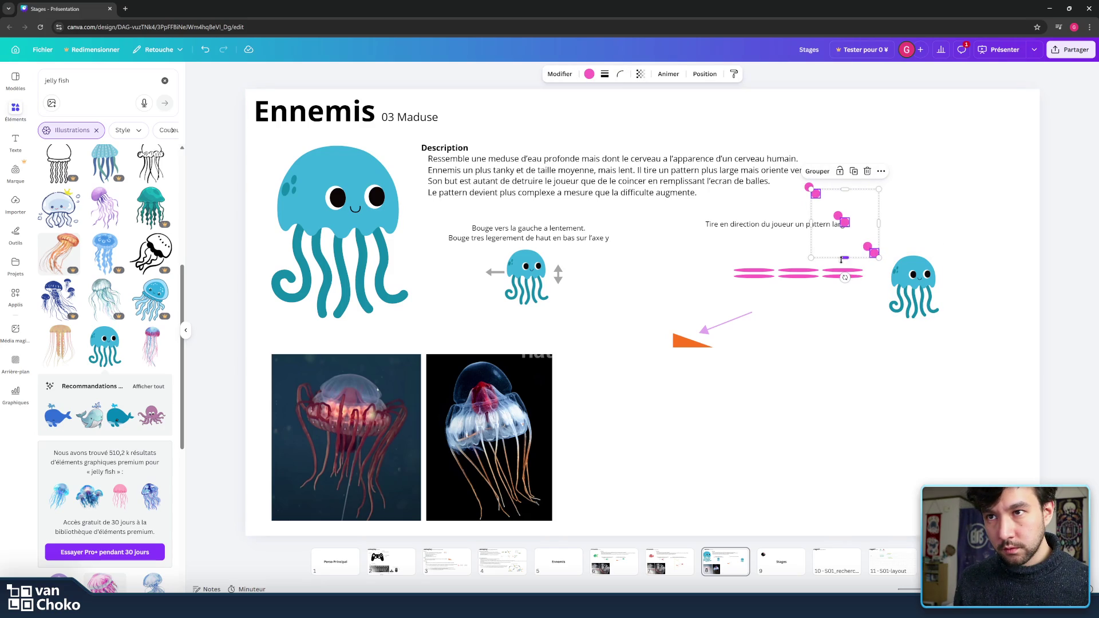
mouse_move(872, 254)
mouse_down()
mouse_move(896, 367)
mouse_move(787, 392)
mouse_move(740, 332)
mouse_up()
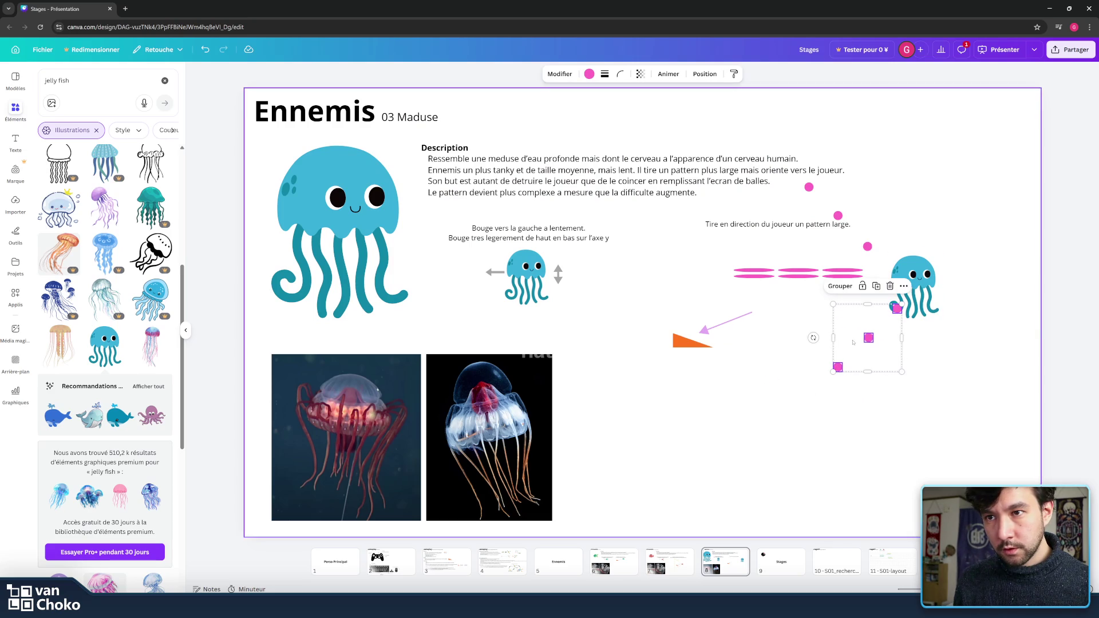
drag(868, 337, 843, 329)
click(939, 386)
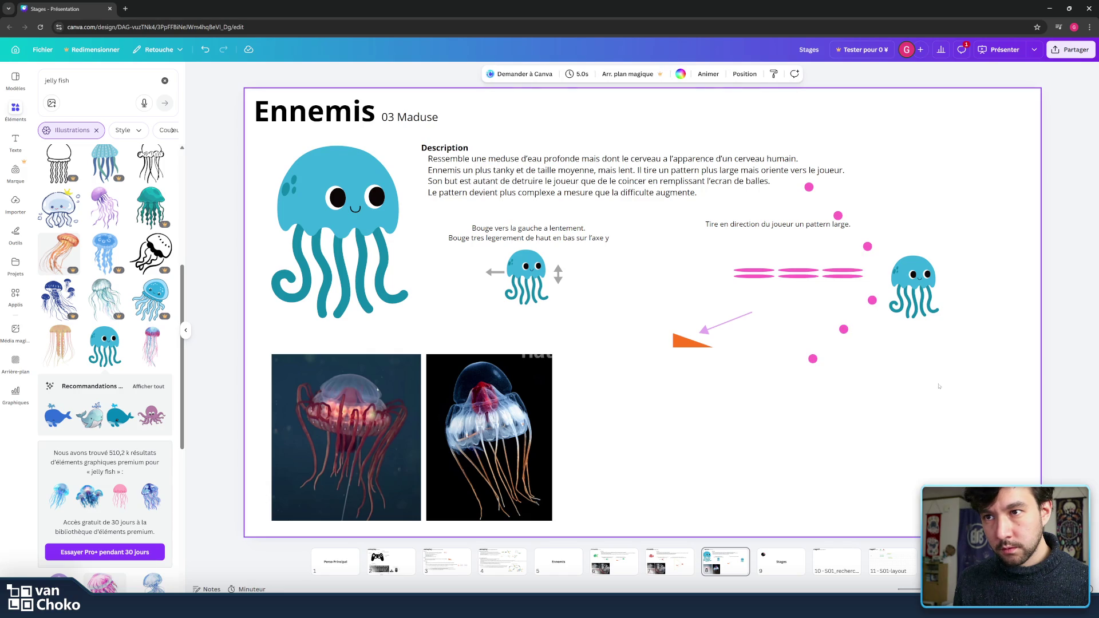
Step: Tilt the pink bullet pattern about -19° toward the lower left and move it slightly lower
mouse_move(883, 375)
mouse_down()
mouse_move(715, 185)
mouse_move(747, 181)
mouse_move(743, 191)
mouse_up()
shift+click(740, 318)
shift+click(778, 224)
shift+click(836, 171)
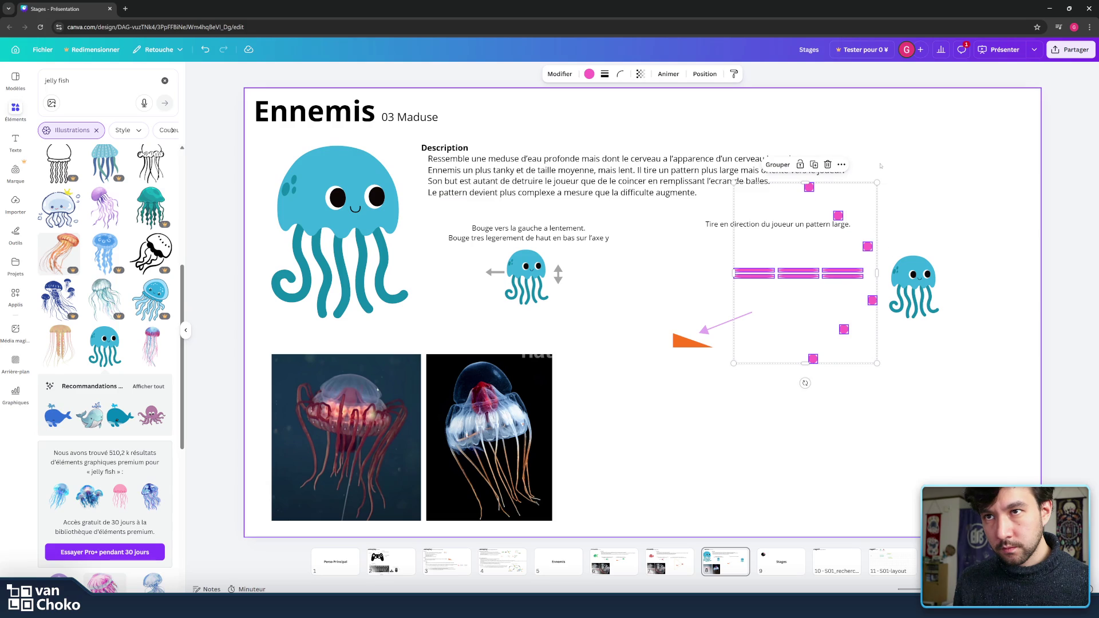
drag(807, 388, 867, 420)
drag(816, 292, 816, 314)
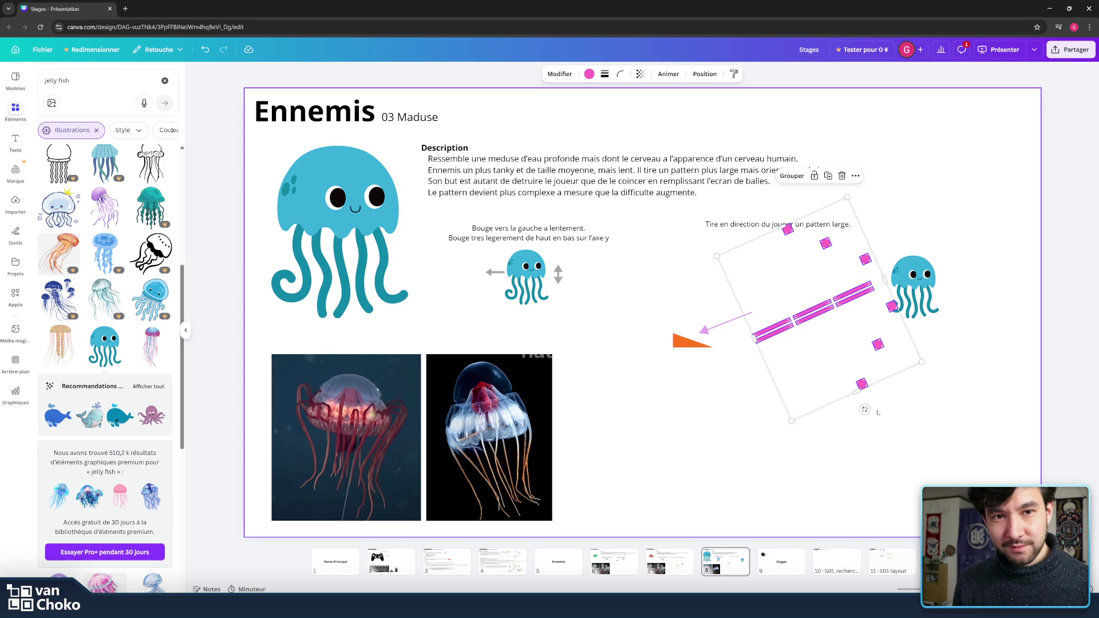
drag(874, 412, 859, 419)
shift+click(914, 280)
Step: Nudge the jellyfish, move the arrow, put the orange triangle at its tip, and shift the diagram down-left
drag(914, 280, 912, 276)
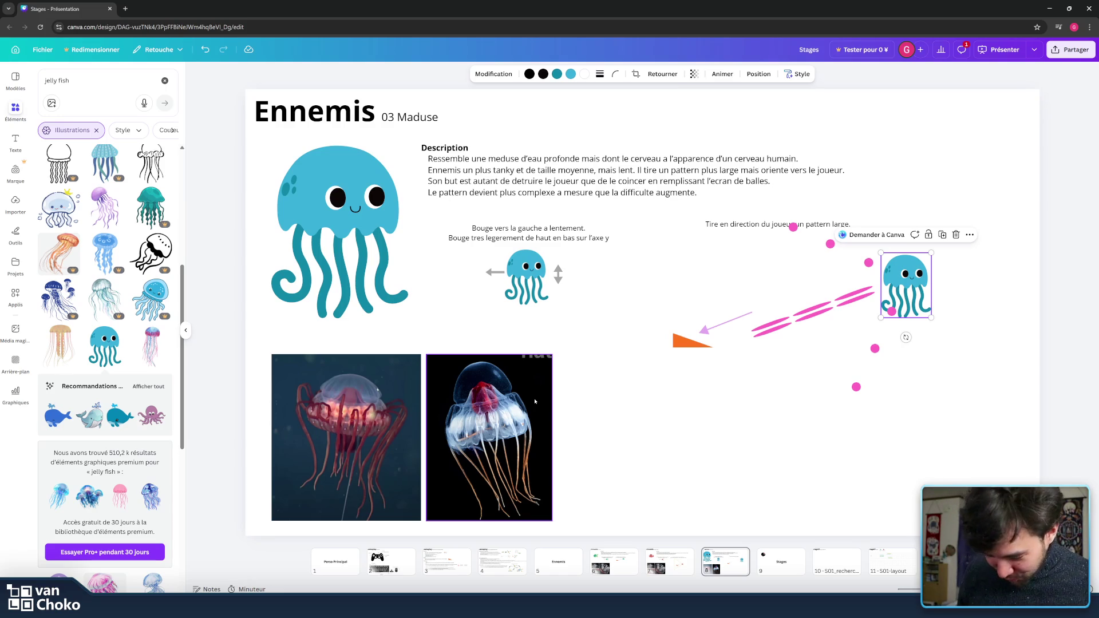
click(727, 321)
mouse_move(727, 321)
mouse_down()
mouse_move(836, 297)
mouse_move(781, 307)
mouse_move(761, 330)
mouse_up()
drag(690, 343, 706, 348)
drag(949, 440, 672, 220)
drag(902, 274, 889, 285)
click(959, 279)
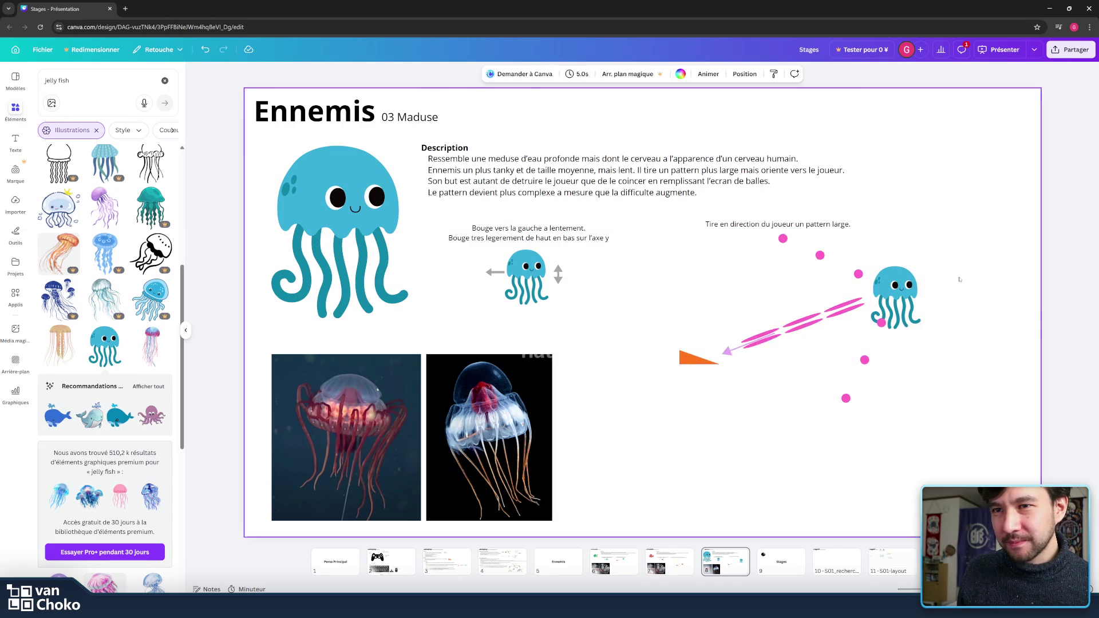
click(732, 349)
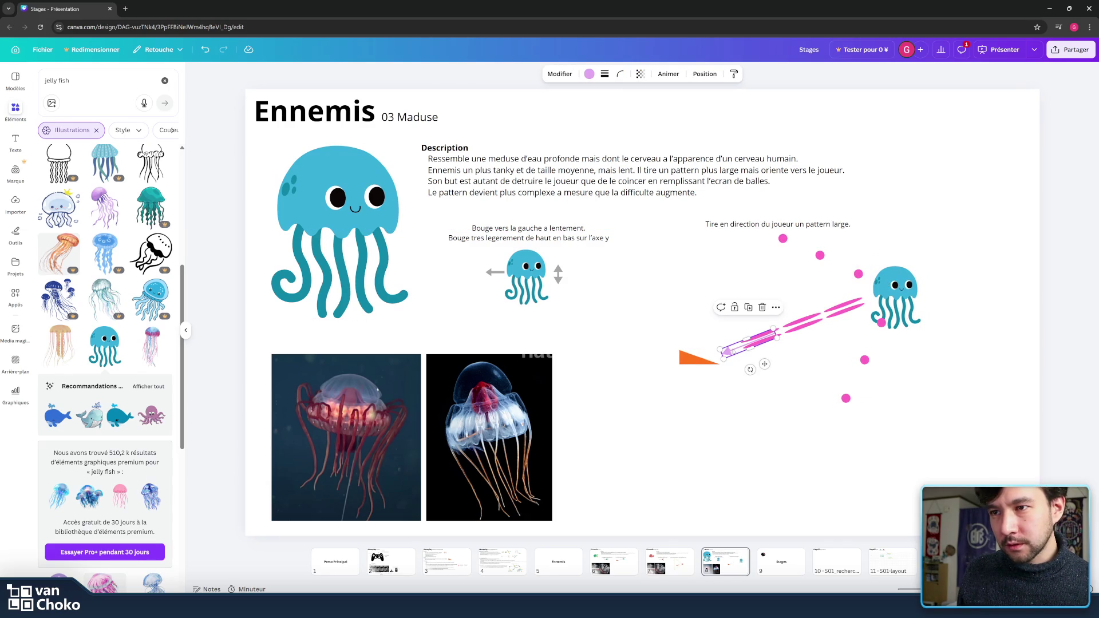
click(763, 395)
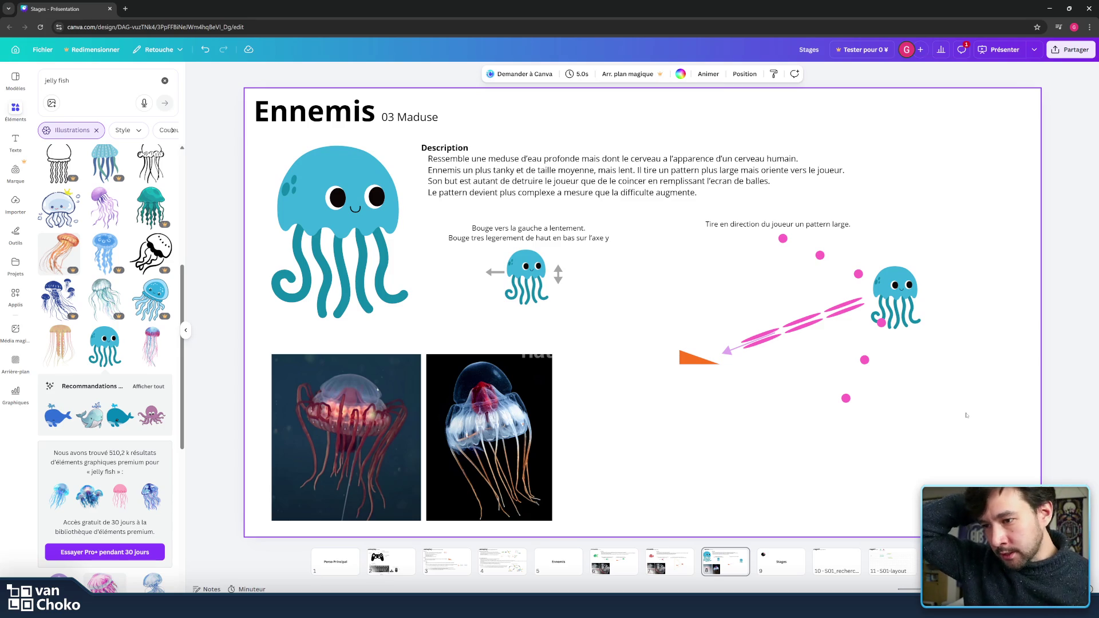
Step: Check the bullet rows in the Godot editor, then return to the slides
mouse_move(648, 601)
click(647, 558)
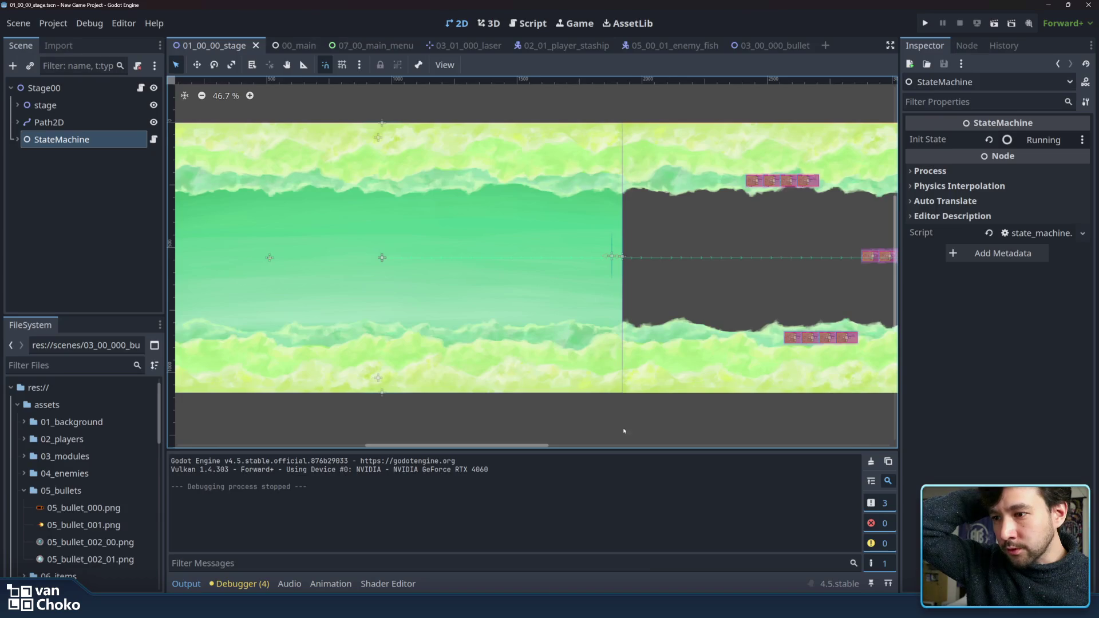
drag(606, 318, 620, 316)
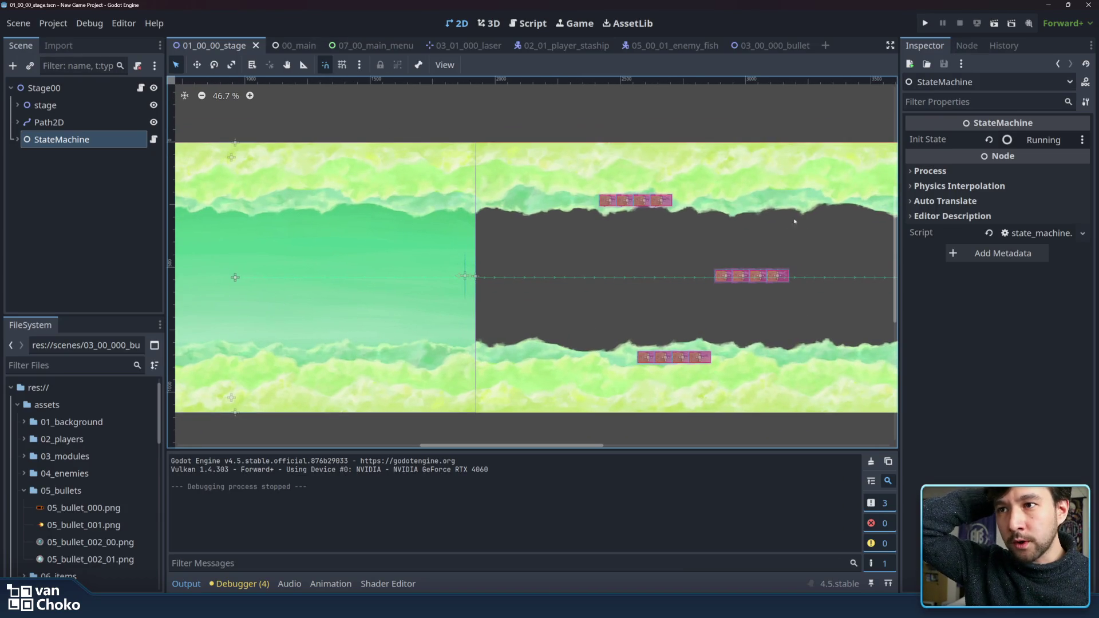
click(828, 135)
click(1049, 4)
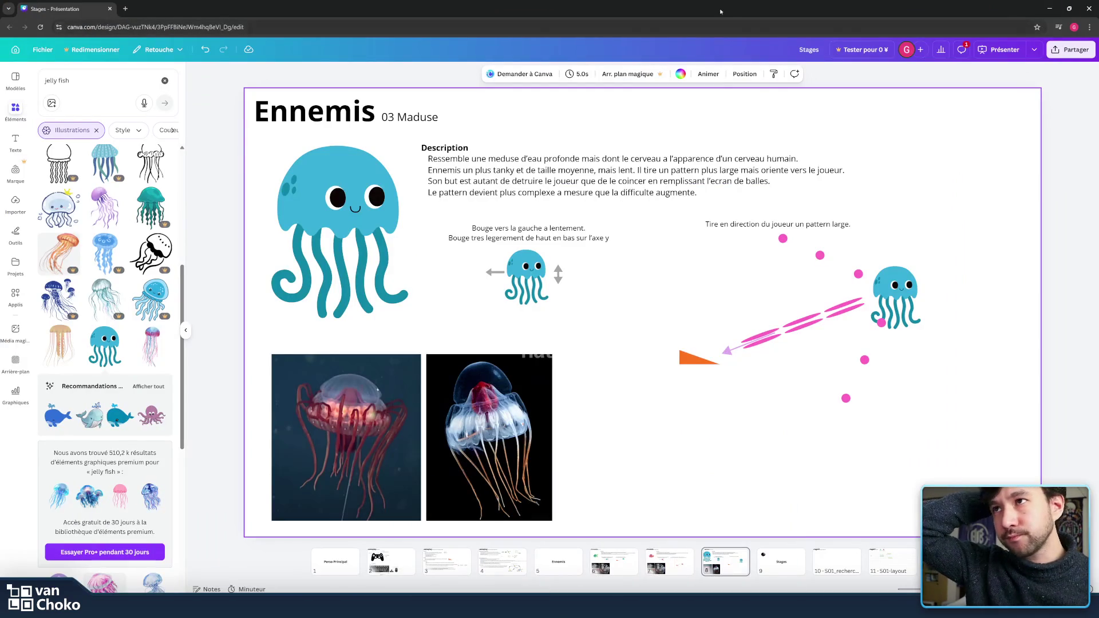
click(391, 561)
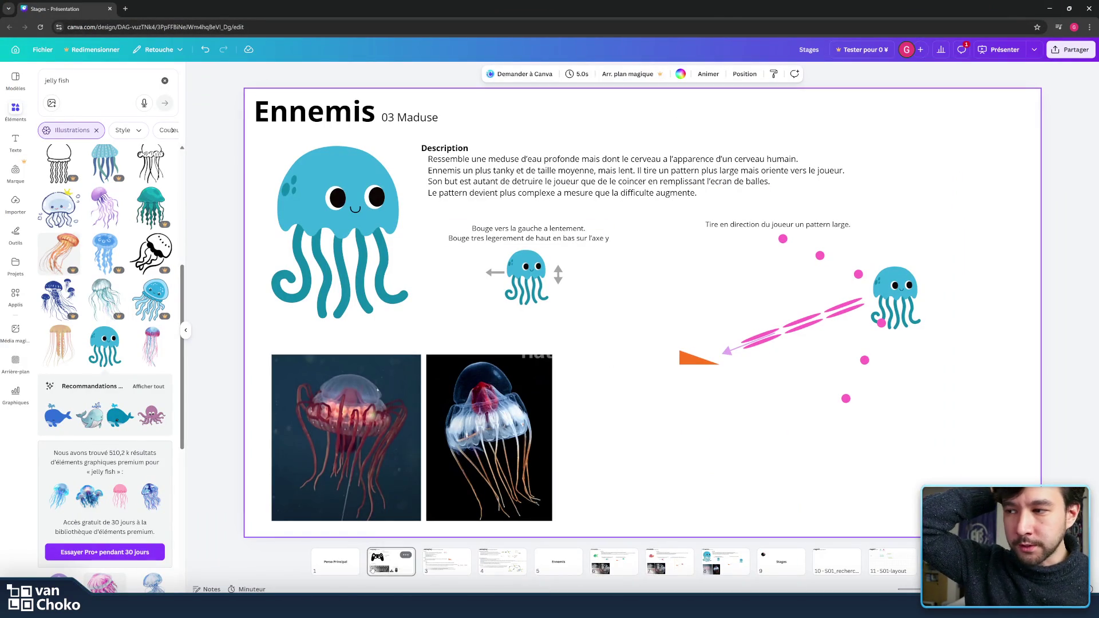
click(450, 565)
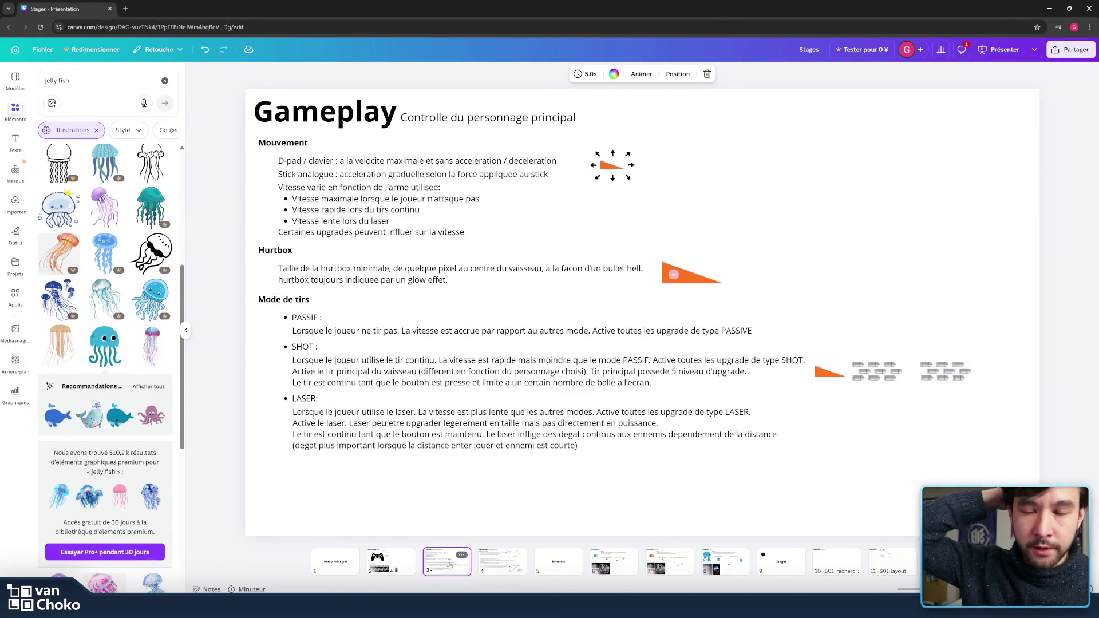
click(504, 565)
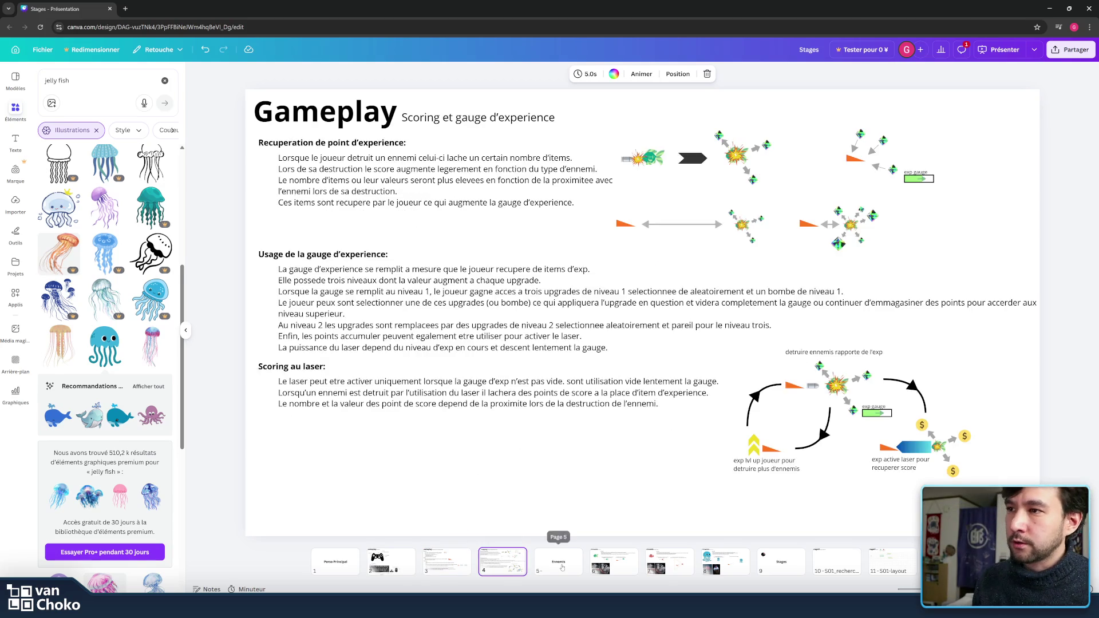
click(562, 567)
click(503, 564)
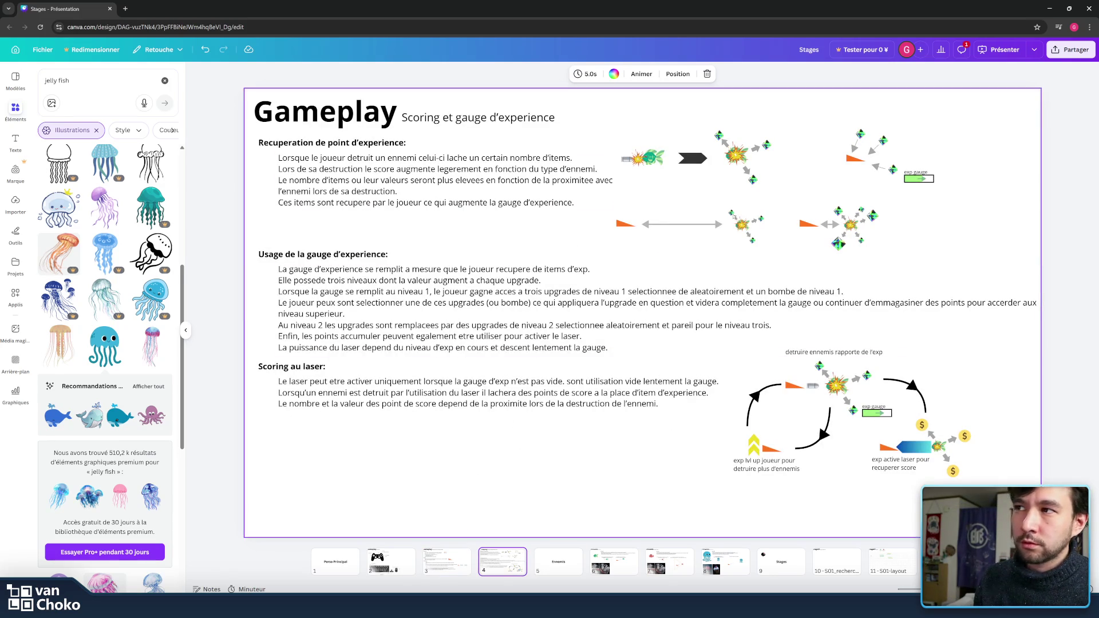
click(543, 556)
key(Right)
key(Right)
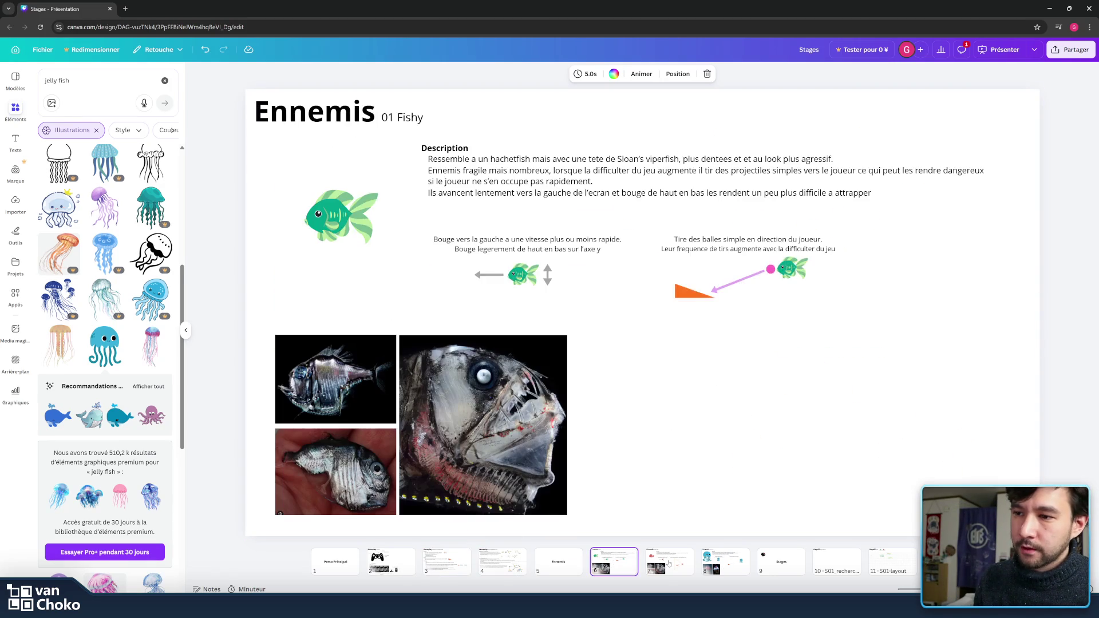
click(744, 566)
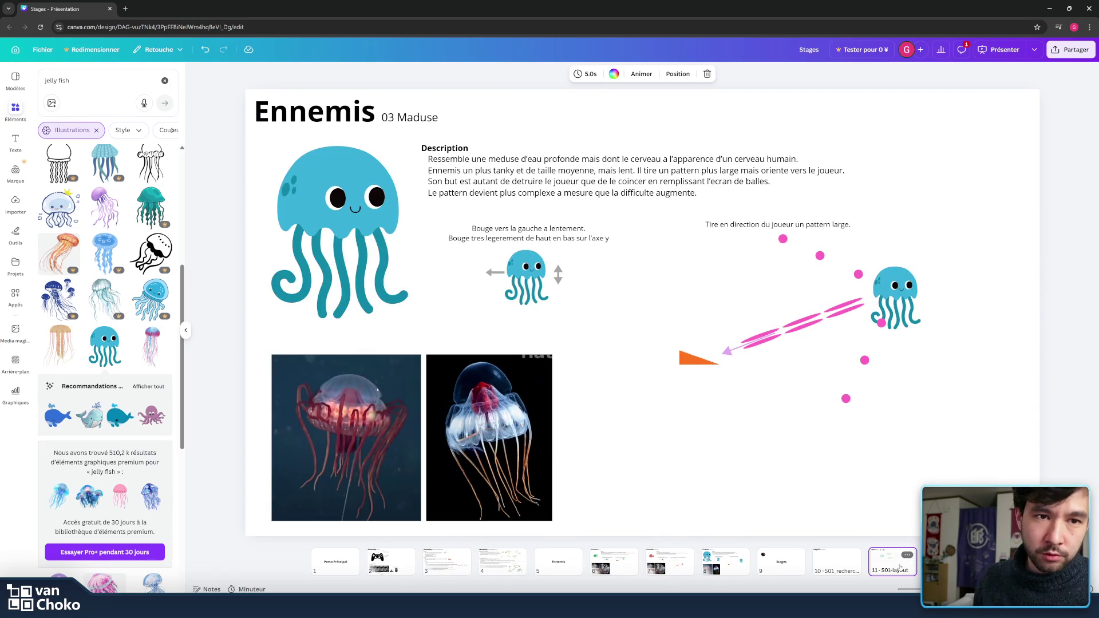
click(901, 566)
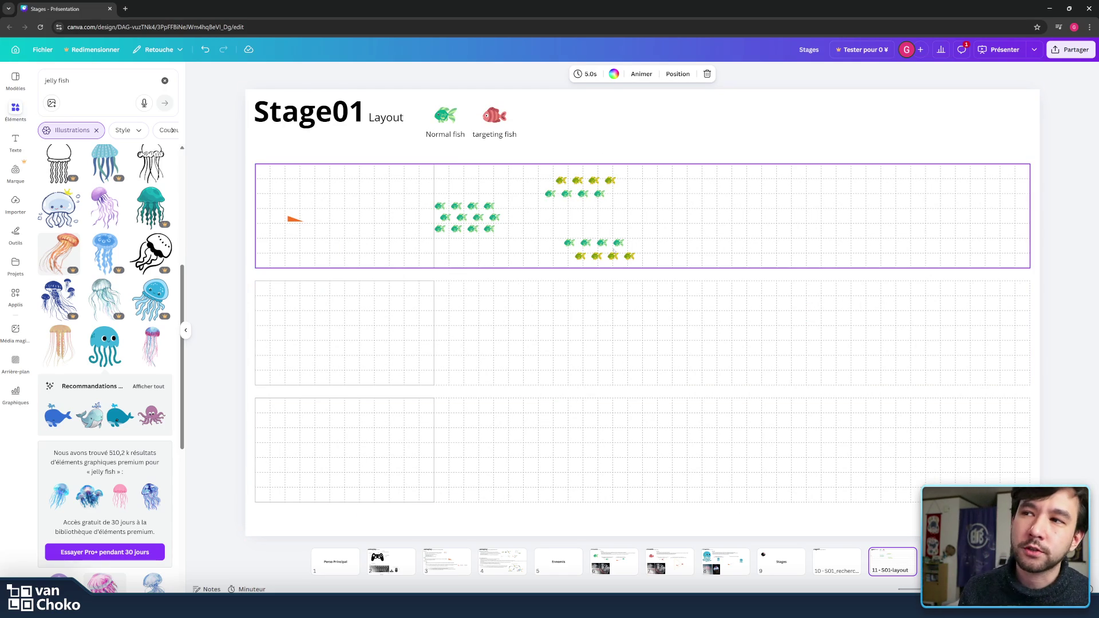
click(738, 276)
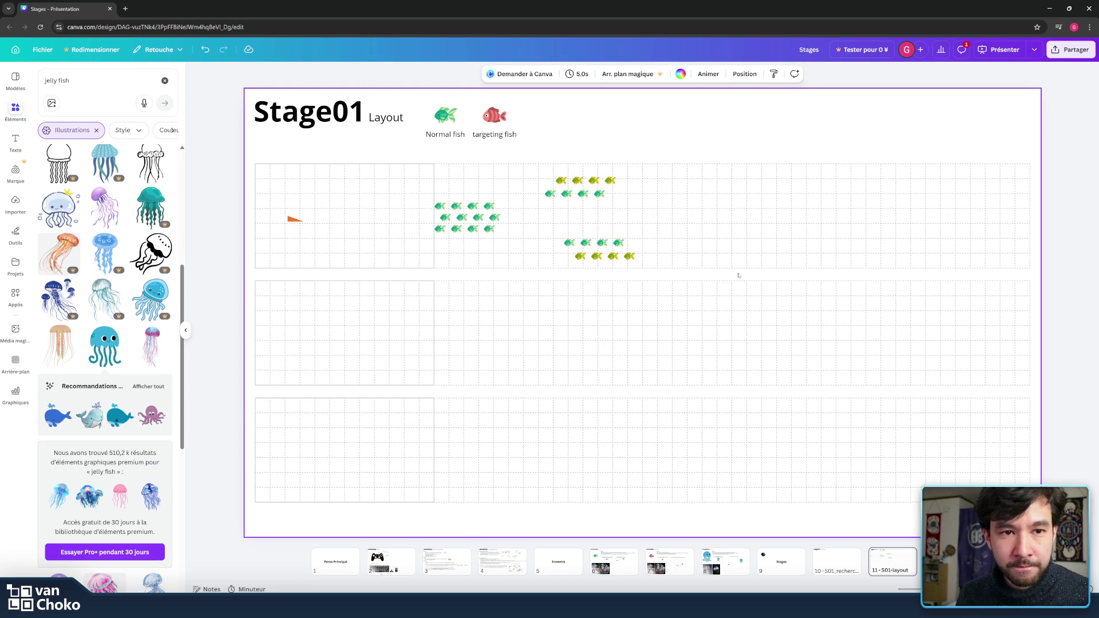
drag(738, 276, 680, 145)
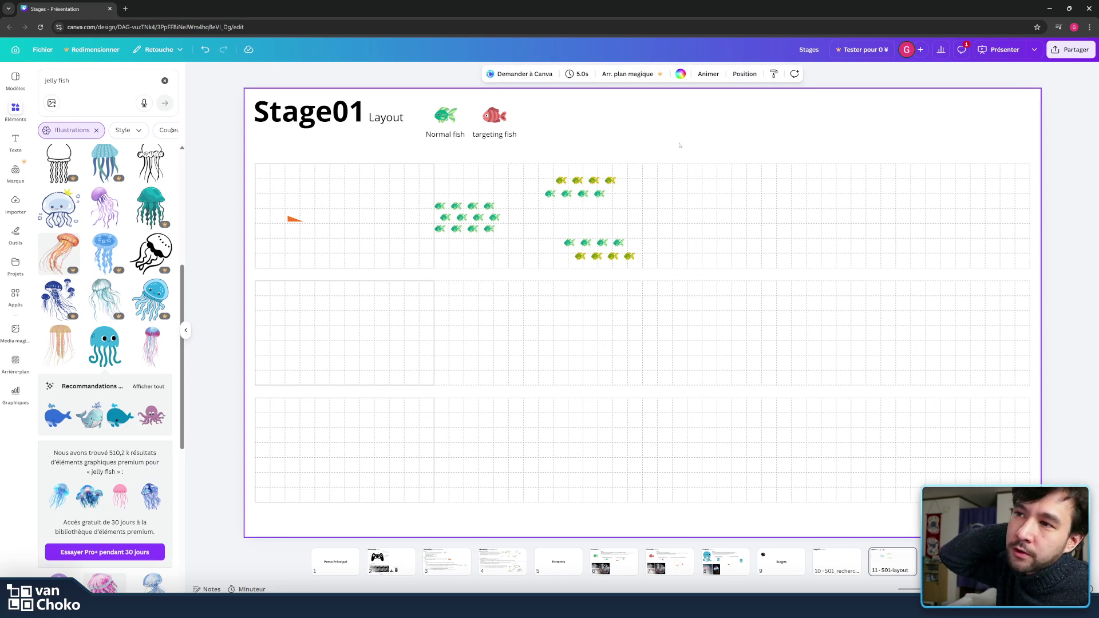
click(722, 566)
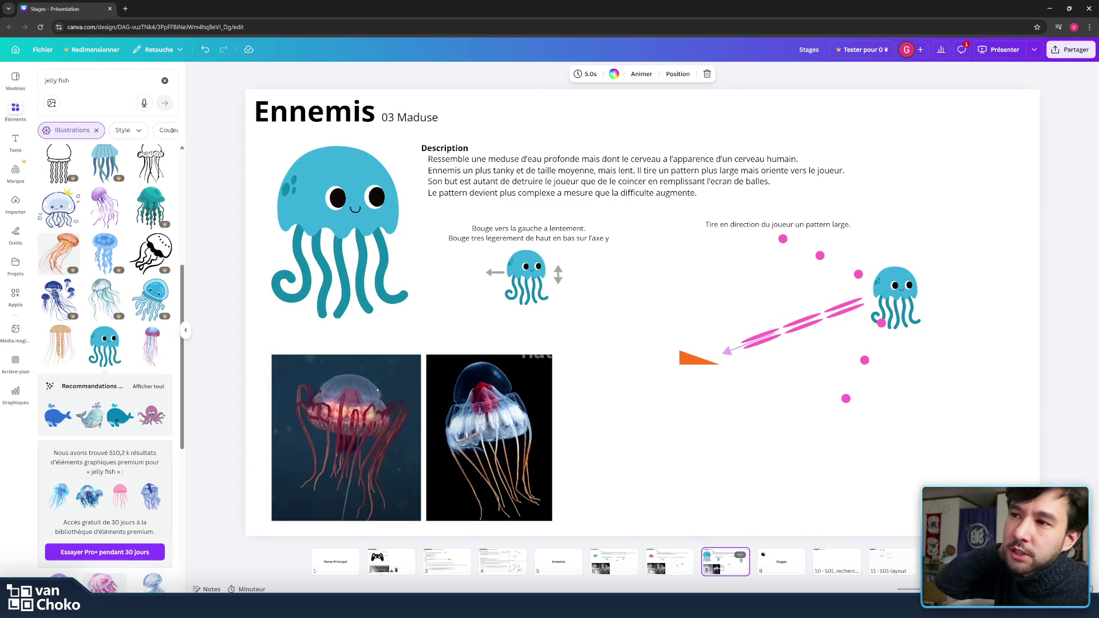
click(843, 464)
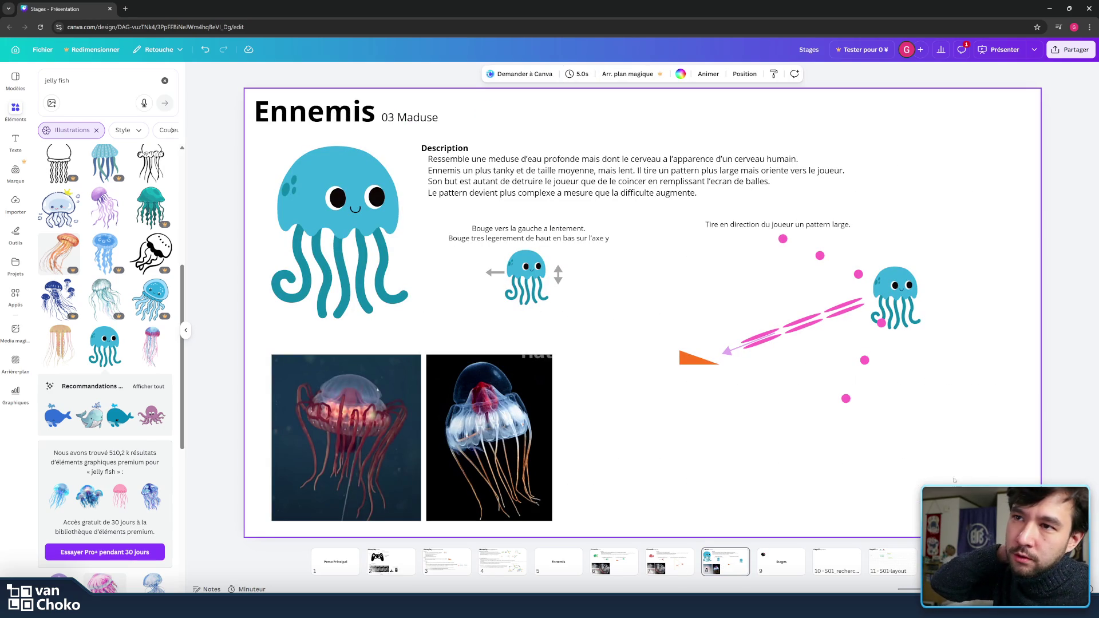
Step: Nudge the right jellyfish left and move the whole shot diagram to its new spot
mouse_move(951, 492)
mouse_down()
mouse_move(719, 246)
mouse_move(650, 238)
mouse_move(666, 274)
mouse_up()
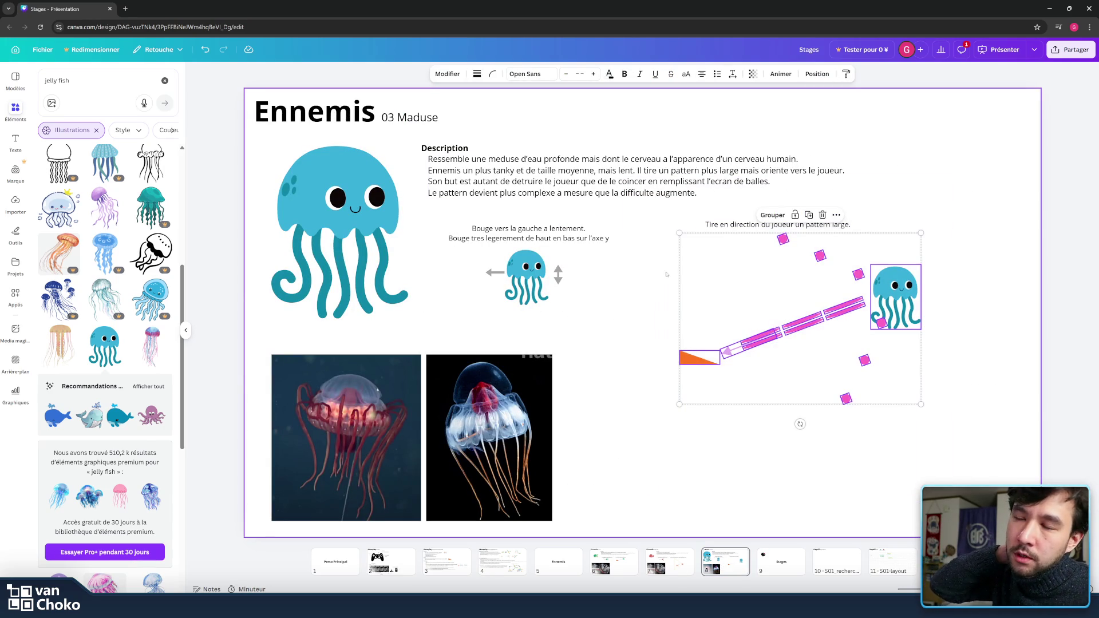
click(744, 279)
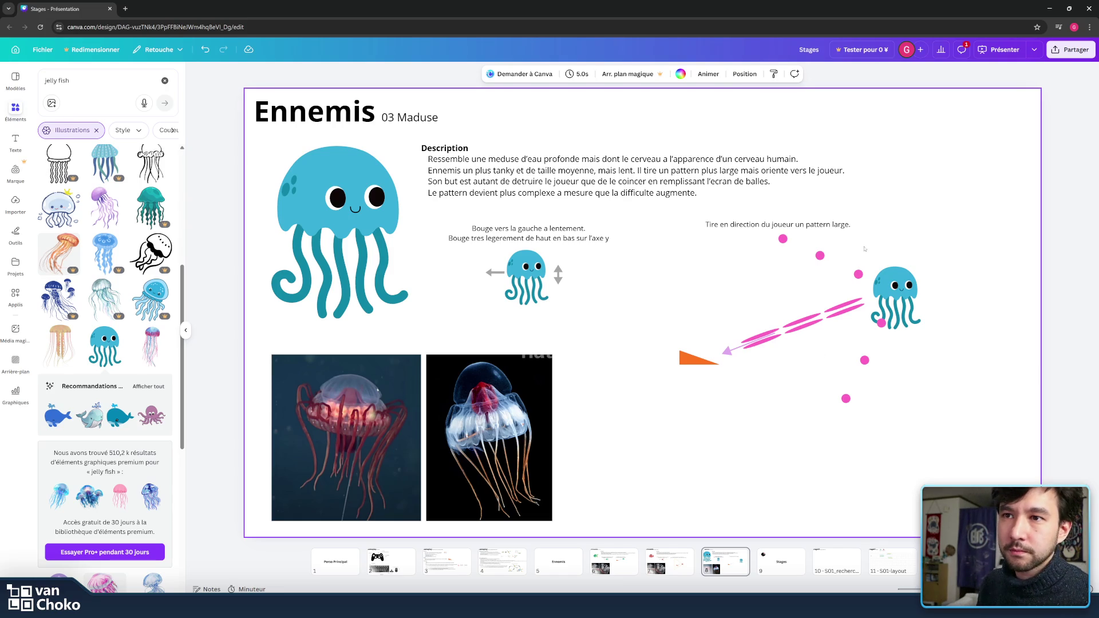
click(903, 290)
drag(903, 290, 901, 292)
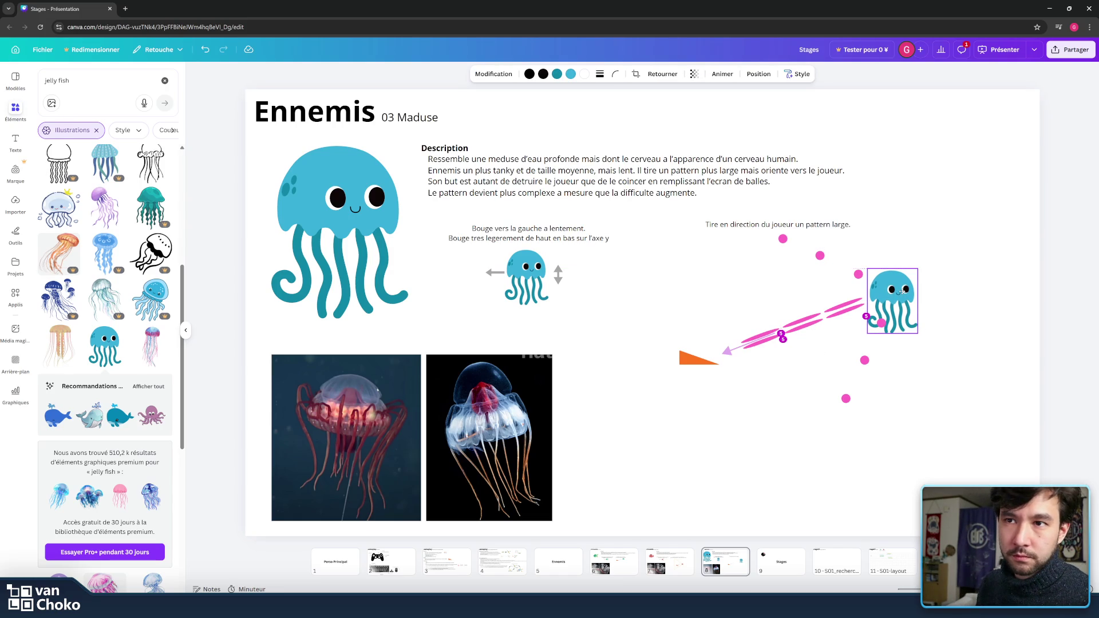
click(953, 444)
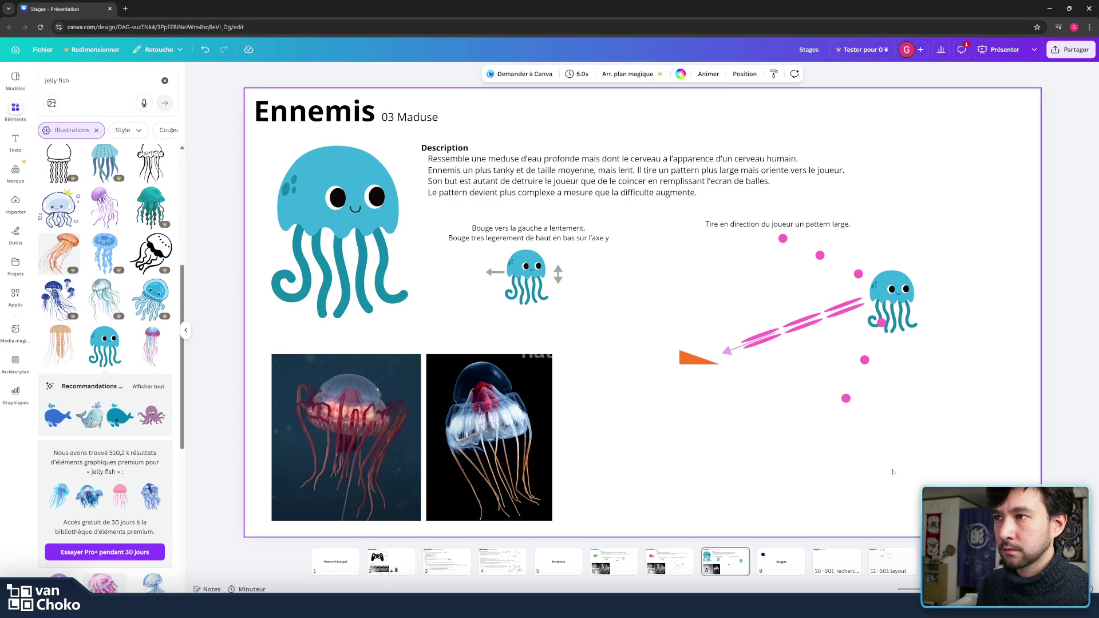
mouse_move(957, 482)
mouse_down()
mouse_move(681, 290)
mouse_move(662, 231)
mouse_up()
drag(892, 304, 892, 299)
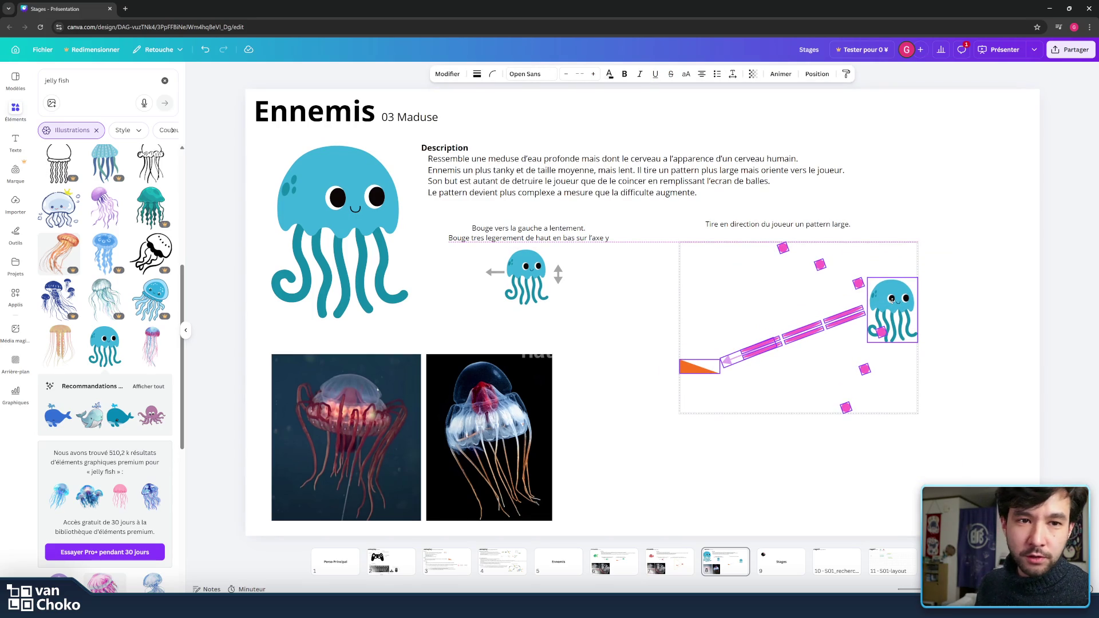
click(976, 314)
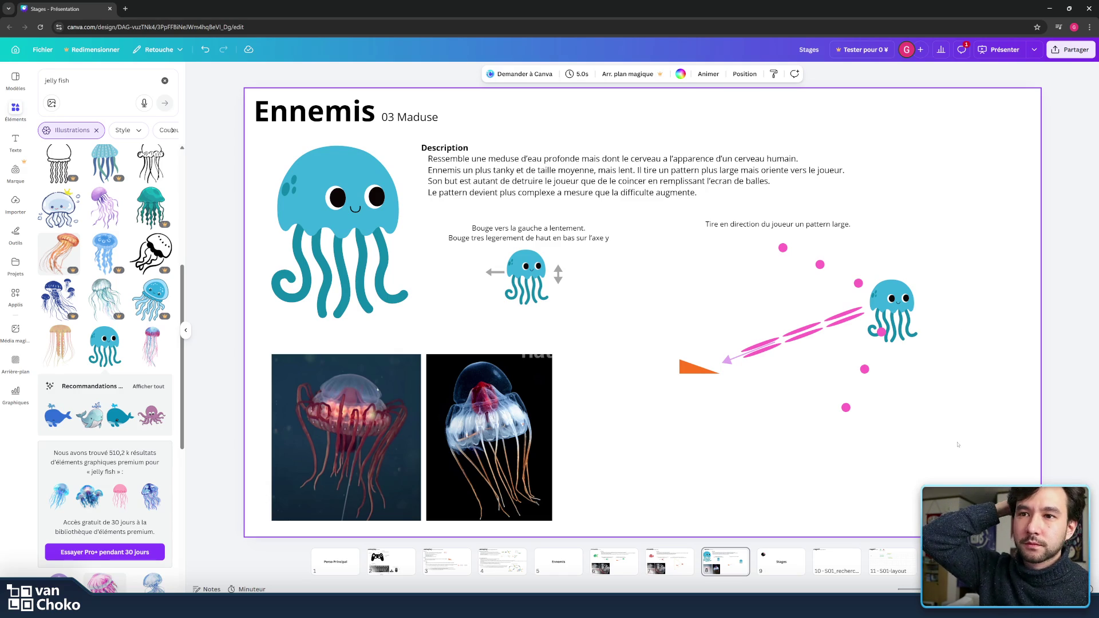
Step: Nudge the caption above the shot diagram slightly lower
drag(653, 241, 922, 455)
click(776, 224)
drag(776, 223, 776, 228)
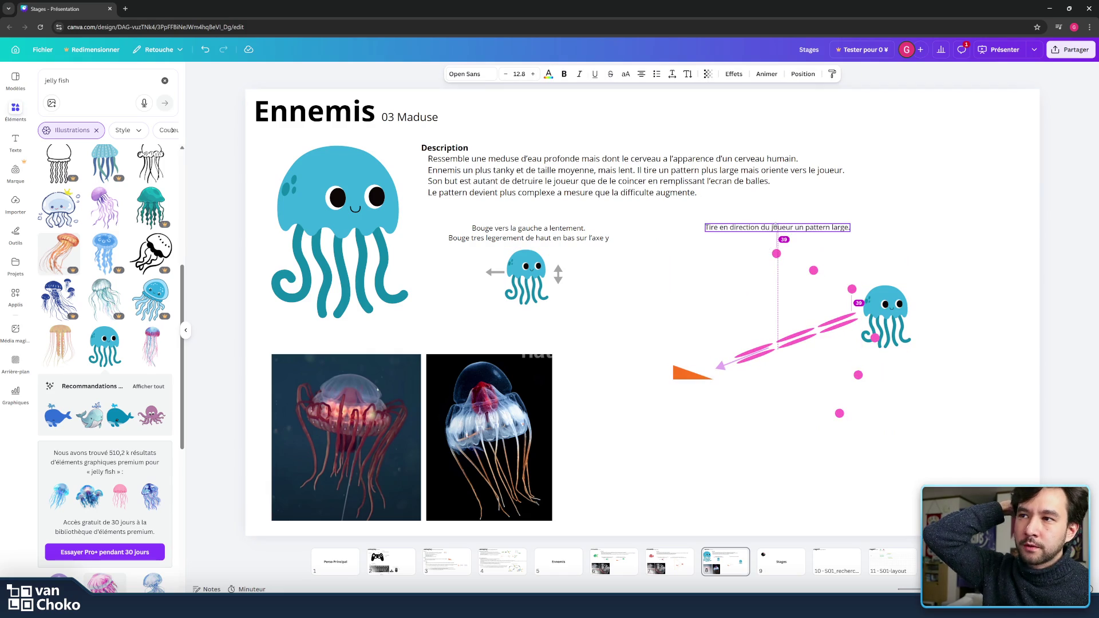
click(947, 224)
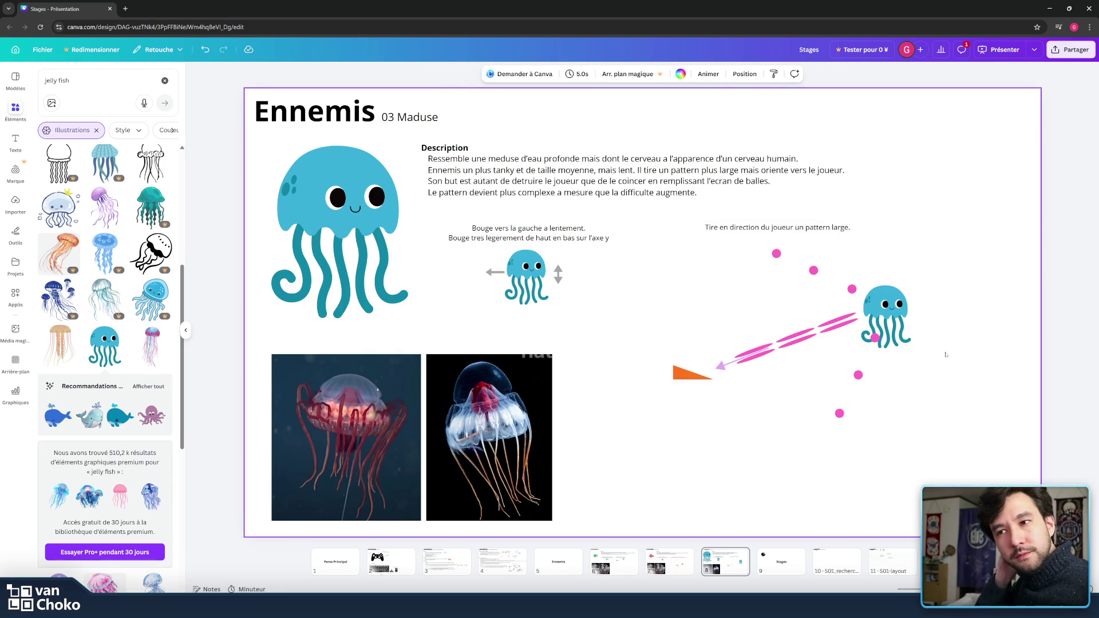
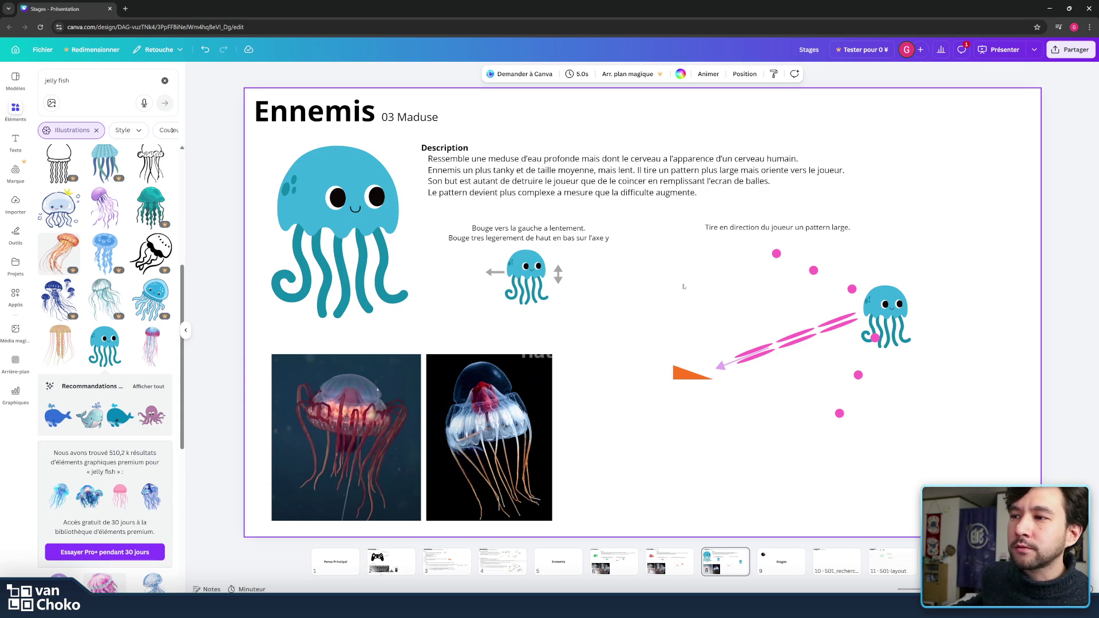
Step: Flip back through the Angry Fishy, Ennemis and Gameplay slides, then forward to 03 Maduse
click(677, 574)
click(342, 217)
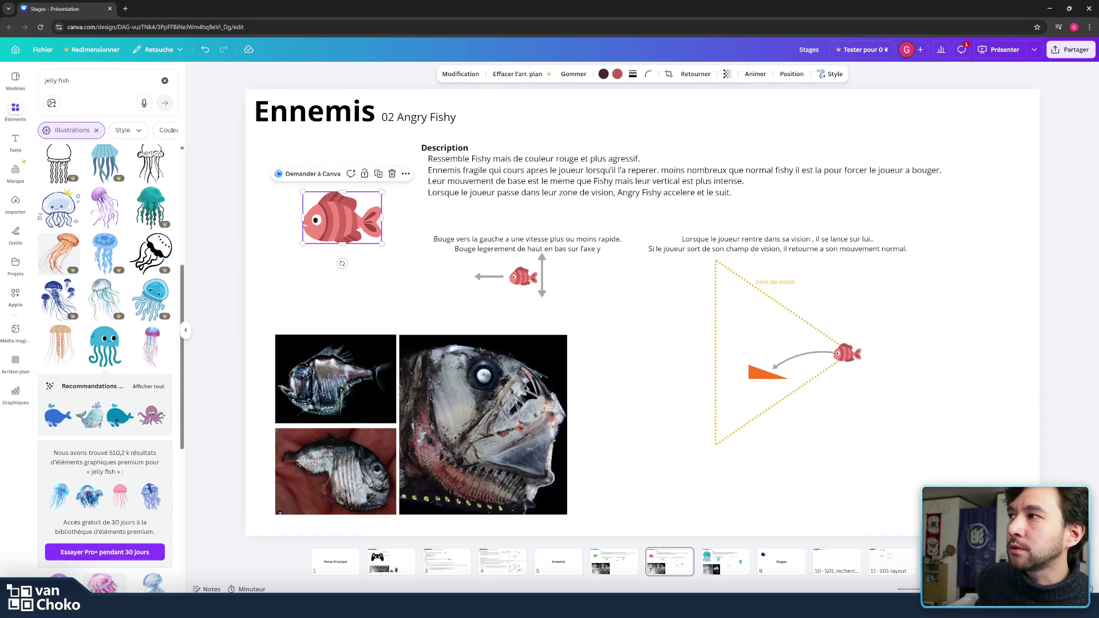
click(558, 421)
click(629, 520)
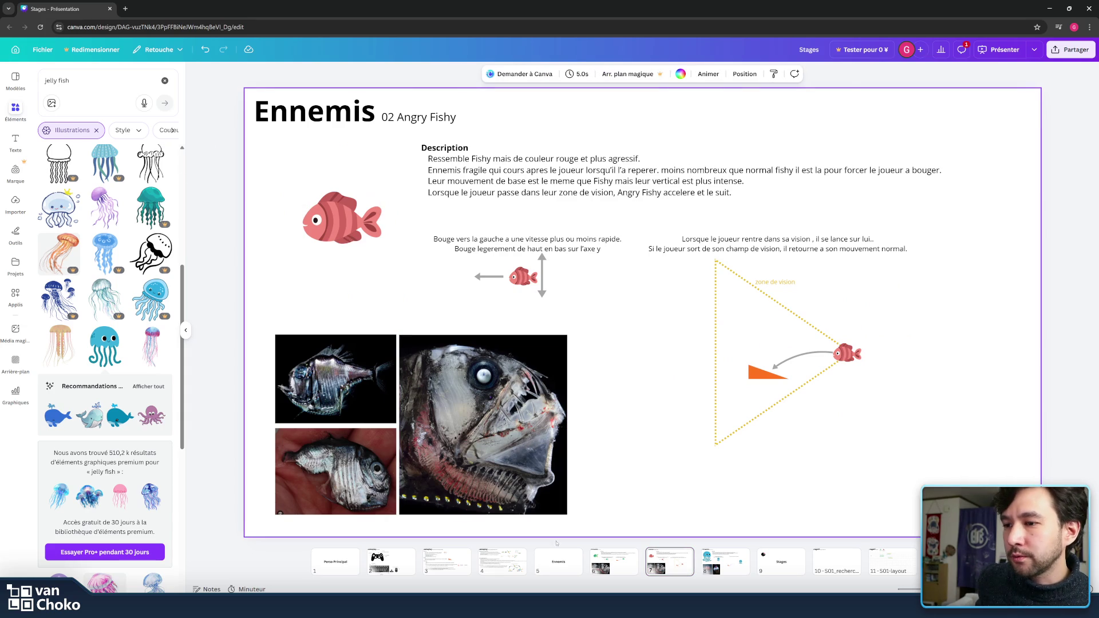
click(631, 558)
click(558, 561)
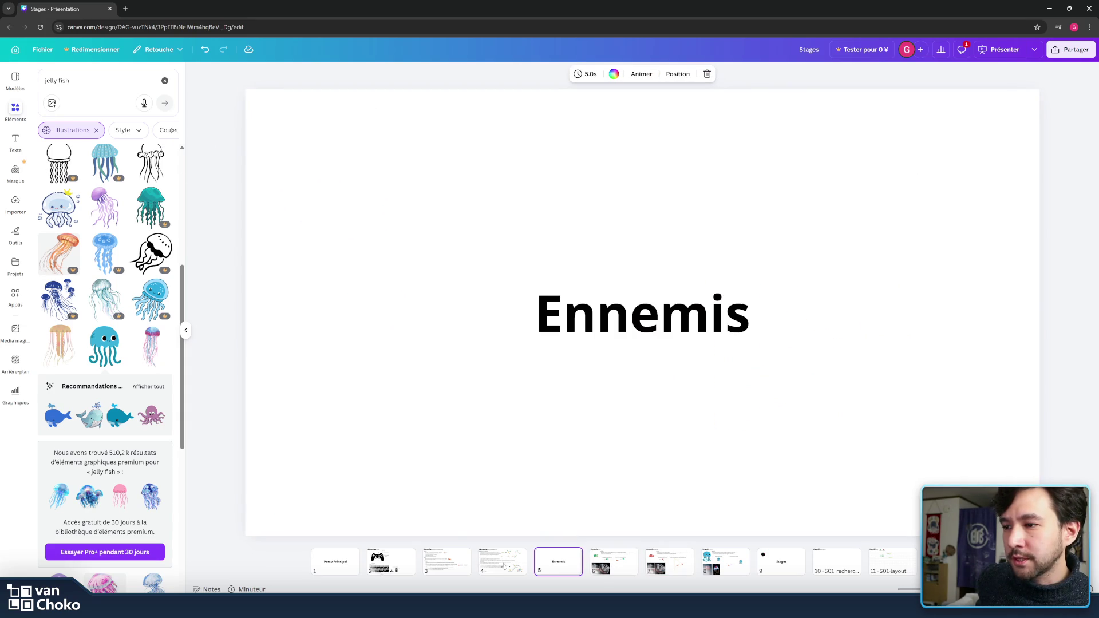
click(503, 565)
click(446, 561)
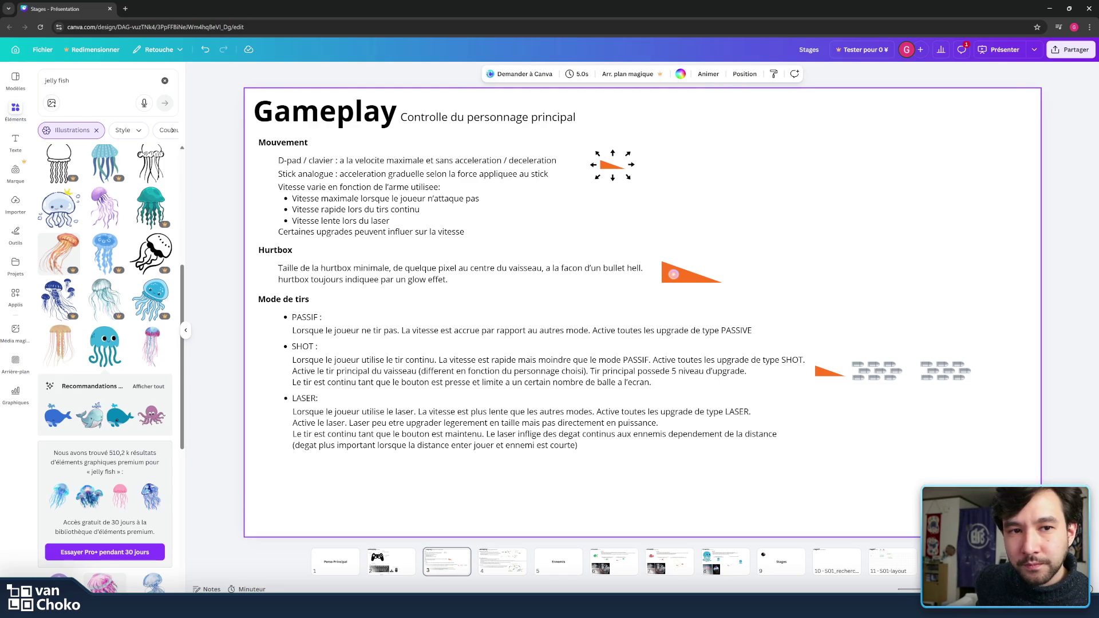
click(391, 559)
click(459, 566)
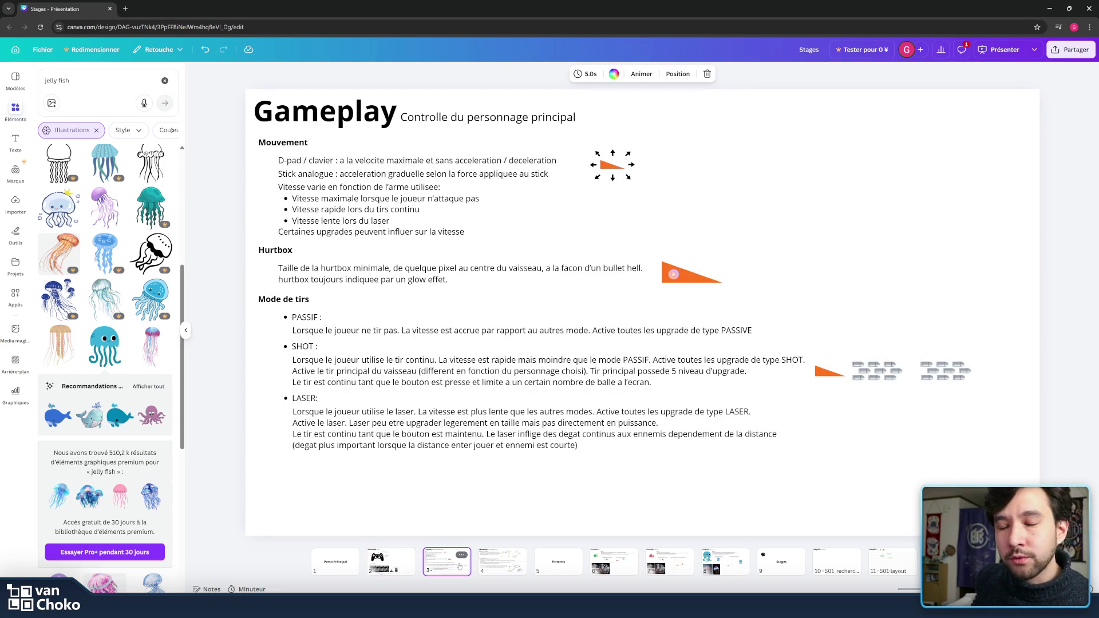
click(636, 475)
click(558, 562)
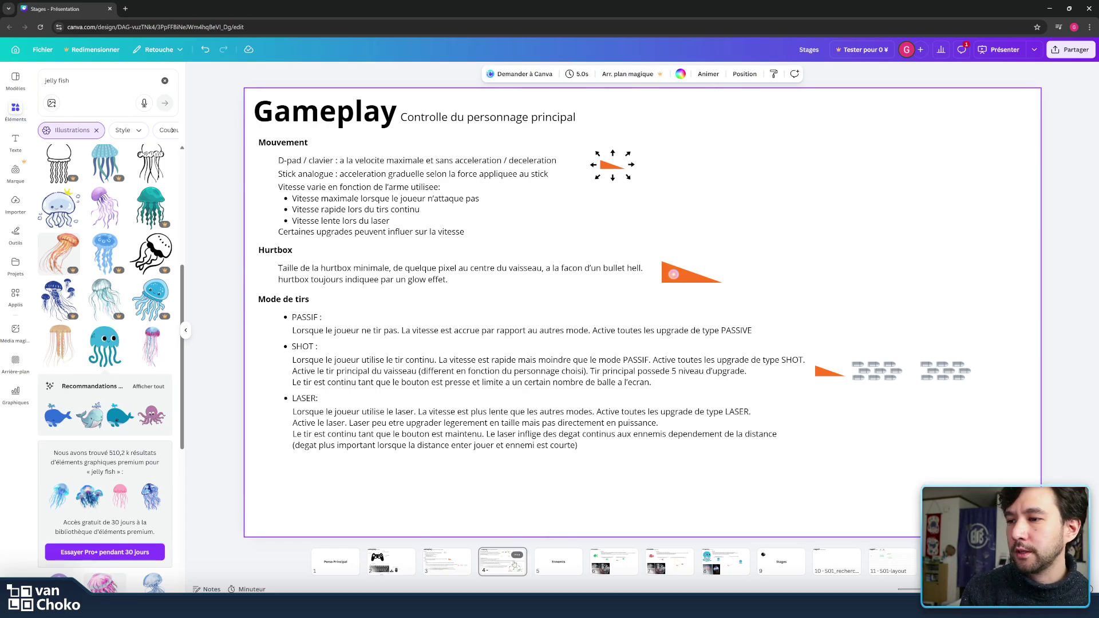
click(613, 565)
click(669, 565)
click(724, 565)
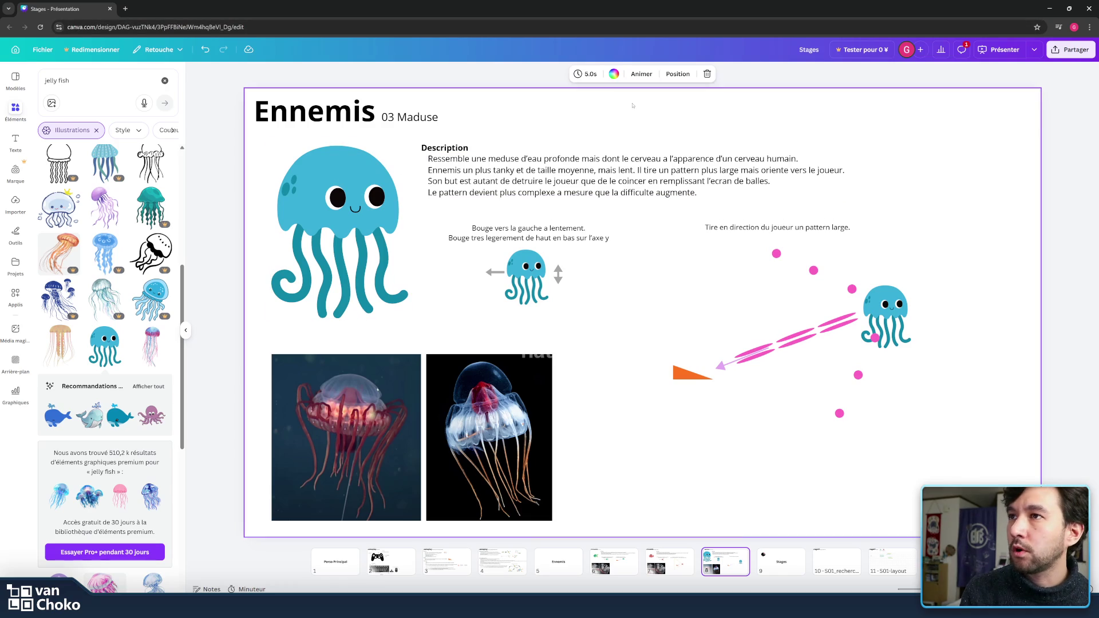
Step: Look over the Stage01 Design recherche and Layout slides and their targeting fish illustration
click(464, 79)
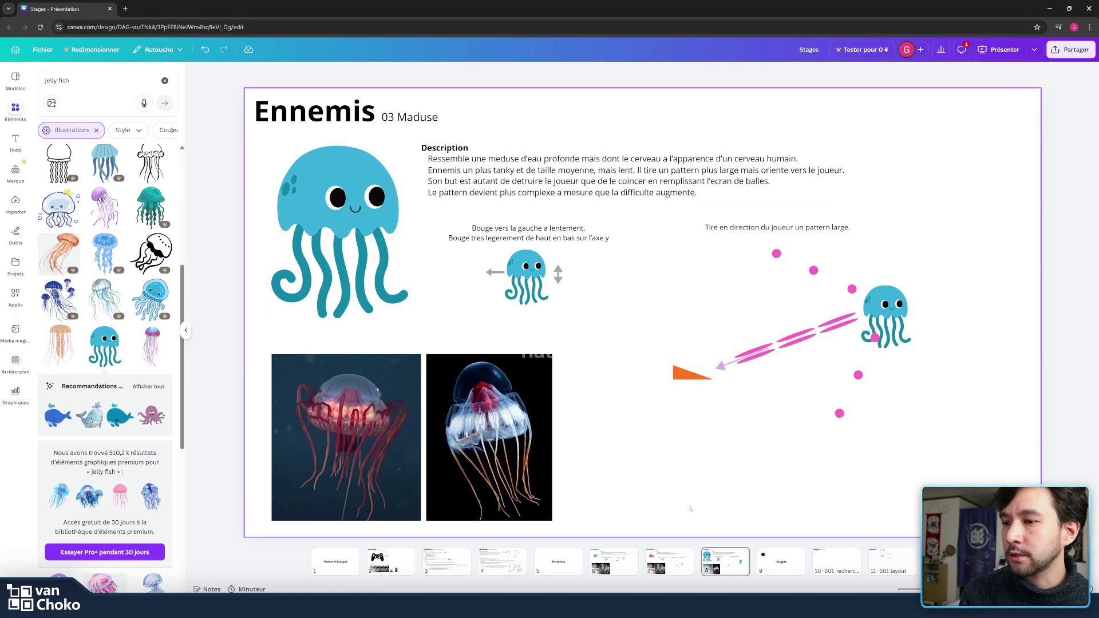
click(669, 562)
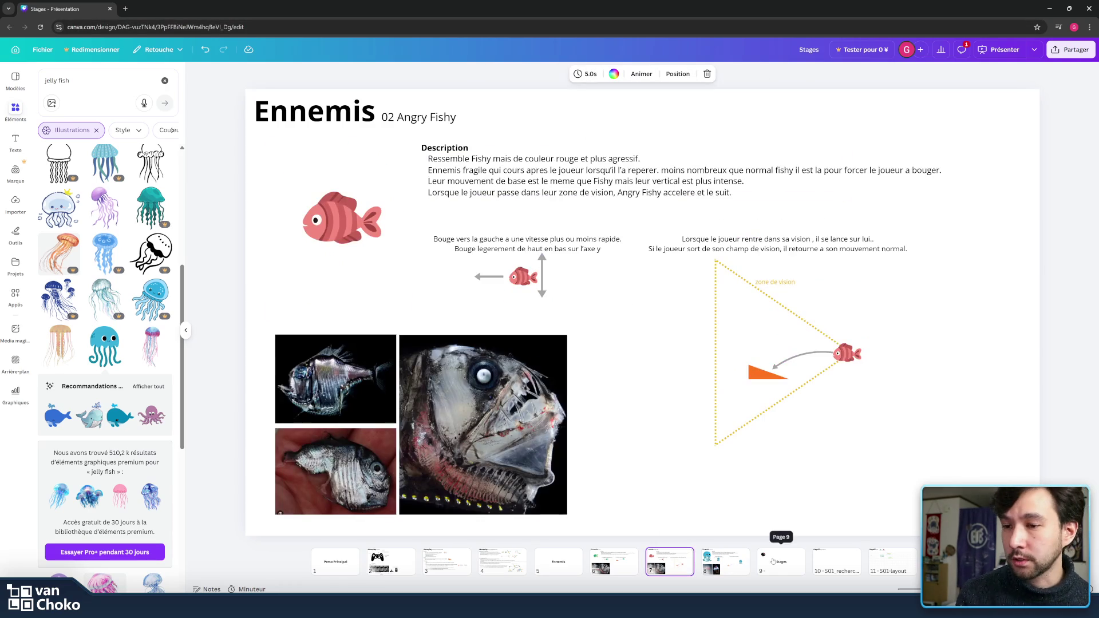
click(773, 561)
click(725, 562)
click(824, 567)
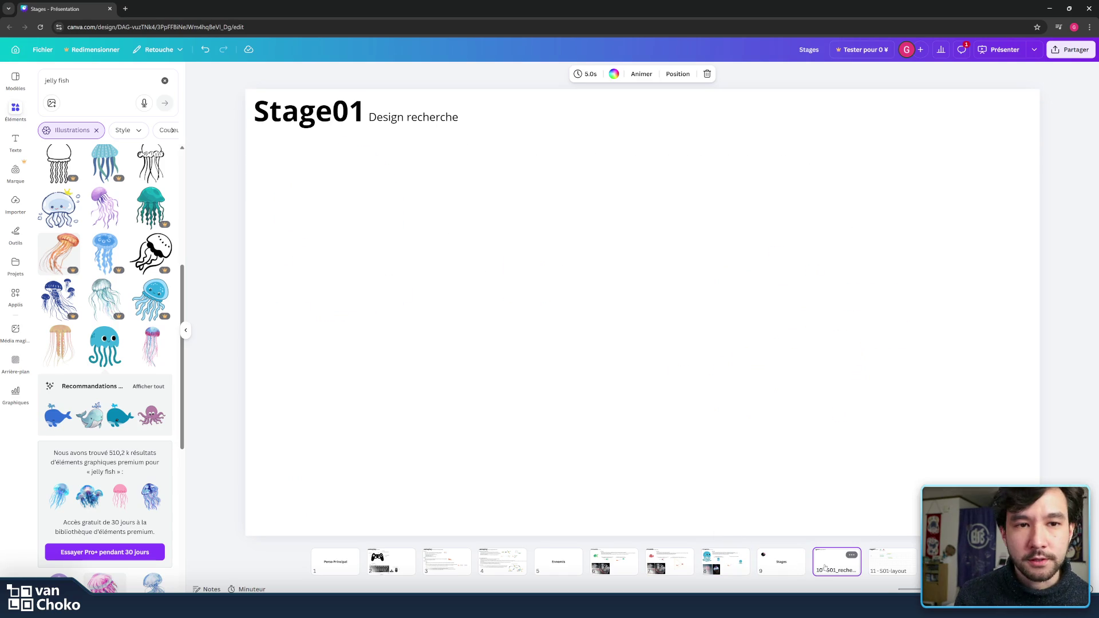
click(882, 562)
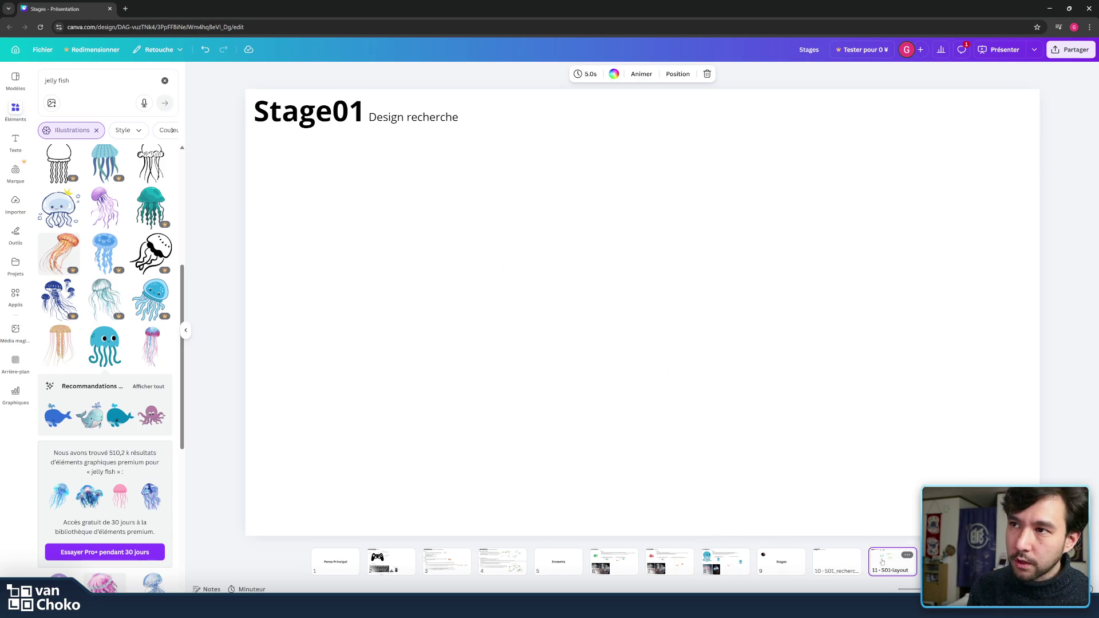
click(486, 116)
click(606, 123)
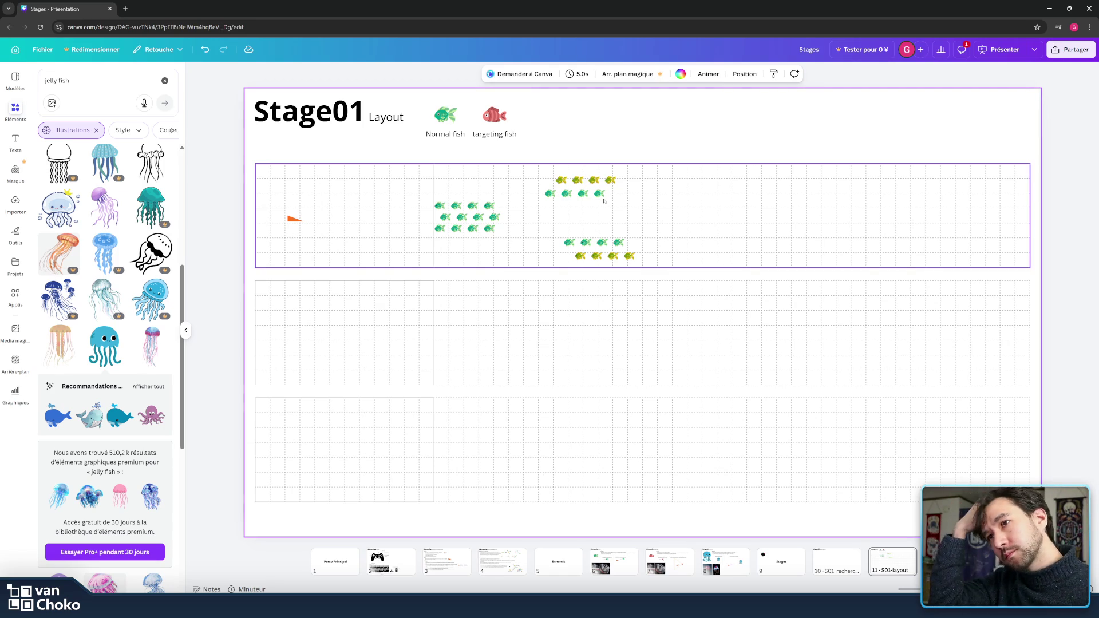
Step: Compare the Gameplay, 01 Fishy, 02 Angry Fishy and 03 Maduse slides, ending on 03 Maduse
click(723, 562)
click(680, 563)
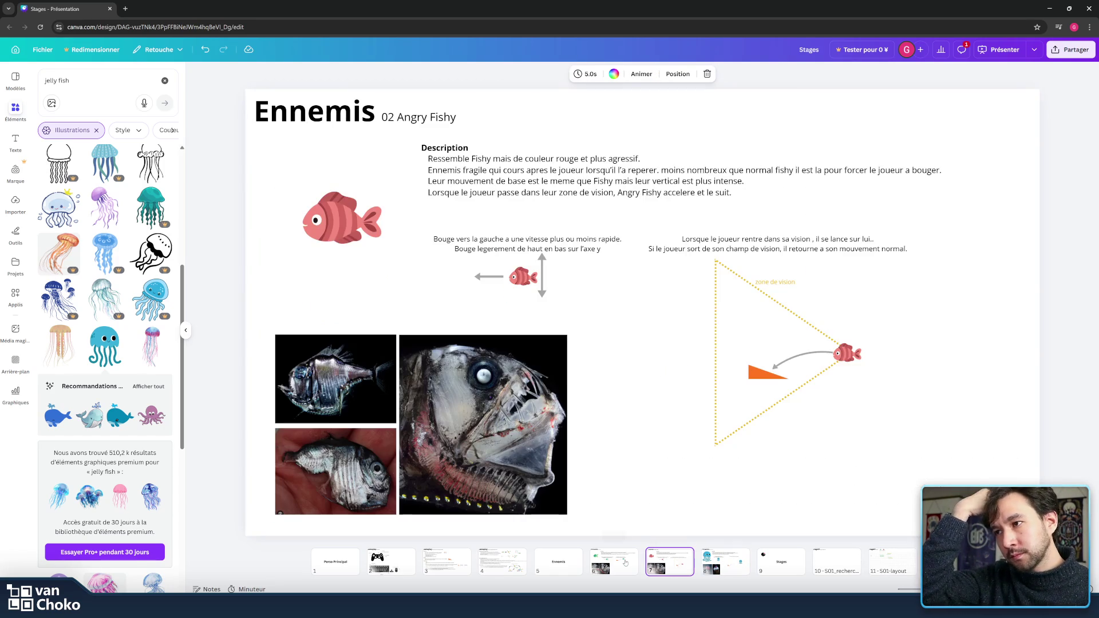
click(629, 559)
click(572, 556)
click(491, 553)
click(450, 554)
click(708, 563)
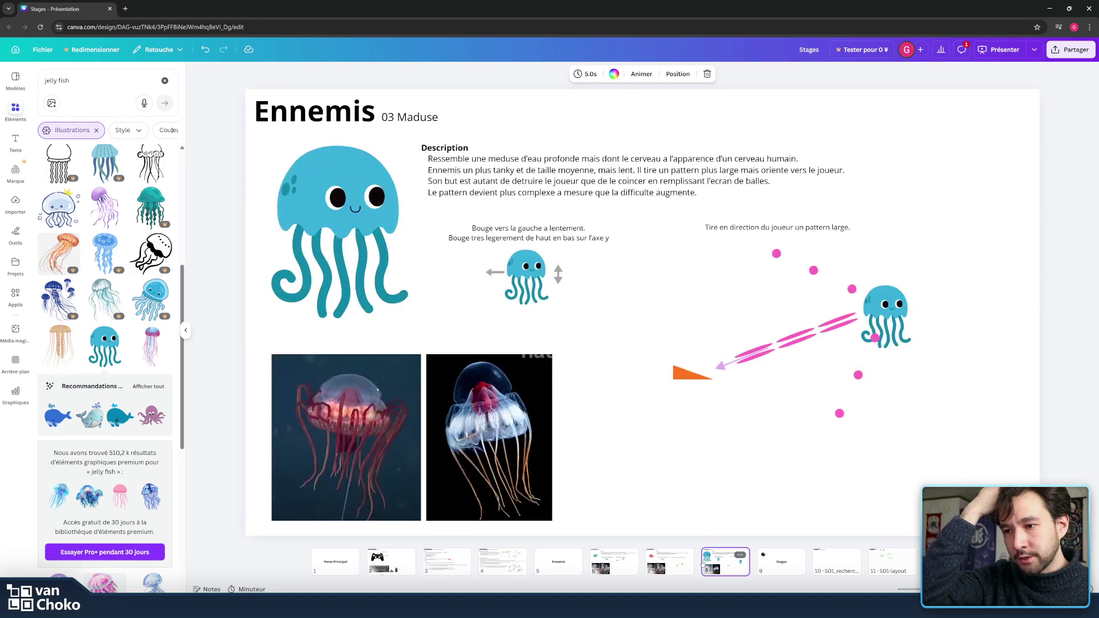
click(669, 563)
click(613, 560)
click(671, 566)
click(731, 566)
click(672, 560)
click(600, 568)
click(662, 566)
click(726, 562)
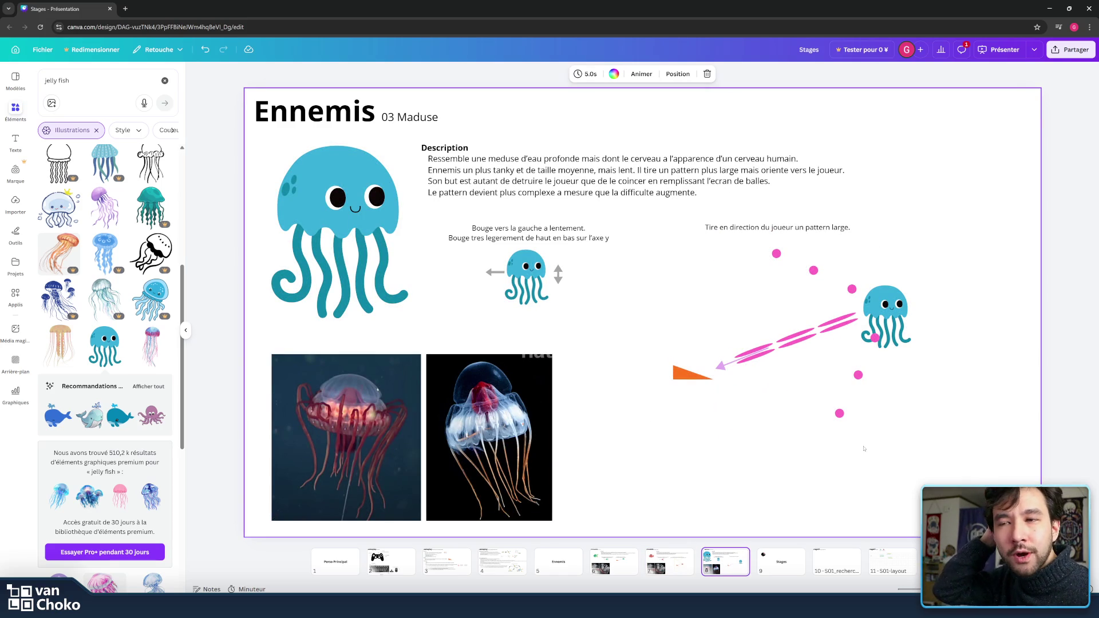
Step: Move the jellyfish bullet-pattern diagram slightly left and down on the Maduse slide
click(934, 466)
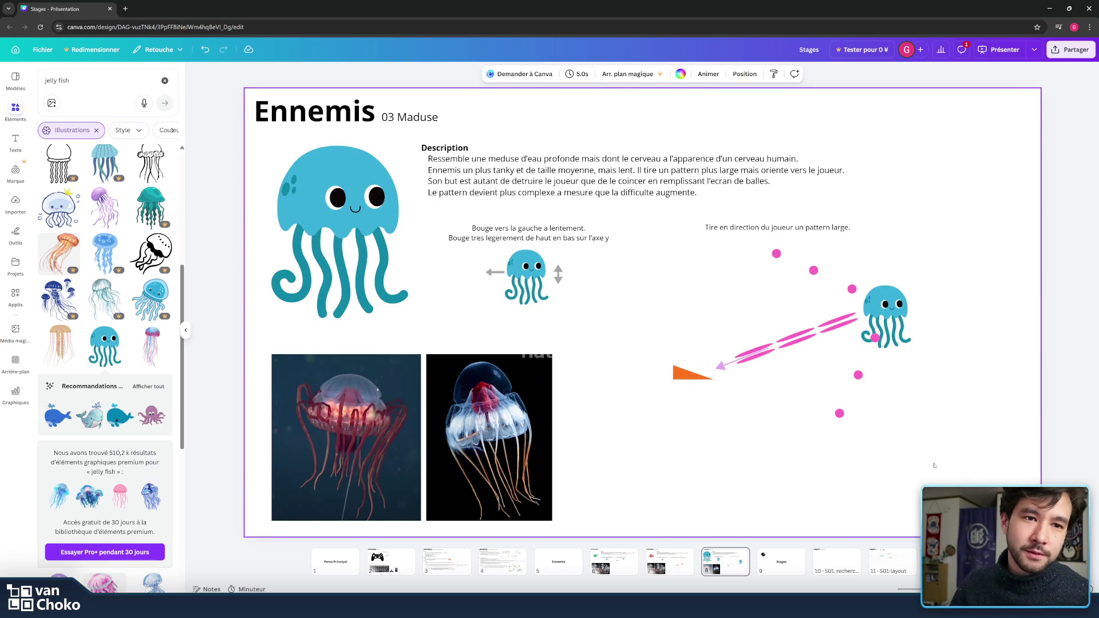
mouse_move(1033, 474)
mouse_down()
mouse_move(922, 244)
mouse_move(636, 233)
mouse_up()
click(653, 247)
scroll(653, 247, down, 2)
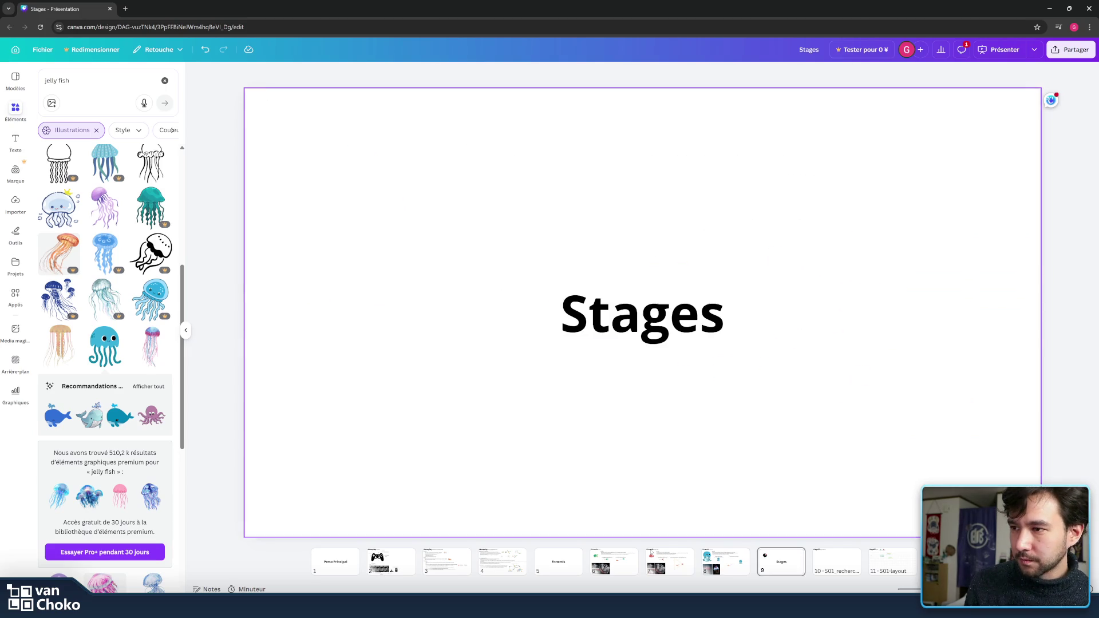
click(714, 559)
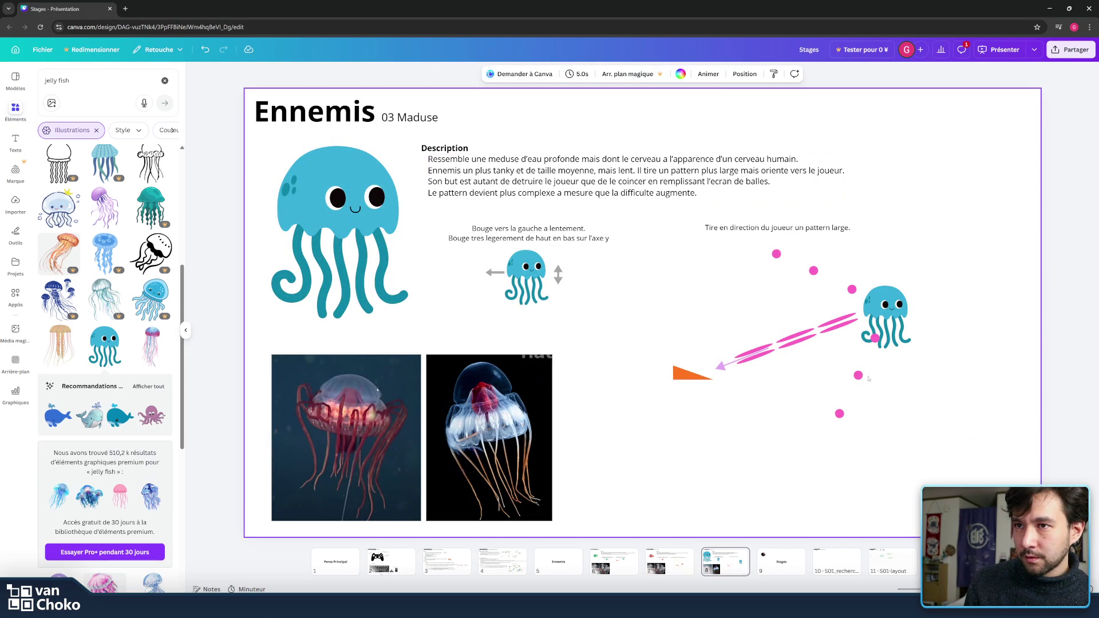
mouse_move(892, 493)
mouse_down()
mouse_move(643, 300)
mouse_move(634, 243)
mouse_up()
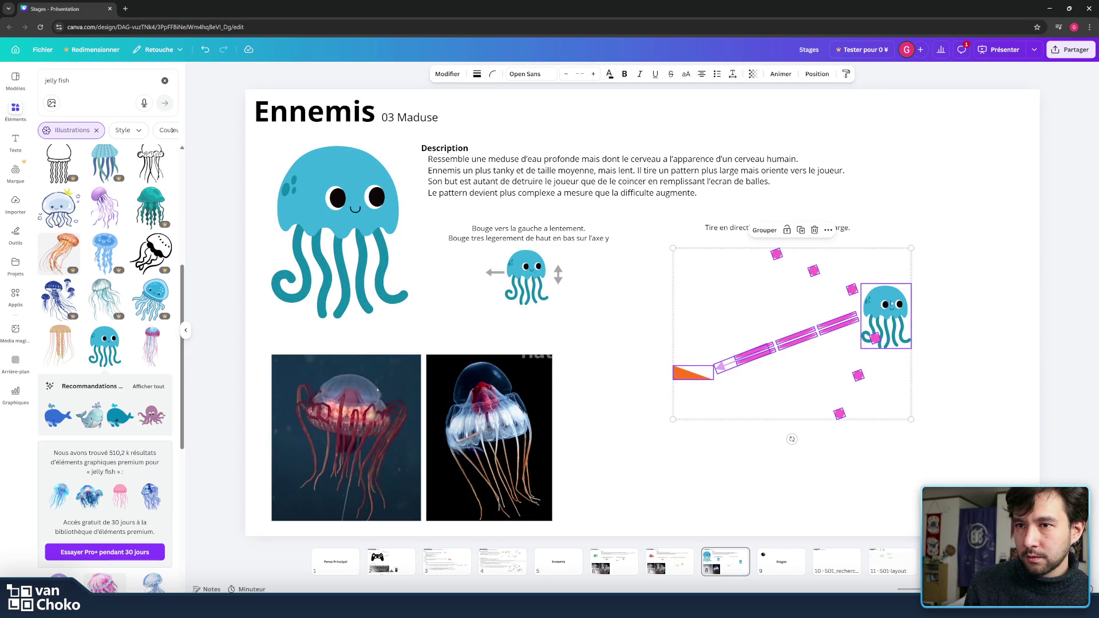
drag(891, 302, 873, 318)
click(961, 321)
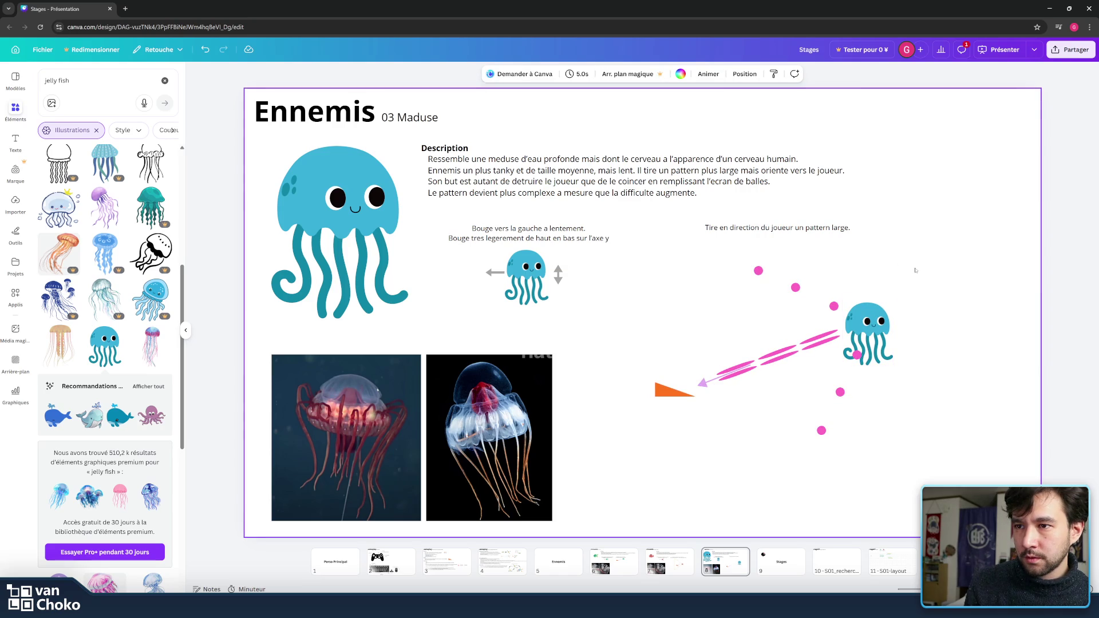
Step: Extend the pink laser line to the jellyfish and tilt it slightly toward the player
click(726, 379)
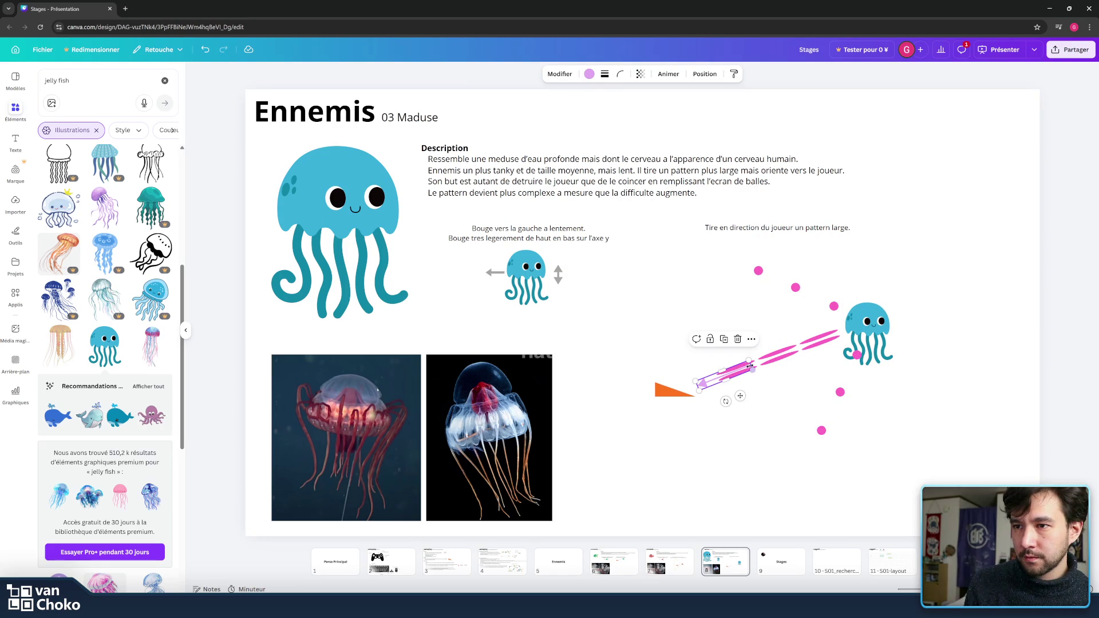
mouse_move(758, 362)
mouse_down()
mouse_move(841, 330)
mouse_move(850, 338)
mouse_move(840, 327)
mouse_up()
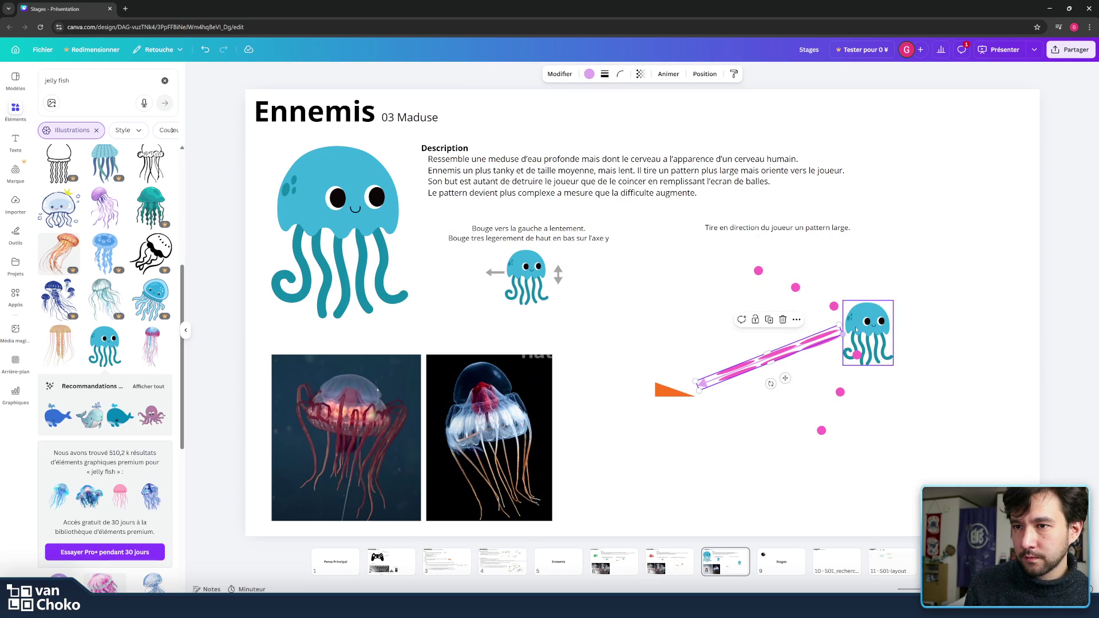
mouse_move(770, 383)
mouse_down()
mouse_move(772, 392)
mouse_move(788, 379)
mouse_up()
click(841, 446)
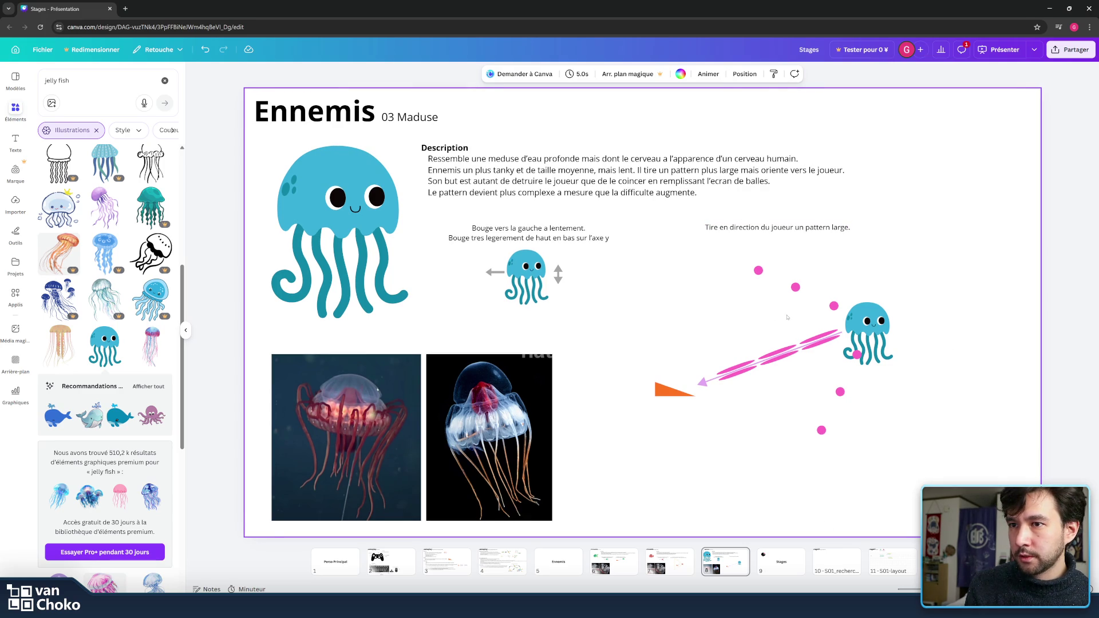
Step: Shrink the jellyfish diagram and move it up and to the right
mouse_move(931, 466)
mouse_down()
mouse_move(629, 280)
mouse_move(614, 246)
mouse_up()
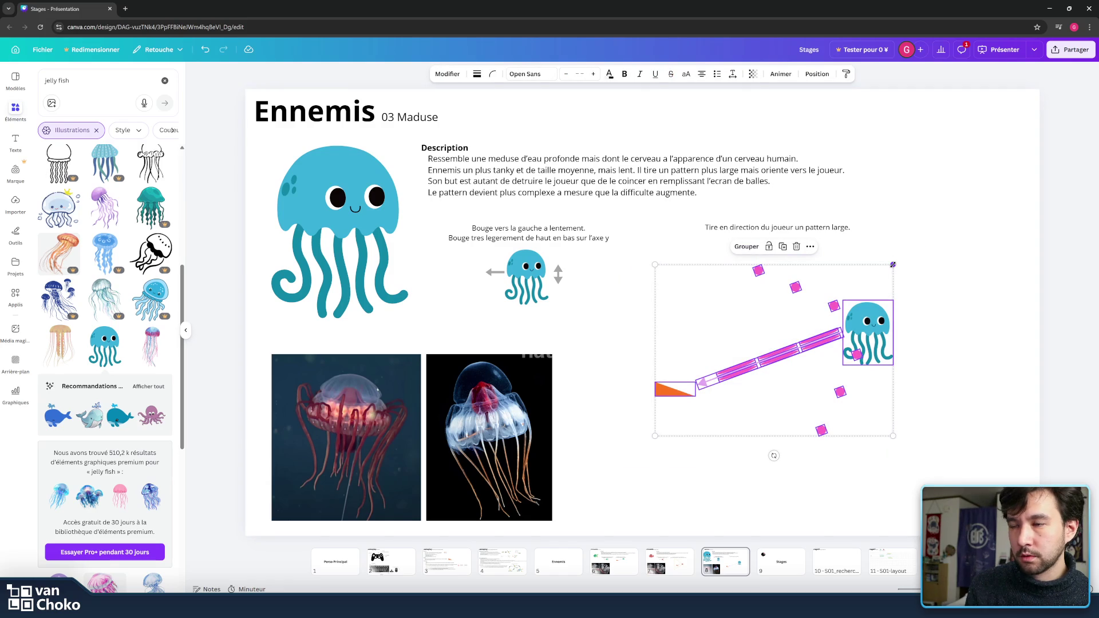
mouse_move(893, 264)
mouse_down()
mouse_move(803, 306)
mouse_move(846, 297)
mouse_move(827, 312)
mouse_up()
mouse_move(816, 356)
mouse_down()
mouse_move(978, 289)
mouse_move(981, 329)
mouse_move(982, 303)
mouse_up()
Step: Duplicate the diagram group with Ctrl+D and place the copy left of the original
click(976, 309)
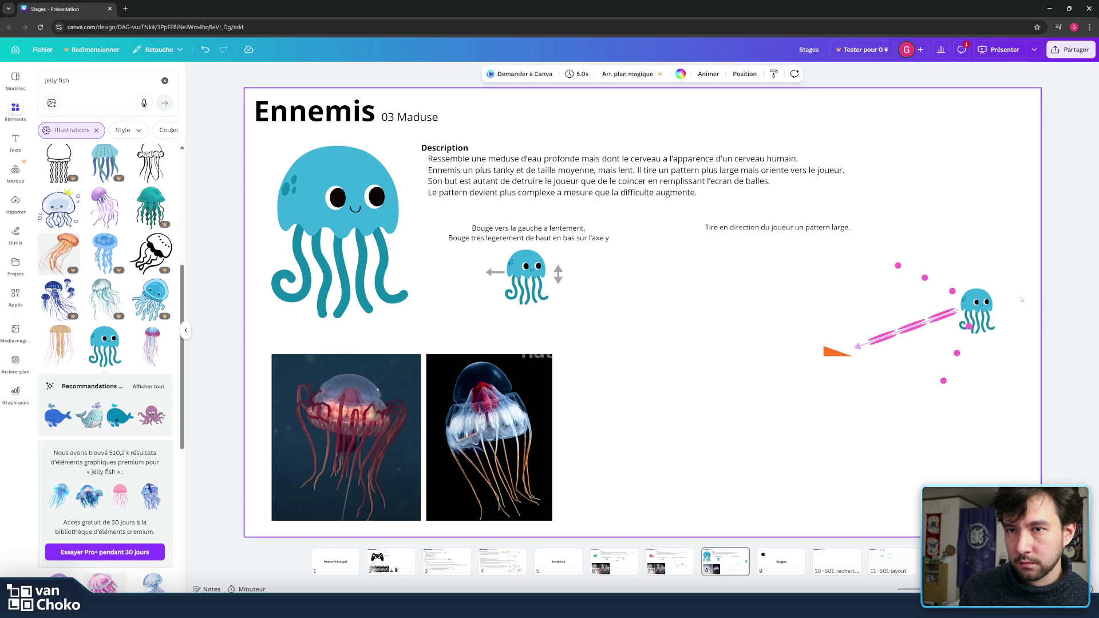
click(976, 309)
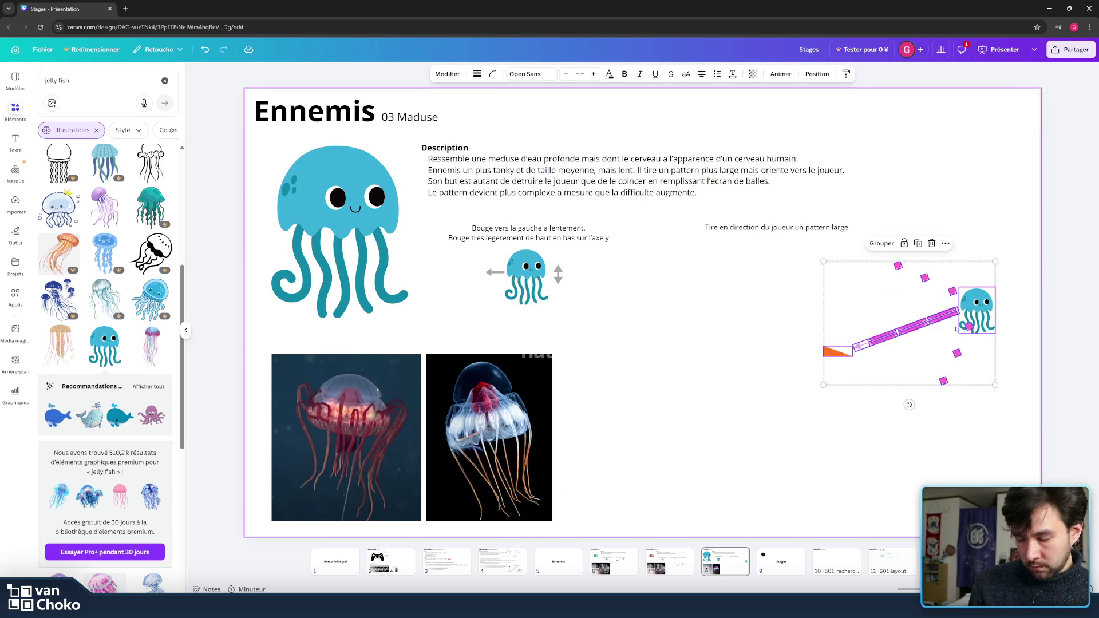
key(ctrl+d)
drag(976, 312, 767, 302)
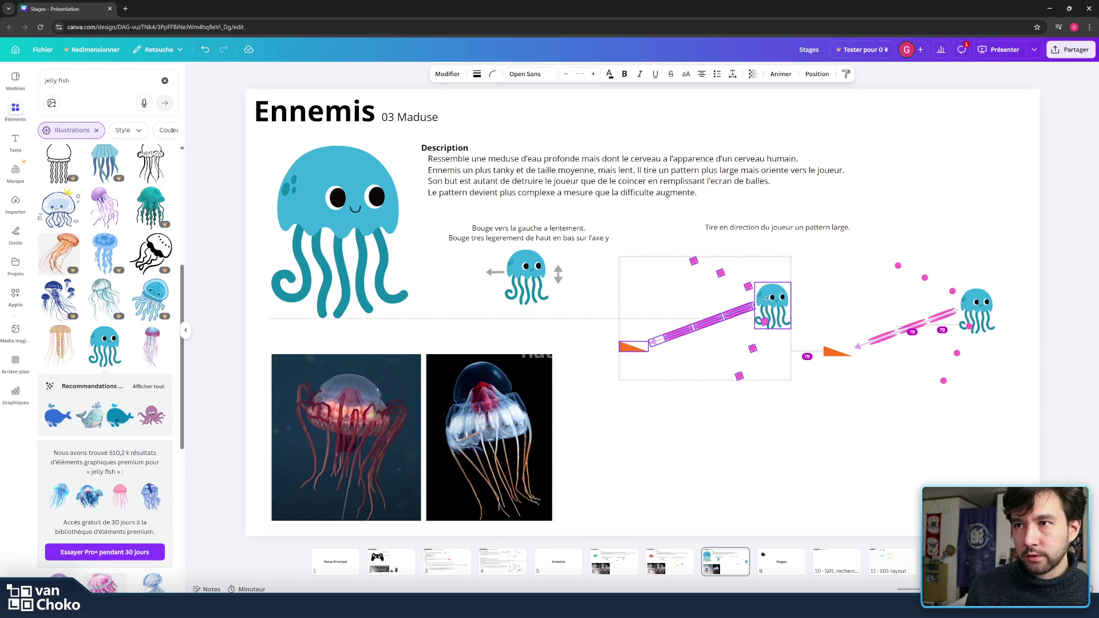
click(749, 273)
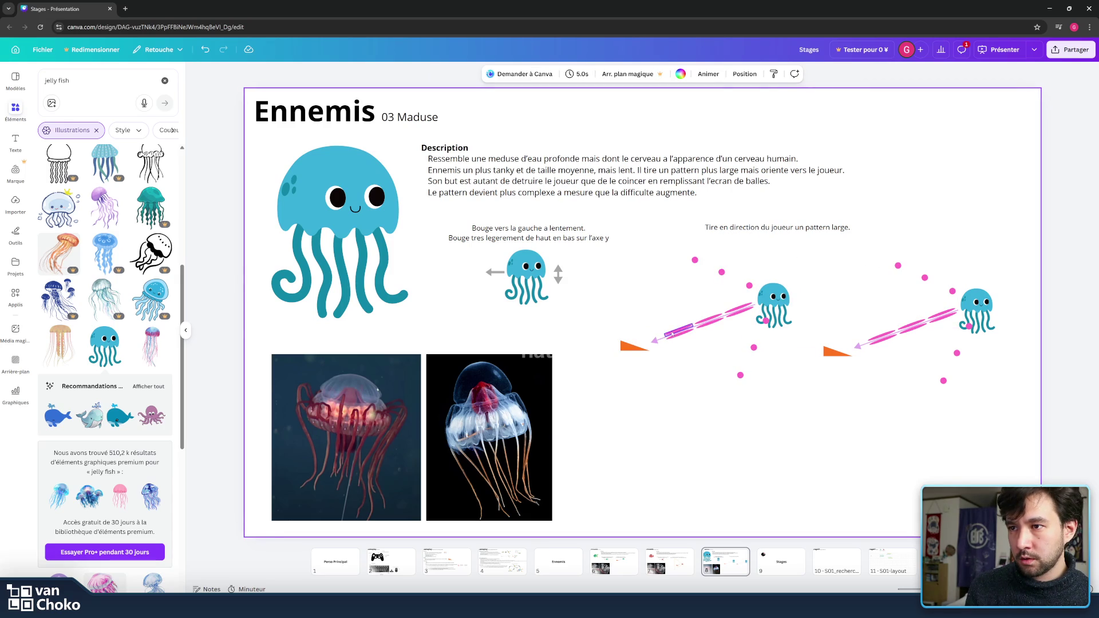
Step: Move the copy's leftmost pink laser segment up toward its jellyfish
click(670, 331)
drag(671, 330, 737, 311)
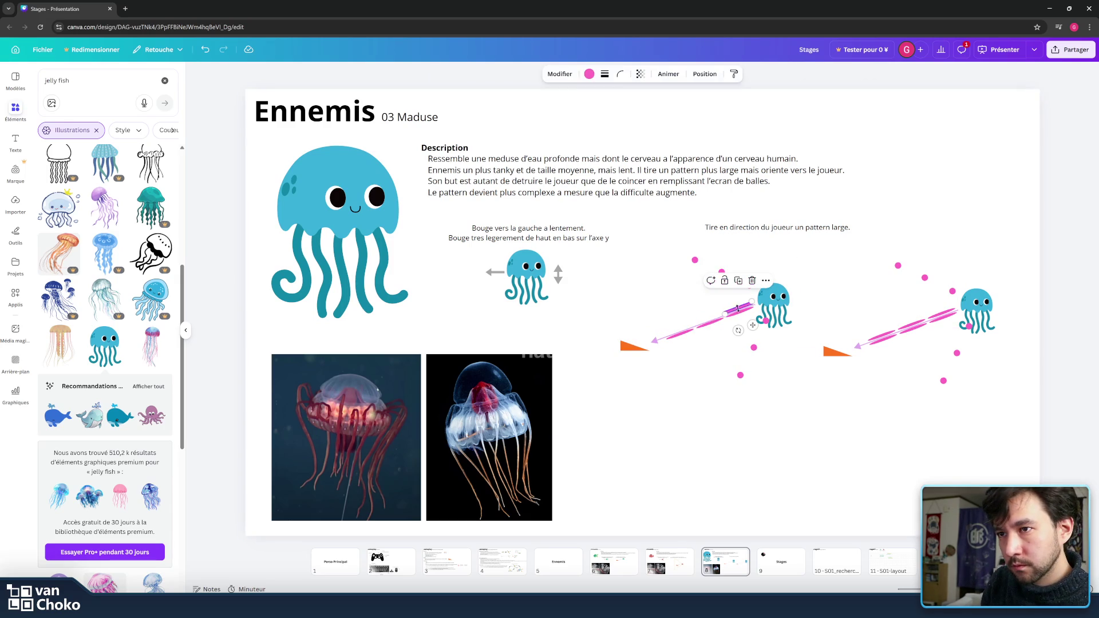
click(722, 337)
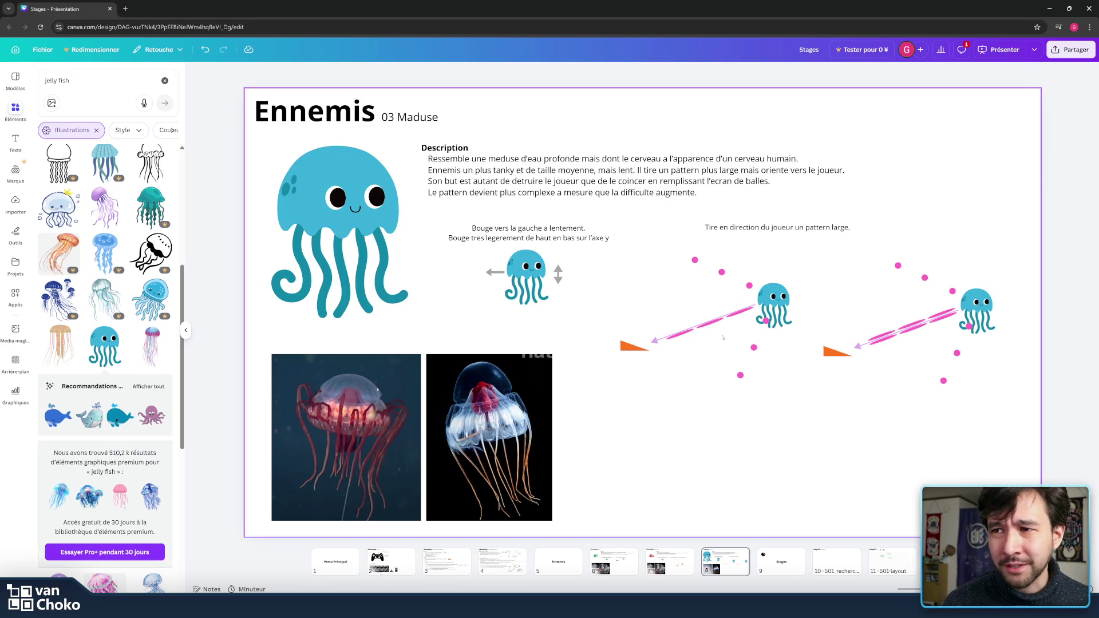
Step: Shift the pink aim line beside the second jellyfish down and slightly left into place
click(723, 337)
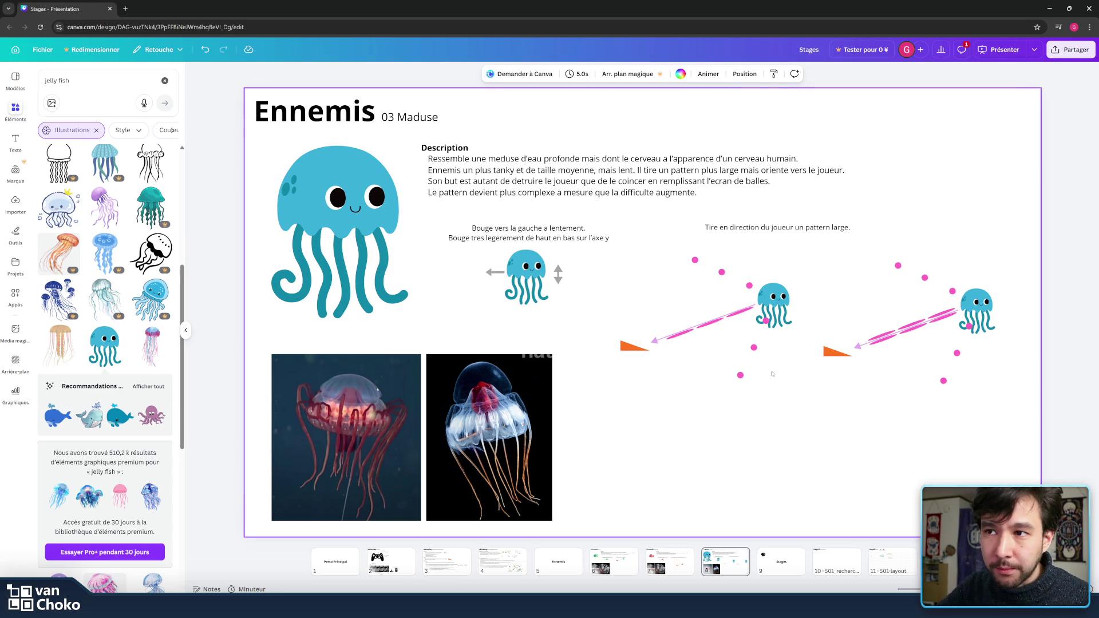
click(744, 311)
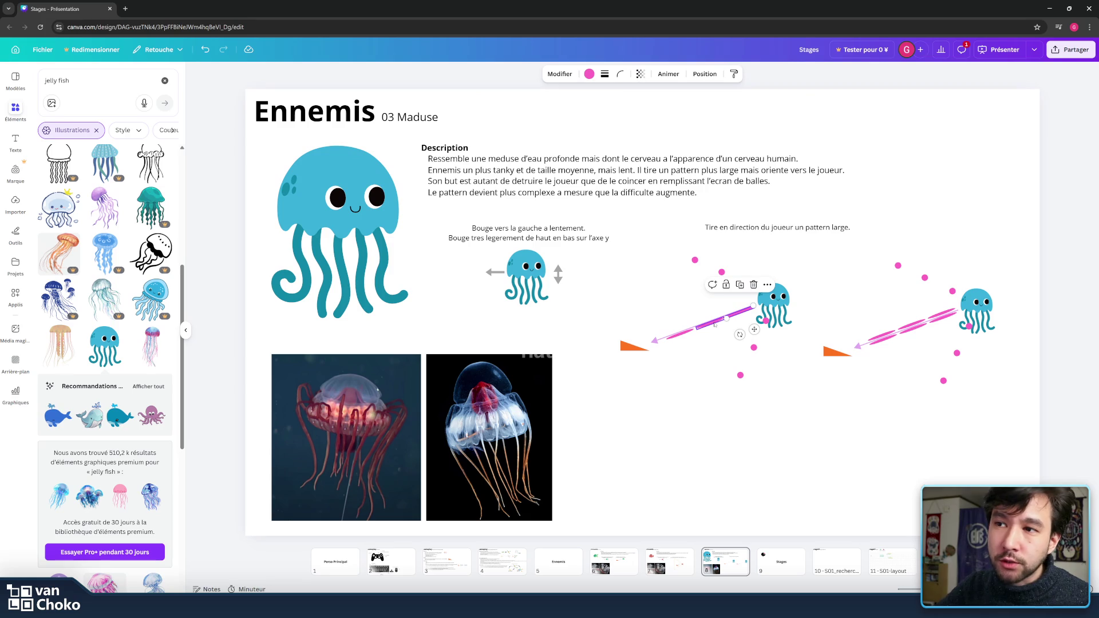
drag(715, 325, 699, 355)
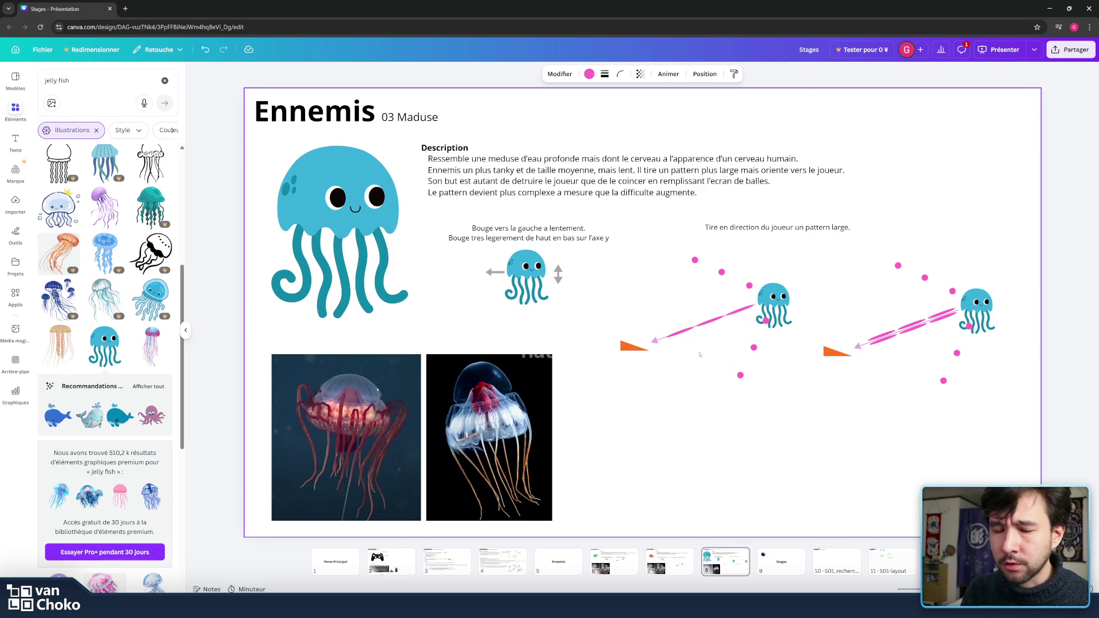
click(699, 354)
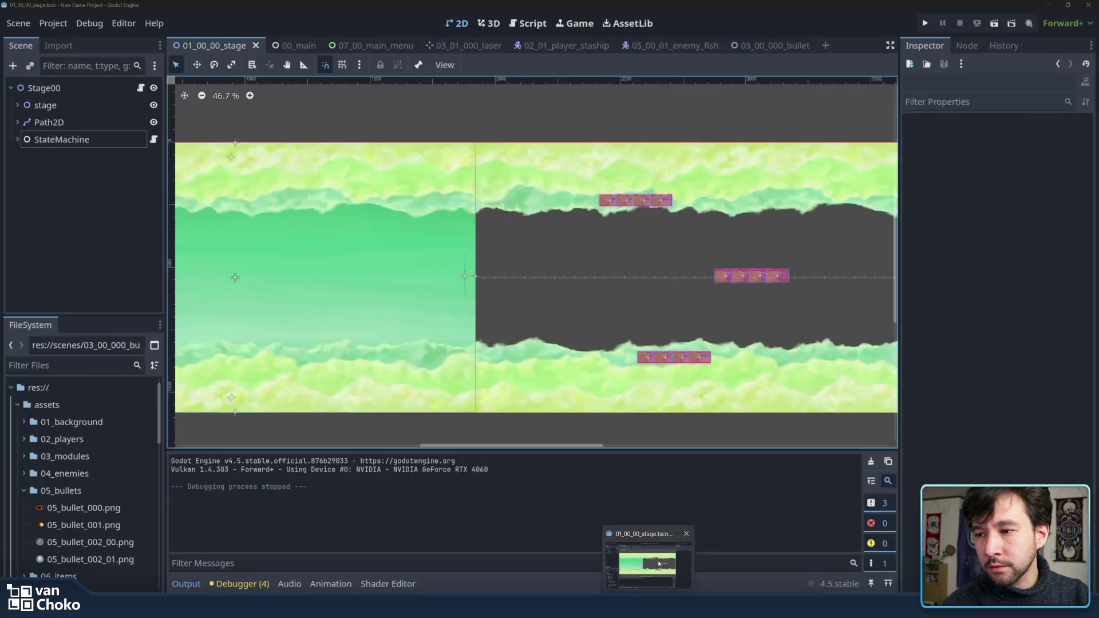
Step: Bring the Godot editor with the 01_00_00_stage scene to the front
click(650, 558)
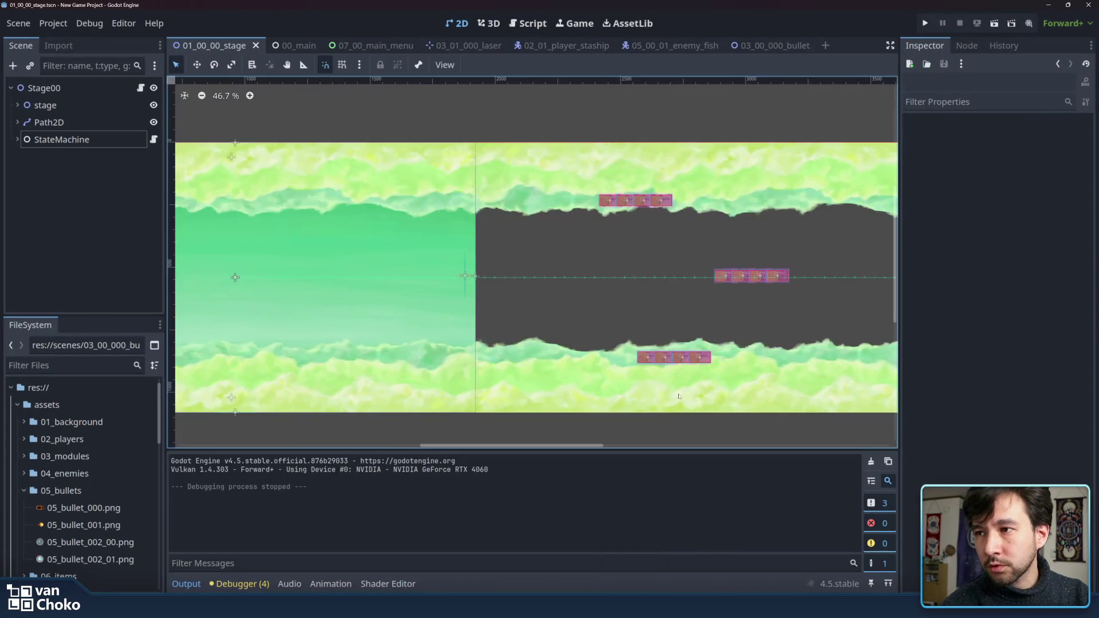
Step: Zoom the 2D viewport to about 38.6% and pan until the green stage level is centred
scroll(678, 396, up, 2)
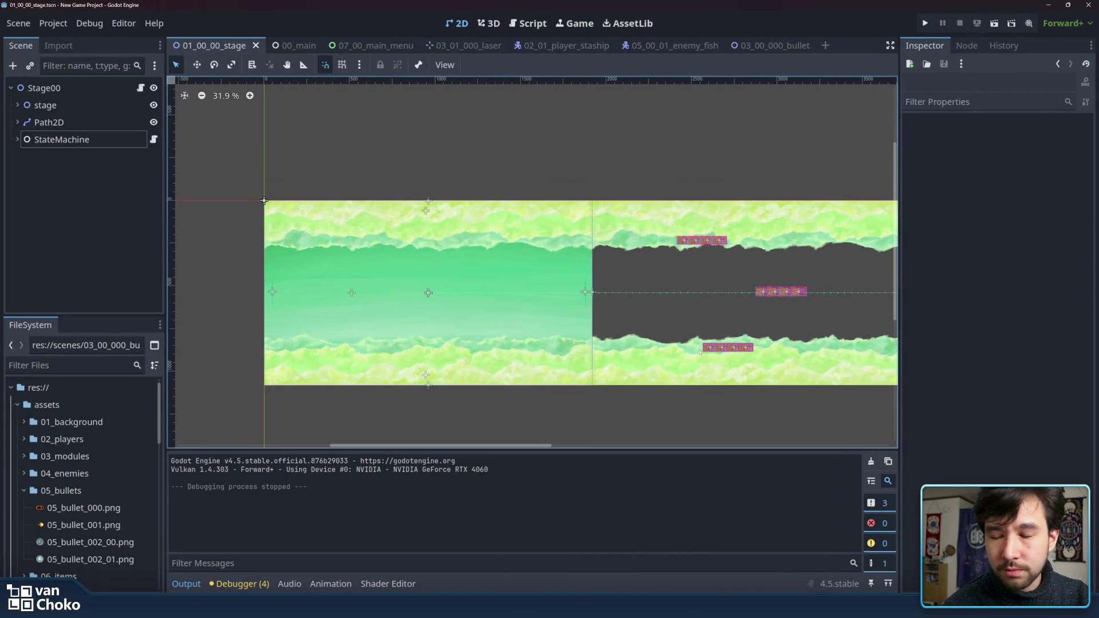
drag(560, 336, 601, 334)
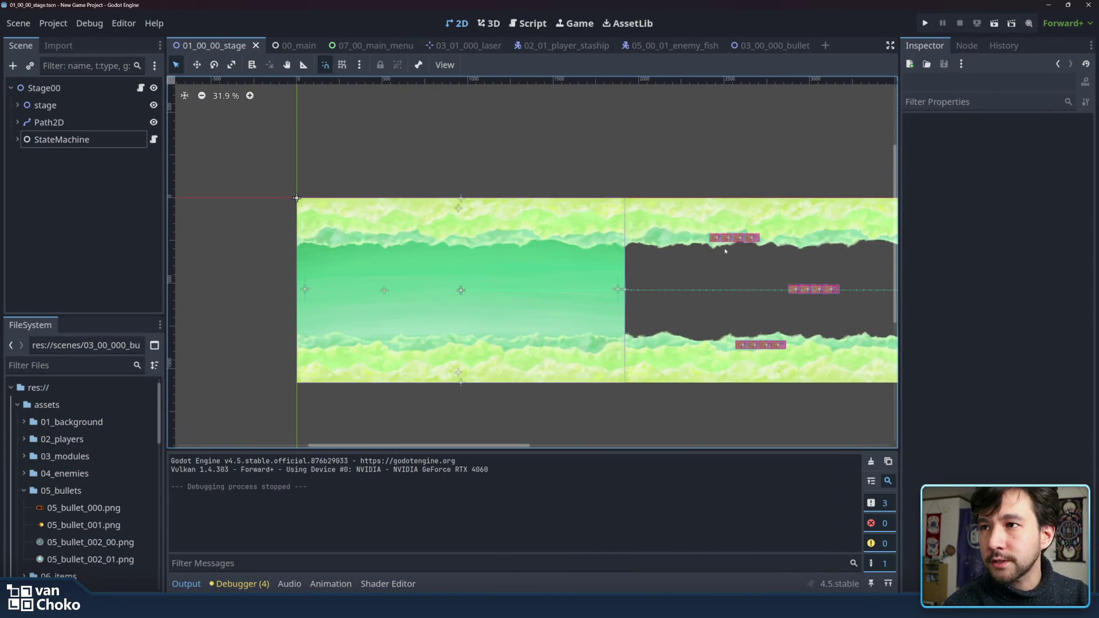
scroll(703, 284, up, 1)
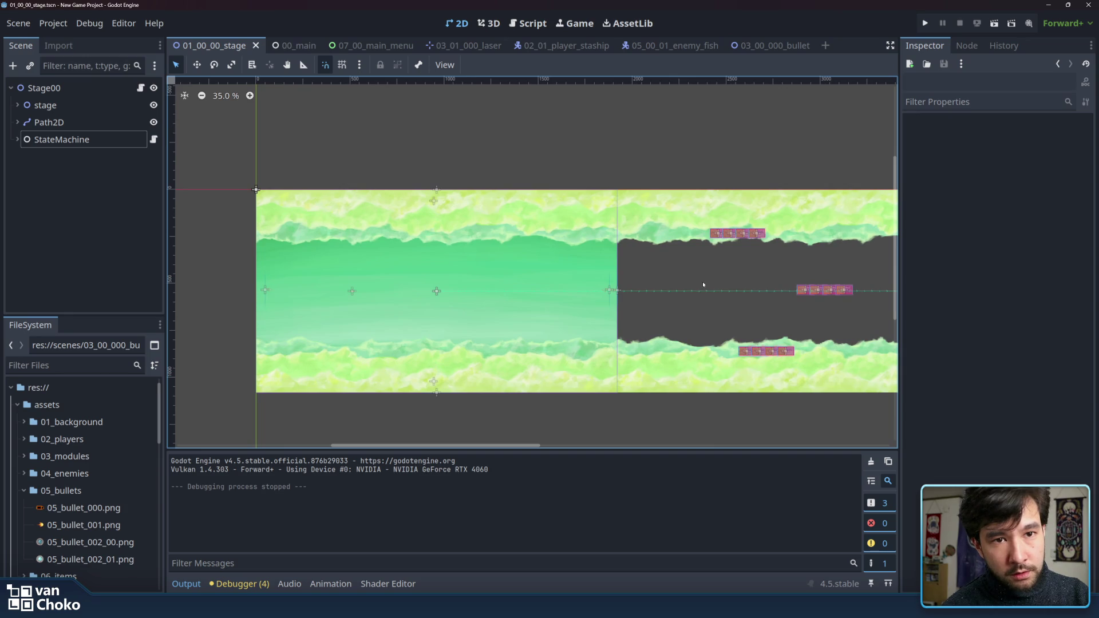
drag(704, 284, 734, 289)
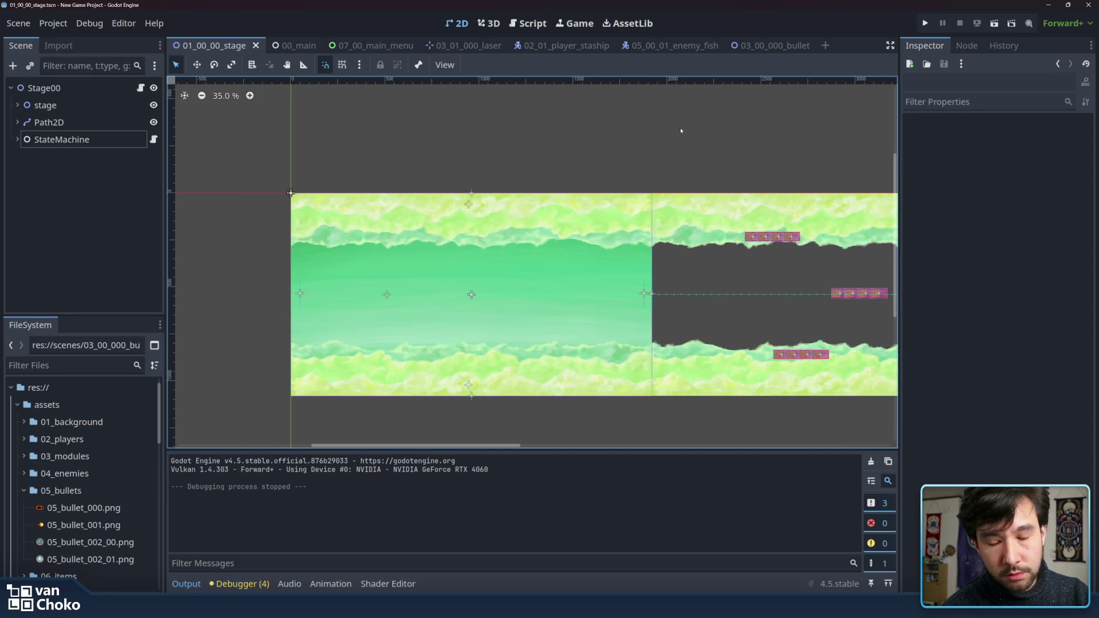
scroll(654, 147, up, 2)
scroll(654, 146, down, 2)
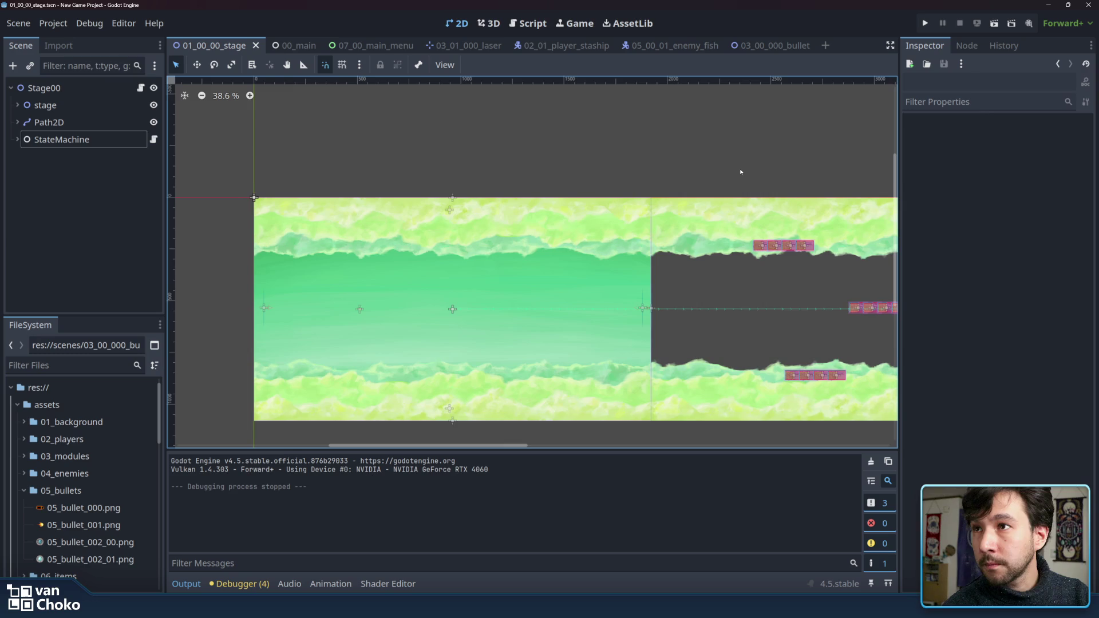
scroll(744, 166, up, 1)
drag(748, 159, 741, 142)
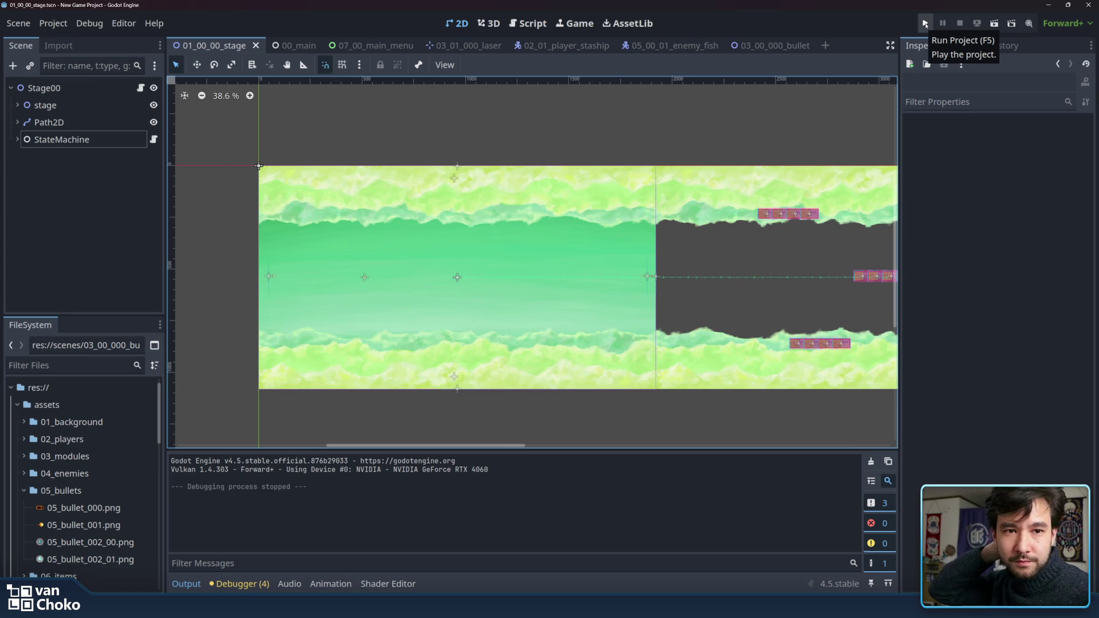
click(926, 24)
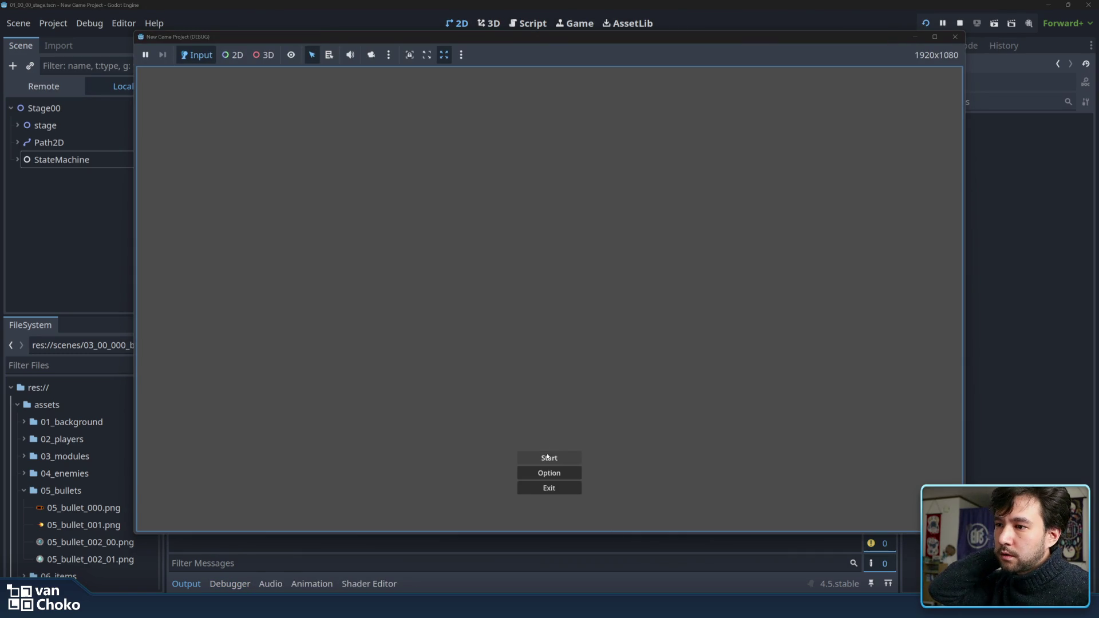
click(547, 457)
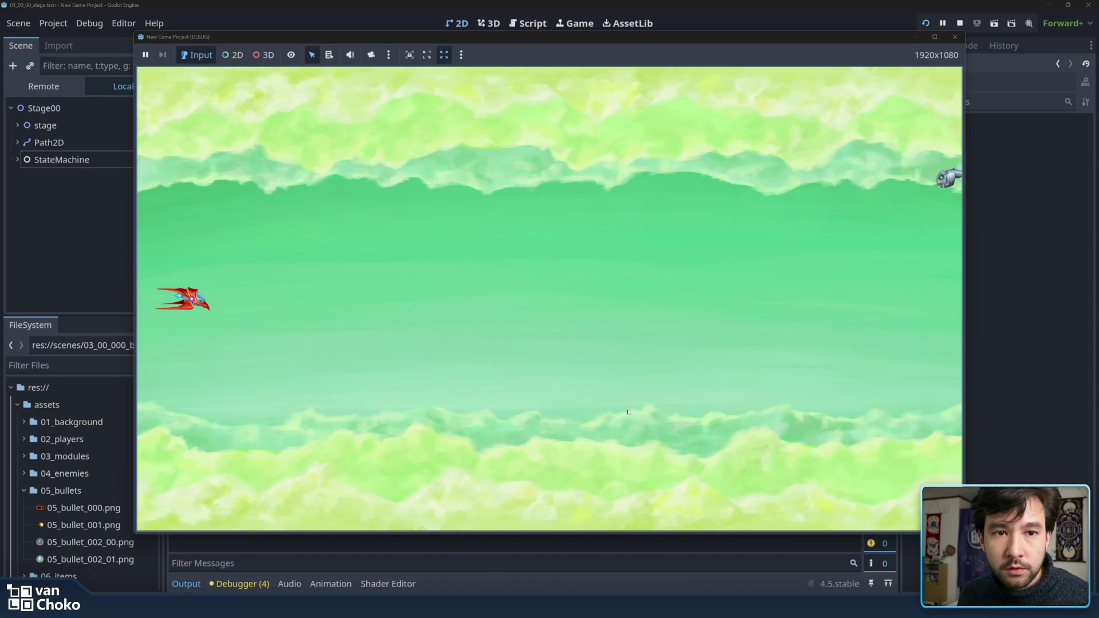
key(Right)
key(Up)
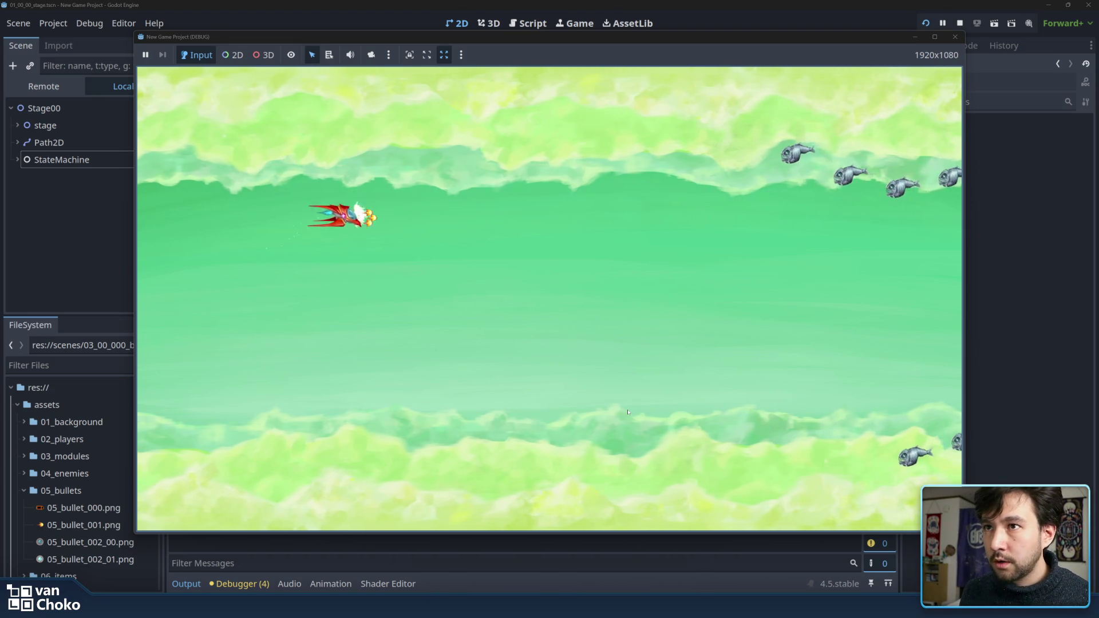
key(Right)
key(Down)
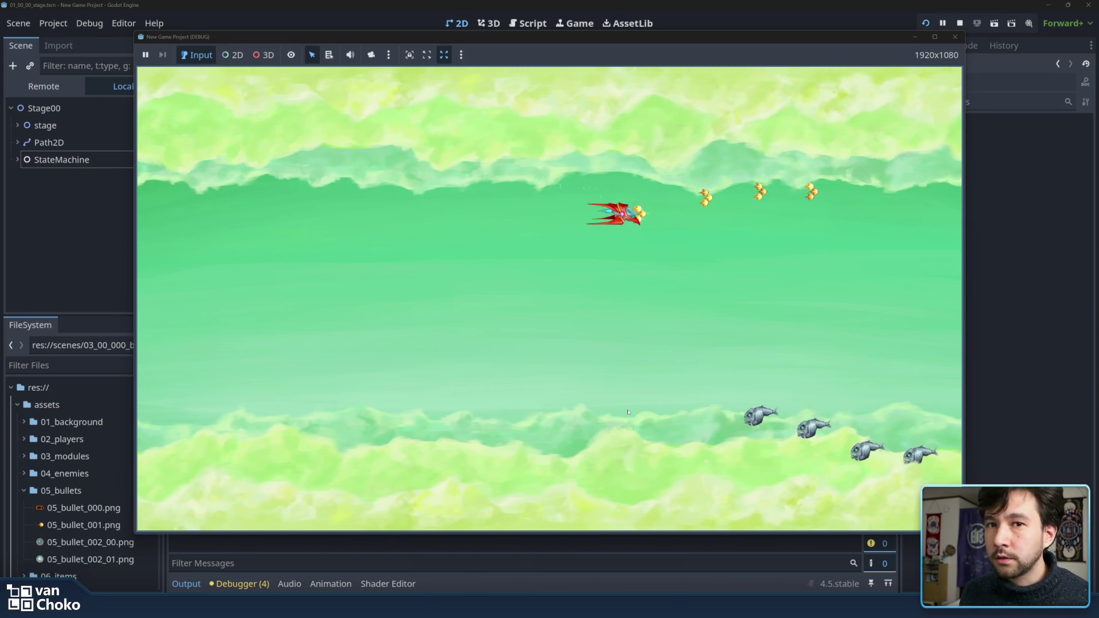
key(Down)
key(Left)
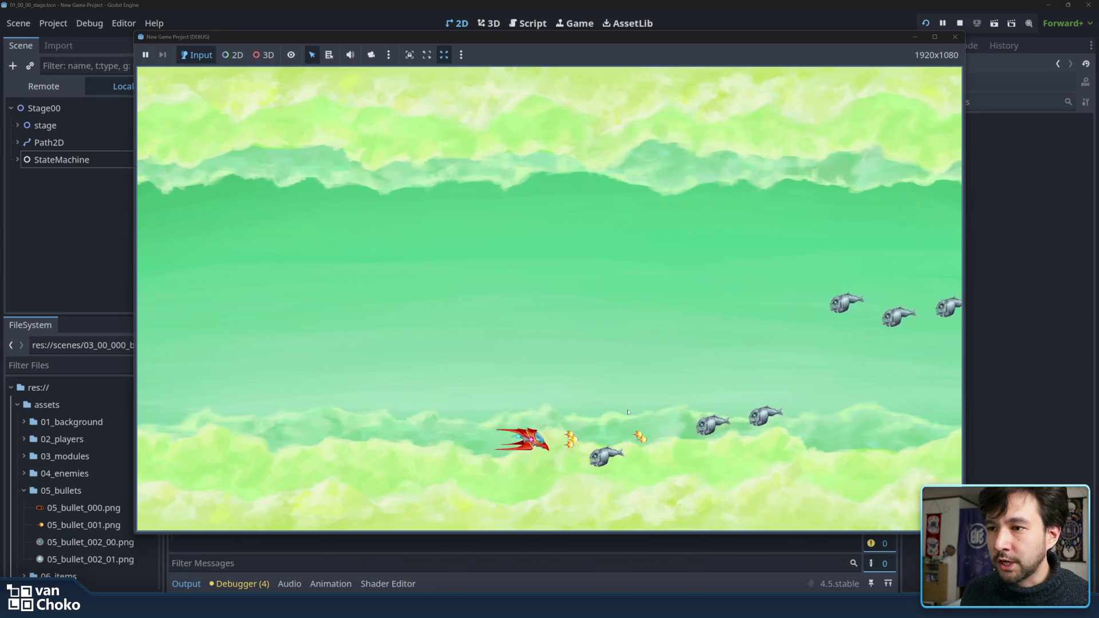
key(Up)
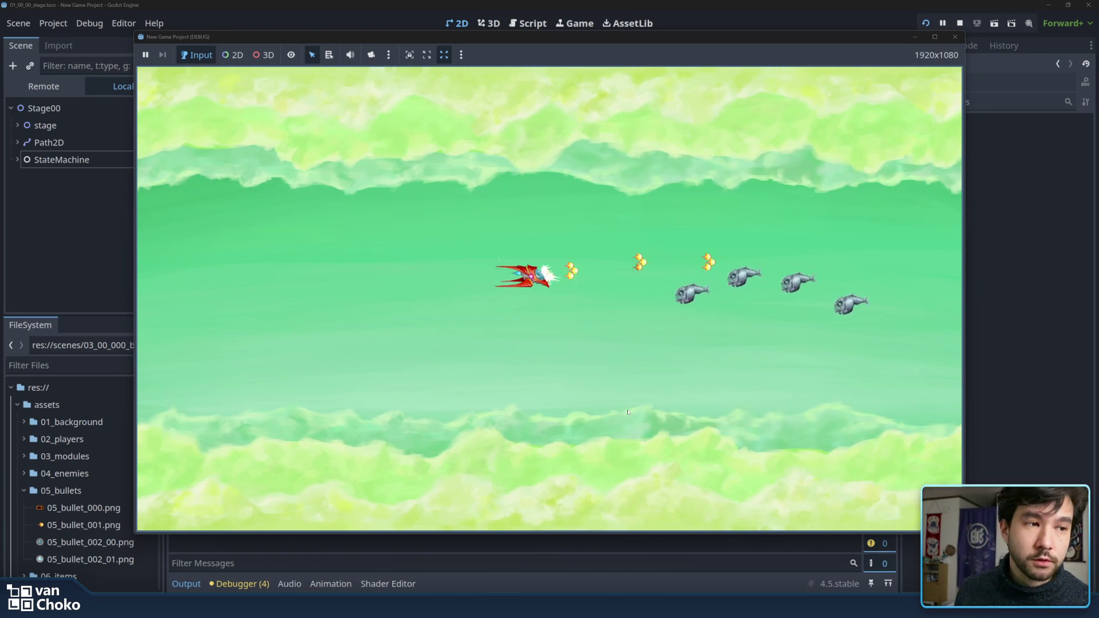
key(Down)
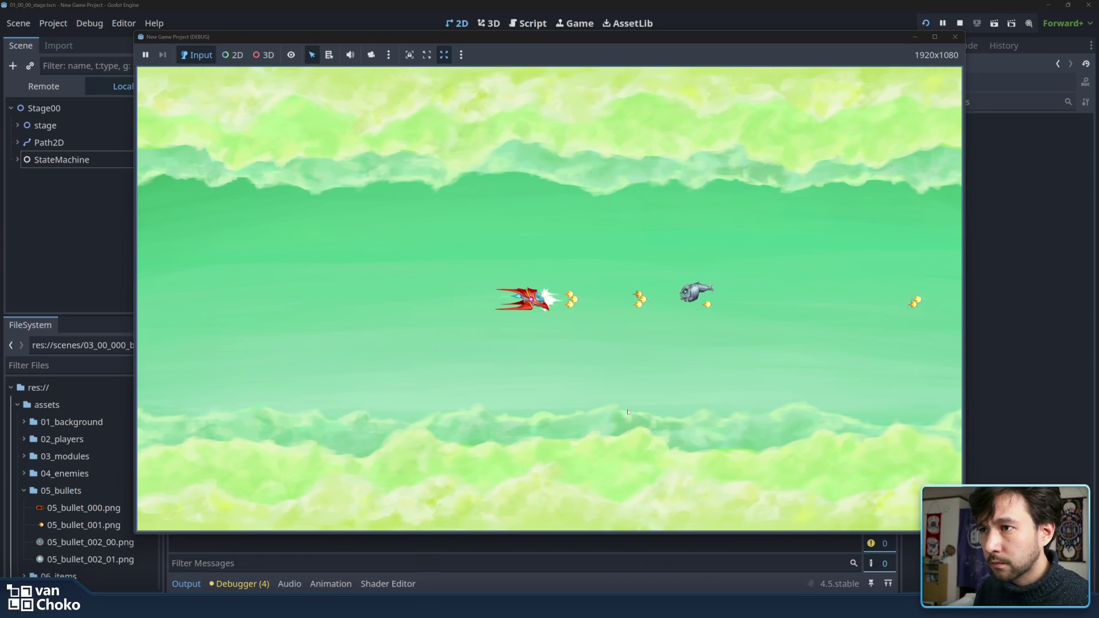
key(Up)
key(Left)
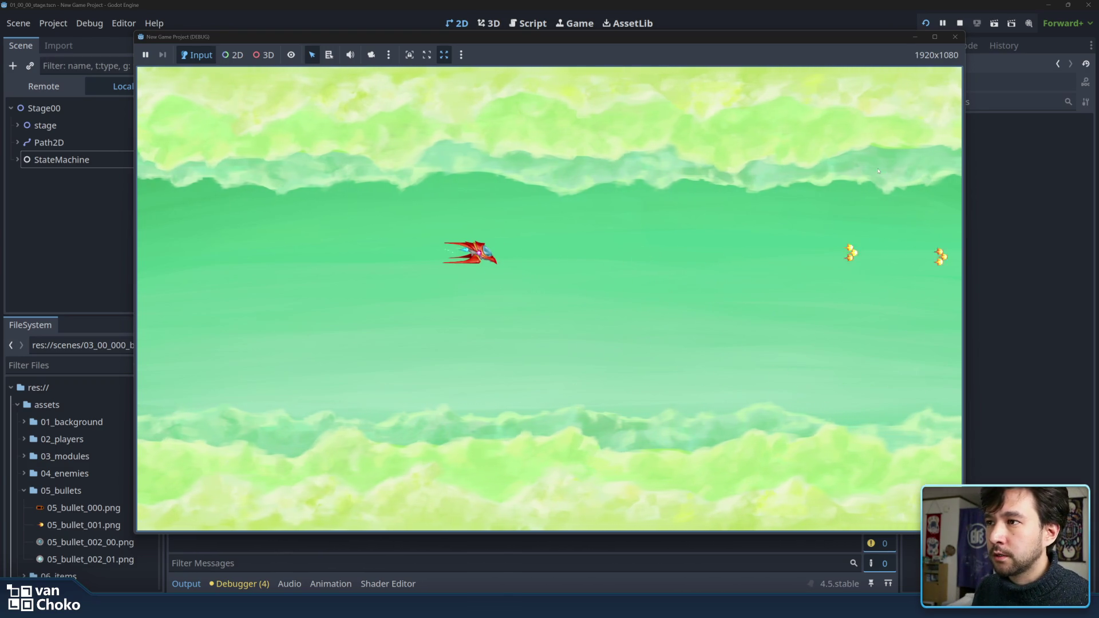
click(954, 37)
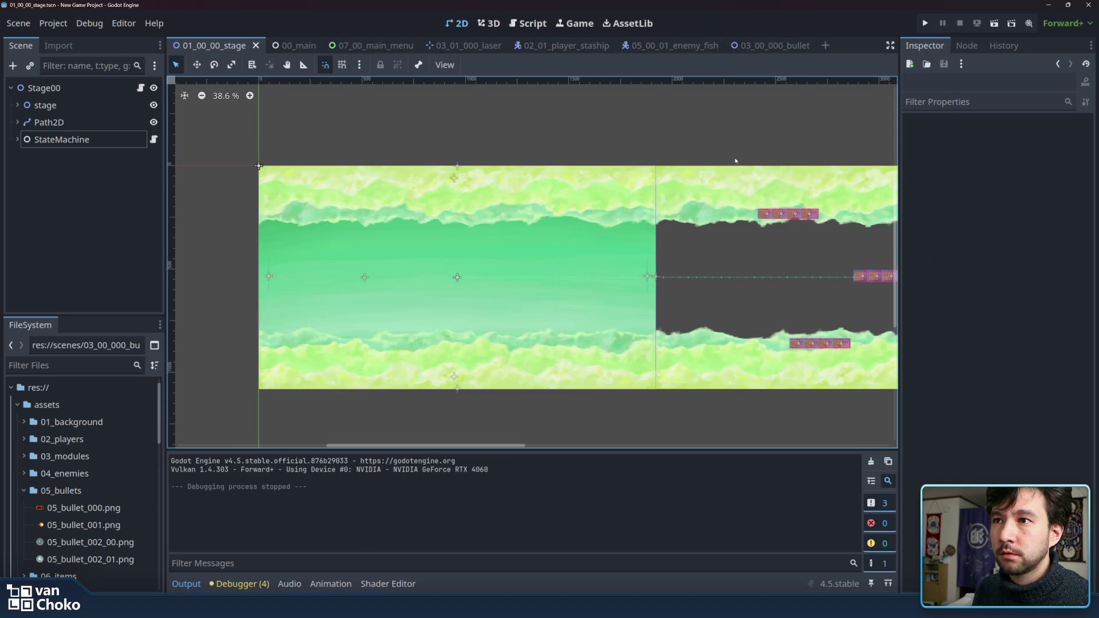
Step: Compare the 3D and 2D workspaces, orbiting the 3D view, then return to the 2D stage
scroll(736, 161, left, 3)
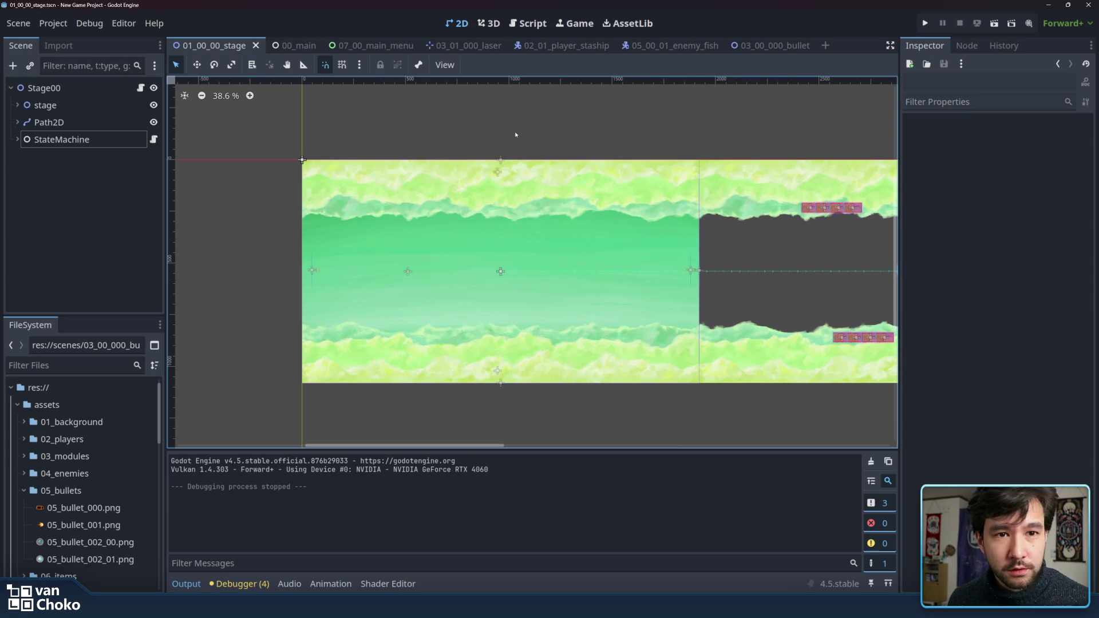
click(489, 23)
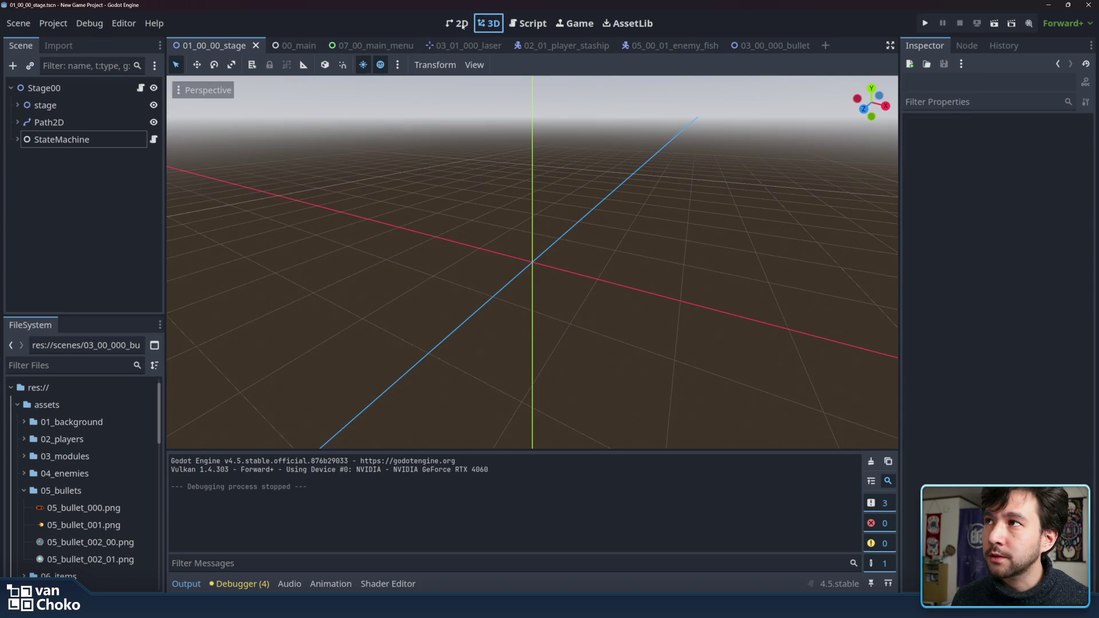
click(460, 24)
click(490, 23)
click(460, 24)
click(490, 23)
click(462, 24)
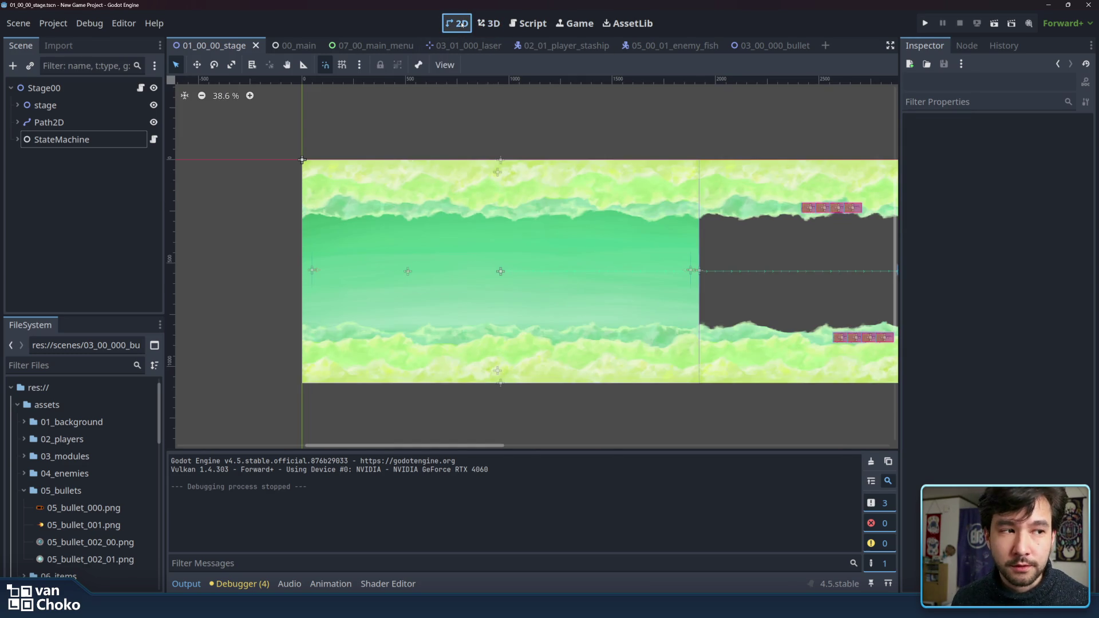
click(489, 23)
mouse_move(692, 305)
mouse_down()
mouse_move(611, 317)
mouse_move(620, 308)
mouse_up()
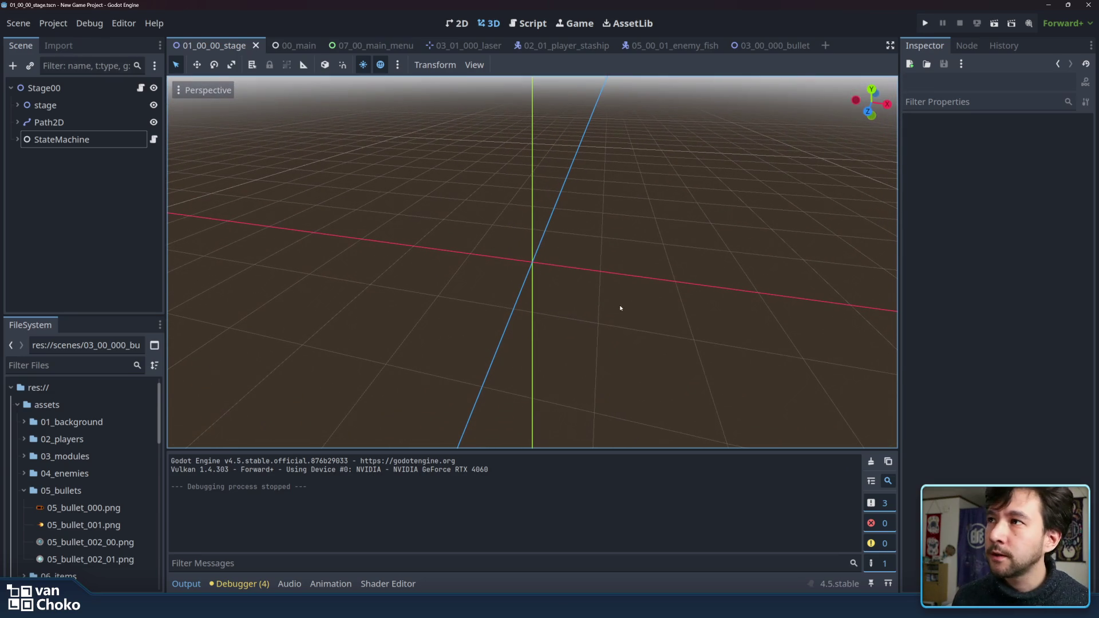
click(457, 23)
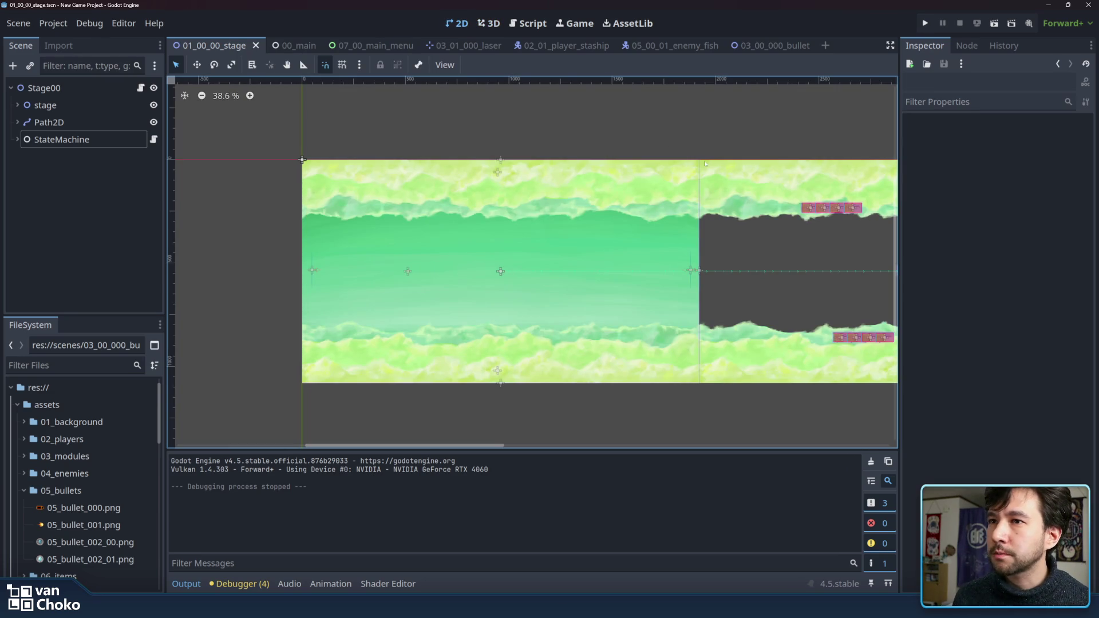
drag(673, 131, 653, 128)
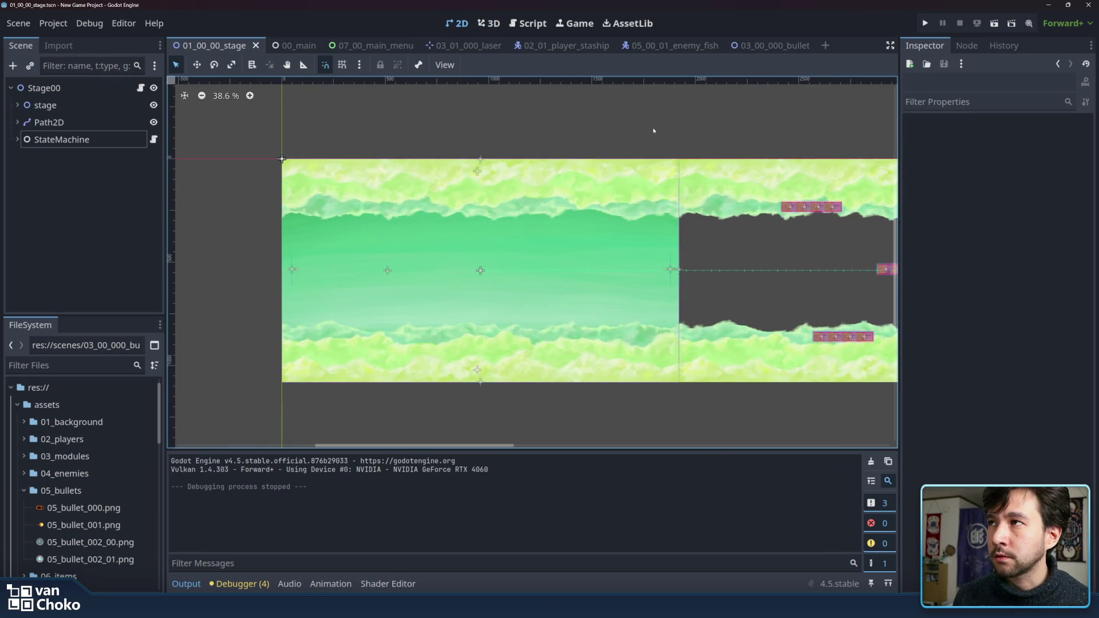
Step: Check the 00_main scene, return to 01_00_00_stage, and start a new child node under Stage00
click(299, 45)
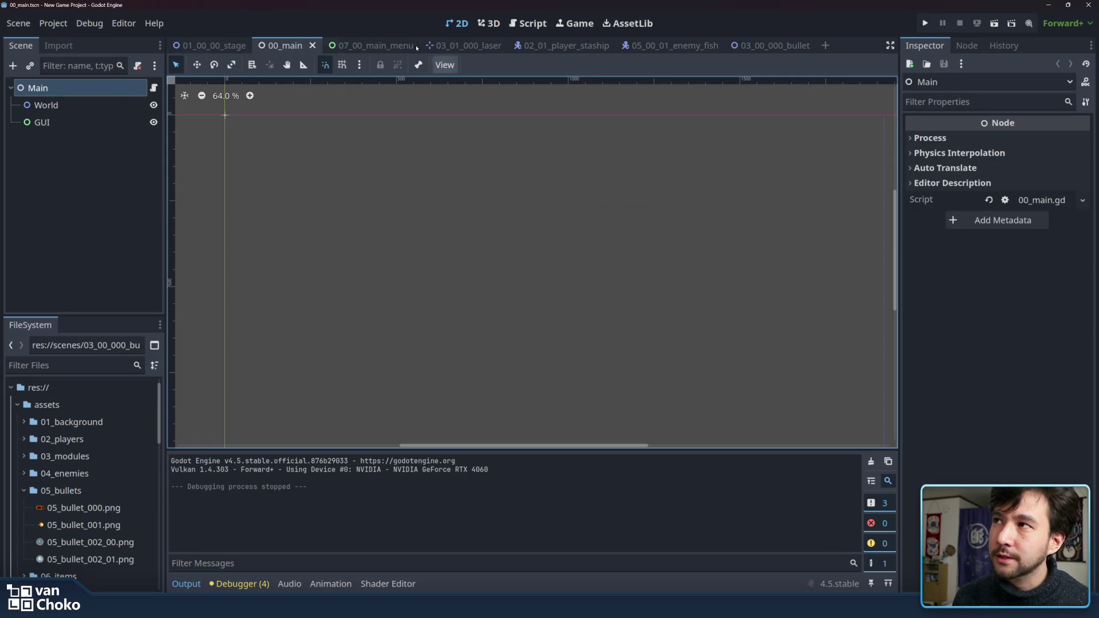
click(488, 23)
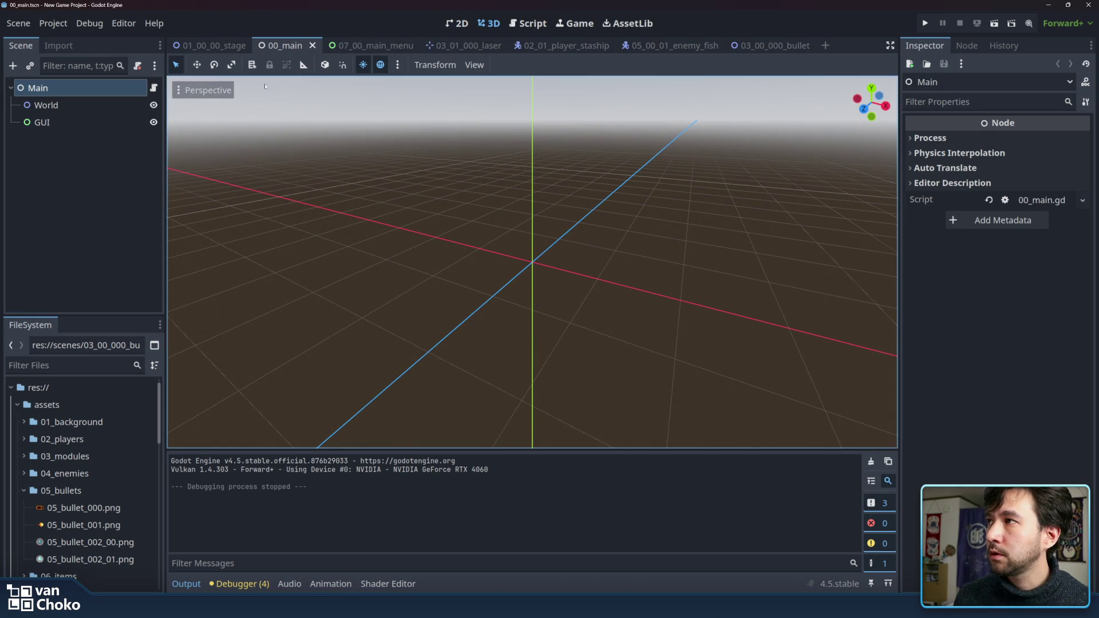
click(214, 46)
click(456, 23)
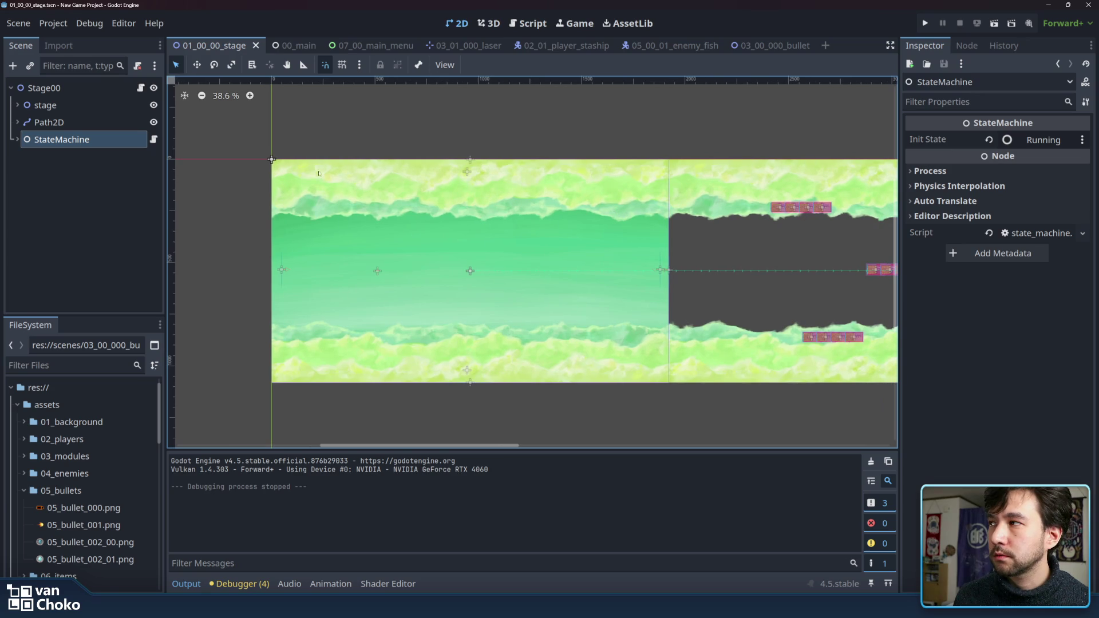
click(332, 113)
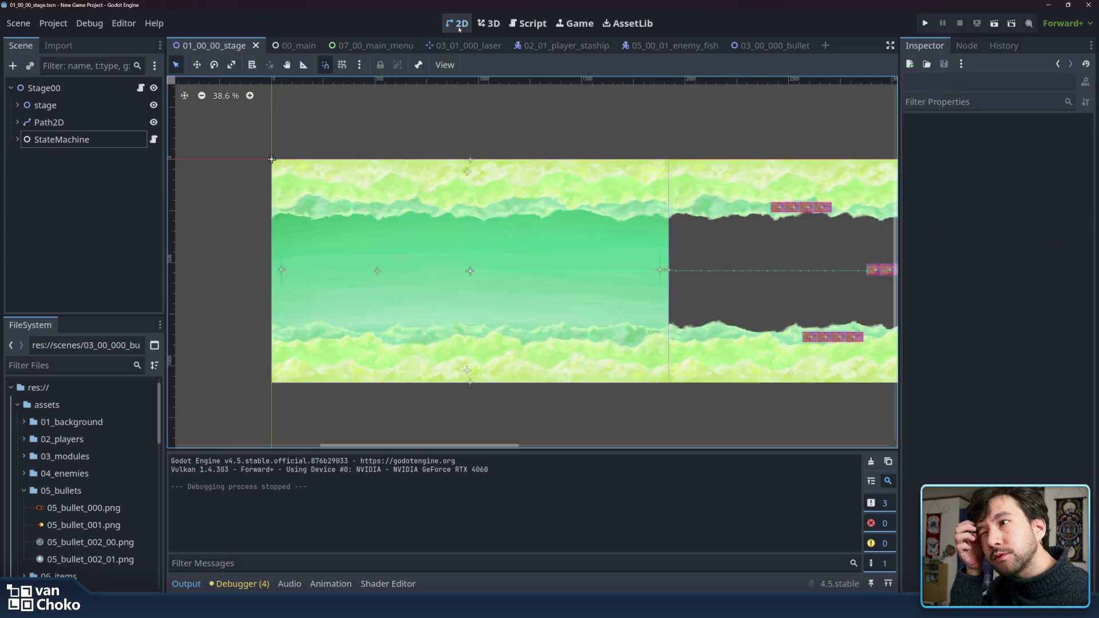
click(491, 24)
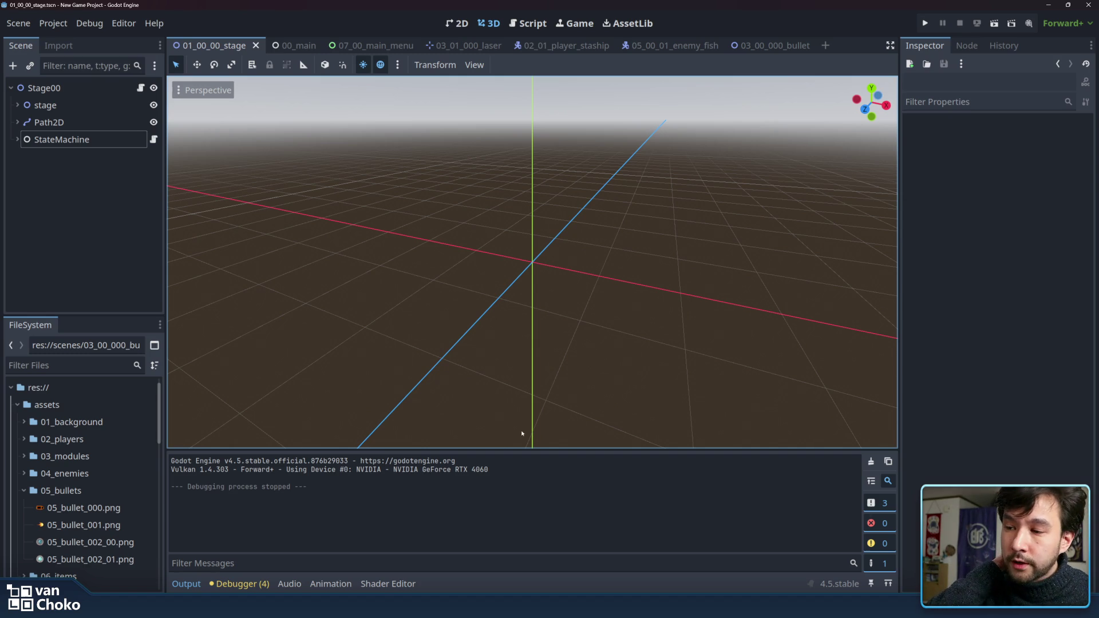
scroll(808, 348, up, 2)
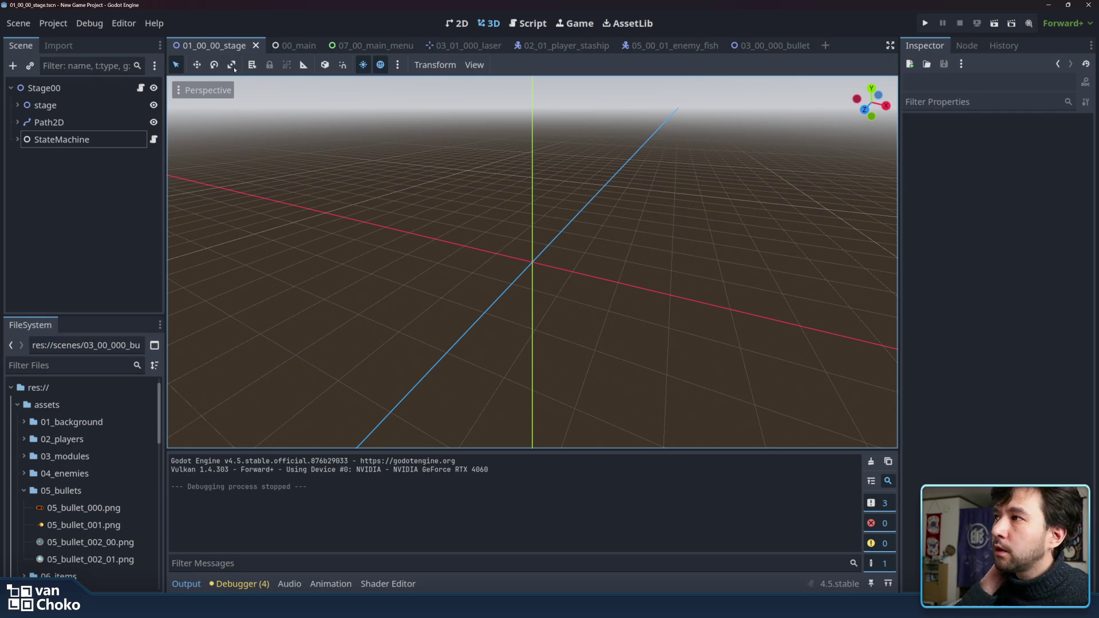
click(111, 89)
key(ctrl+a)
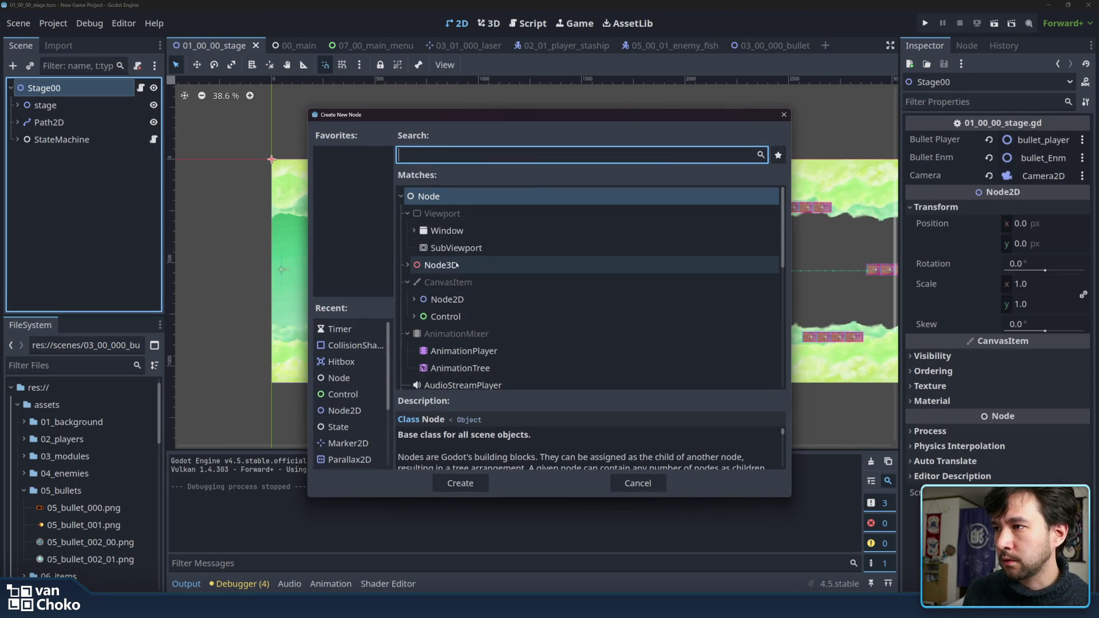
Step: Expand the Node3D category and scroll through its node types
click(407, 265)
scroll(517, 275, down, 3)
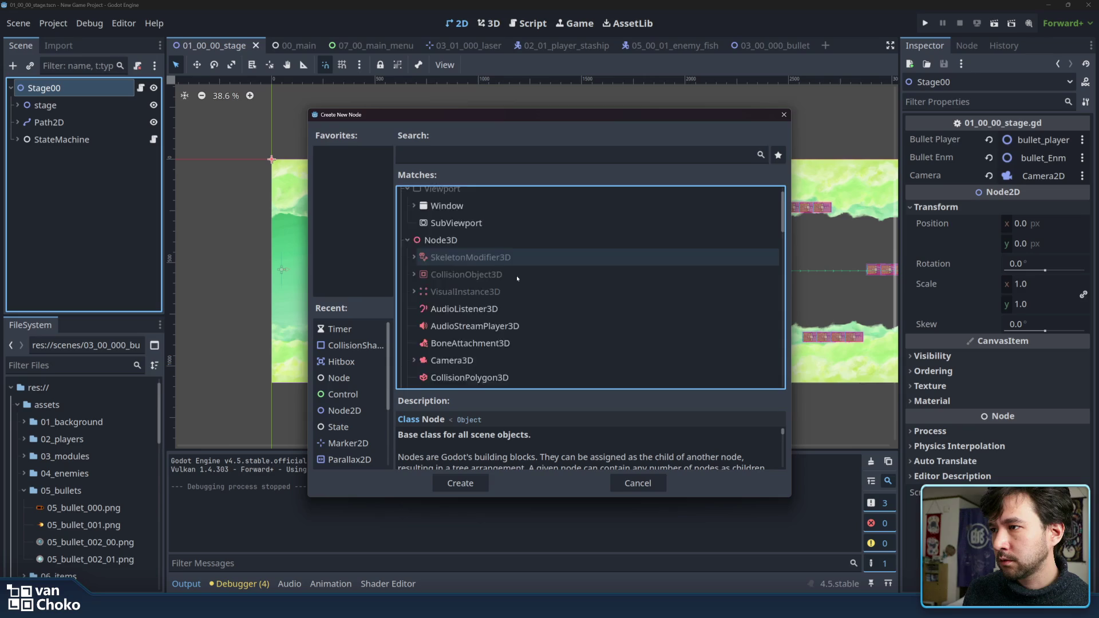
scroll(517, 277, down, 1)
scroll(516, 284, down, 1)
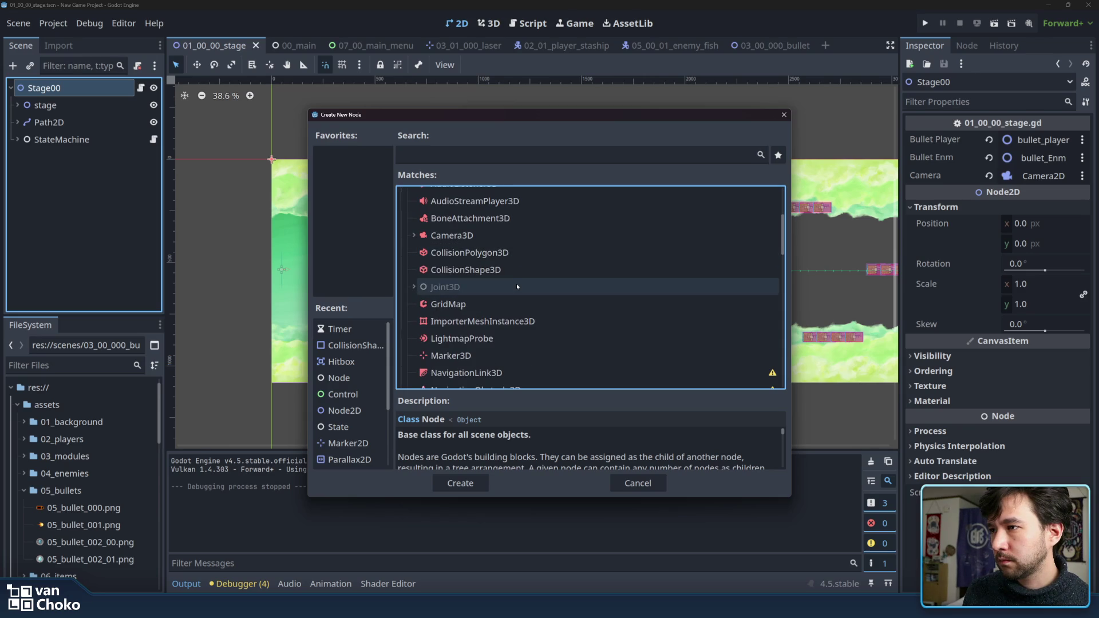
scroll(515, 284, down, 3)
scroll(539, 301, down, 3)
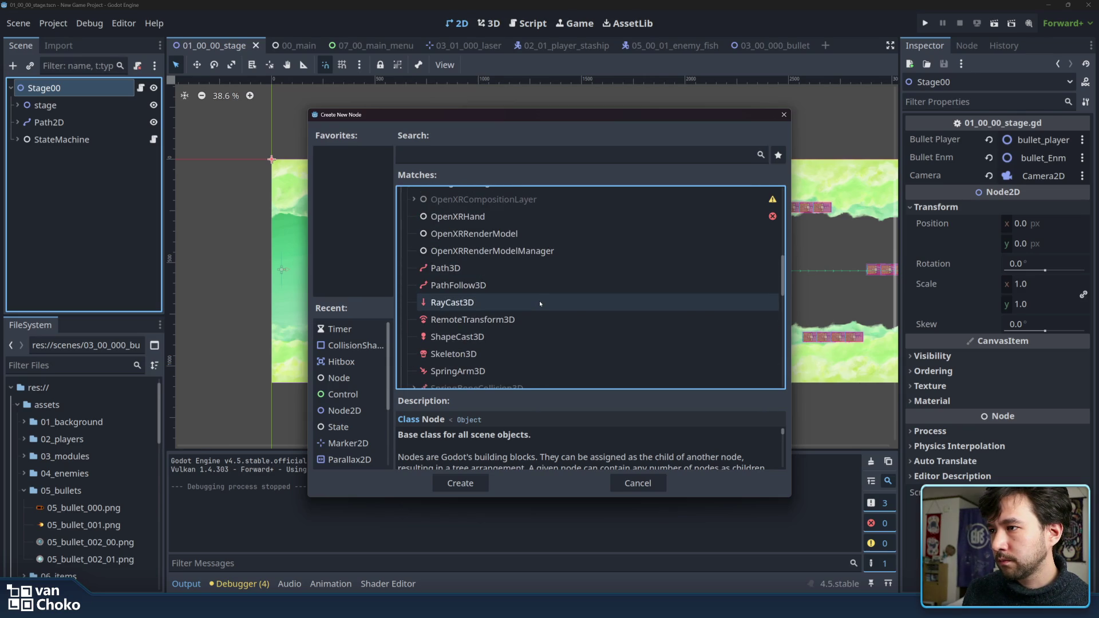
scroll(539, 300, down, 1)
scroll(539, 300, down, 1)
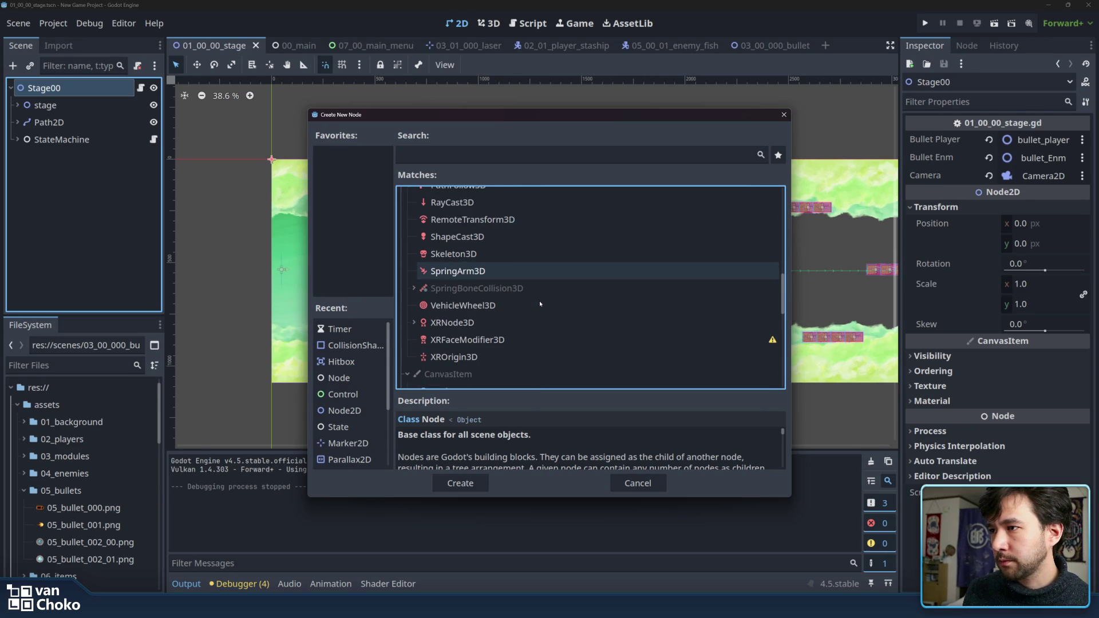
scroll(527, 347, up, 2)
scroll(526, 344, up, 5)
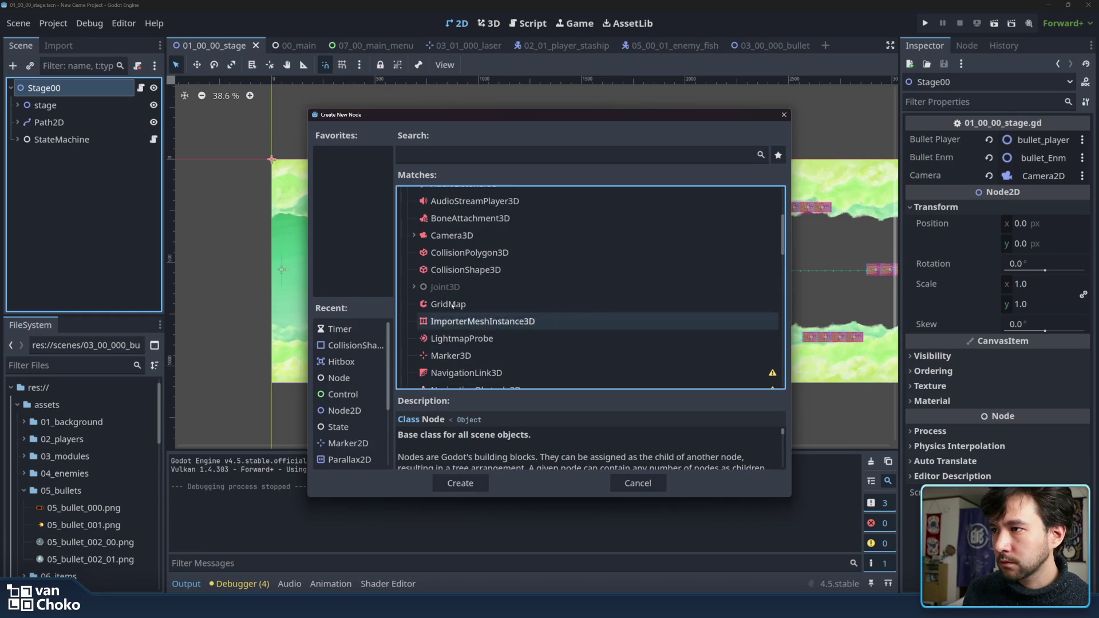
scroll(455, 266, up, 2)
scroll(455, 263, up, 1)
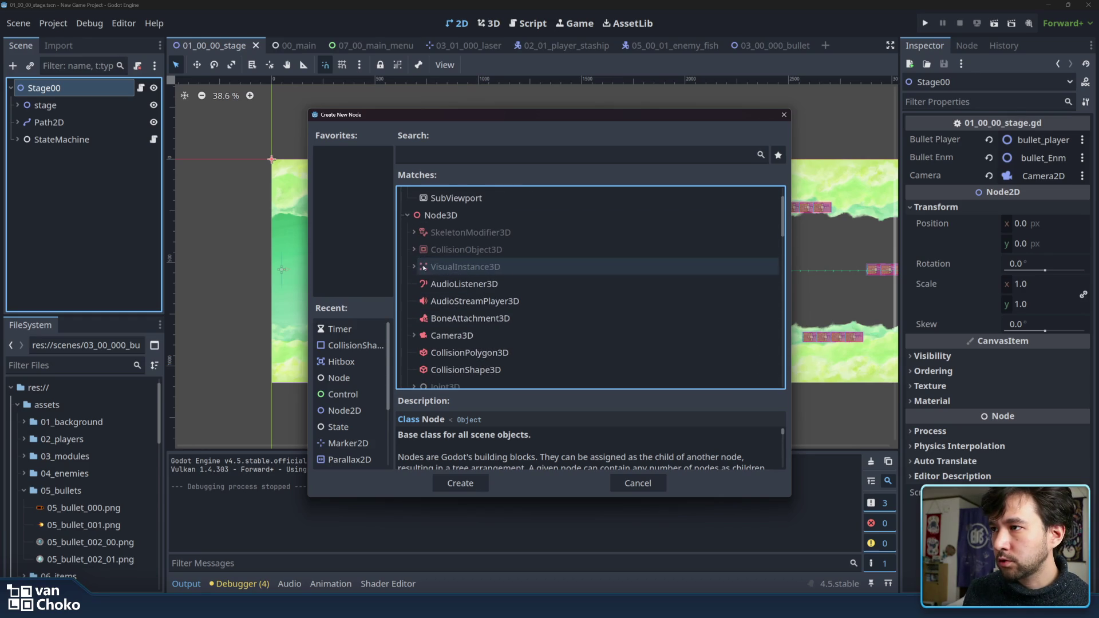
Step: Expand VisualInstance3D, Light3D and GeometryInstance3D, select MeshInstance3D, then close the dialog without adding
click(419, 265)
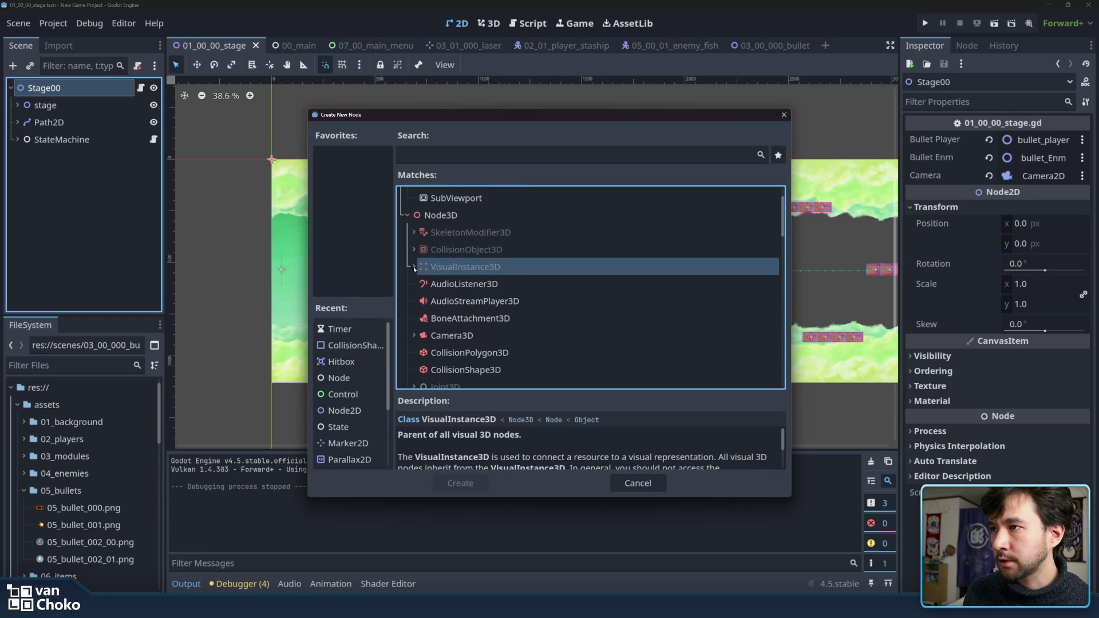
click(413, 267)
click(473, 284)
scroll(497, 291, down, 3)
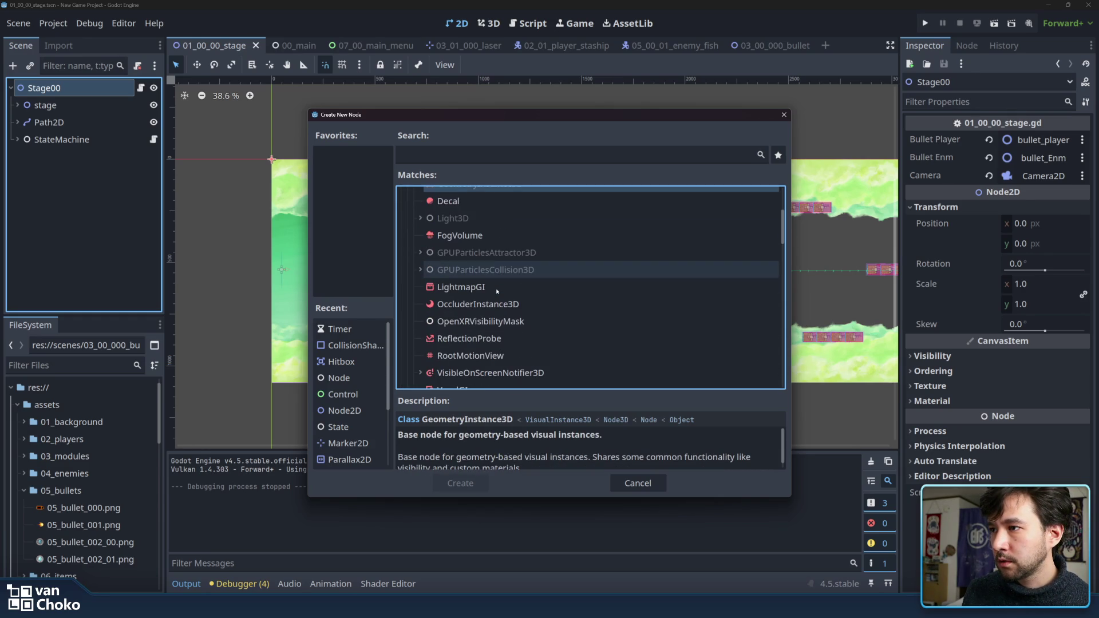
scroll(497, 292, down, 2)
scroll(497, 292, up, 3)
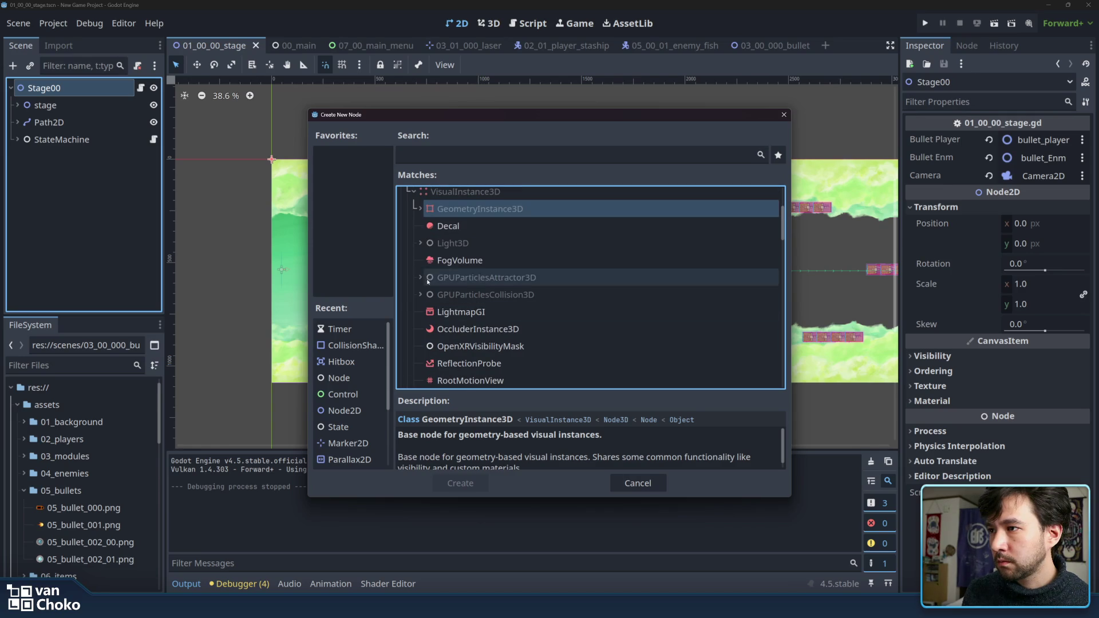
click(420, 243)
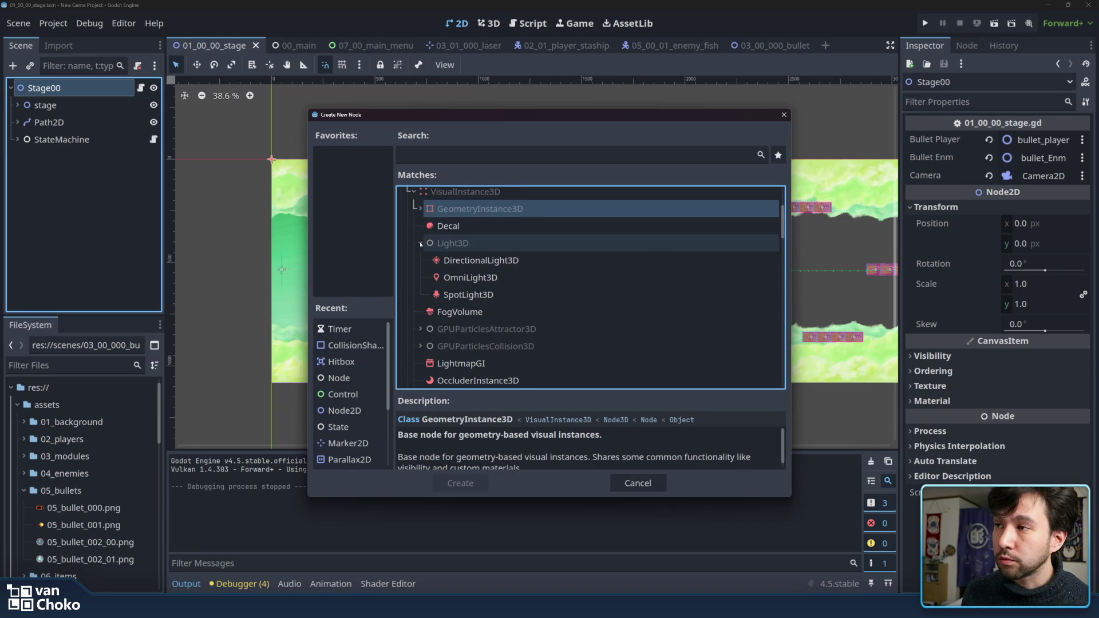
click(424, 208)
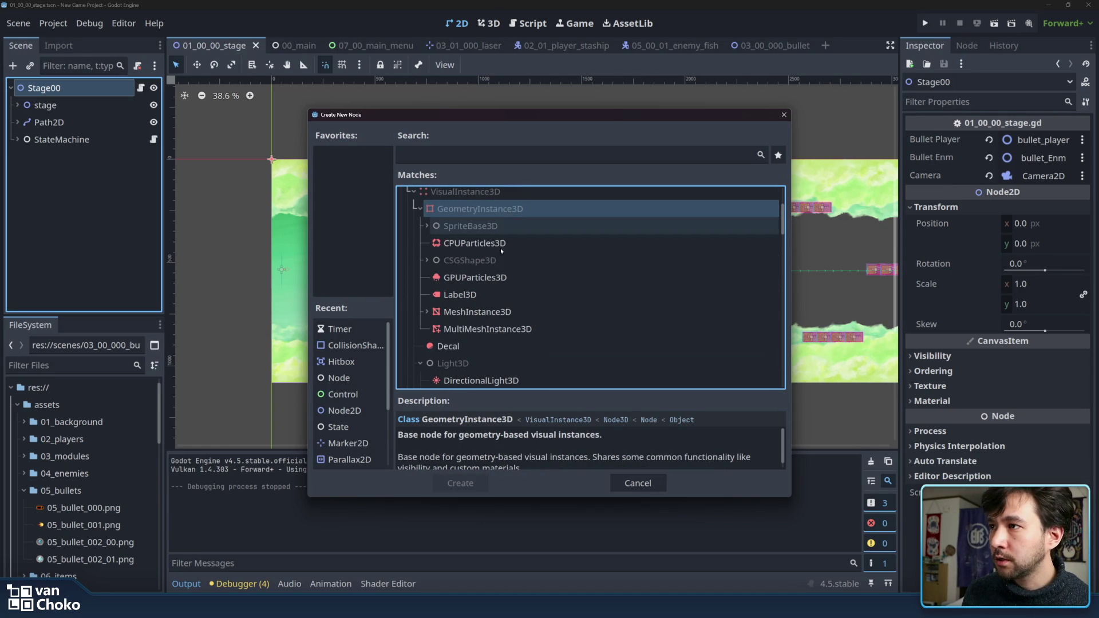
click(480, 315)
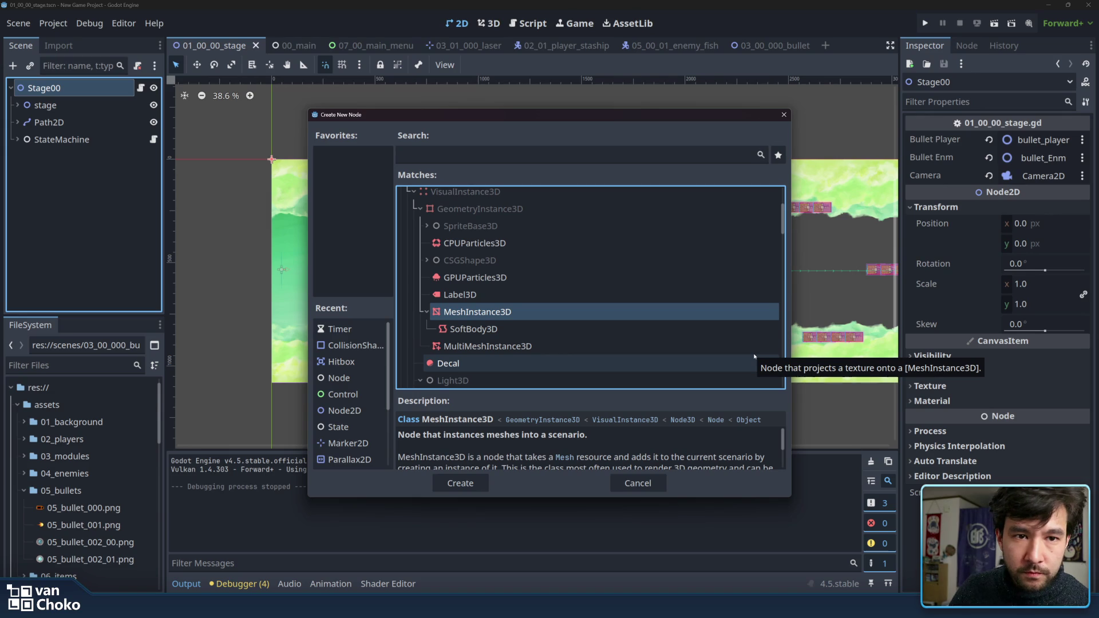
click(784, 116)
drag(791, 117, 808, 110)
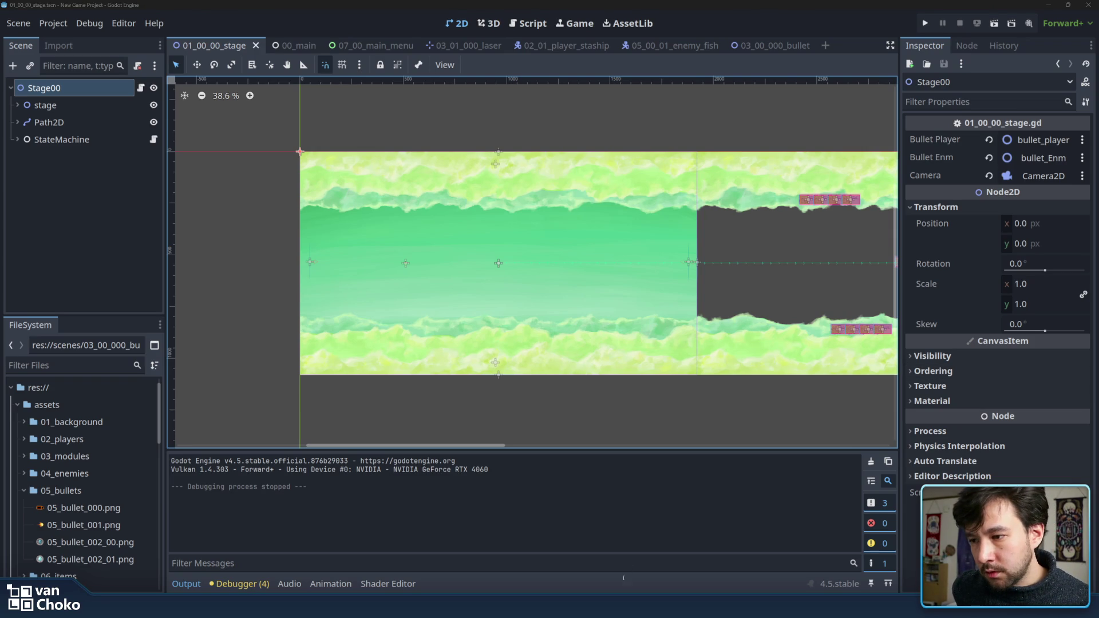
Step: Glance at the Canva Maduse slide, return to Godot, then switch to the Chrome Google results
mouse_move(610, 605)
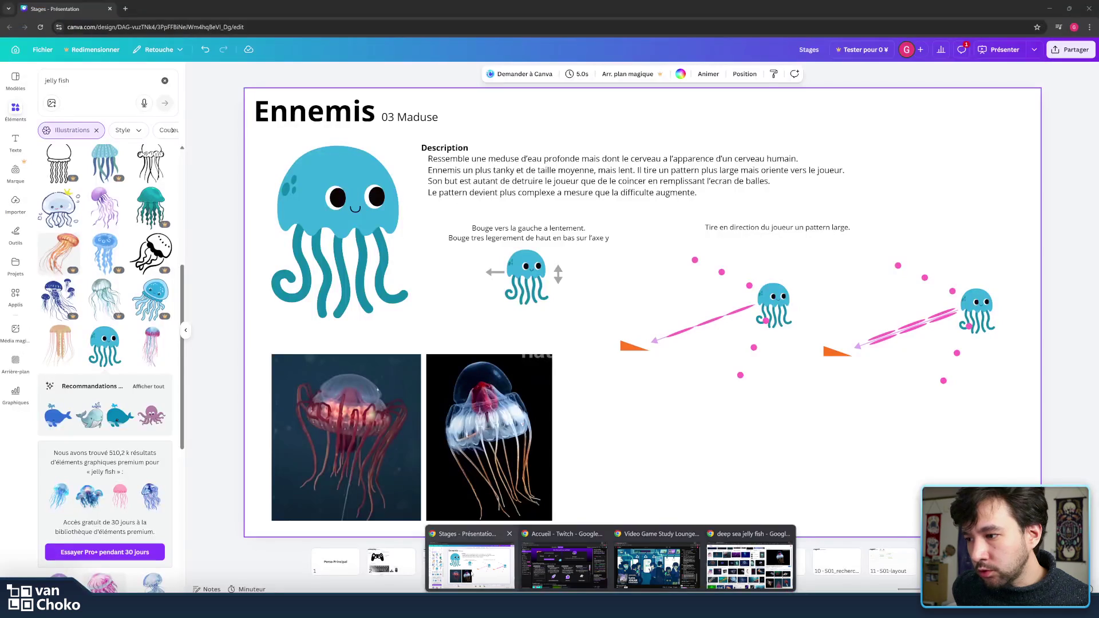
click(508, 583)
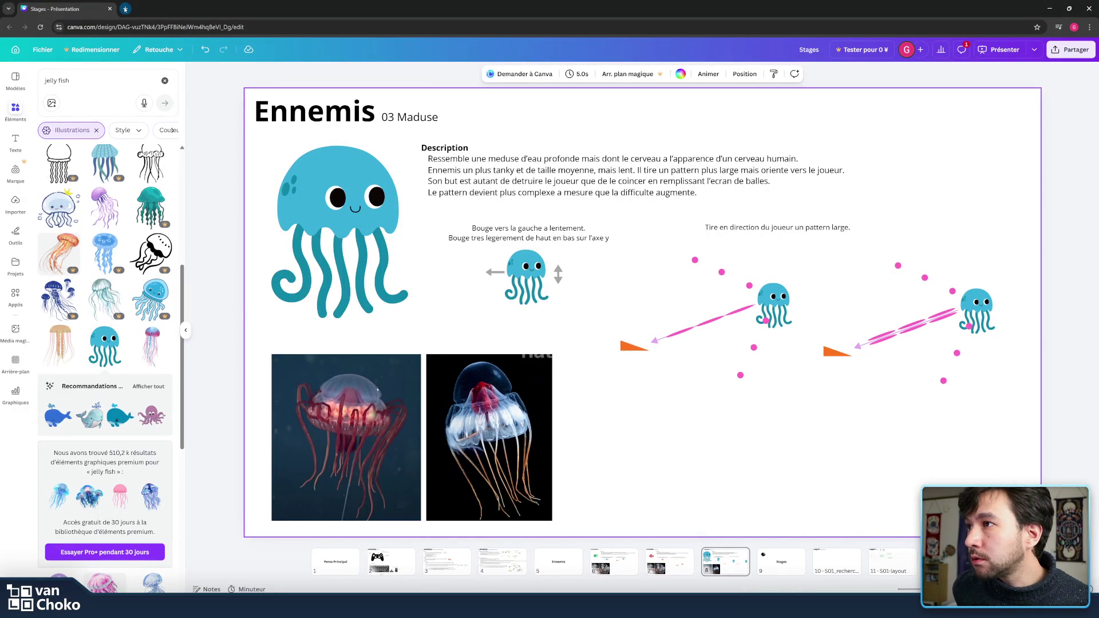
click(610, 606)
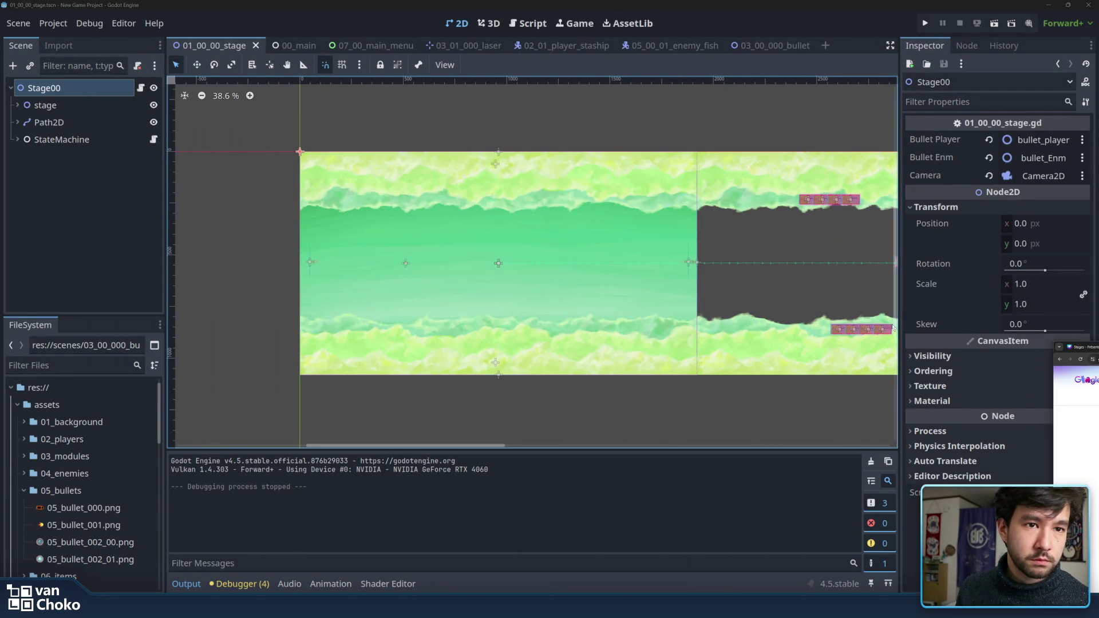
key(alt+Tab)
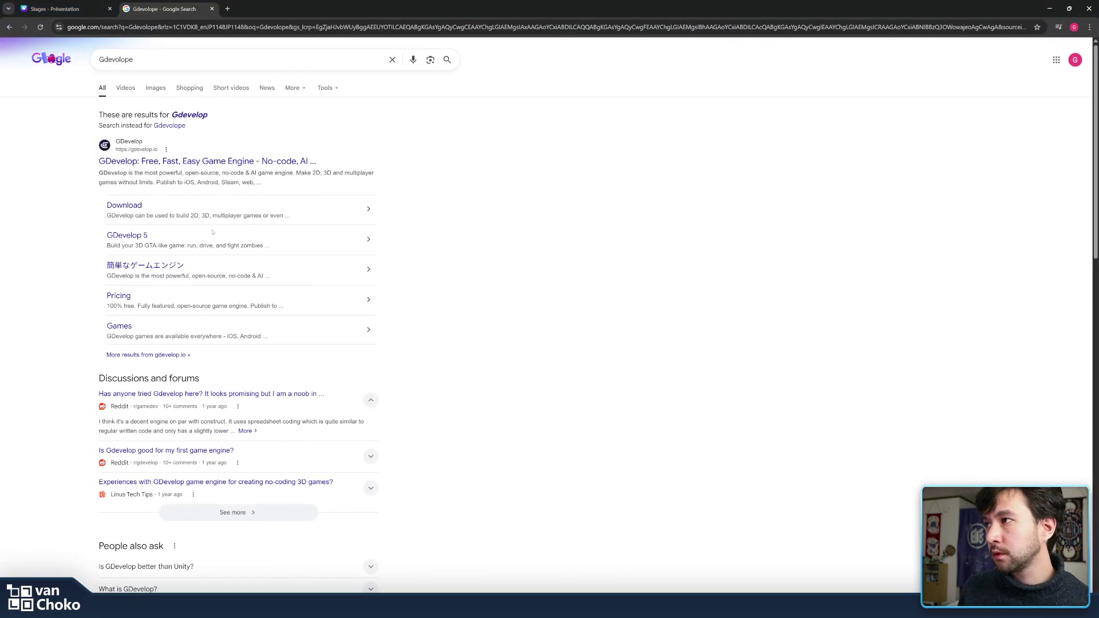
Step: Search for the correct spelling 'Gdevelop' and open the official gdevelop.io homepage
click(175, 115)
click(256, 135)
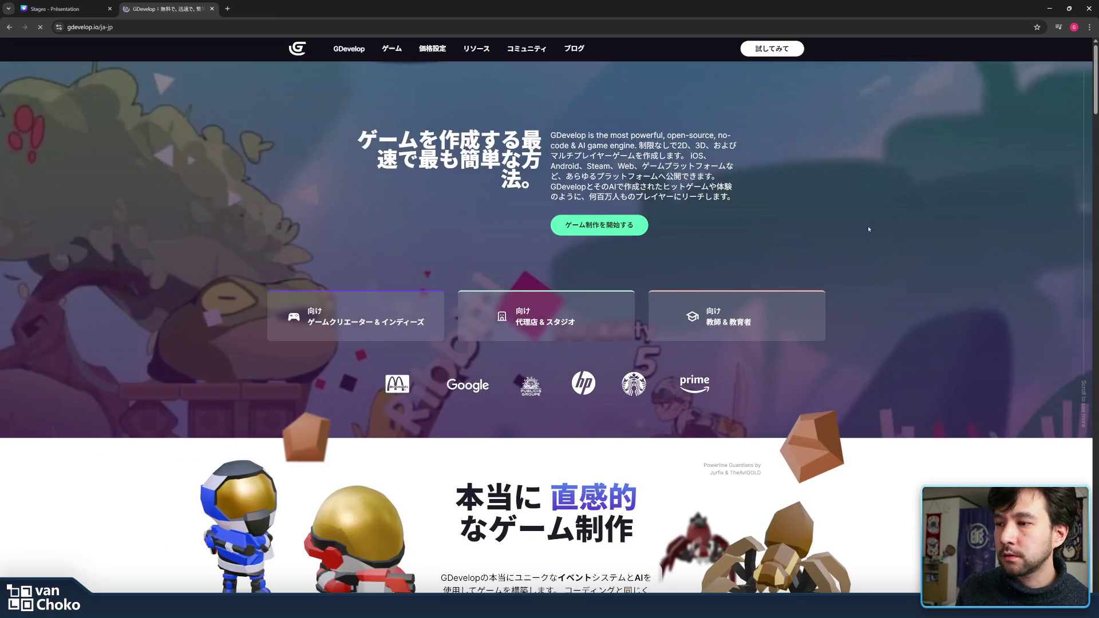
scroll(868, 229, down, 4)
scroll(868, 229, up, 4)
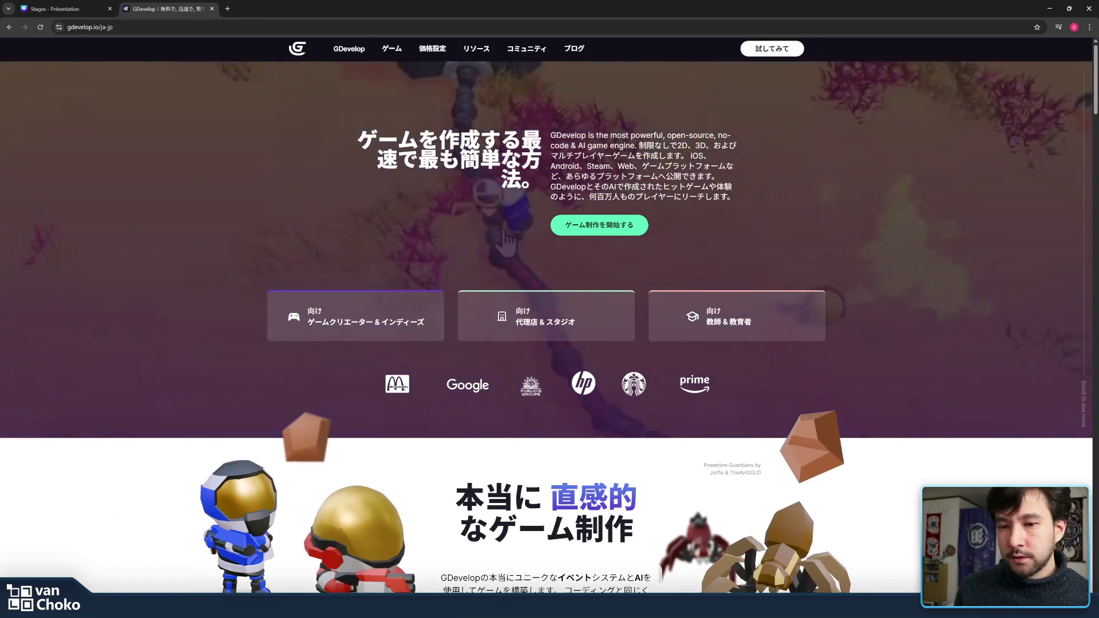
Step: Scroll through the homepage's showcased games, pricing plans and asset packs, then back up
scroll(832, 357, down, 5)
scroll(832, 358, down, 5)
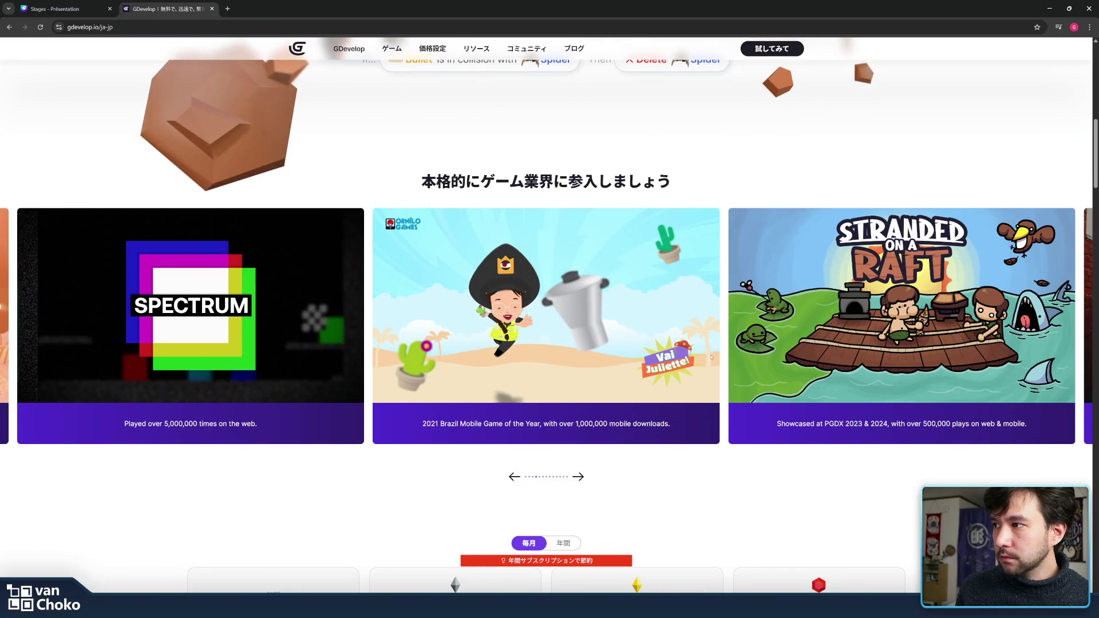
scroll(731, 373, down, 10)
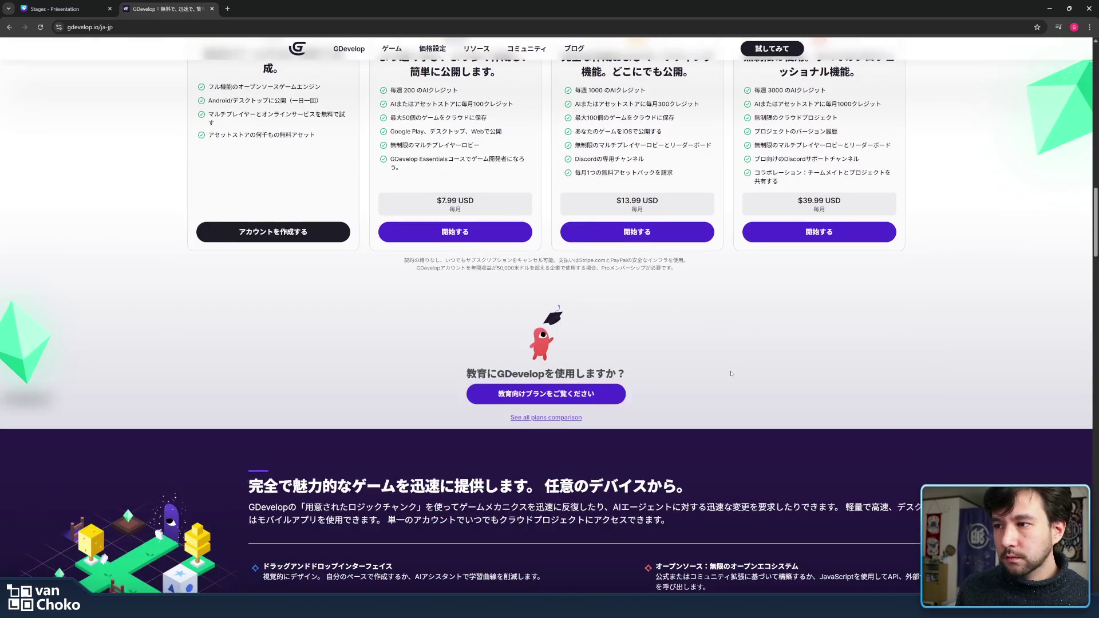
scroll(731, 373, down, 6)
scroll(731, 373, up, 2)
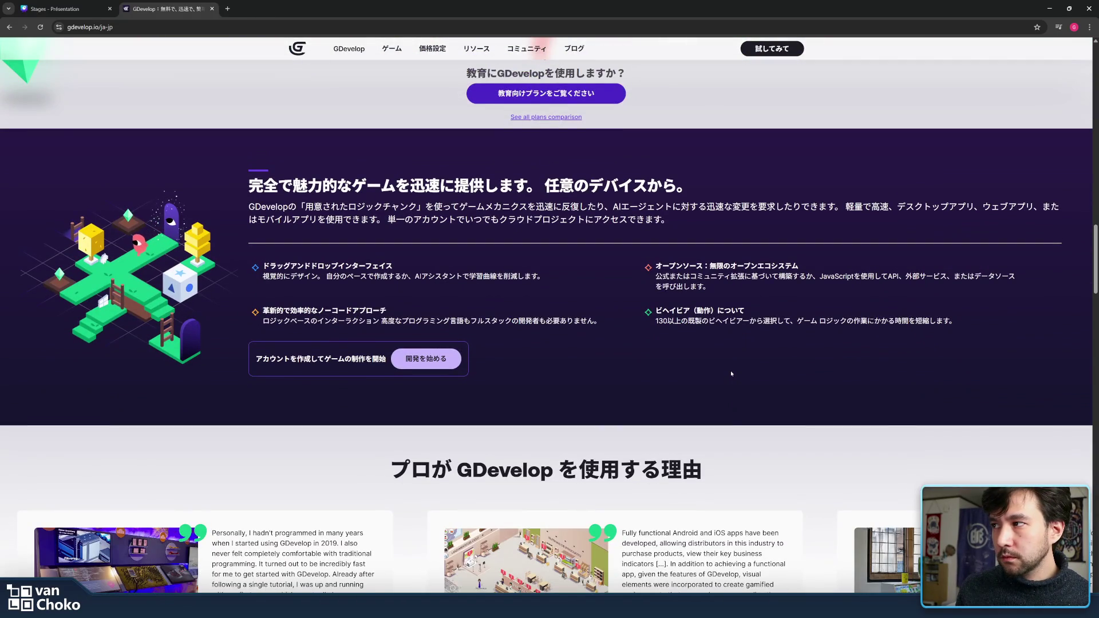
scroll(731, 373, down, 4)
scroll(730, 373, down, 3)
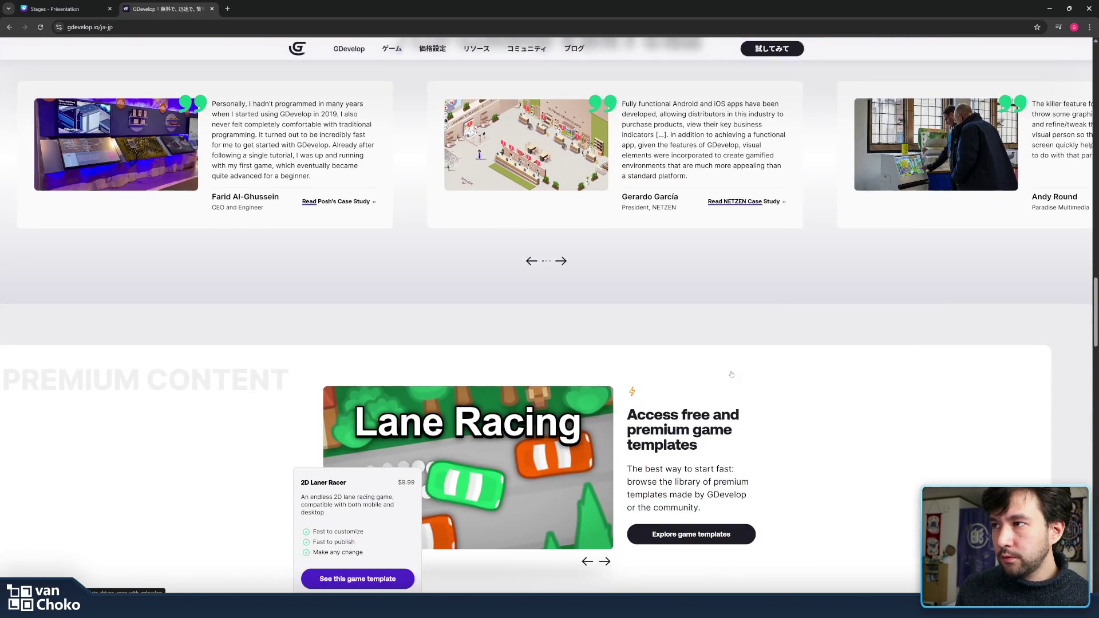
scroll(731, 373, down, 10)
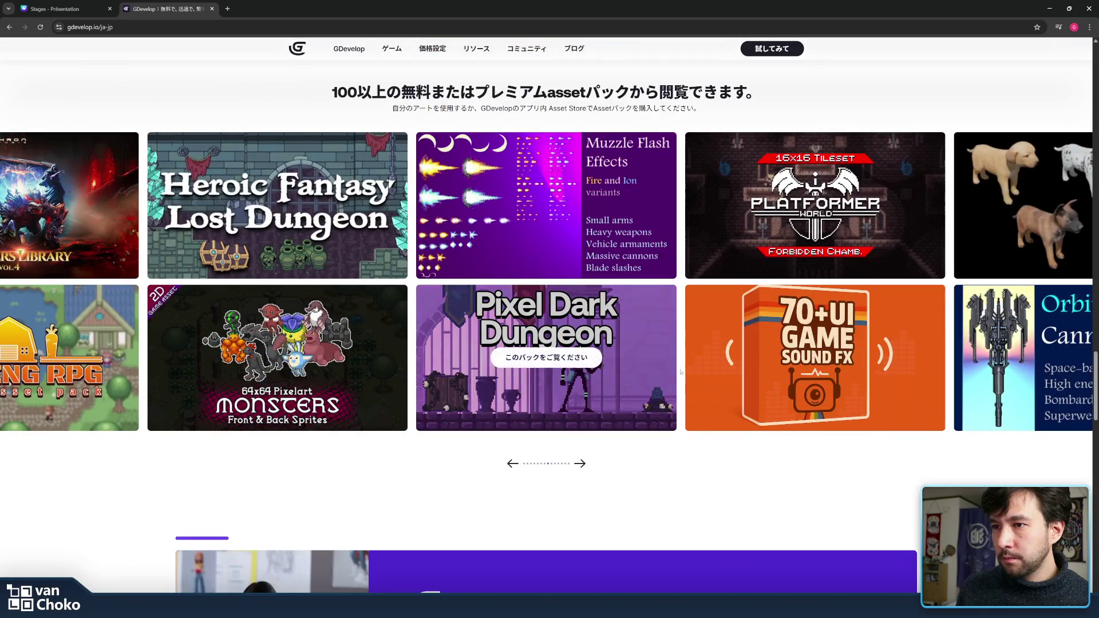
scroll(681, 372, down, 10)
scroll(683, 371, up, 5)
scroll(682, 371, up, 20)
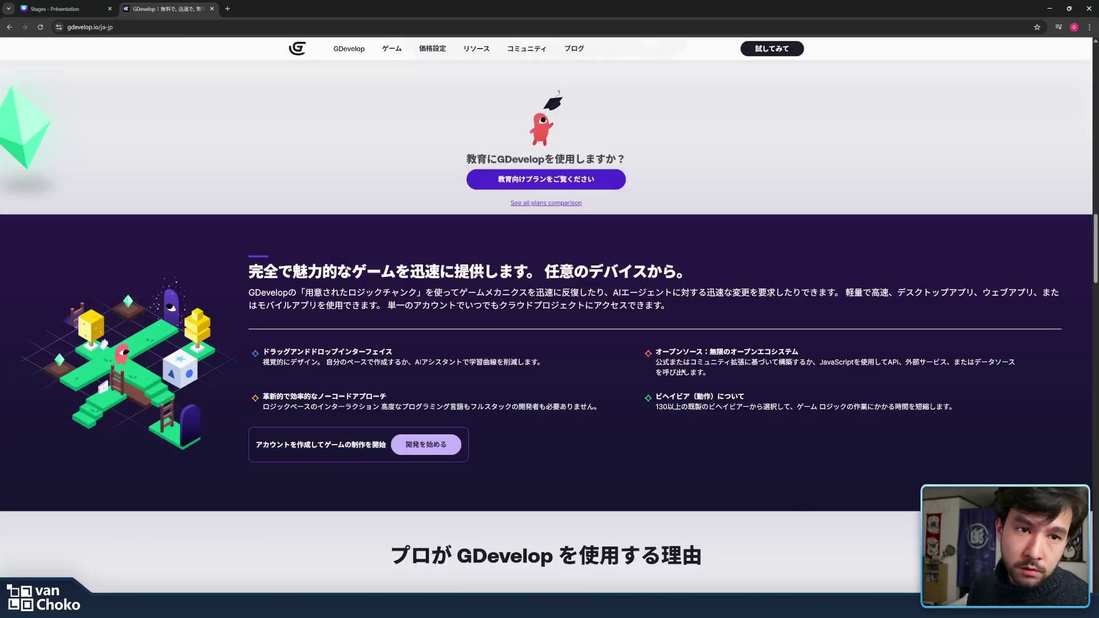
scroll(683, 372, up, 15)
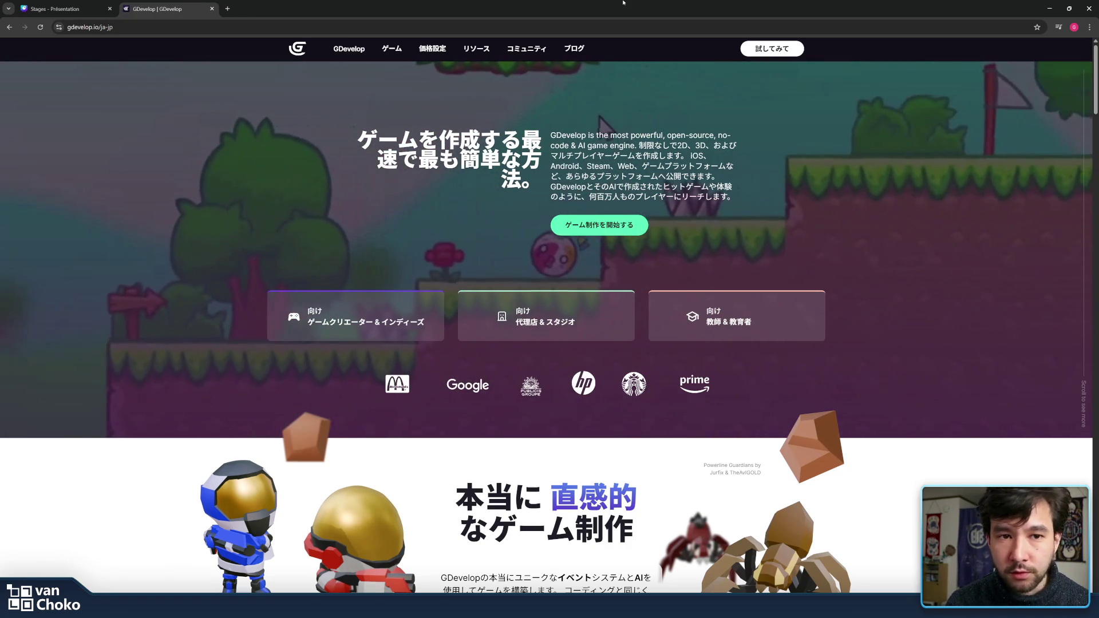
Step: Scroll through the GDevelop games showcase, past titles like the Gentei Shooter bullet hell
scroll(582, 225, down, 13)
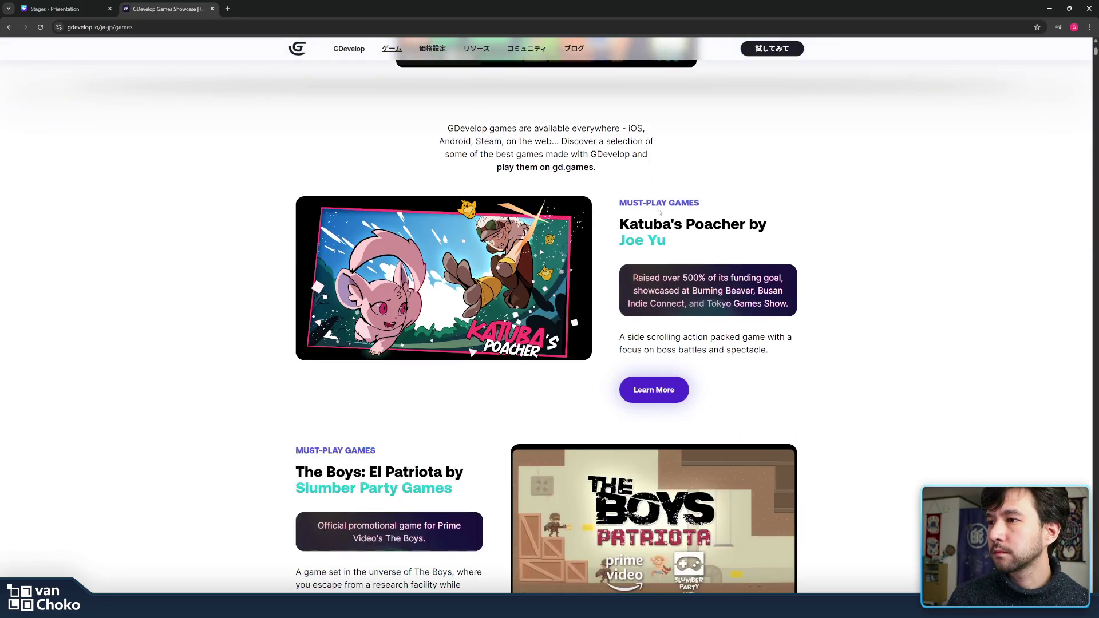
scroll(577, 232, down, 15)
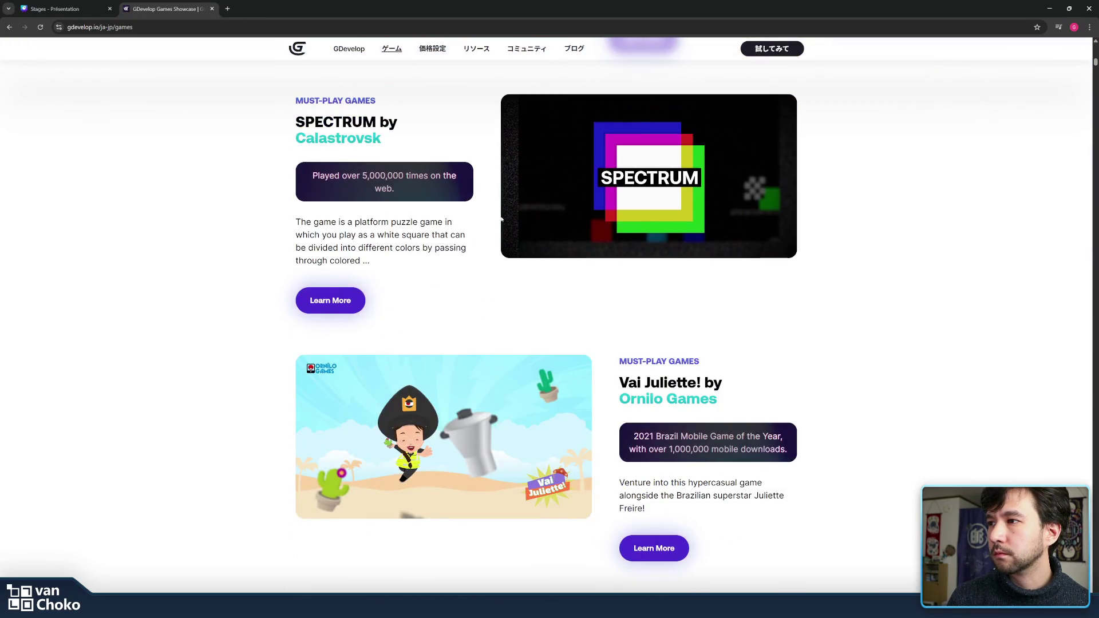
scroll(925, 216, down, 20)
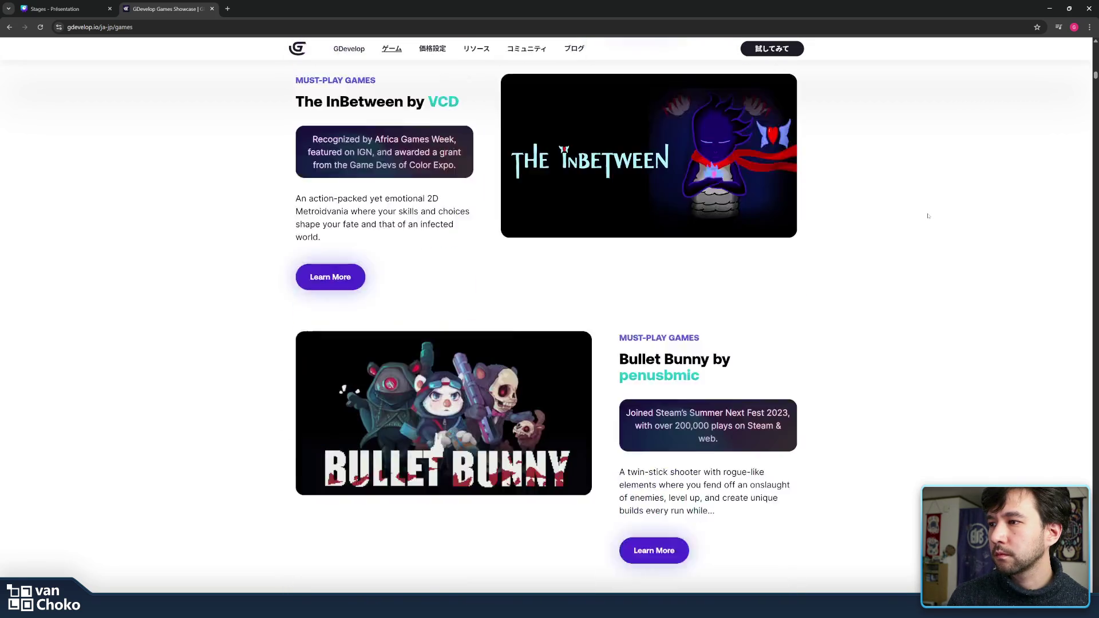
scroll(928, 216, down, 6)
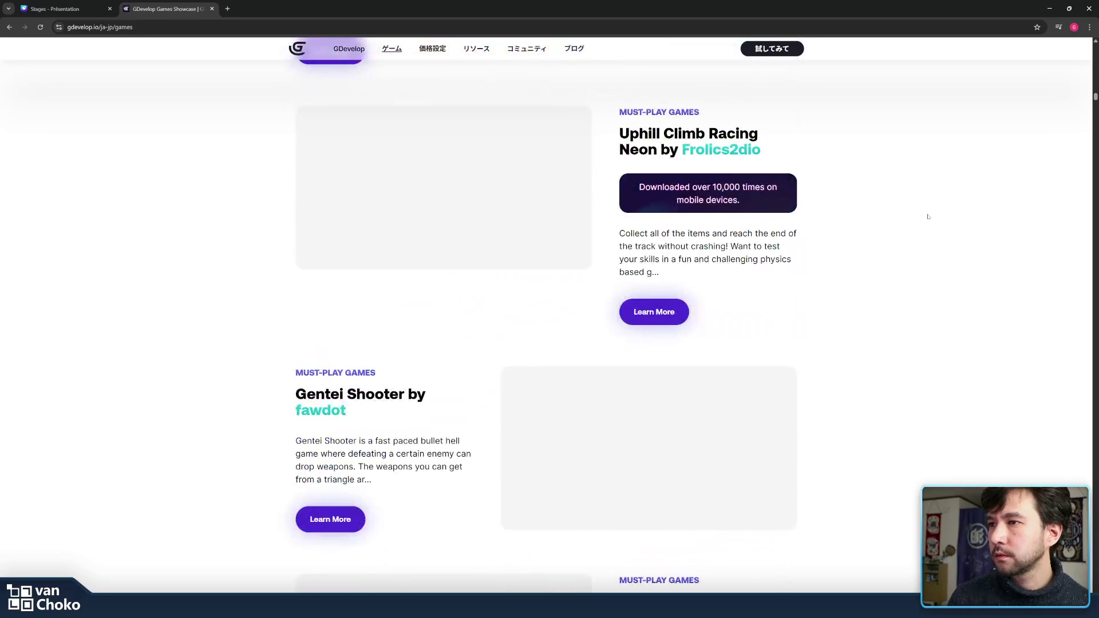
scroll(928, 216, down, 5)
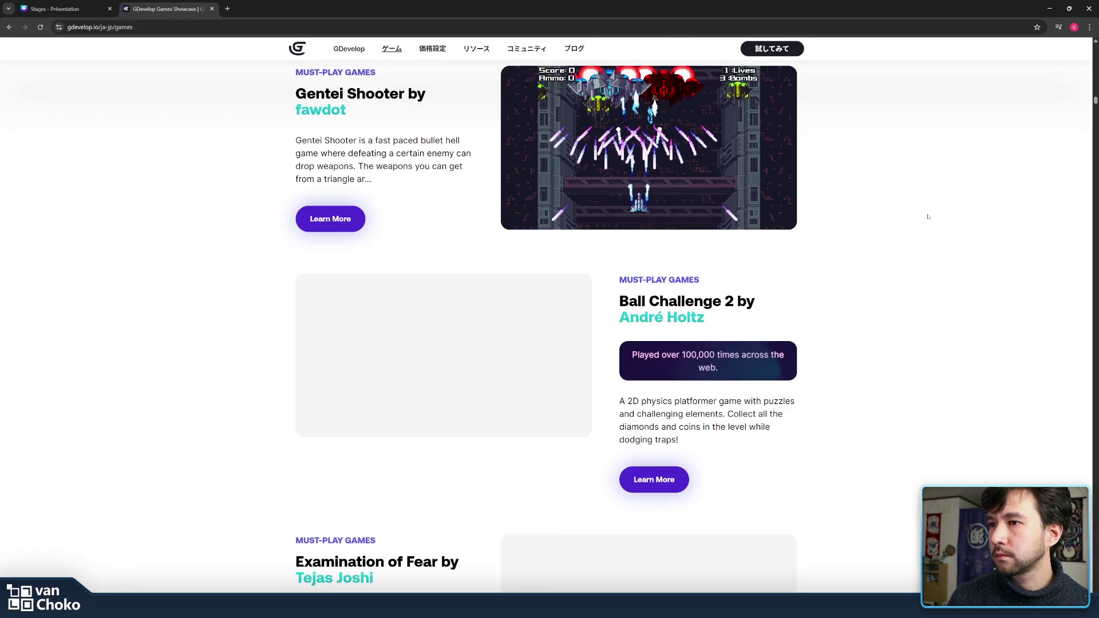
scroll(928, 217, up, 2)
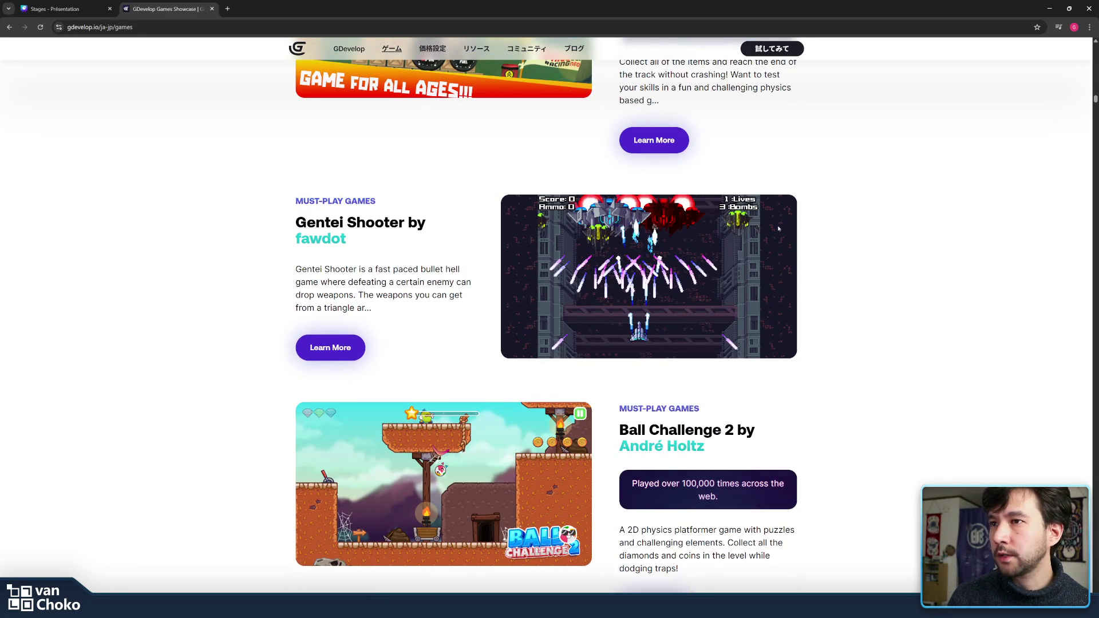
scroll(486, 226, down, 4)
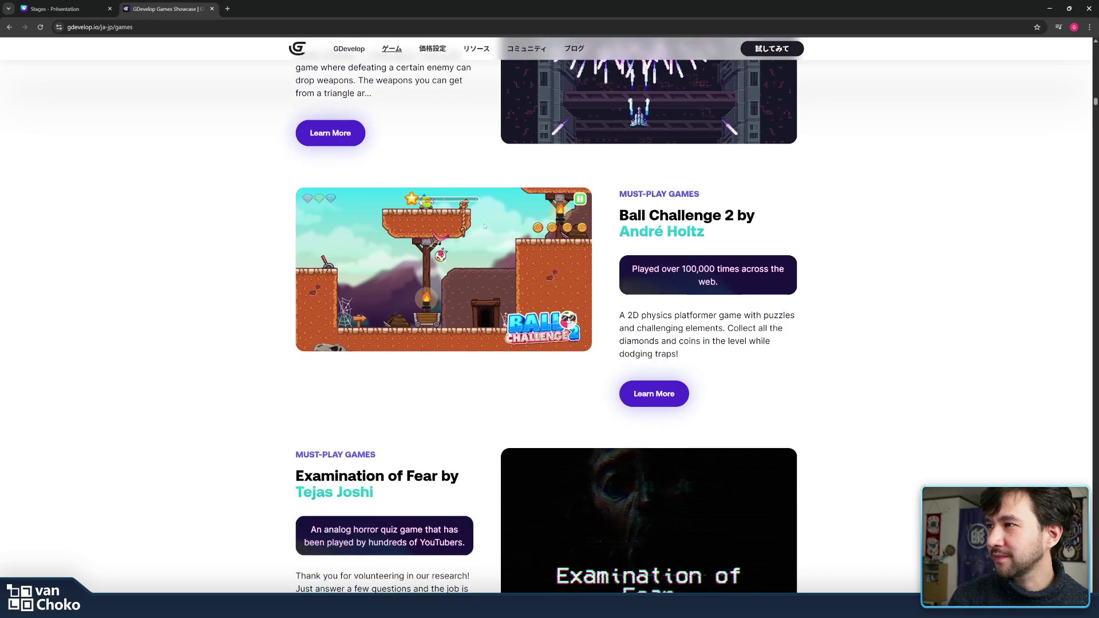
scroll(599, 222, up, 4)
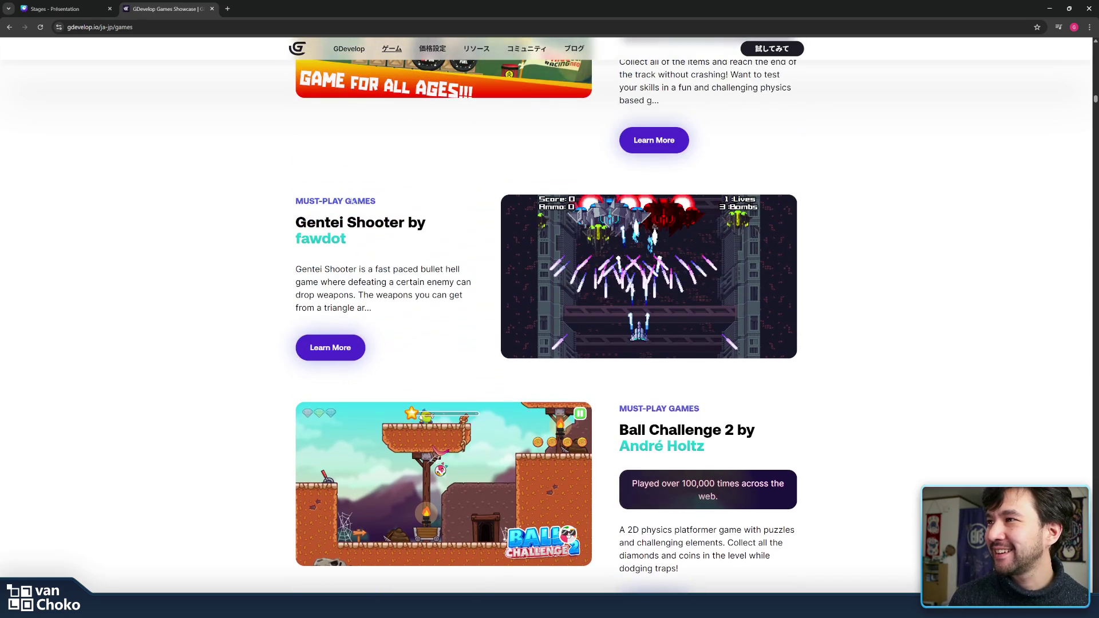
scroll(345, 203, down, 11)
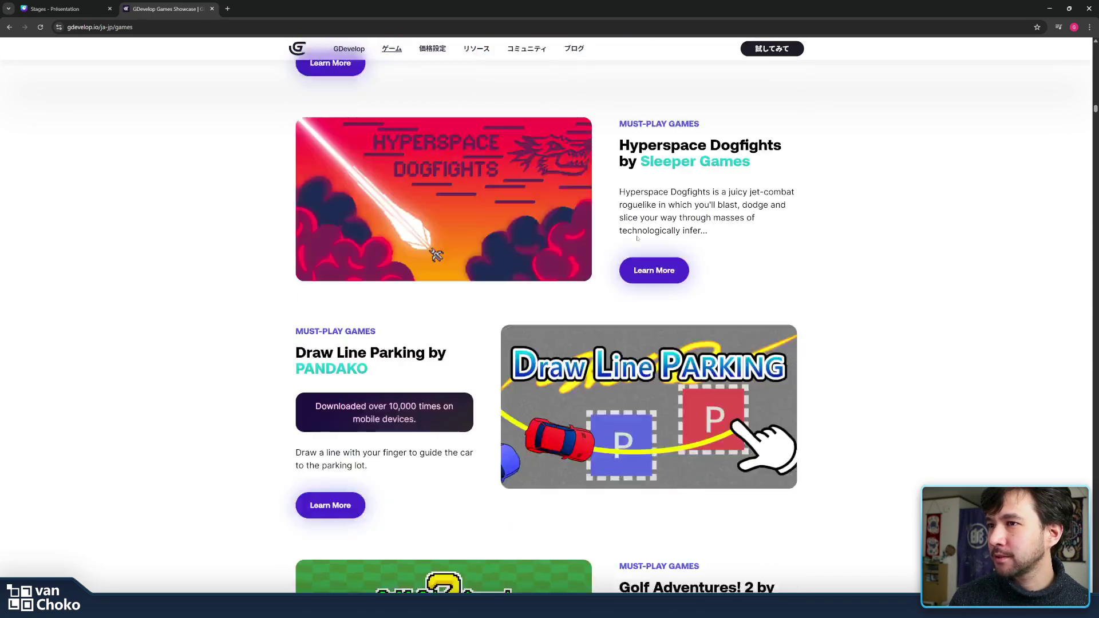
scroll(489, 235, down, 16)
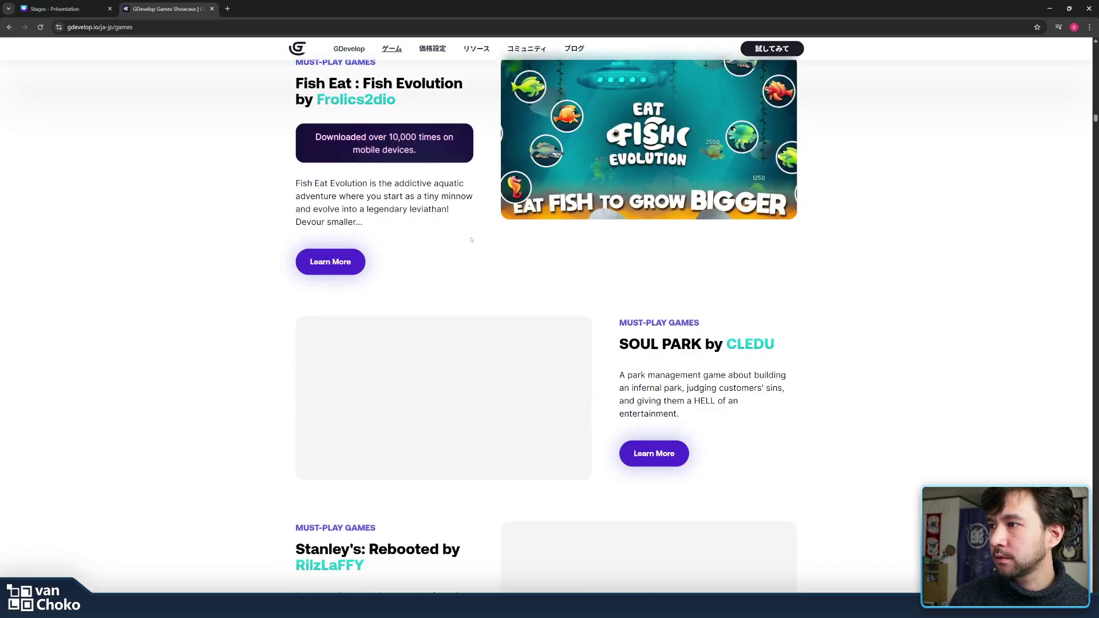
scroll(470, 240, down, 1)
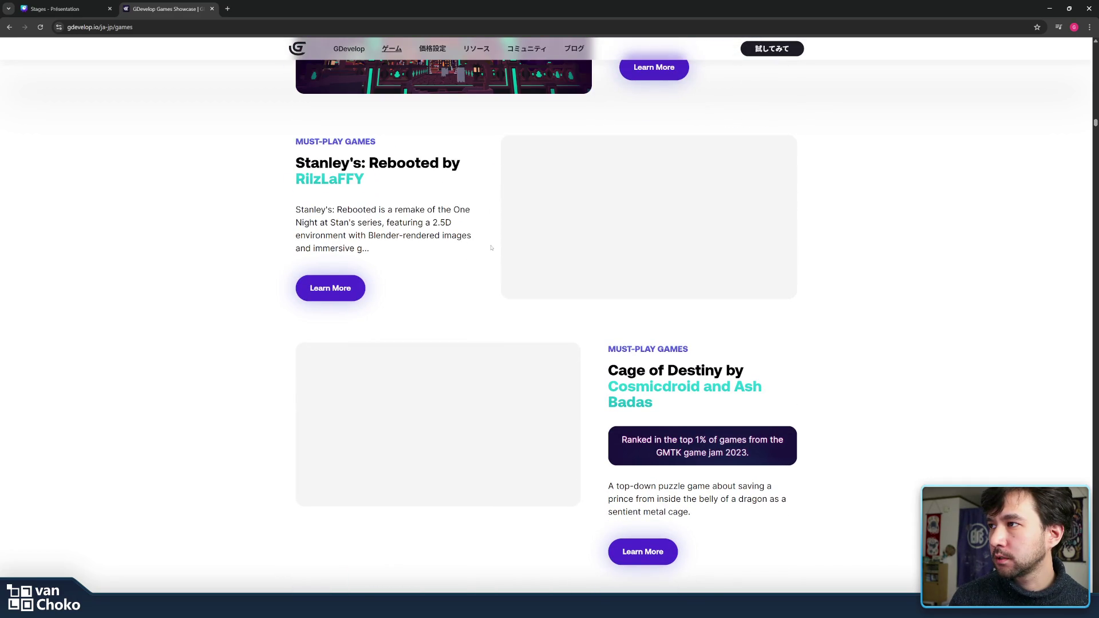
scroll(491, 247, down, 19)
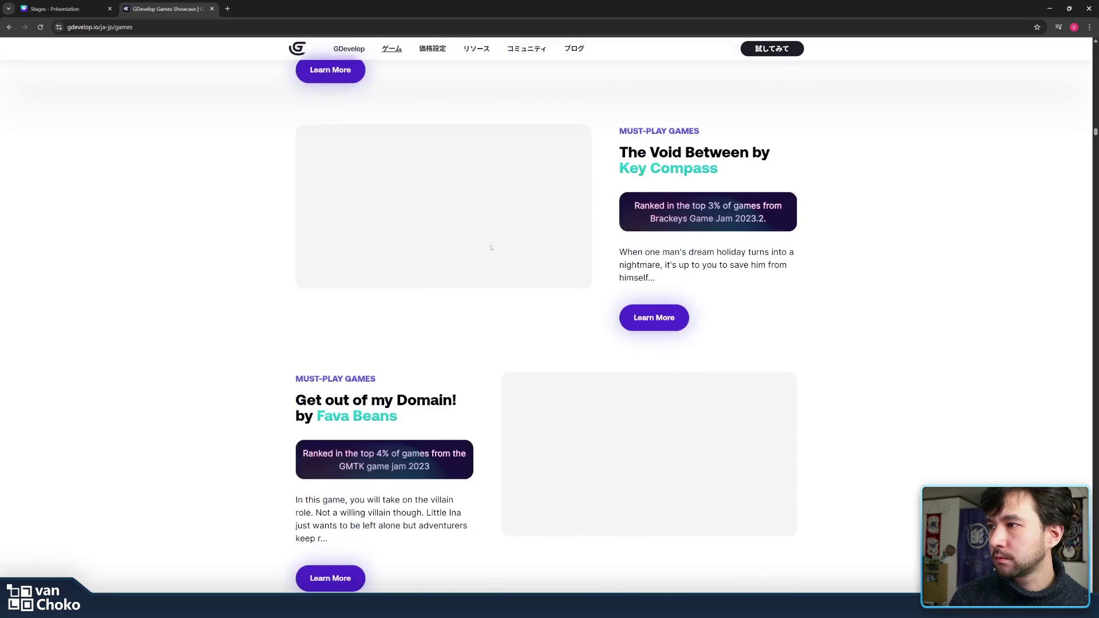
scroll(491, 248, down, 11)
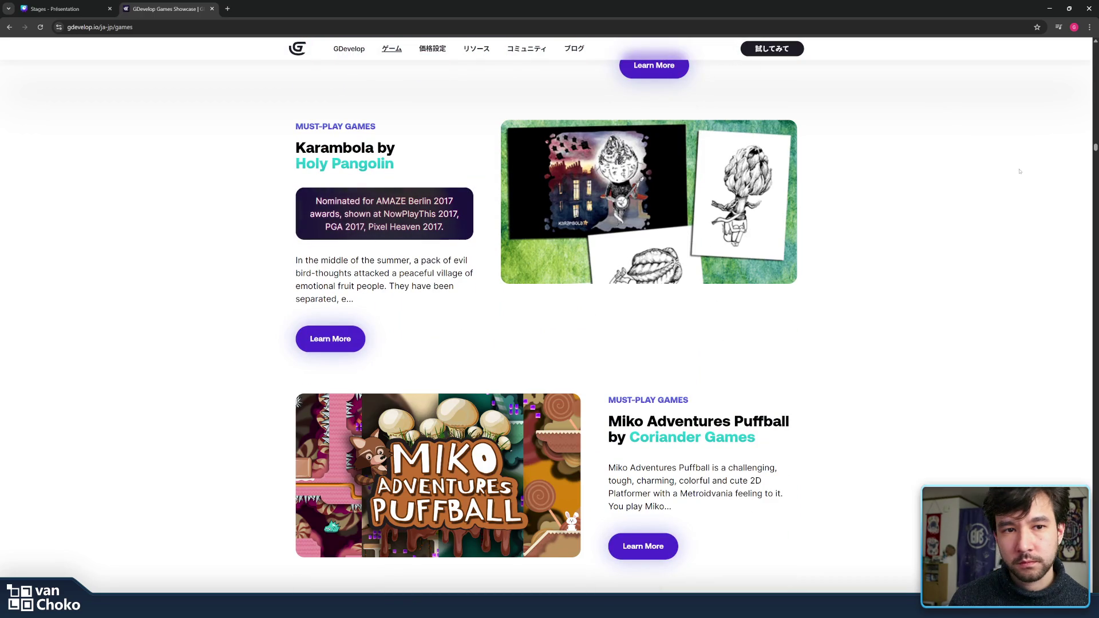
Step: Return to the top of the page and bring up the リソース (Resources) dropdown
drag(1095, 150, 1094, 43)
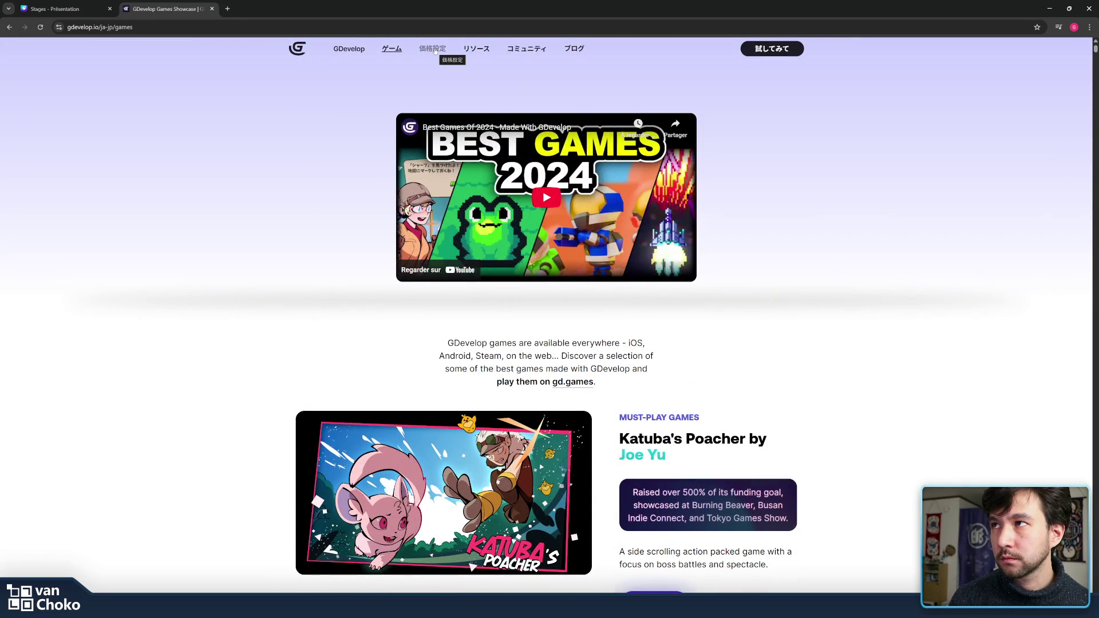
mouse_move(518, 50)
mouse_move(483, 50)
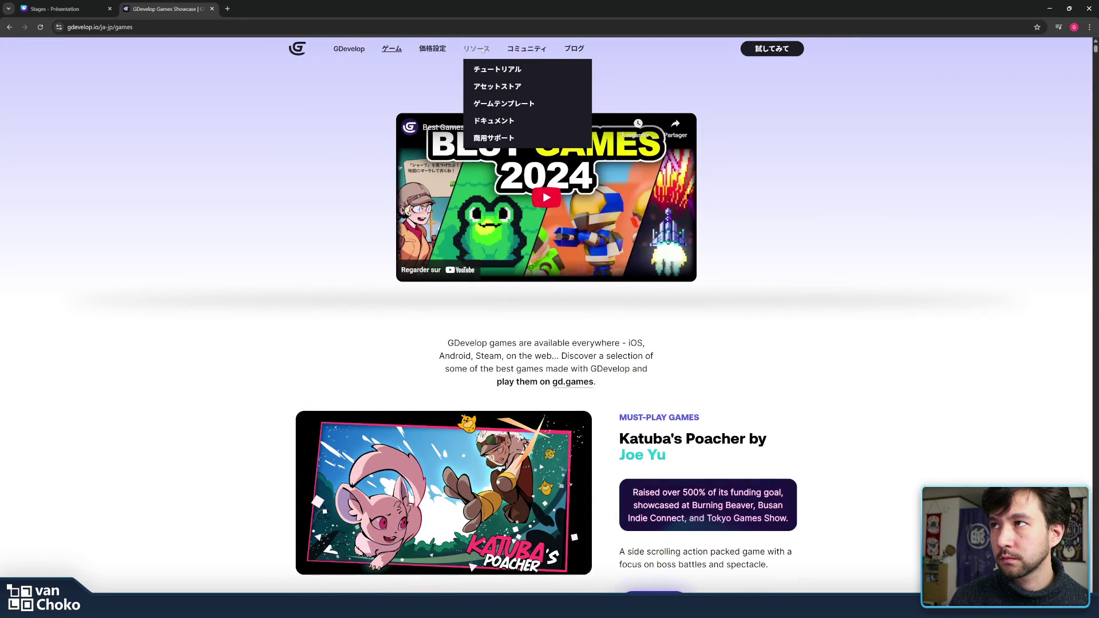
Step: Go to the Academy tutorials (チュートリアル) and launch the Tilemap Object tutorial video
click(503, 71)
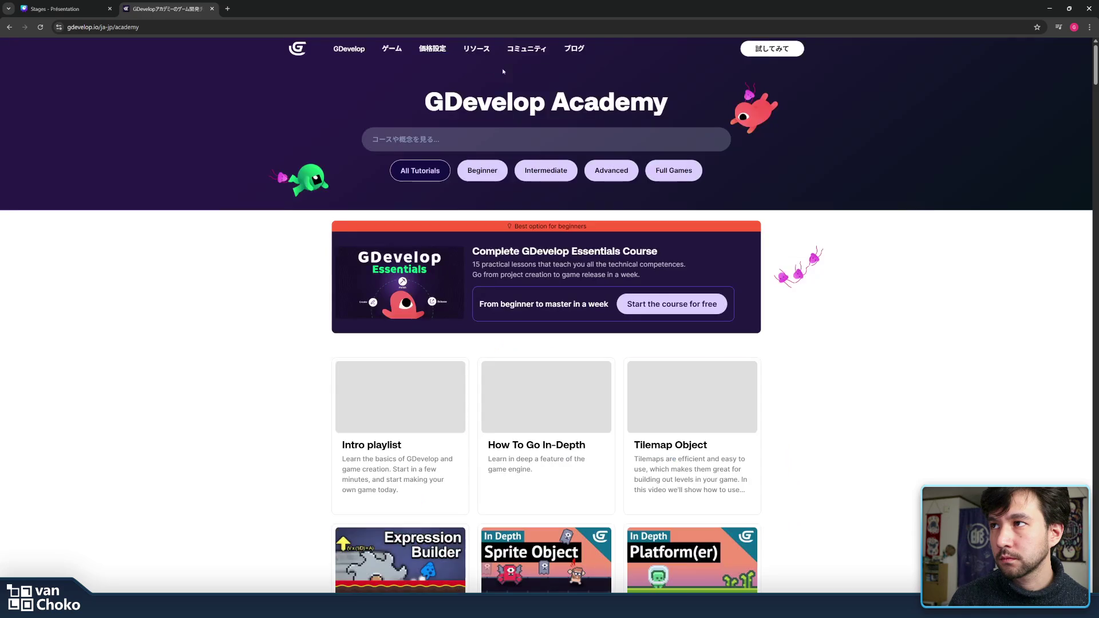
scroll(476, 358, down, 2)
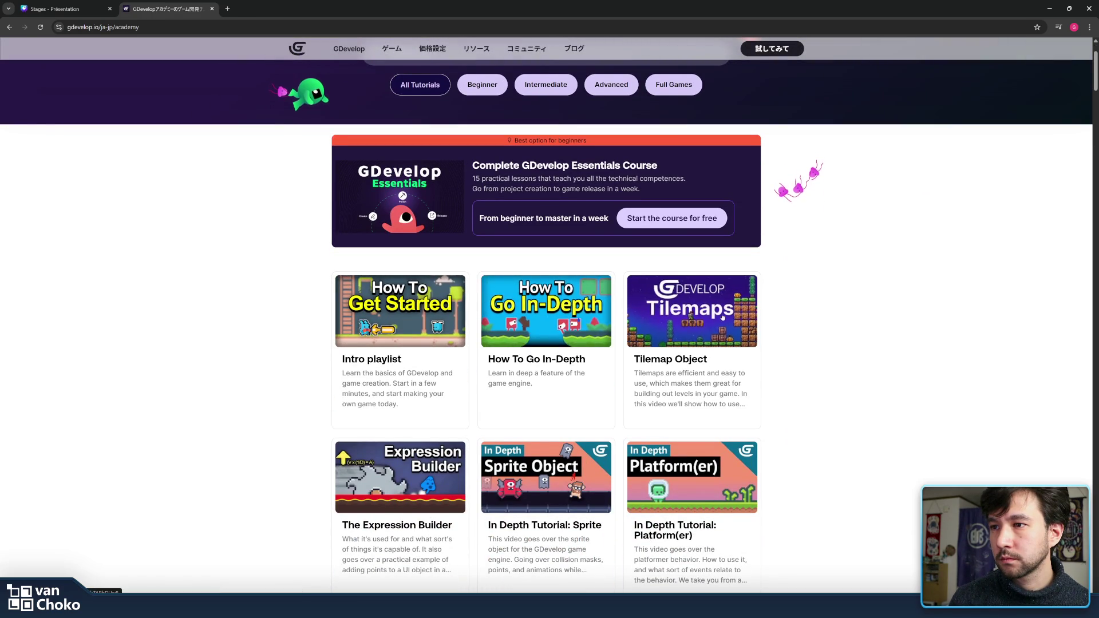
scroll(847, 341, down, 3)
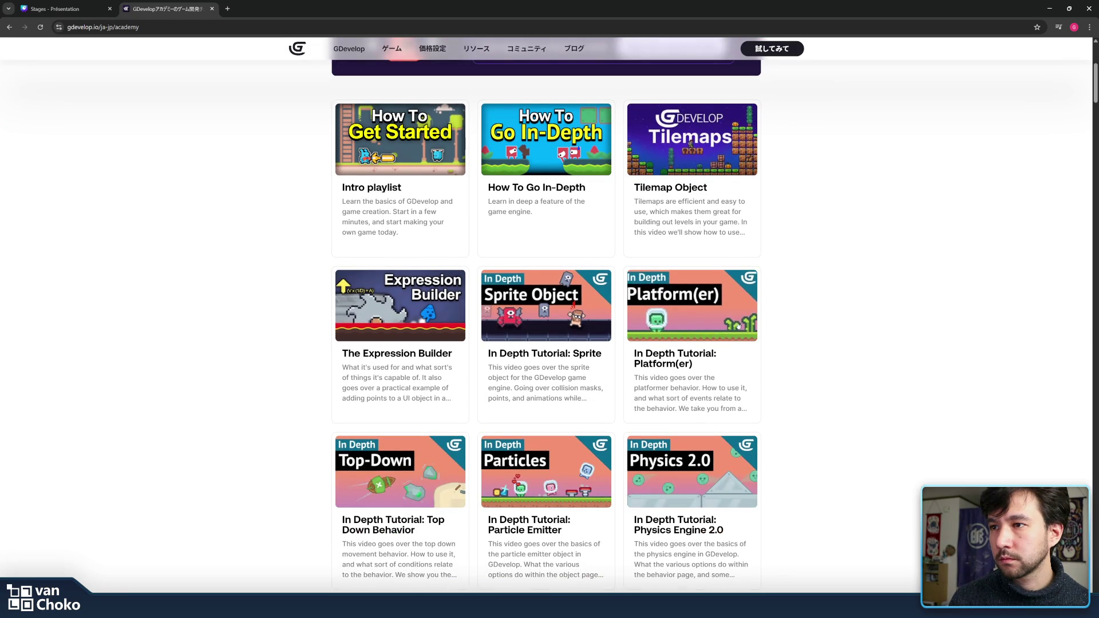
scroll(757, 321, down, 5)
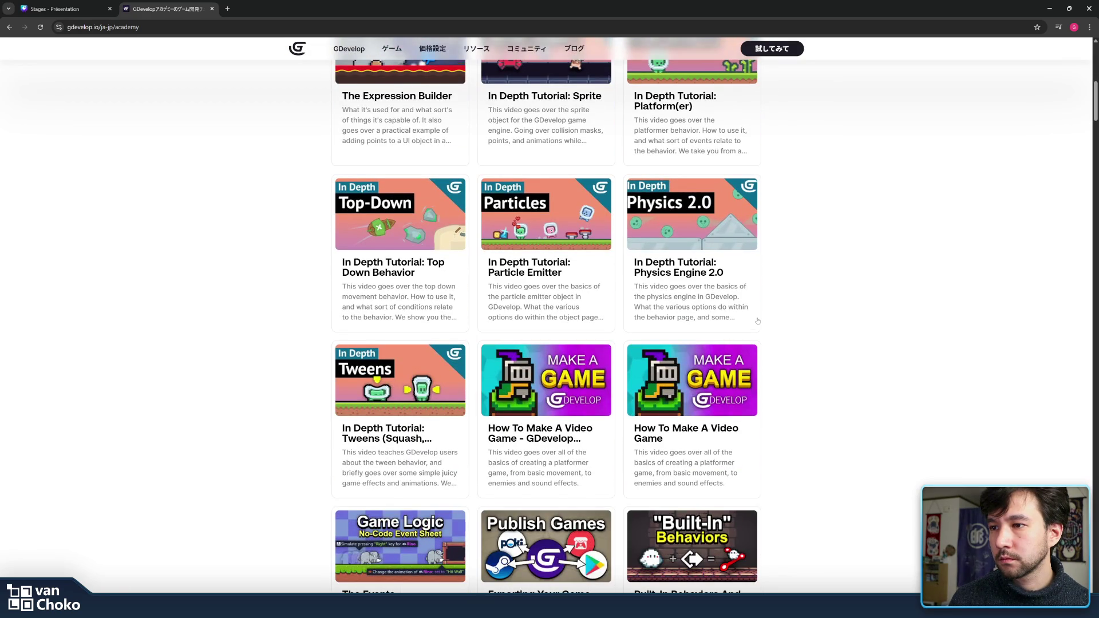
scroll(757, 321, down, 2)
scroll(777, 336, down, 7)
scroll(776, 336, down, 10)
scroll(777, 336, down, 6)
scroll(777, 336, up, 20)
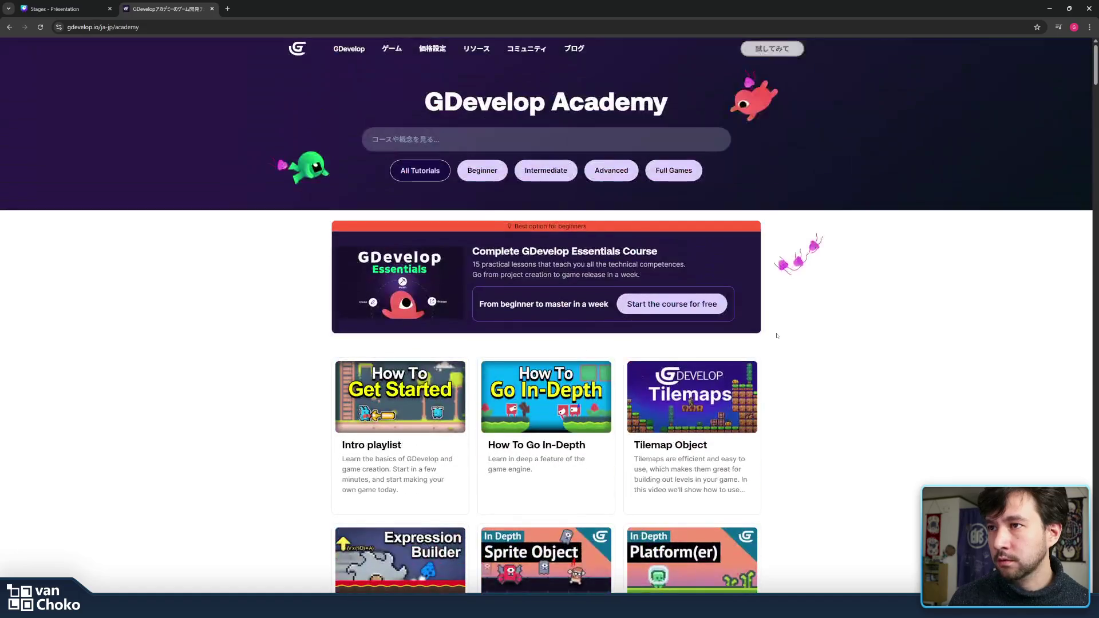
click(708, 375)
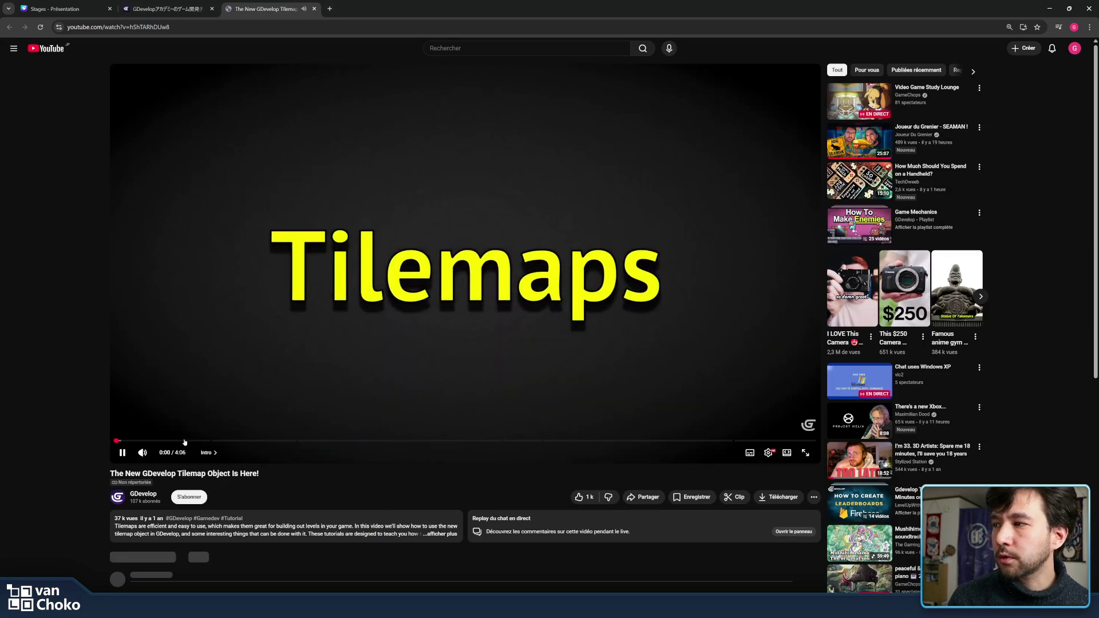
Step: Skim the tilemap video from setup through hit boxes, painting and events, then close its tab
click(175, 440)
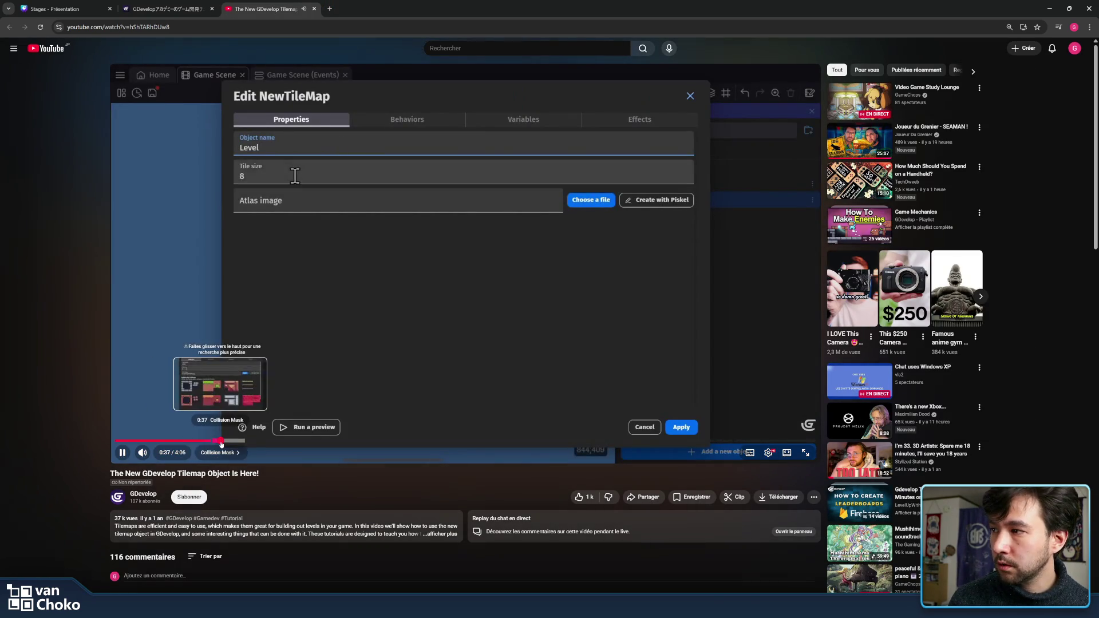
click(219, 440)
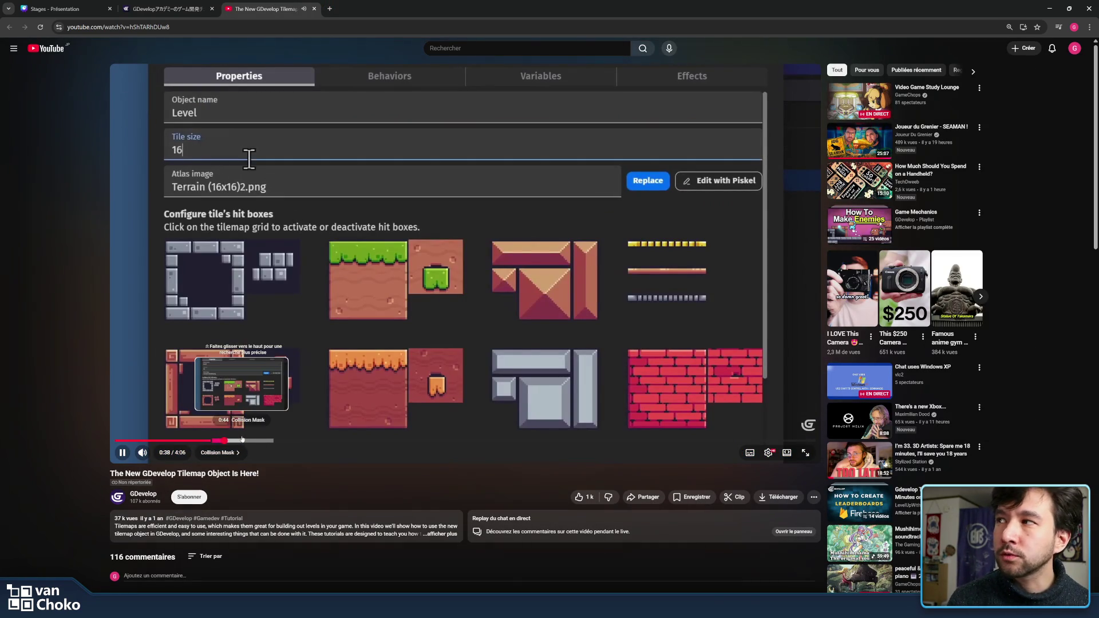
click(245, 440)
click(266, 441)
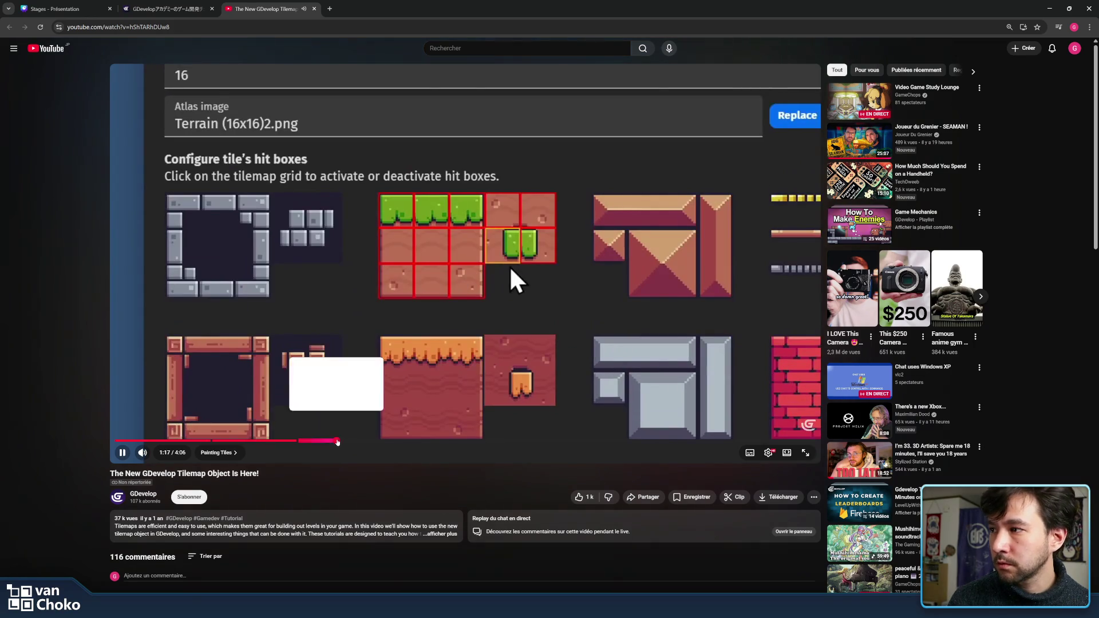
click(337, 441)
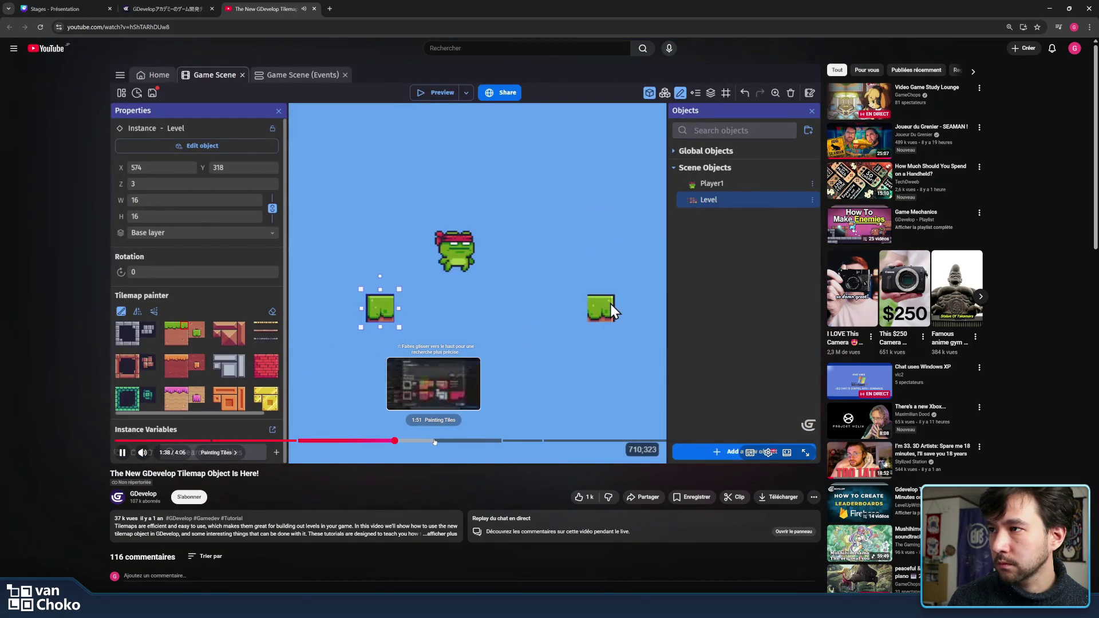
click(395, 441)
click(491, 440)
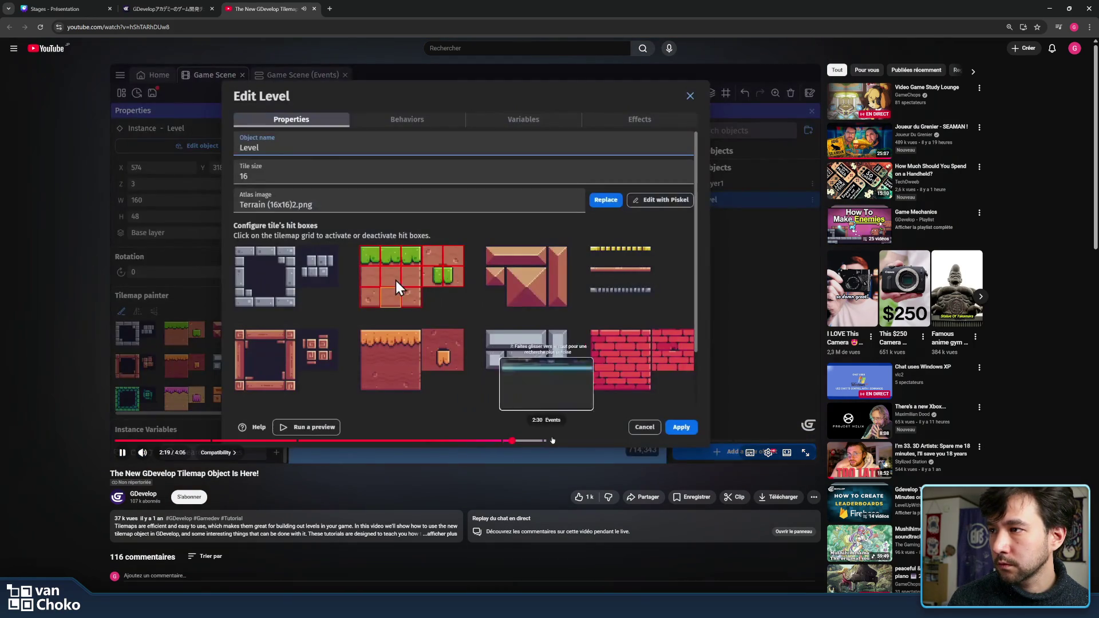
click(511, 441)
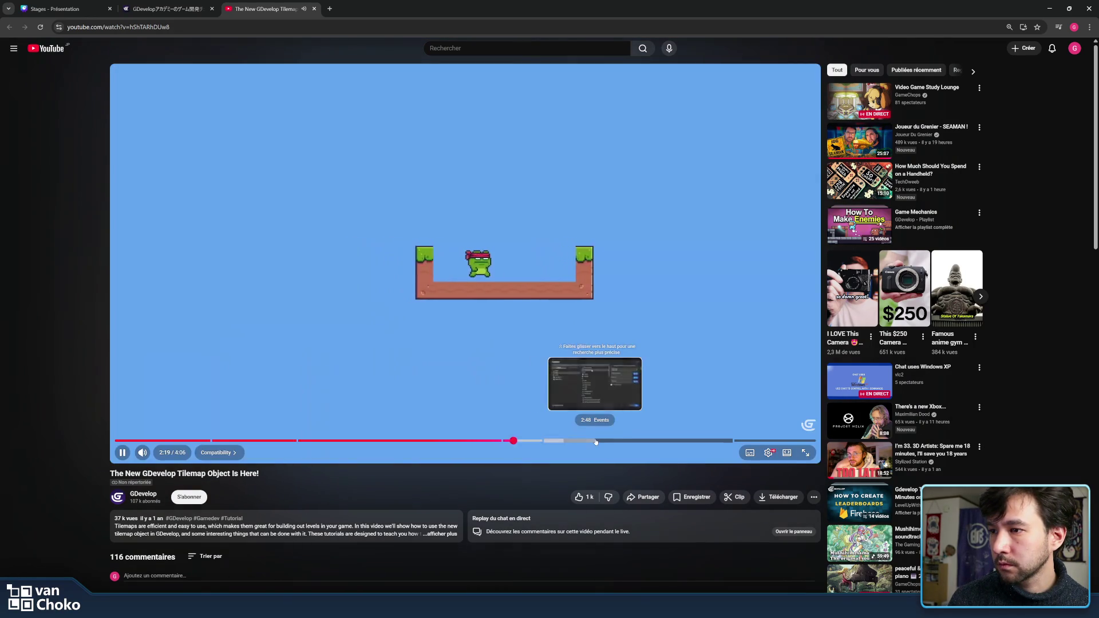
click(657, 441)
click(713, 441)
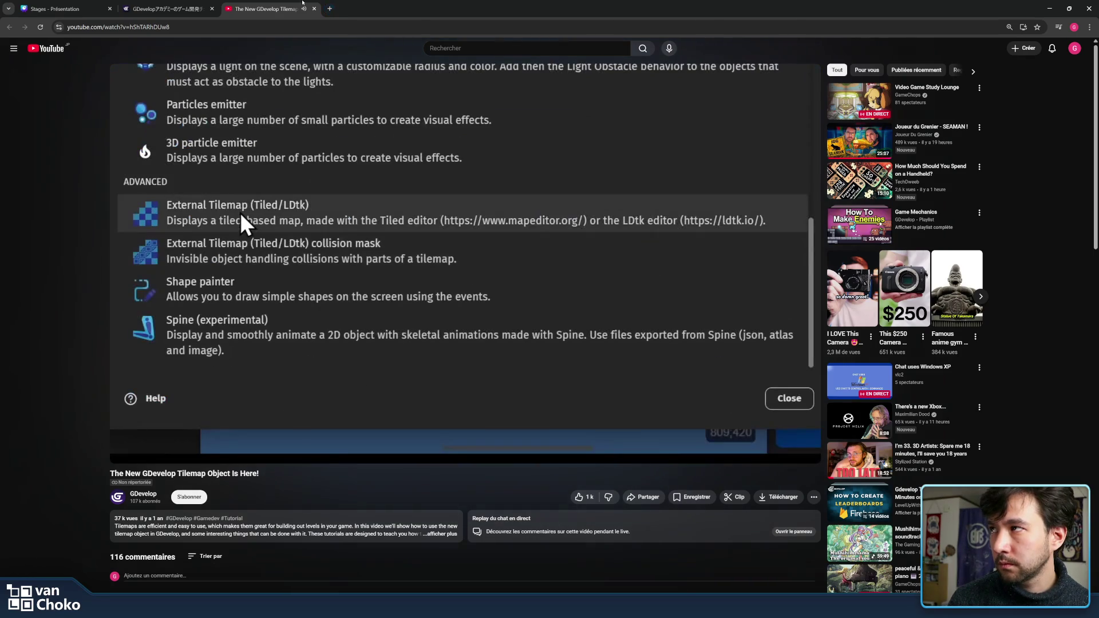
middle_click(282, 3)
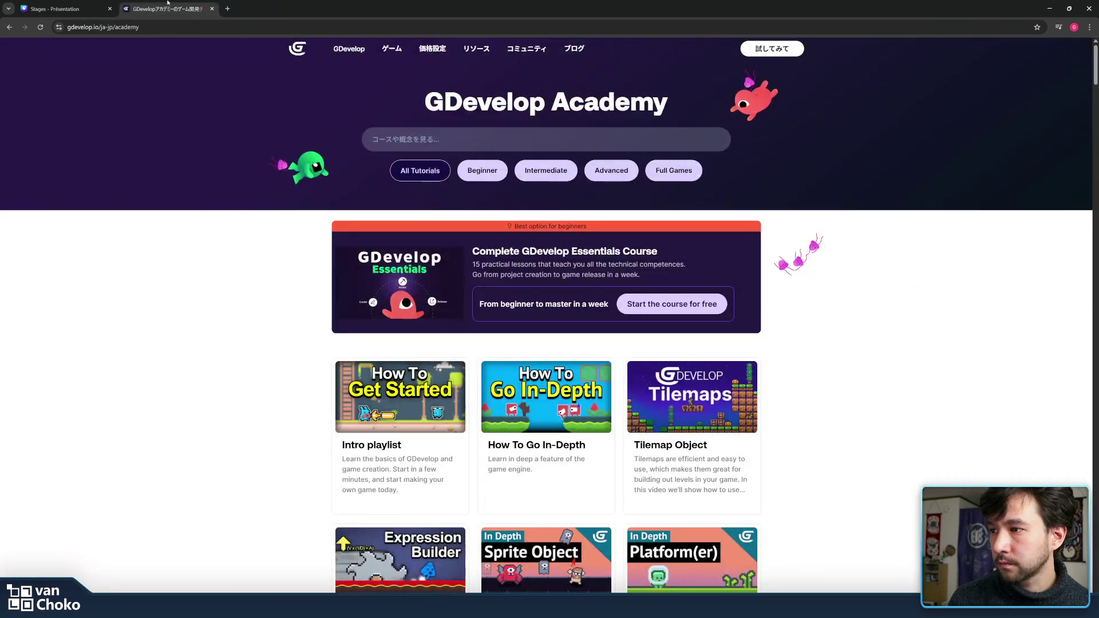
Step: Close the GDevelop Academy tab to get back to Canva
middle_click(167, 2)
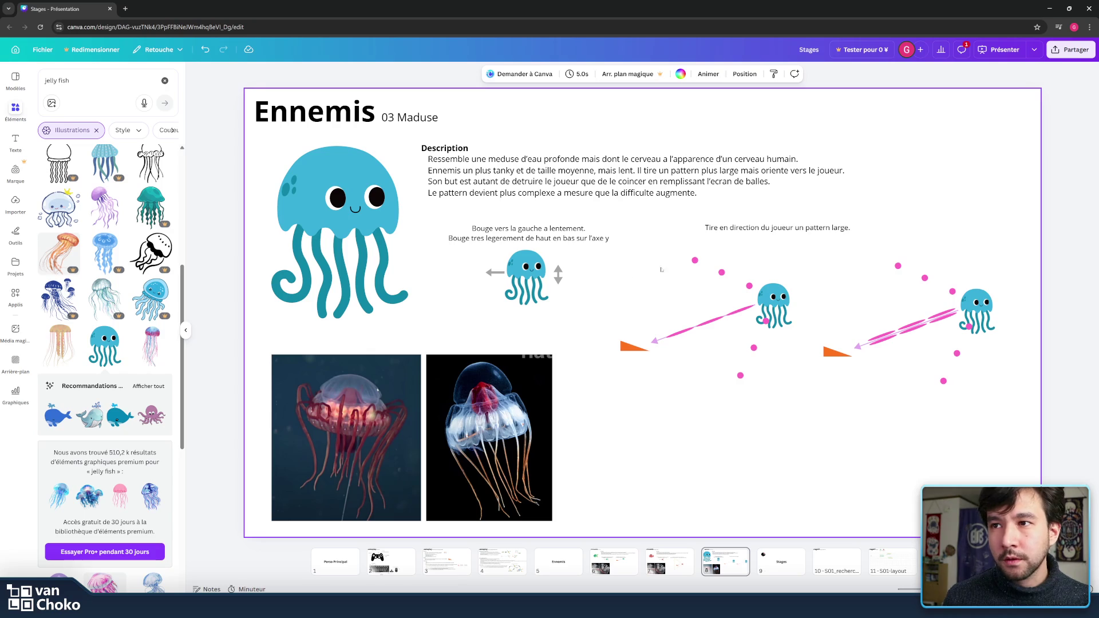
Step: Move both jellyfish trajectory diagrams lower on the slide
click(715, 322)
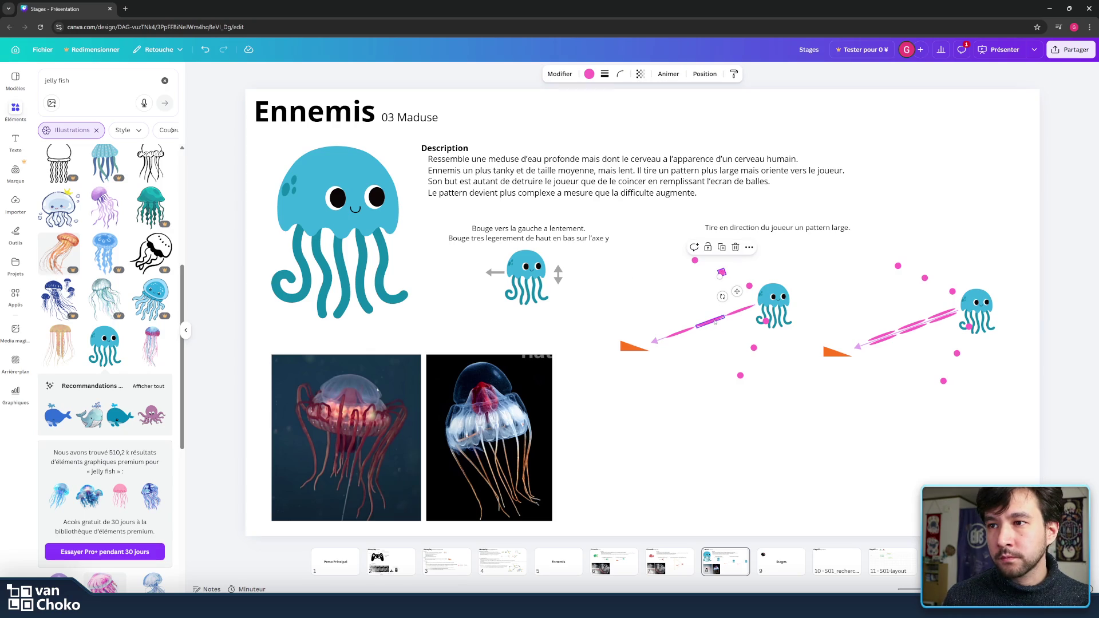
click(737, 284)
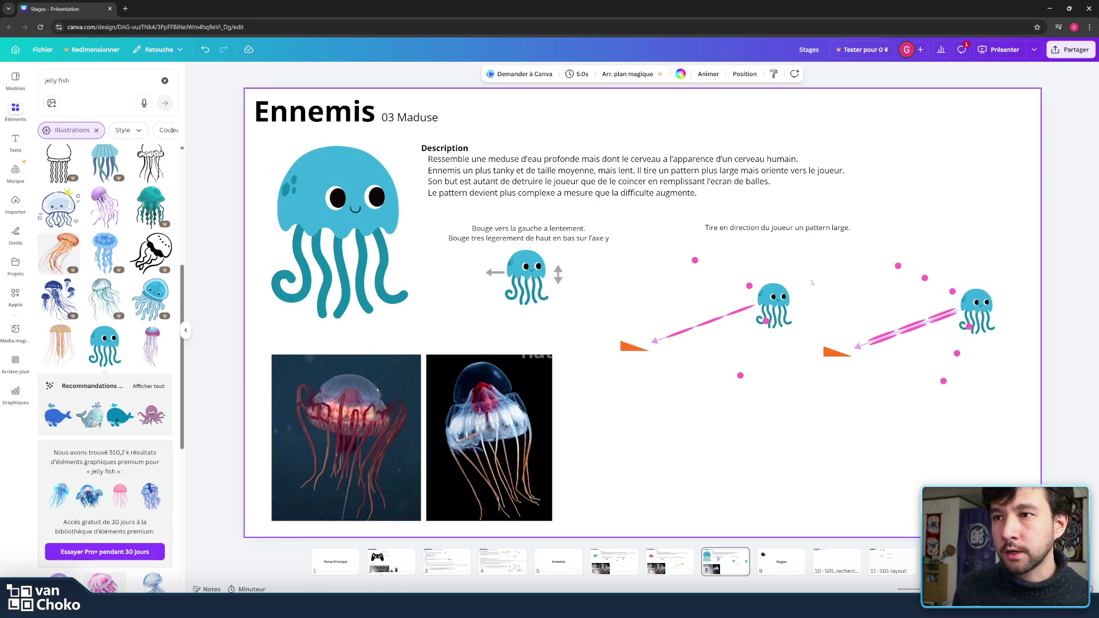
mouse_move(1008, 470)
mouse_down()
mouse_move(649, 282)
mouse_move(611, 249)
mouse_up()
drag(763, 300, 763, 346)
Step: Copy the caption above the left diagram and retype it as 'Difficultee base'
click(744, 228)
drag(793, 229, 726, 279)
double_click(727, 279)
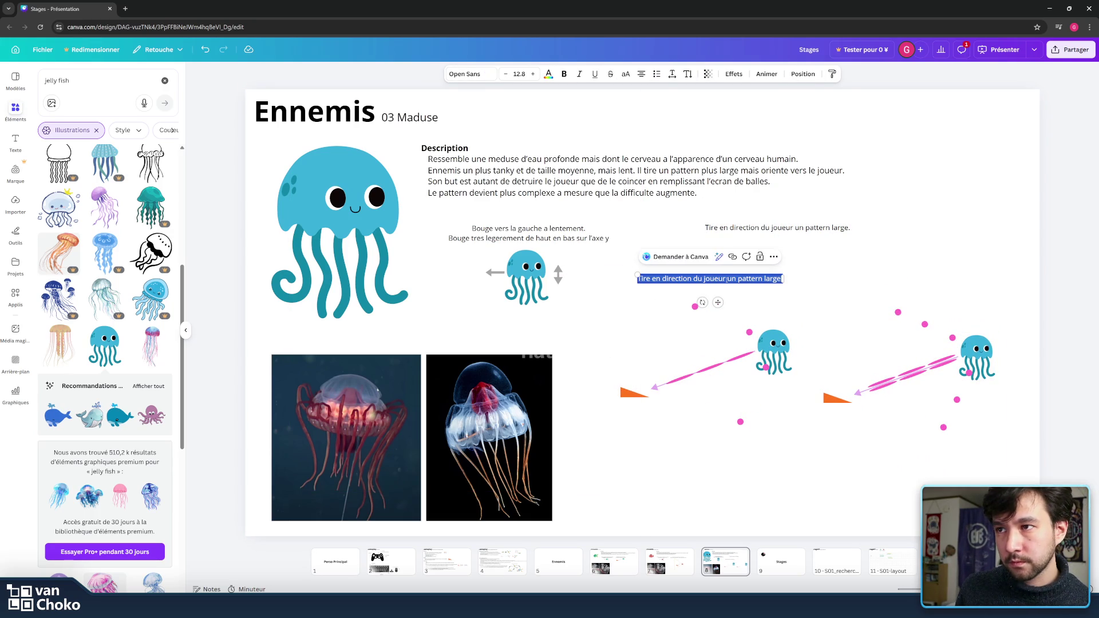
key(BackSpace)
text(ficultee)
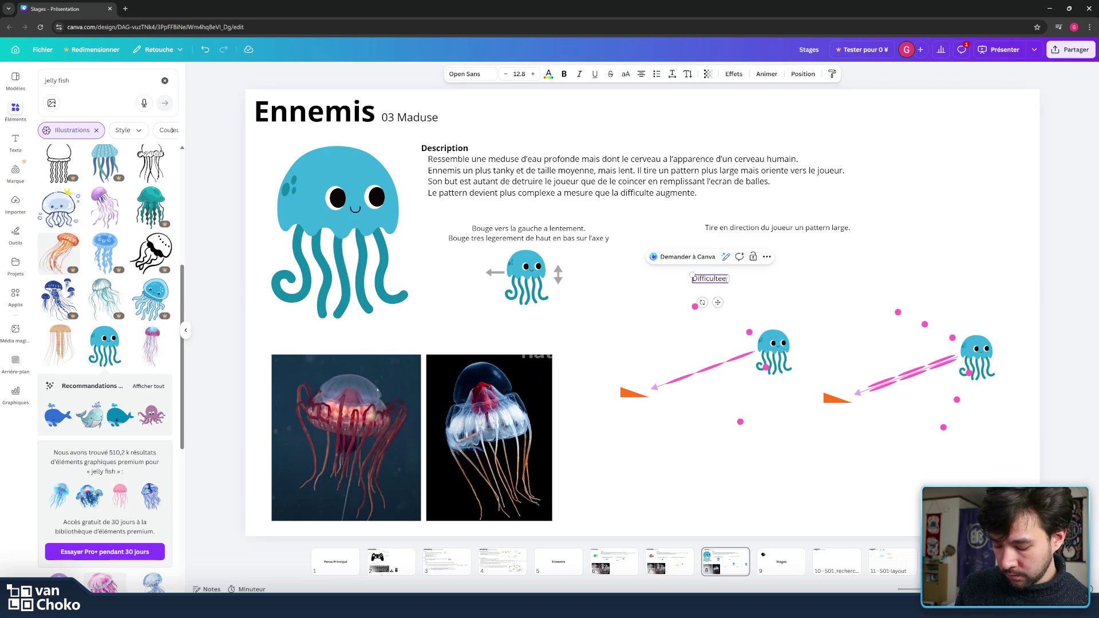
text( base)
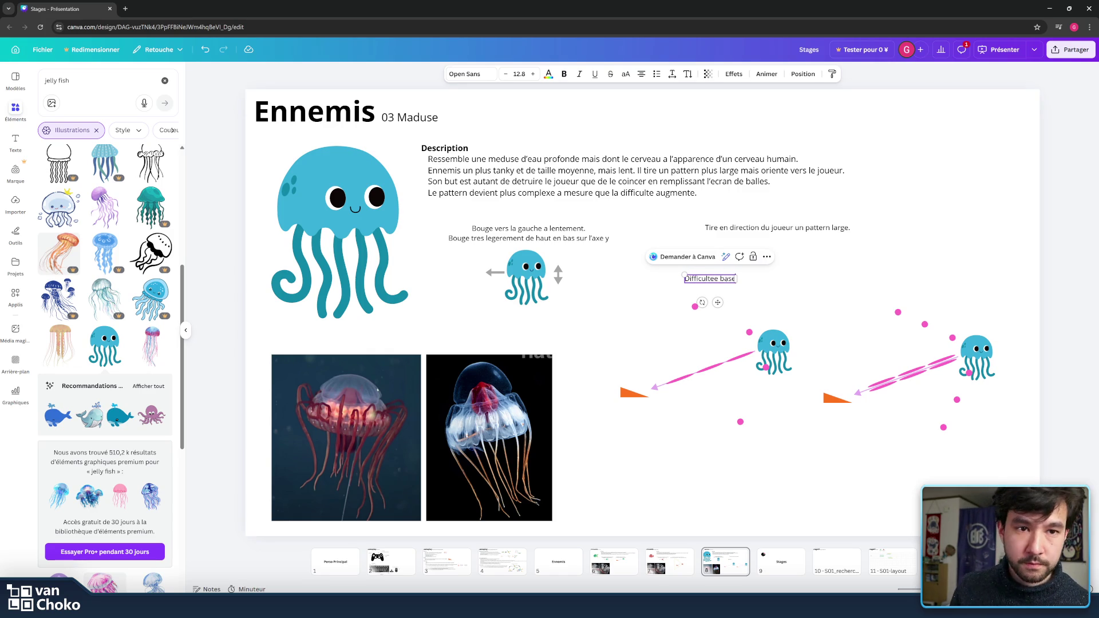
key(Escape)
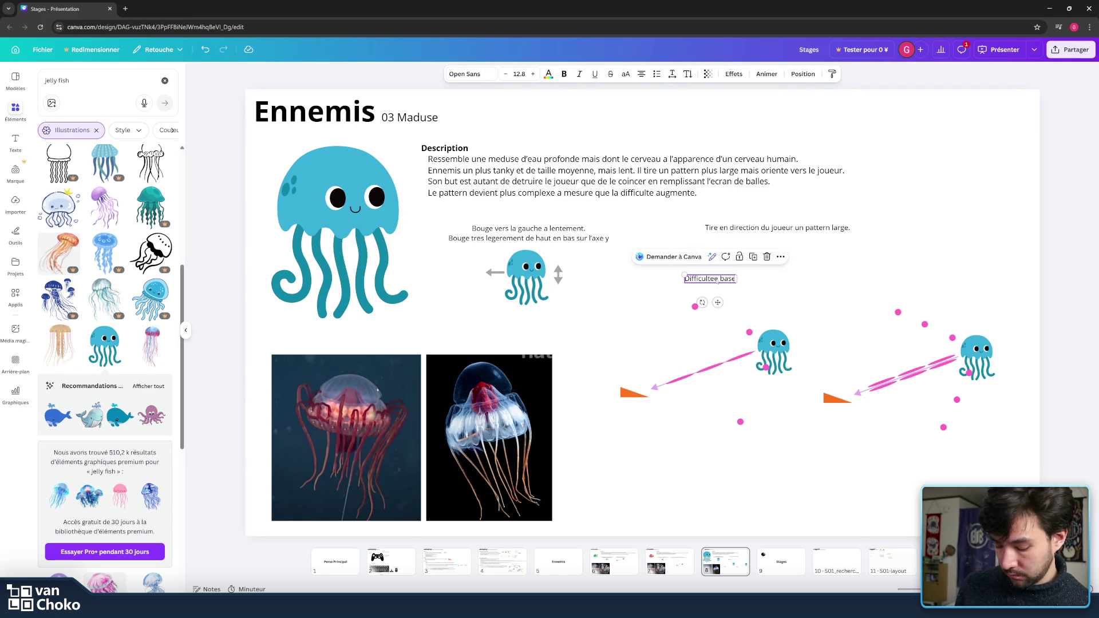
Step: Duplicate the label as 'Difficultee elevee' over the right diagram and correct the original to 'Difficultee basse'
key(ctrl+d)
mouse_move(718, 304)
mouse_down()
mouse_move(944, 301)
mouse_move(978, 278)
mouse_up()
double_click(949, 278)
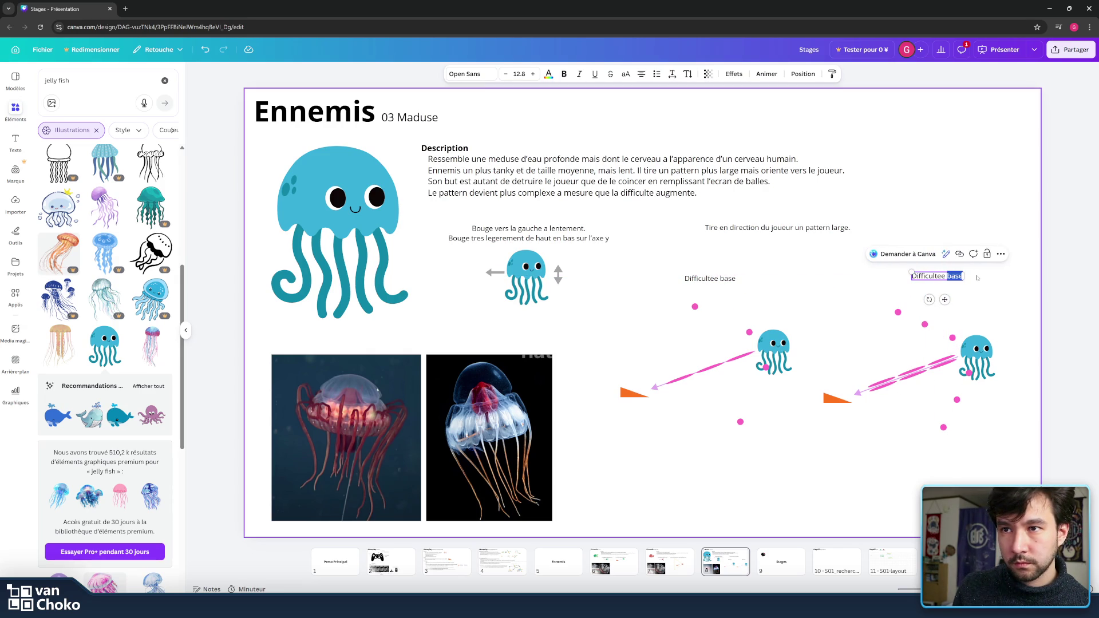
text(elevee)
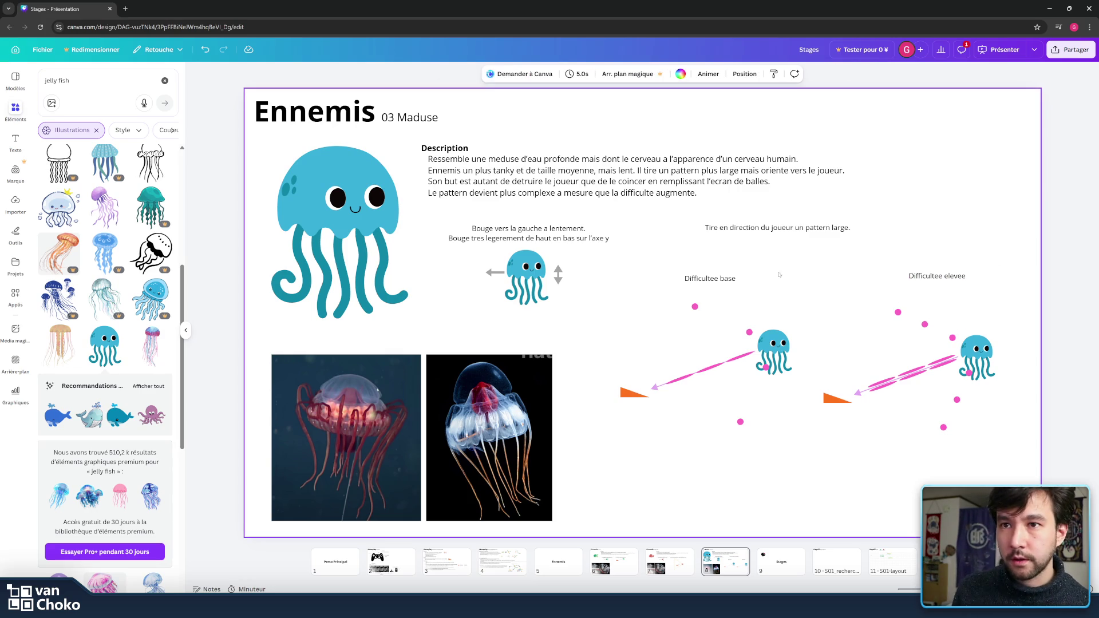
click(725, 279)
click(724, 279)
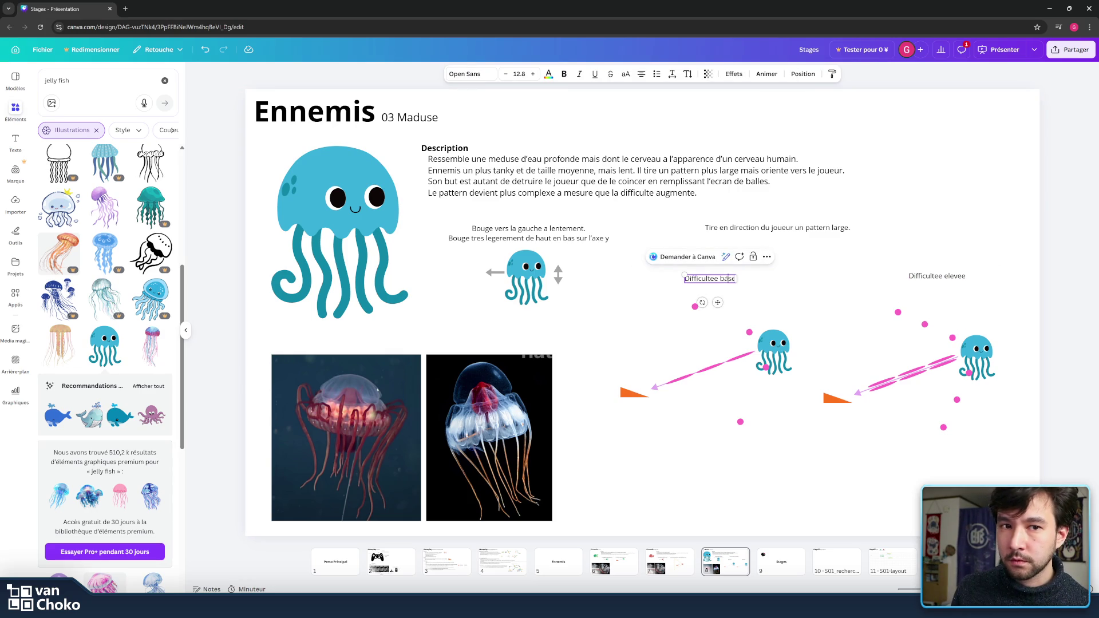
drag(728, 279, 735, 278)
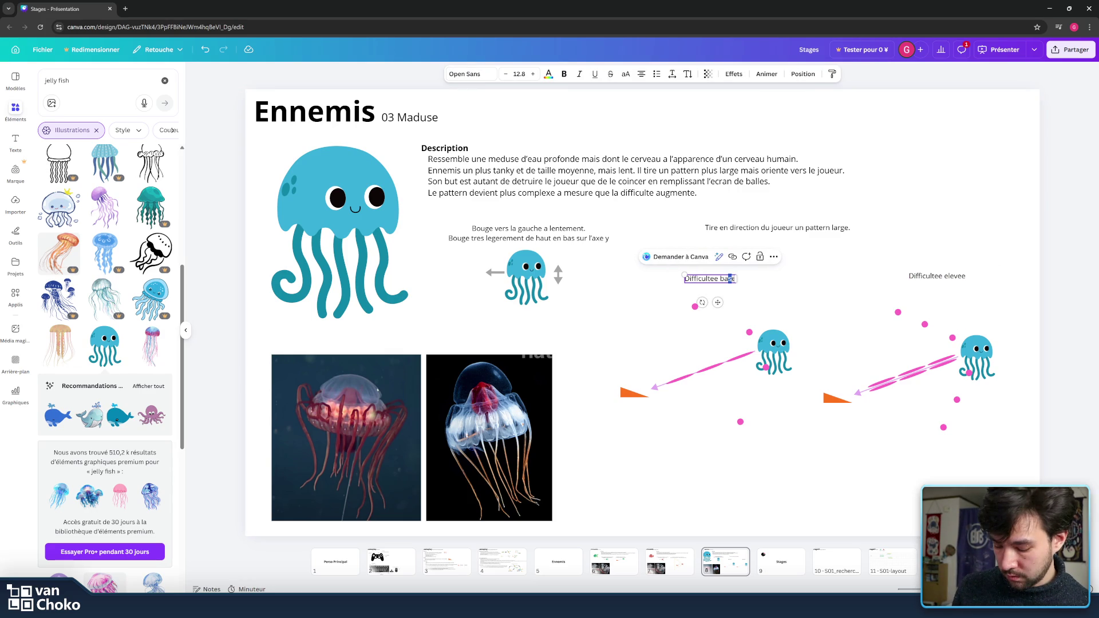
text(sse)
key(Escape)
key(Escape)
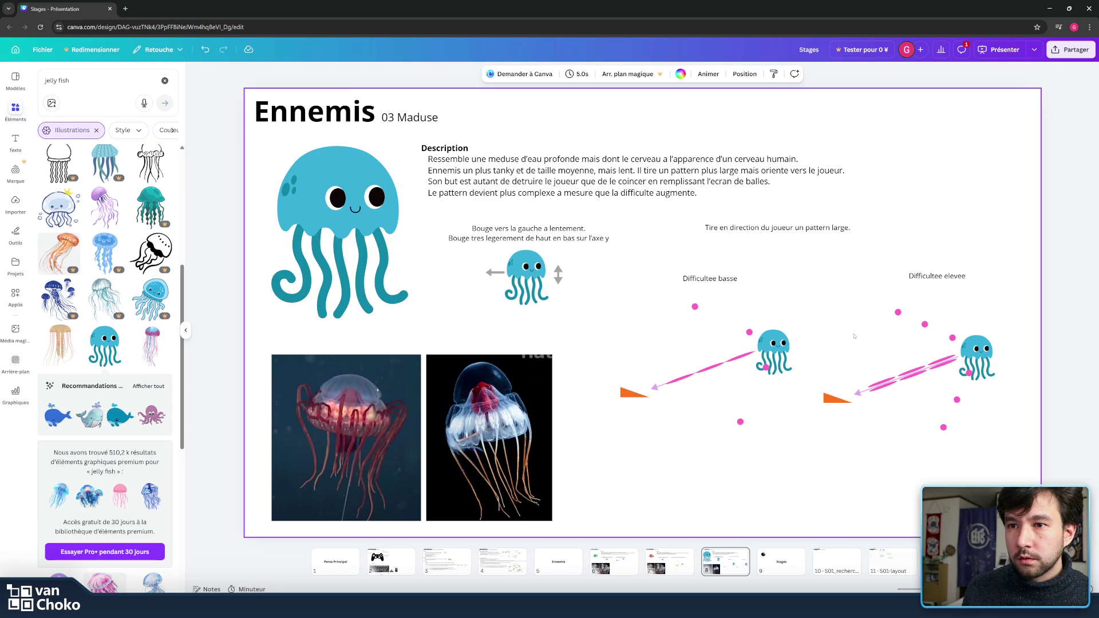
Step: Reposition the pink arrow slightly down into place in the right diagram
click(893, 379)
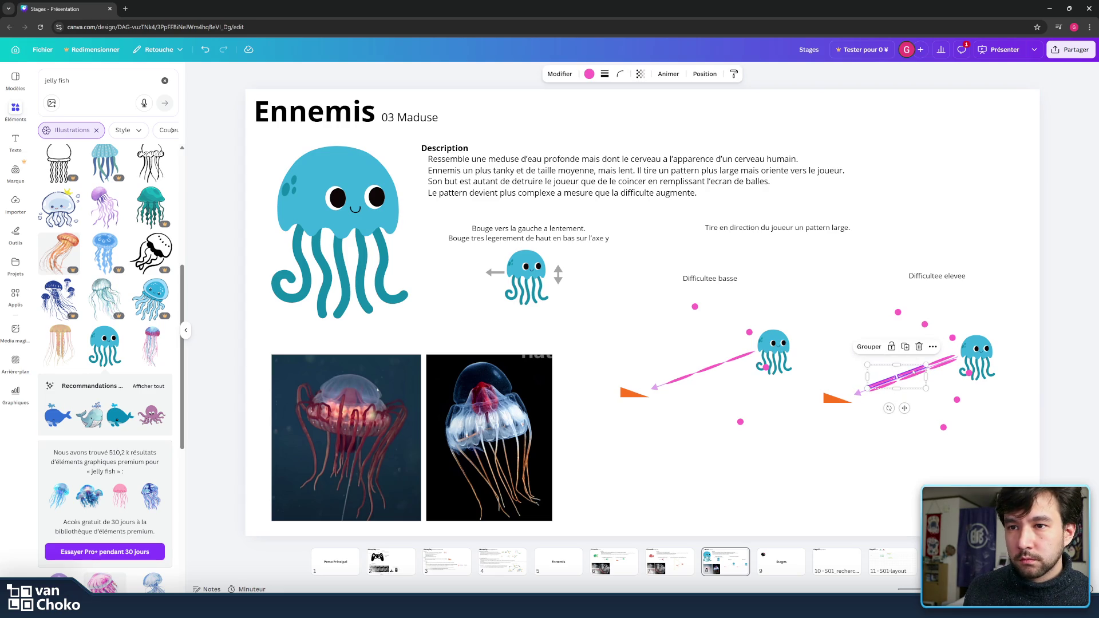
click(943, 359)
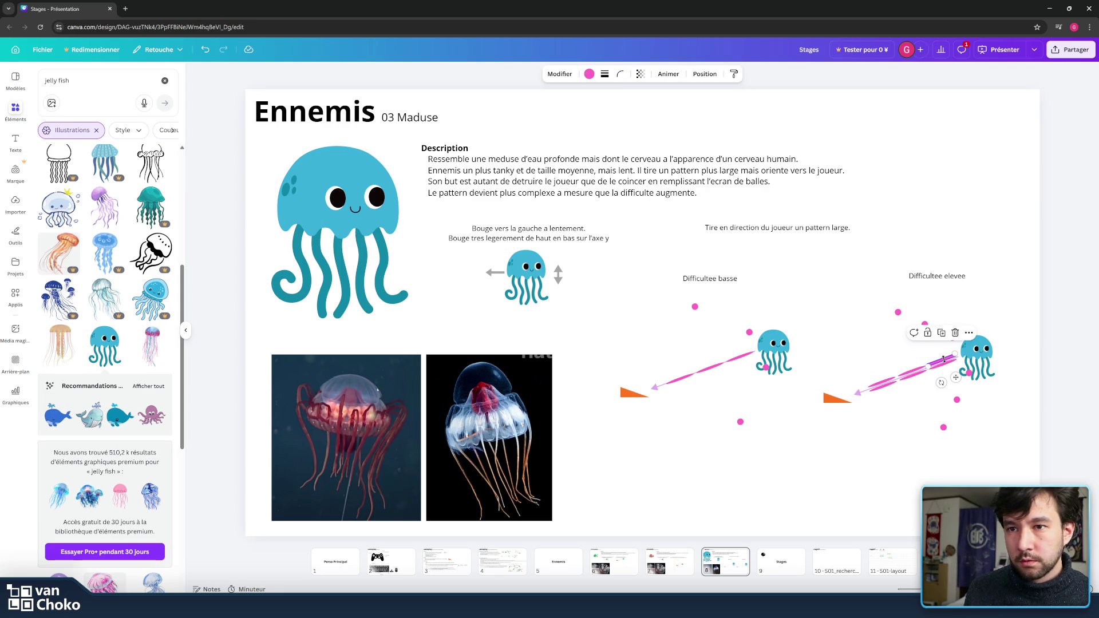
click(881, 382)
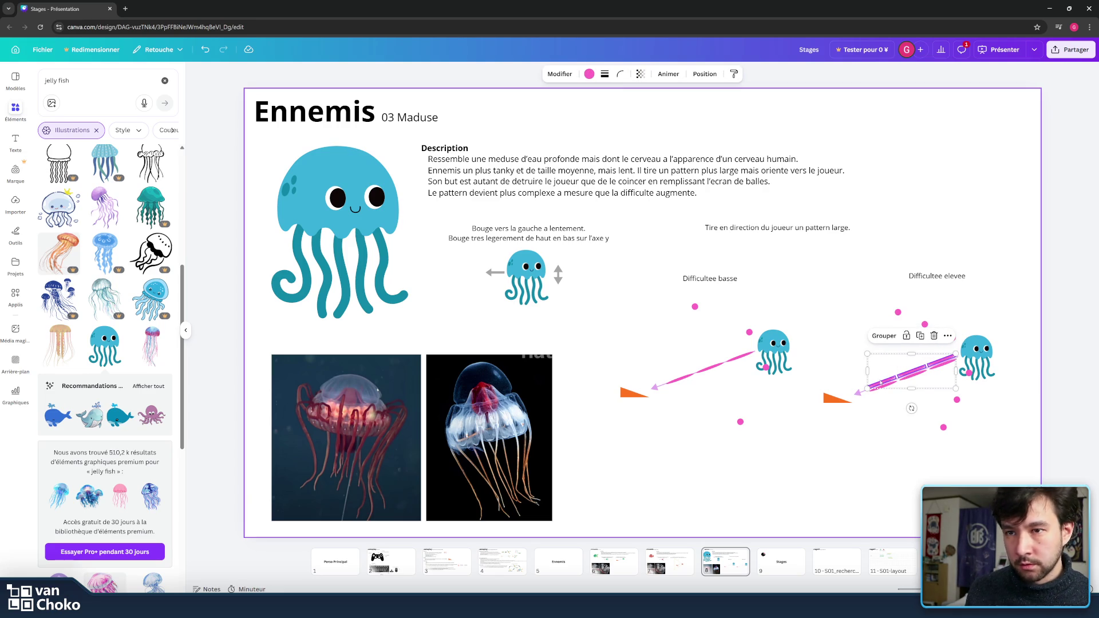
drag(881, 382, 883, 380)
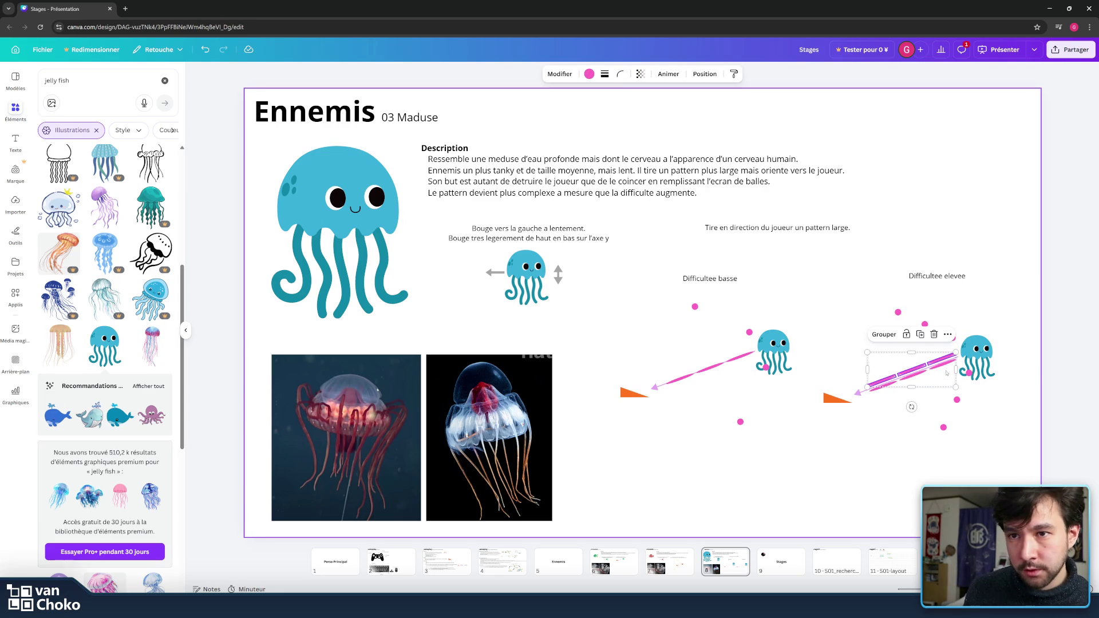
drag(880, 383, 881, 389)
key(Escape)
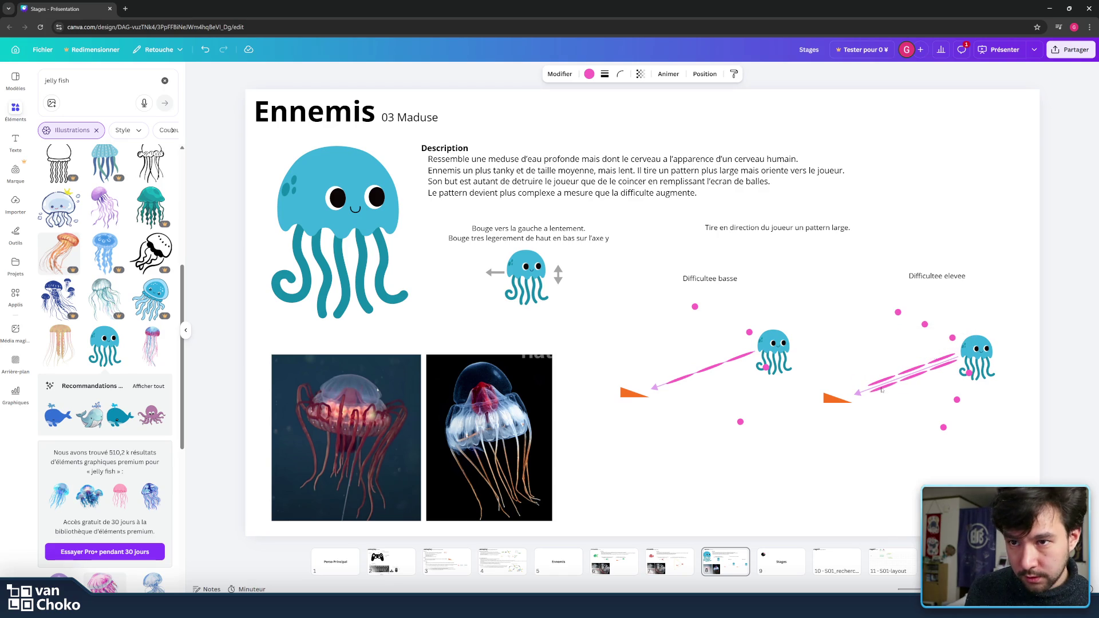
Step: Select the whole high-difficulty jellyfish diagram and shift it slightly right
key(alt)
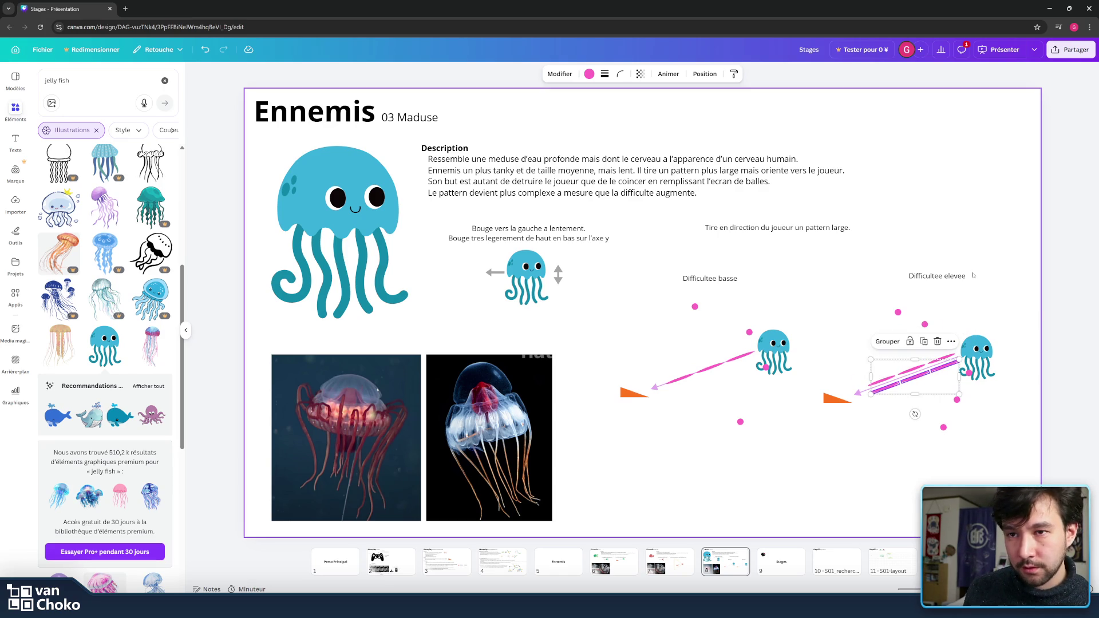
click(973, 275)
drag(1002, 494, 756, 307)
click(789, 246)
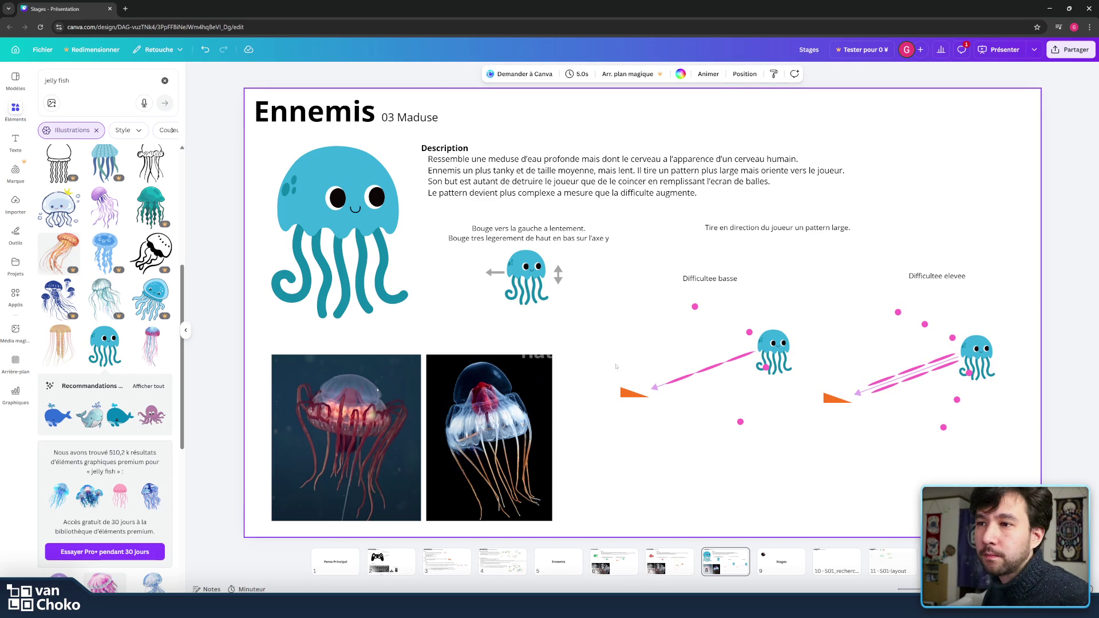
mouse_move(1026, 485)
mouse_down()
mouse_move(799, 297)
mouse_move(807, 294)
mouse_up()
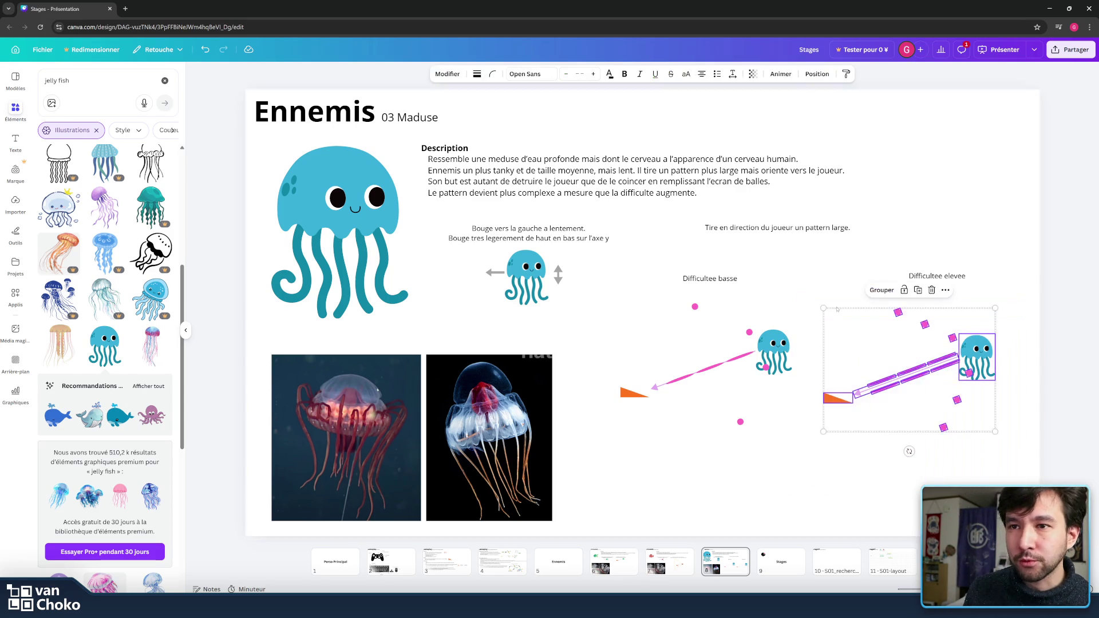
drag(976, 343, 990, 340)
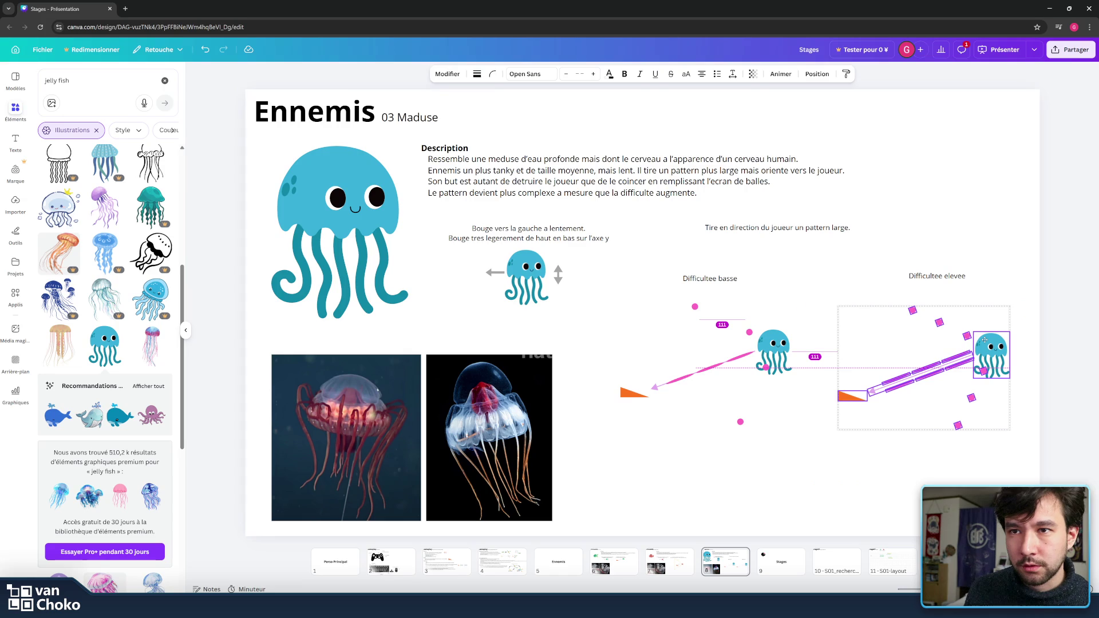
click(1041, 367)
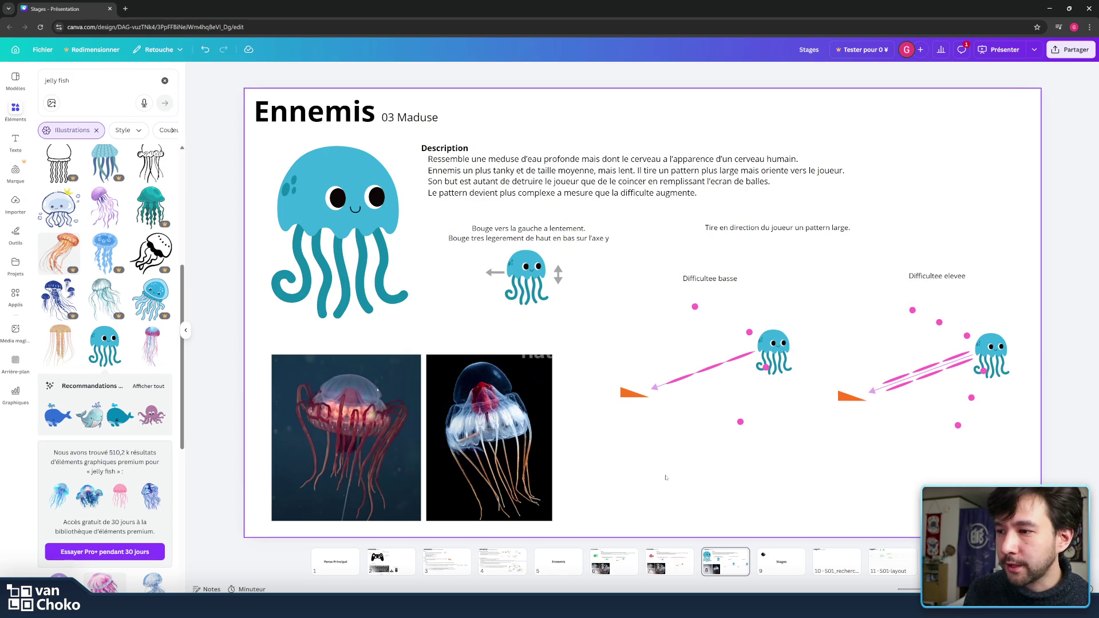
mouse_move(610, 606)
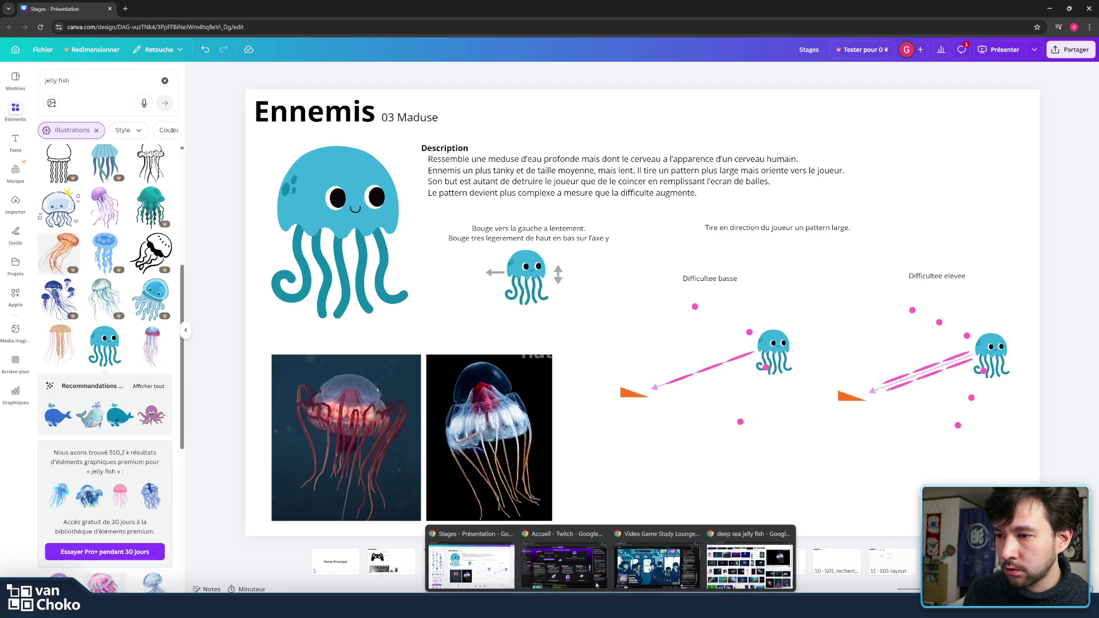
Step: Show 'bullet hell cave' image results and preview Mushihimesama, Progear and Cave shmup screenshots
click(126, 8)
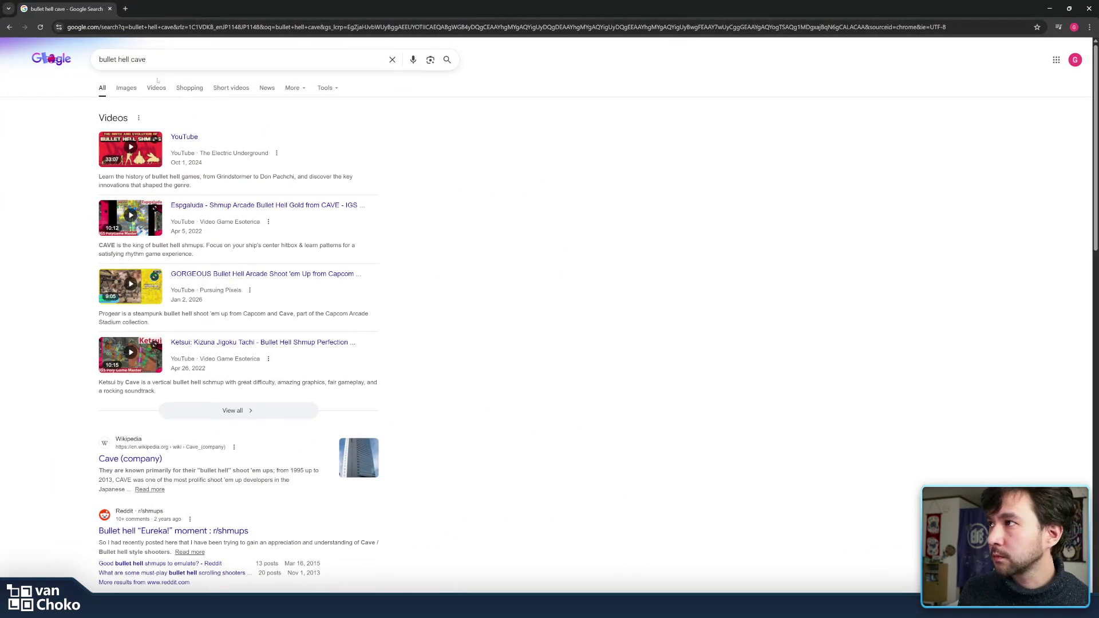
click(126, 88)
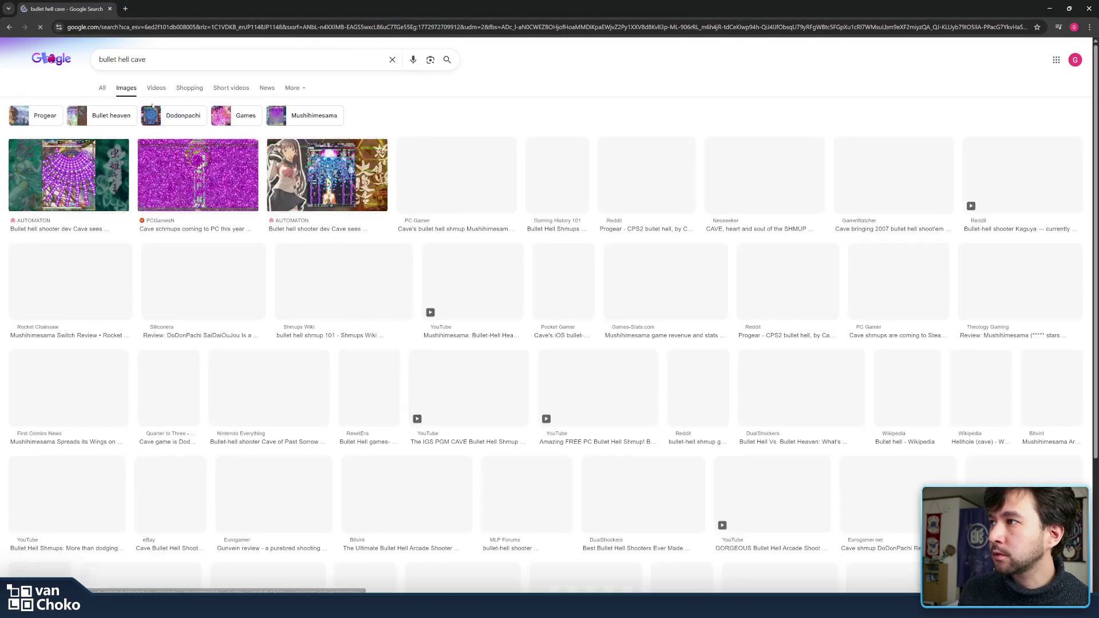
click(444, 162)
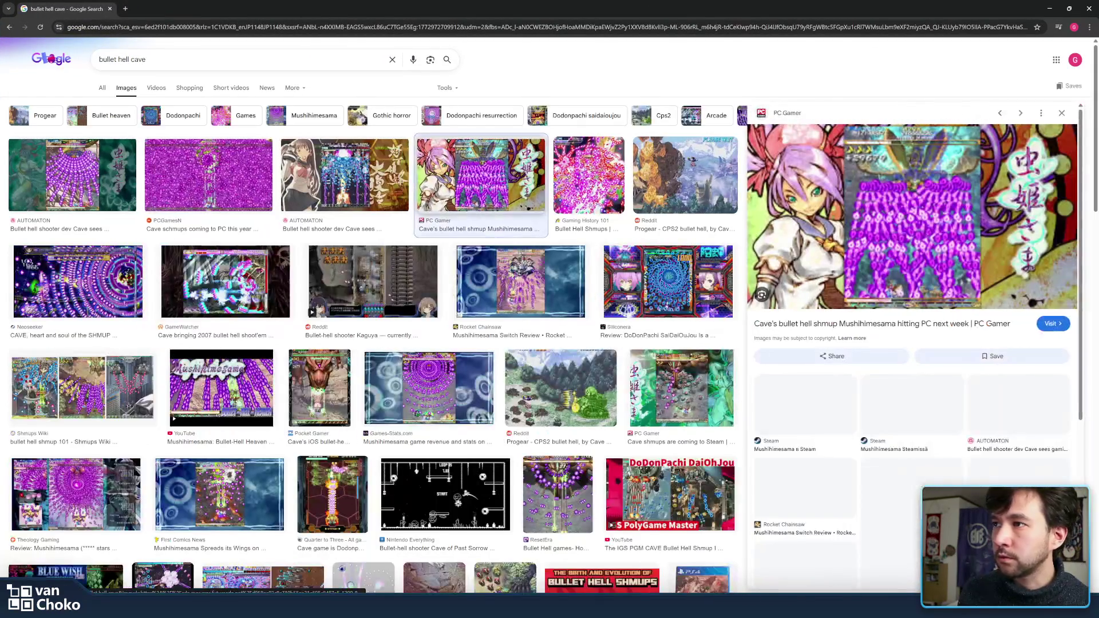
click(338, 182)
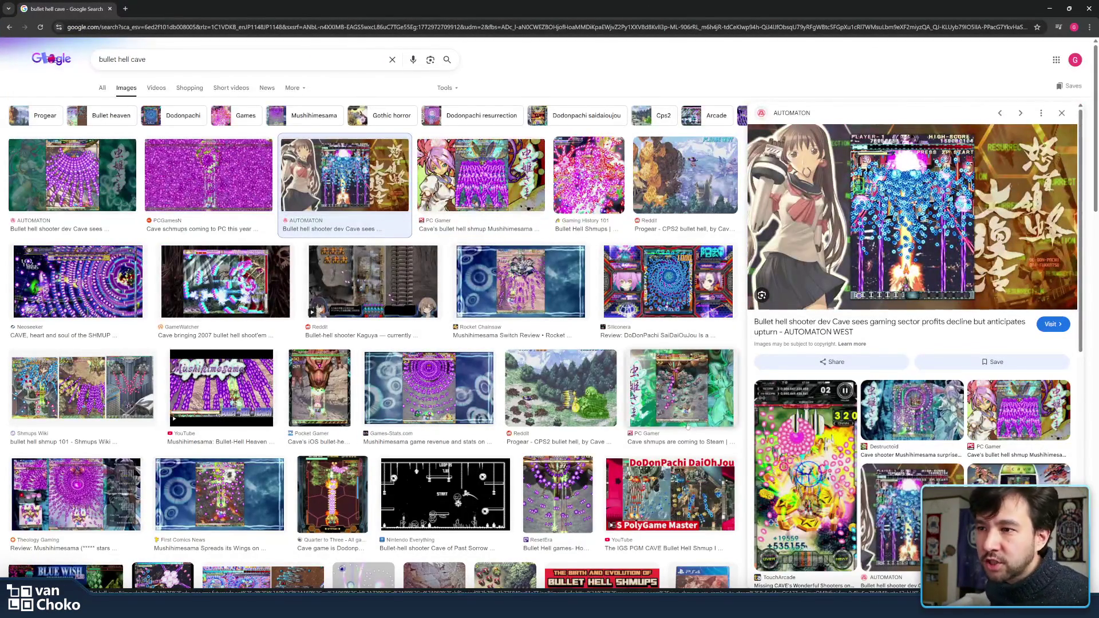
click(681, 389)
click(557, 380)
key(alt+Left)
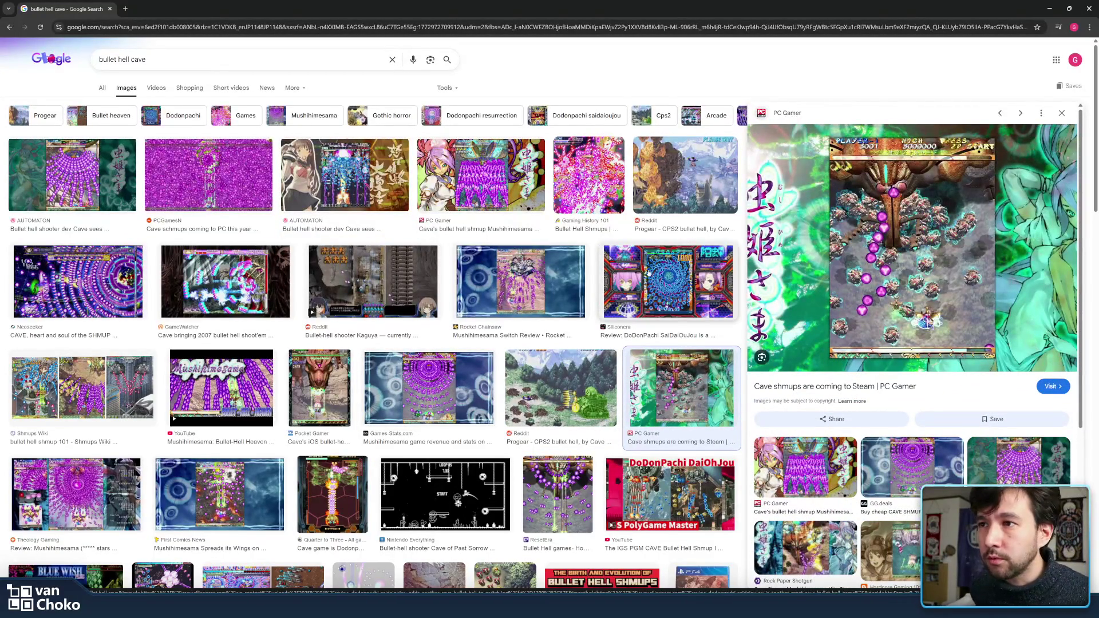
click(532, 277)
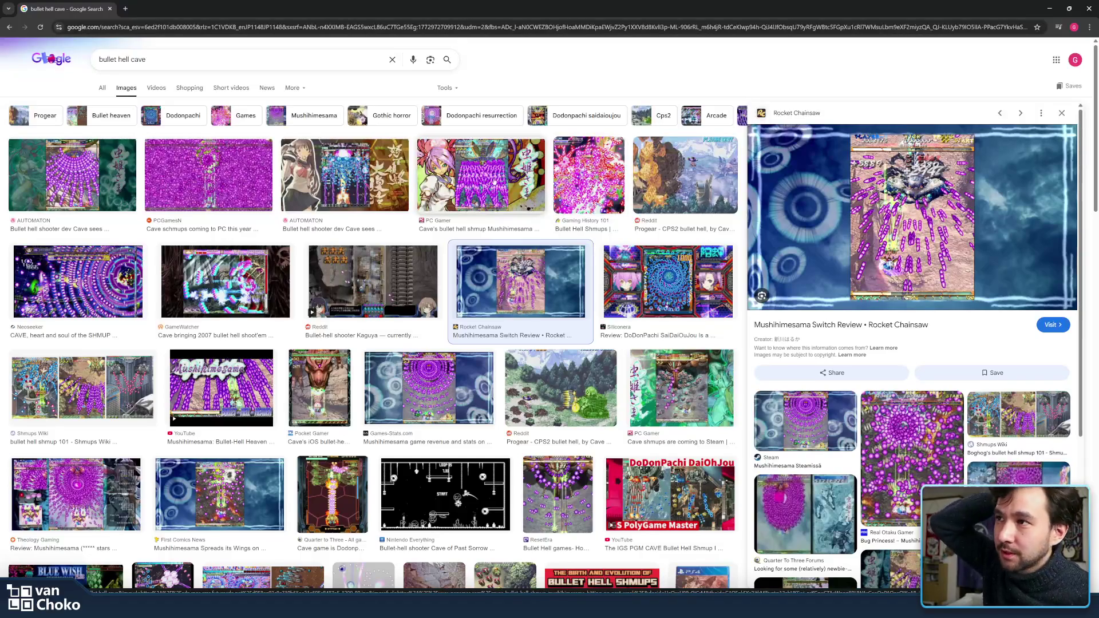
click(343, 179)
click(233, 179)
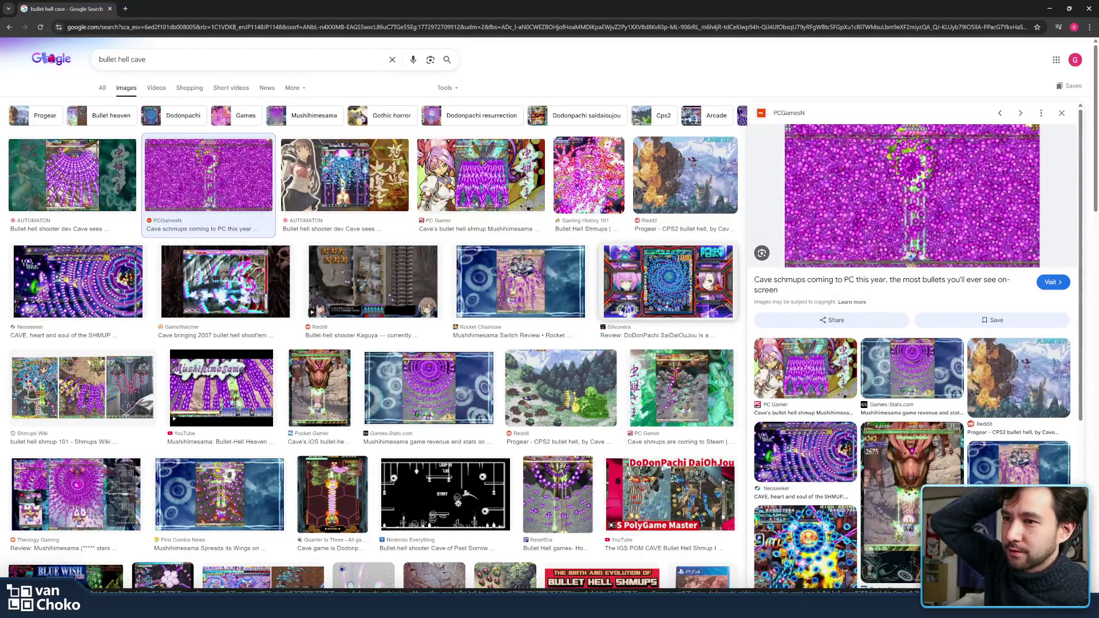
Step: Preview the PC Gamer, ResetEra and Hardcore Gaming 101 Mushihime-sama screenshots further down the results
scroll(687, 275, down, 5)
click(698, 150)
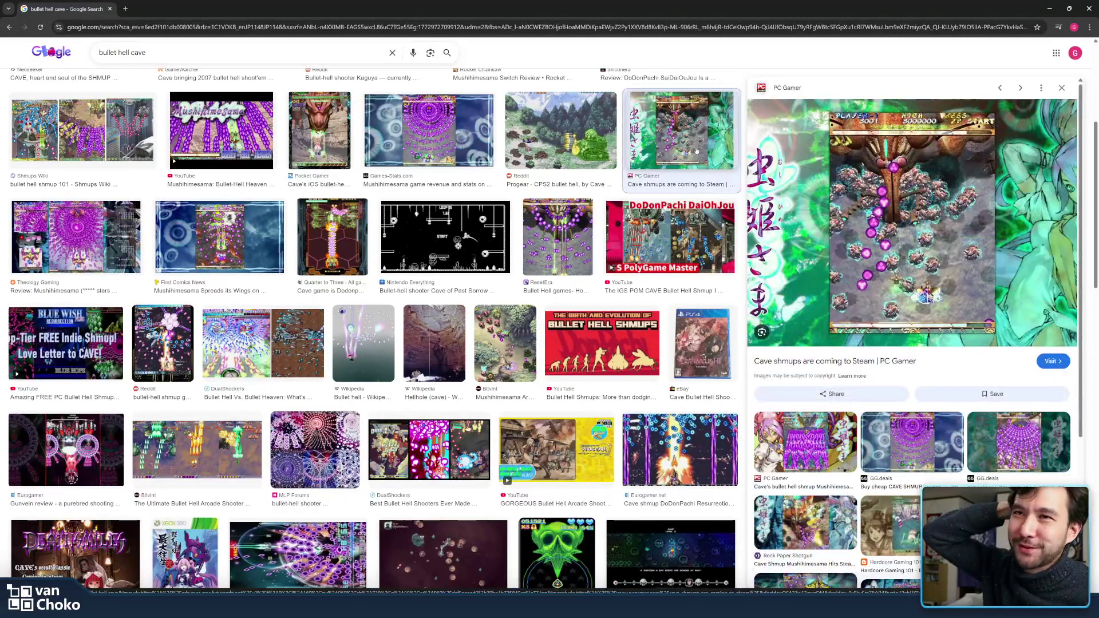
click(583, 242)
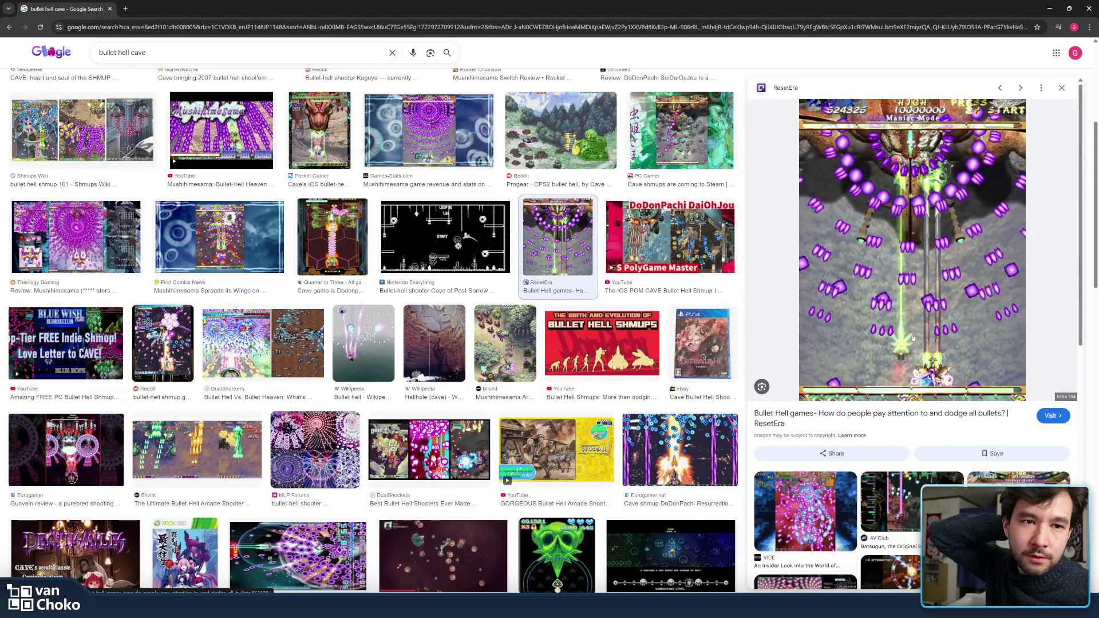
scroll(626, 323, down, 4)
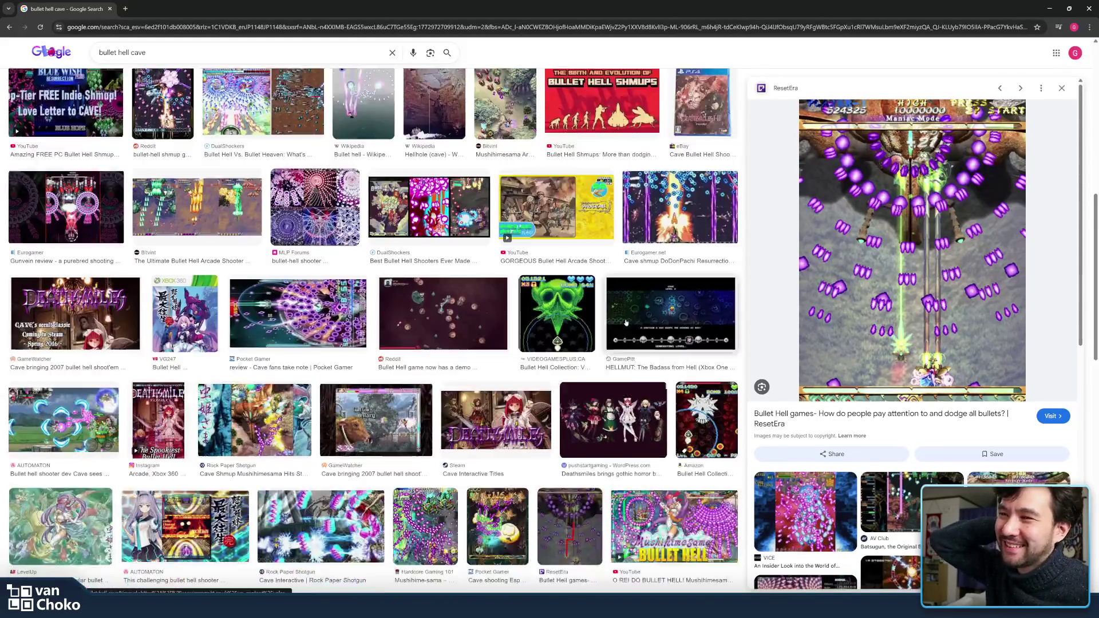
scroll(626, 323, down, 2)
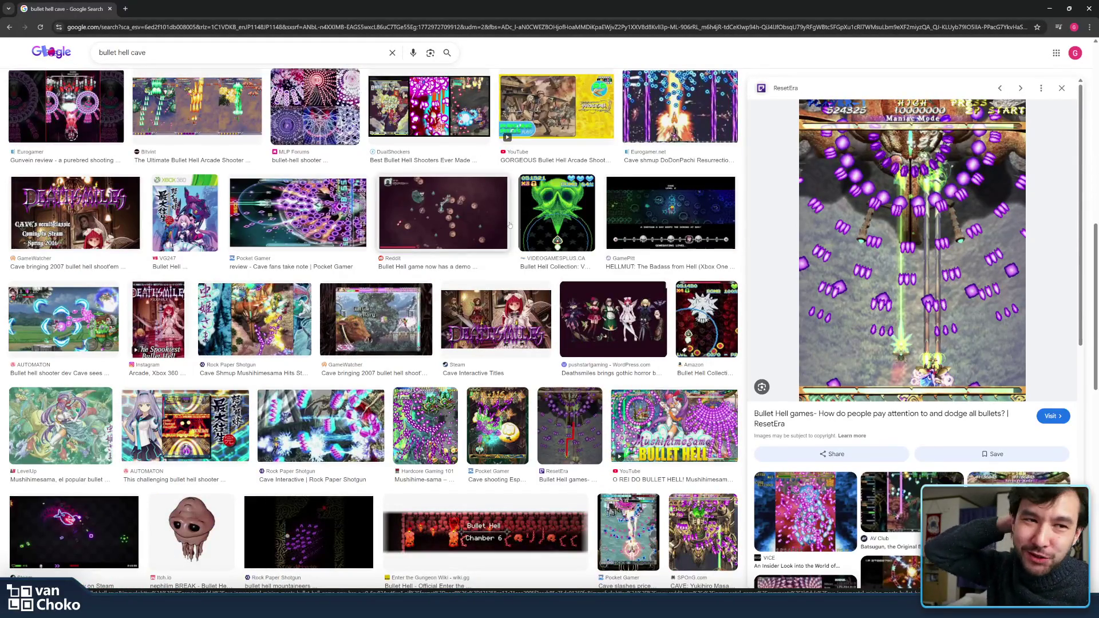
scroll(510, 225, down, 2)
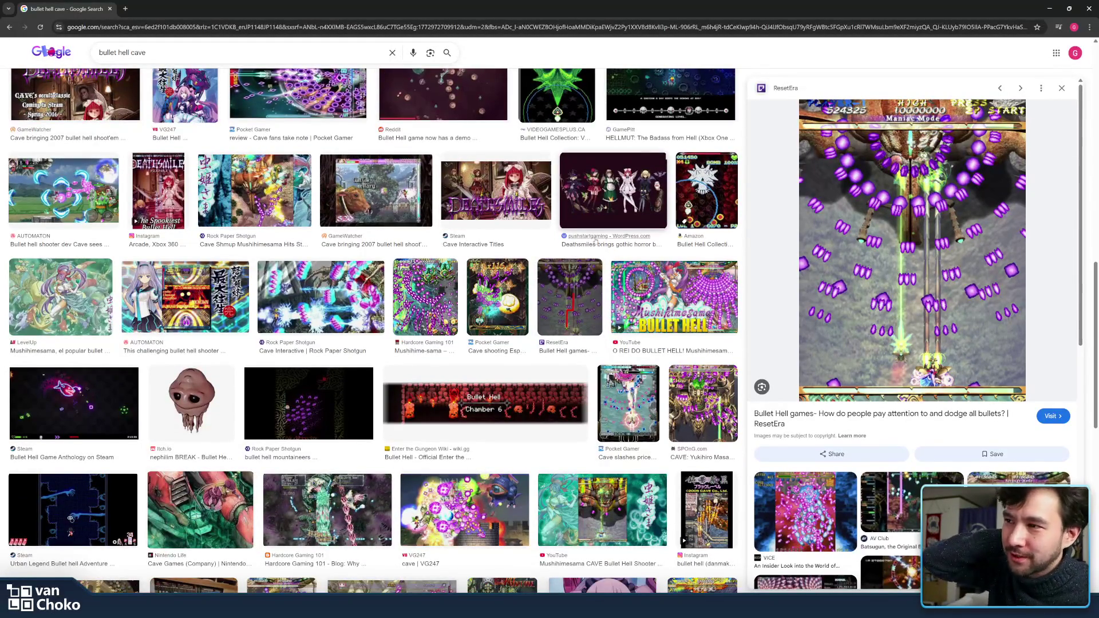
click(438, 291)
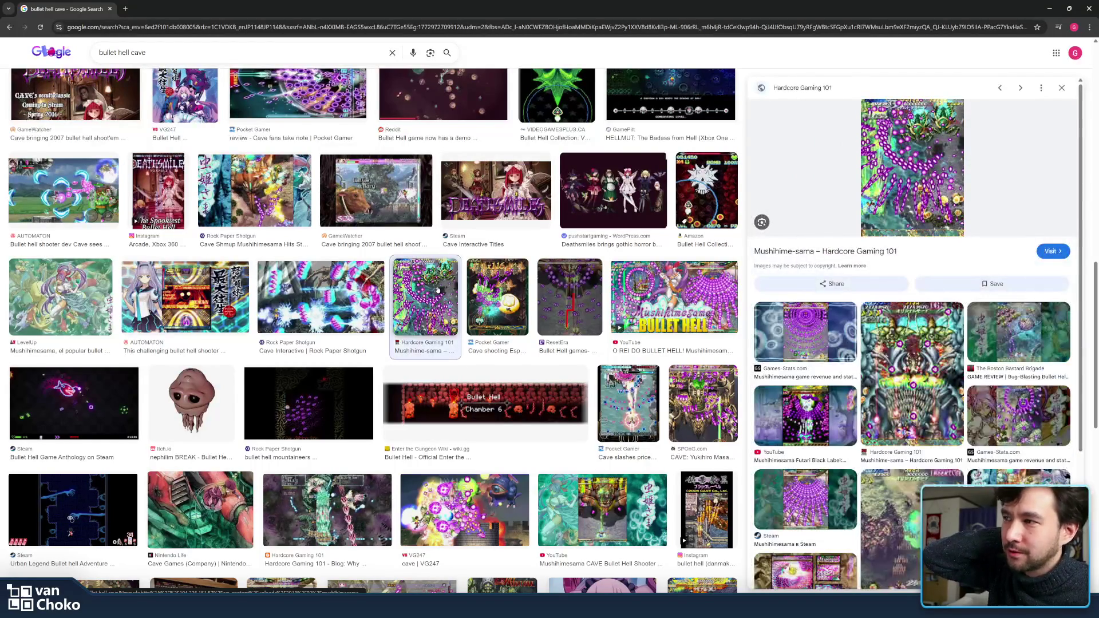
scroll(438, 290, down, 1)
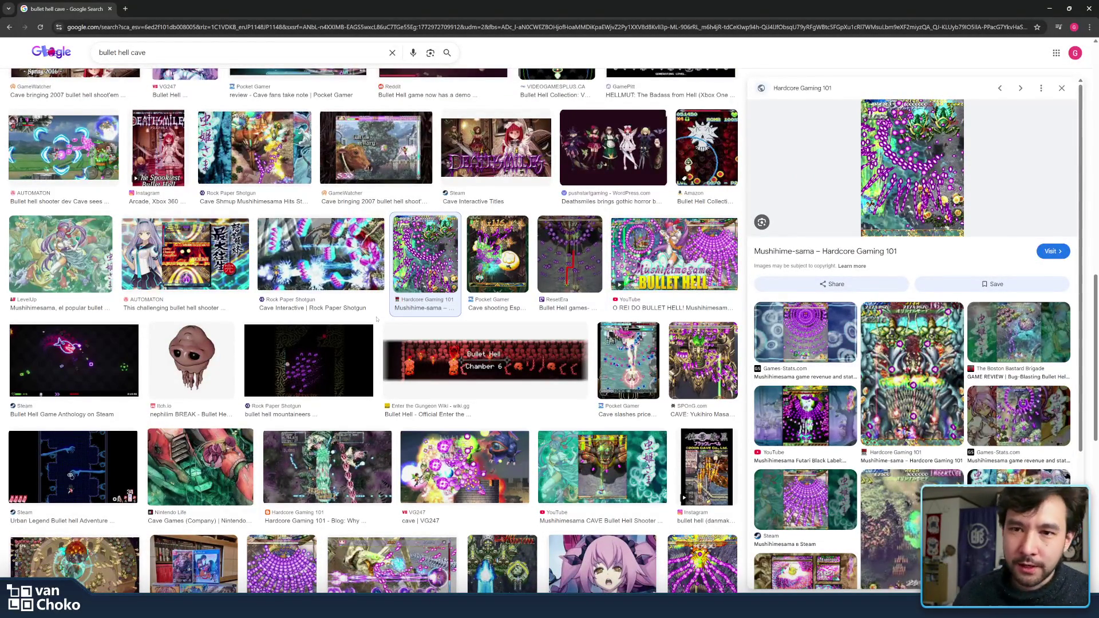
scroll(377, 320, down, 8)
scroll(376, 319, up, 7)
scroll(377, 319, down, 7)
scroll(377, 320, down, 5)
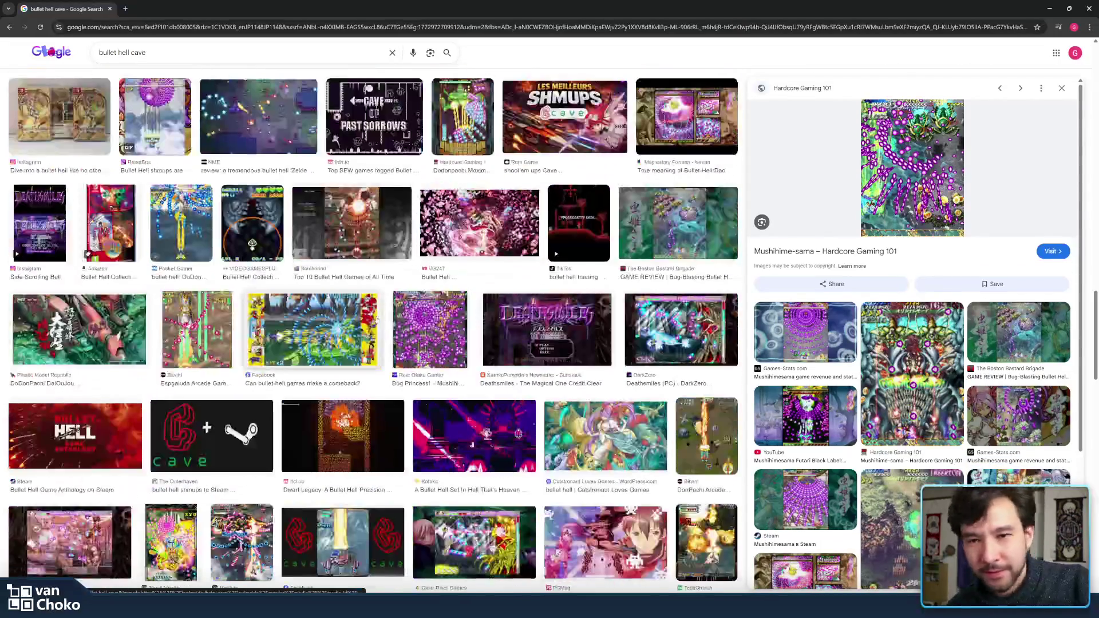
Step: Preview the Deathsmiles and Mushihimesama review images, then minimize Chrome to return to Canva
click(650, 334)
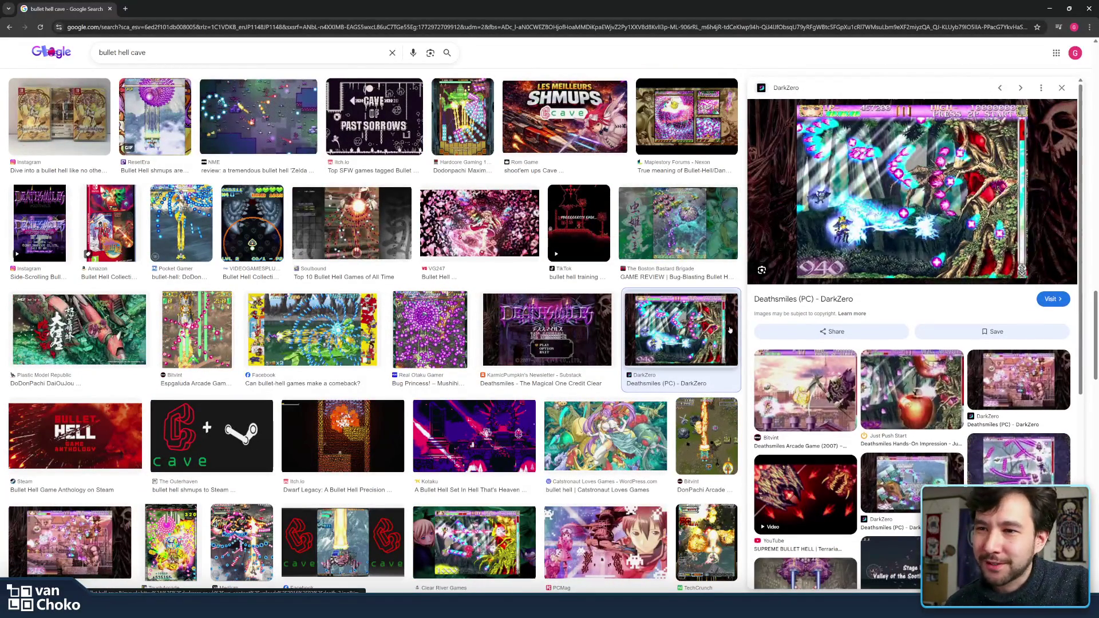
scroll(744, 322, down, 6)
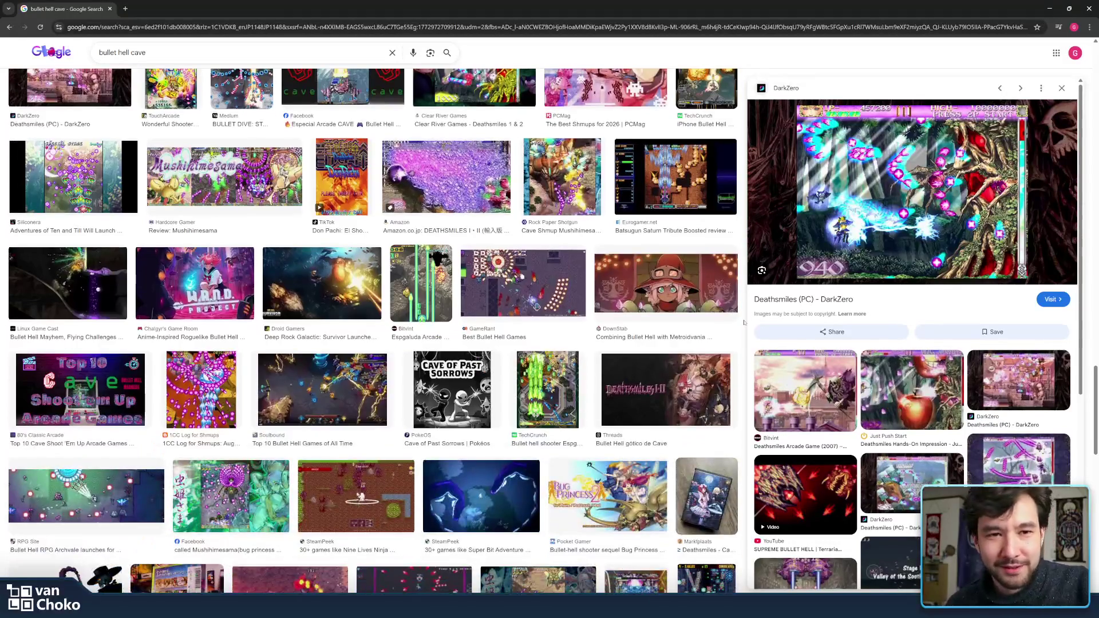
scroll(744, 322, down, 6)
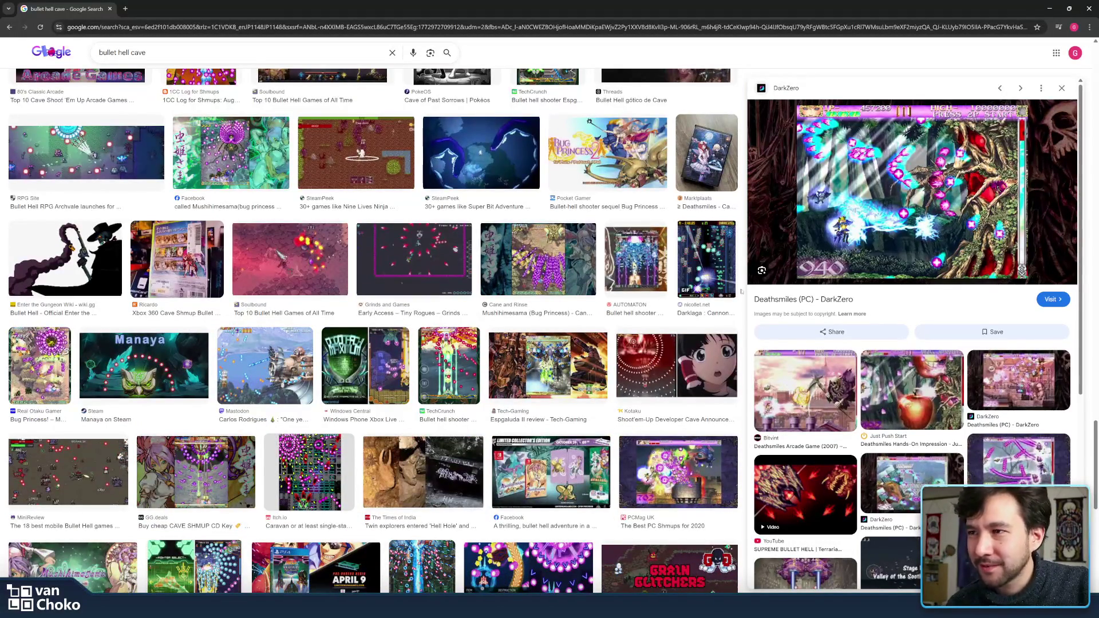
click(558, 269)
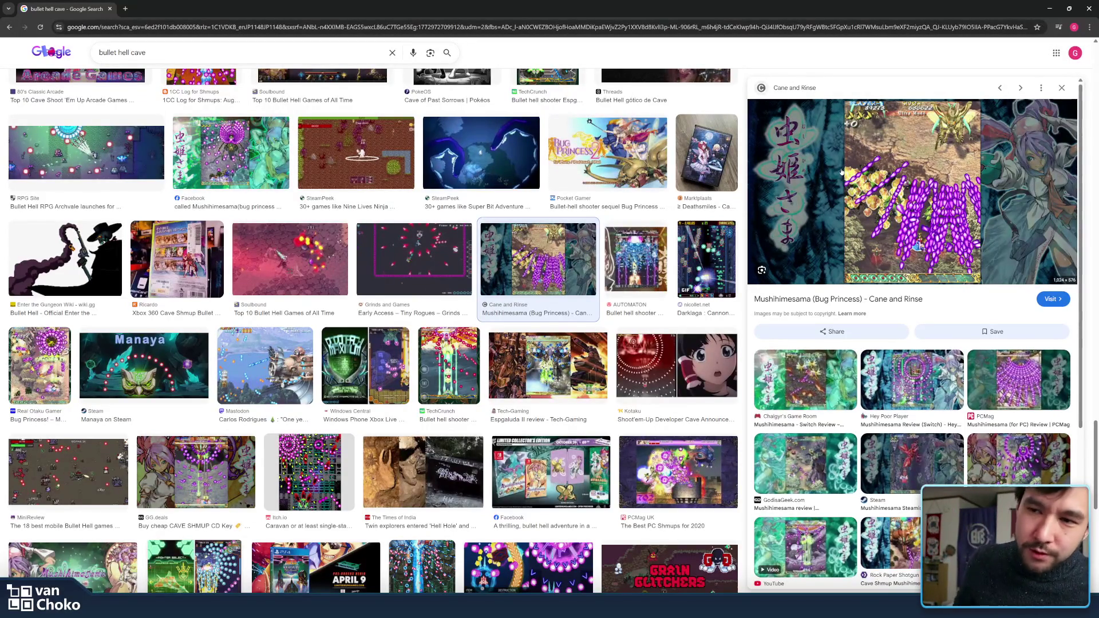
scroll(801, 303, down, 3)
click(801, 303)
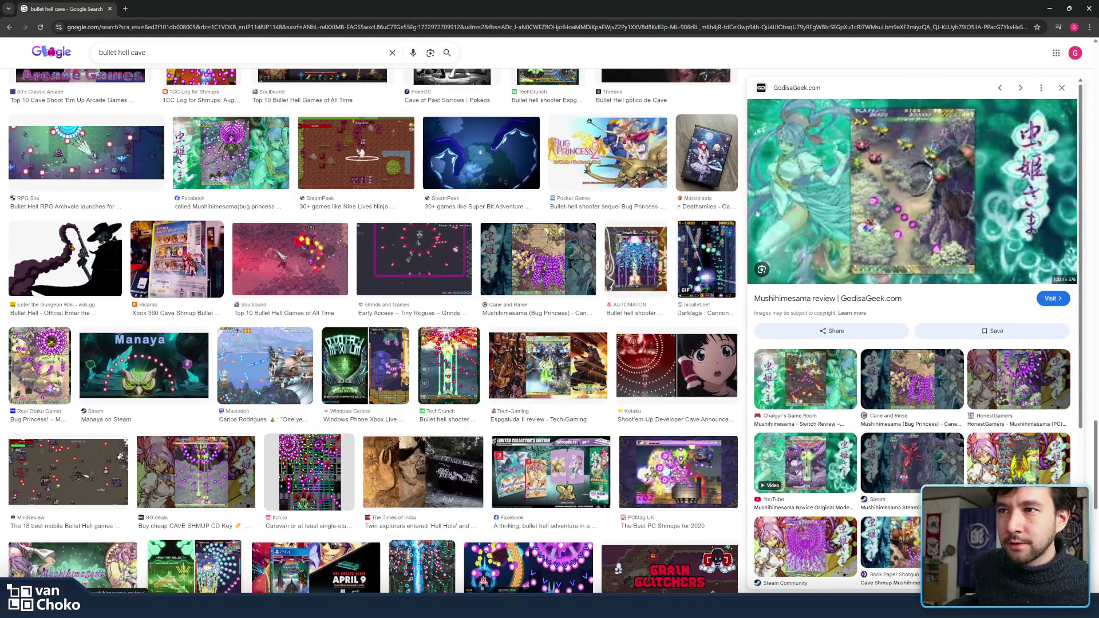
scroll(744, 215, down, 9)
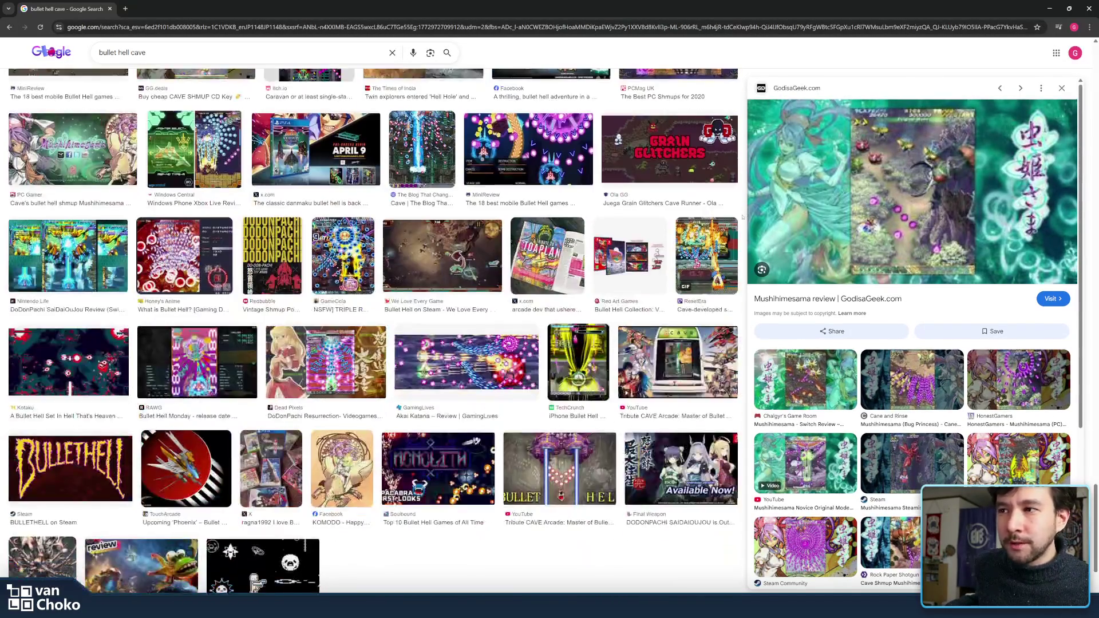
scroll(743, 215, down, 10)
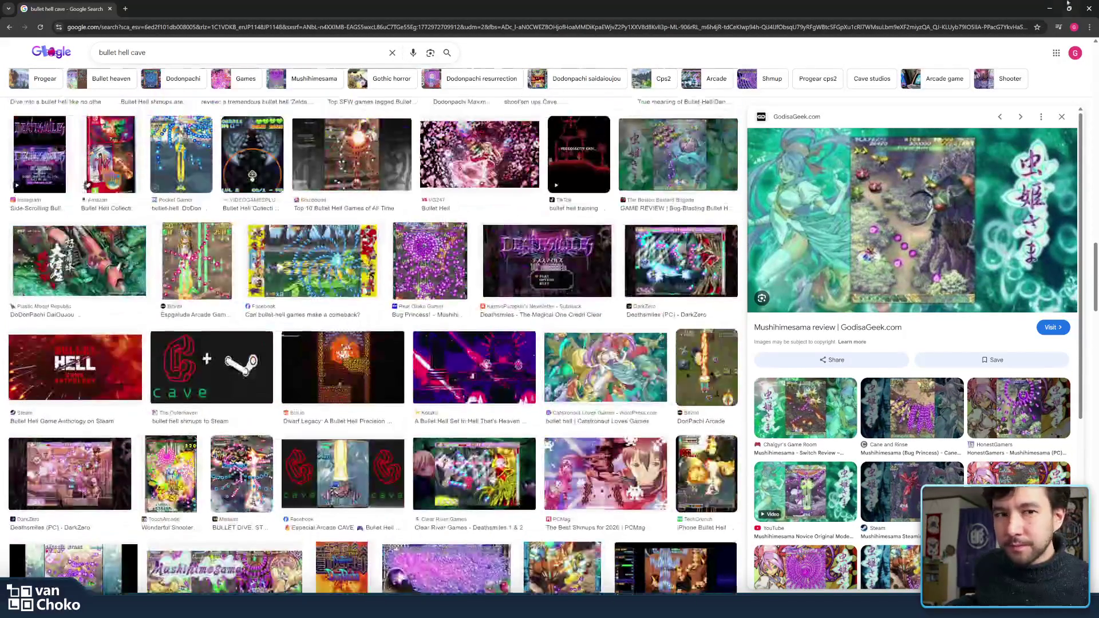
click(1050, 8)
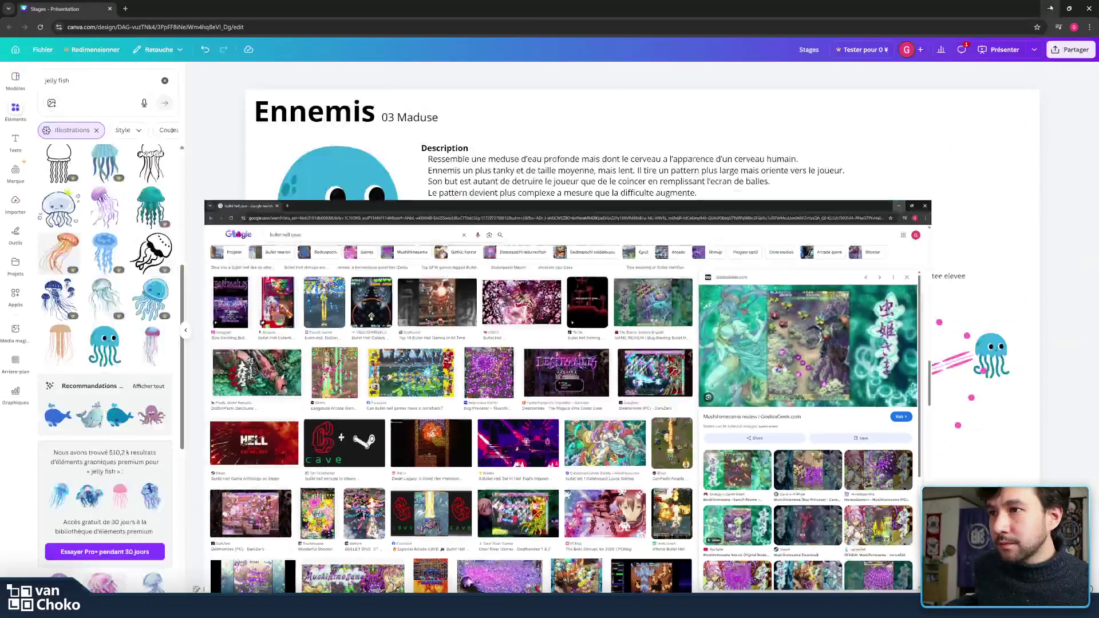
click(937, 205)
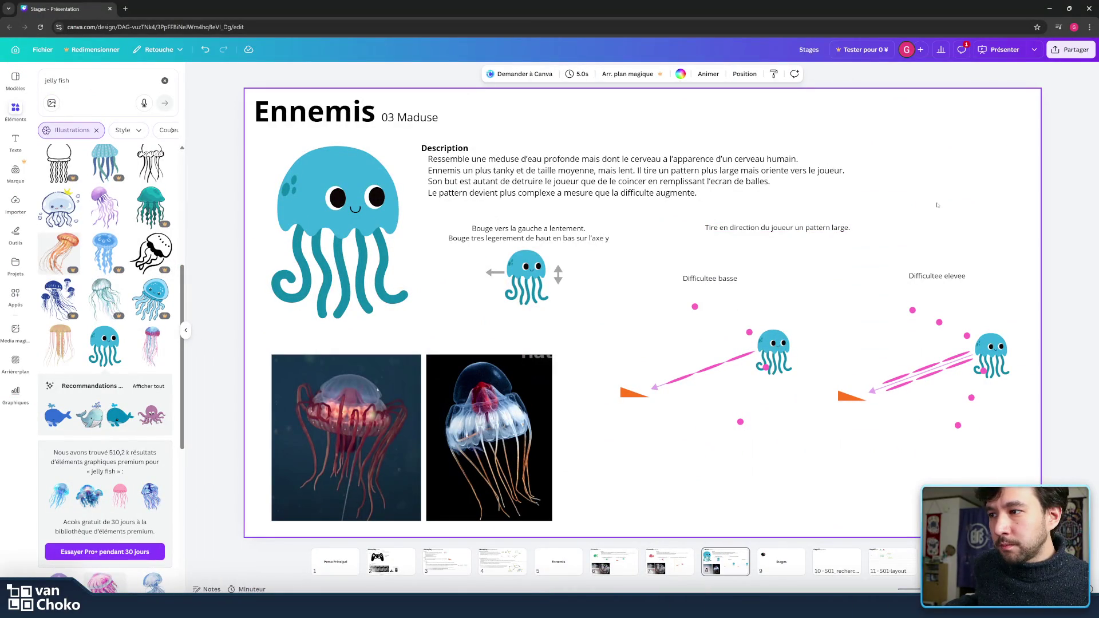
click(670, 561)
click(726, 563)
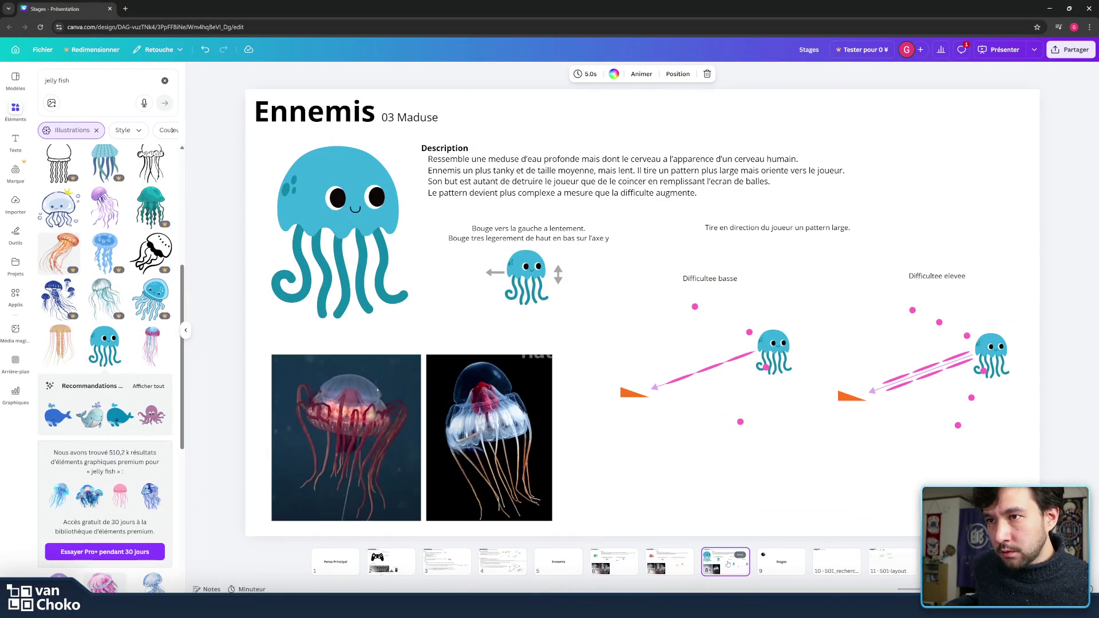
click(710, 374)
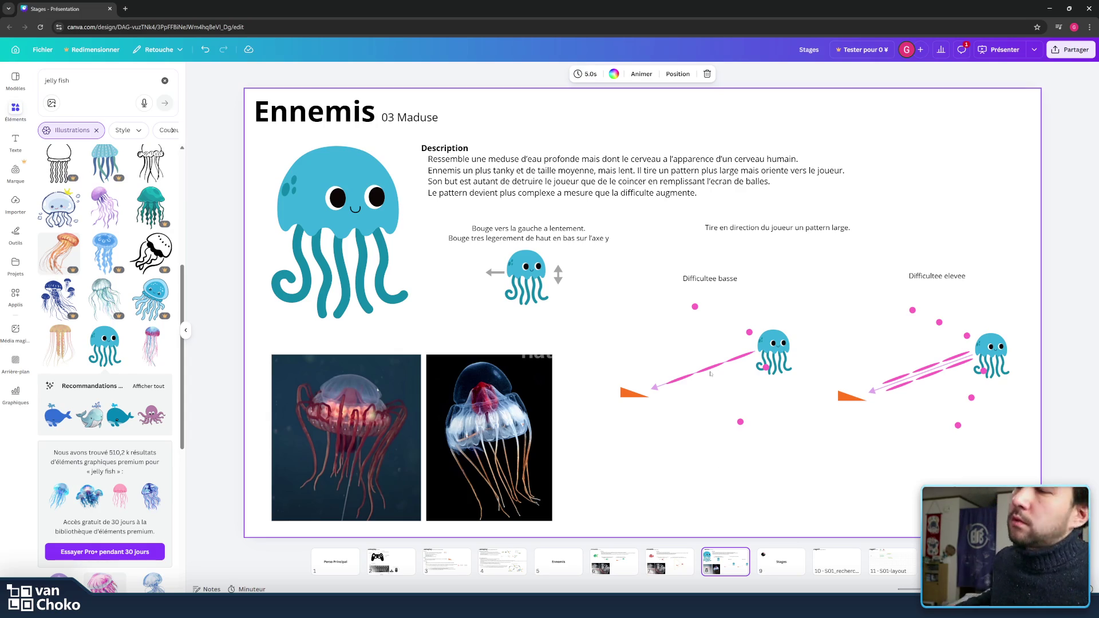
click(601, 564)
click(668, 564)
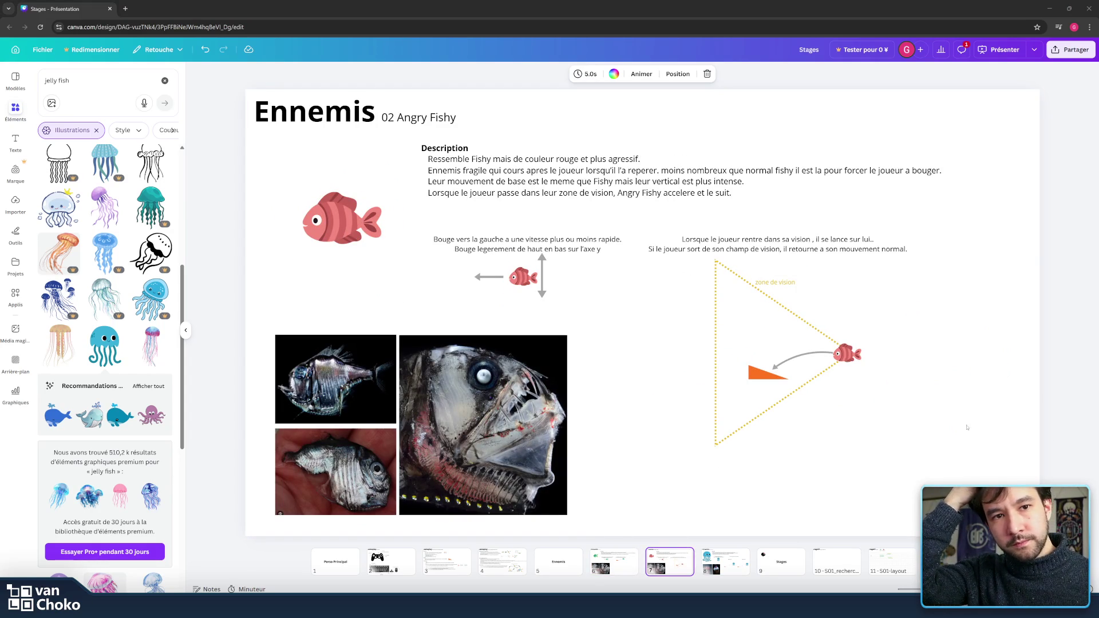
key(Down)
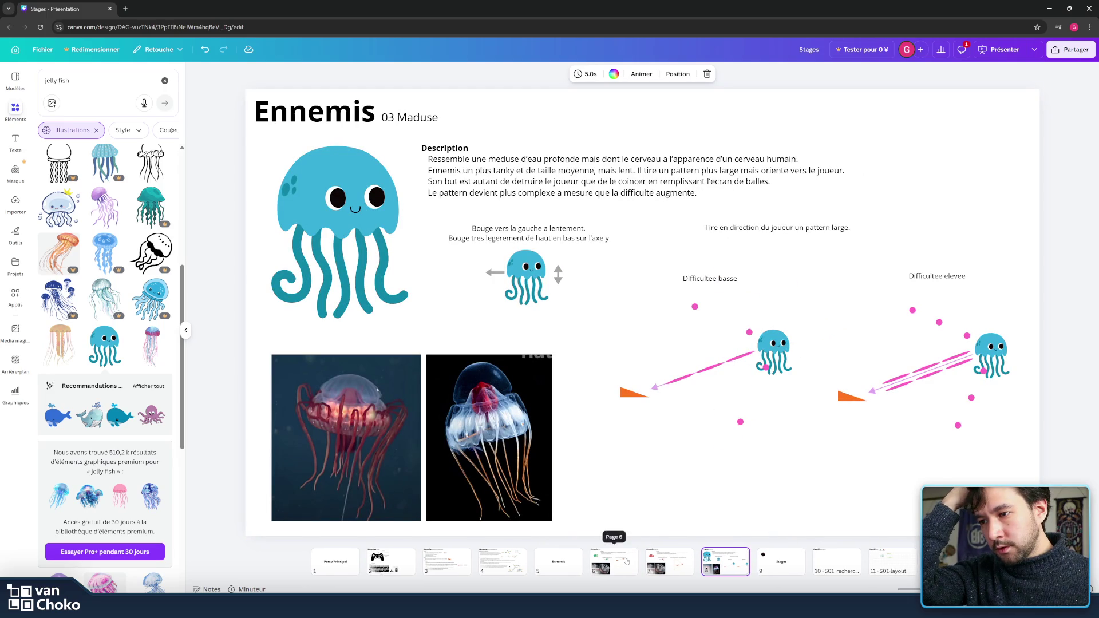
click(668, 562)
click(728, 563)
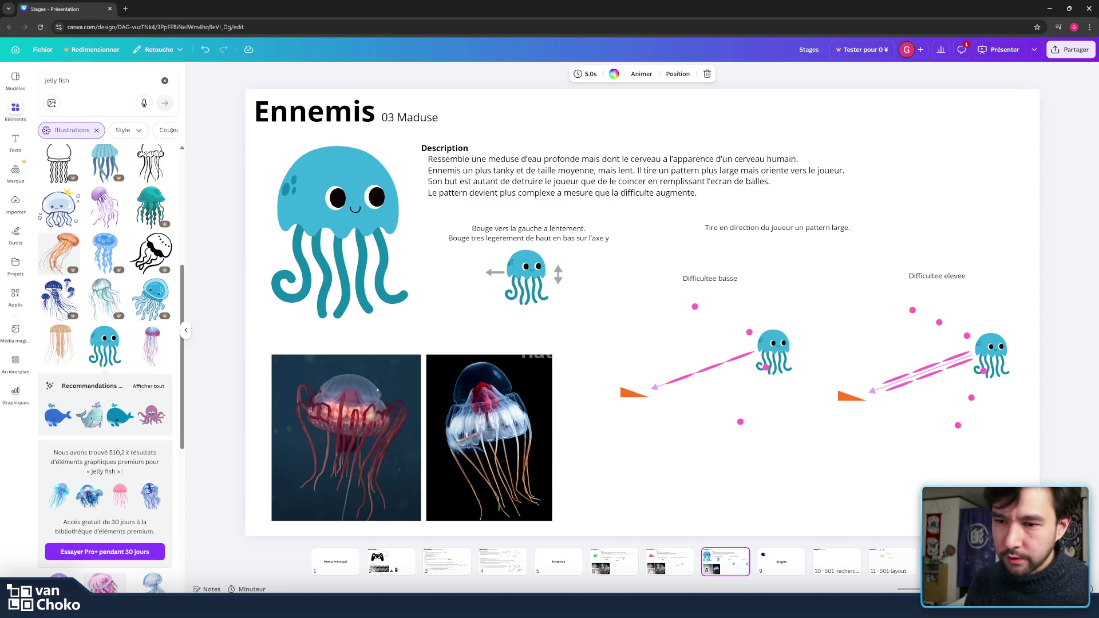
right_click(723, 558)
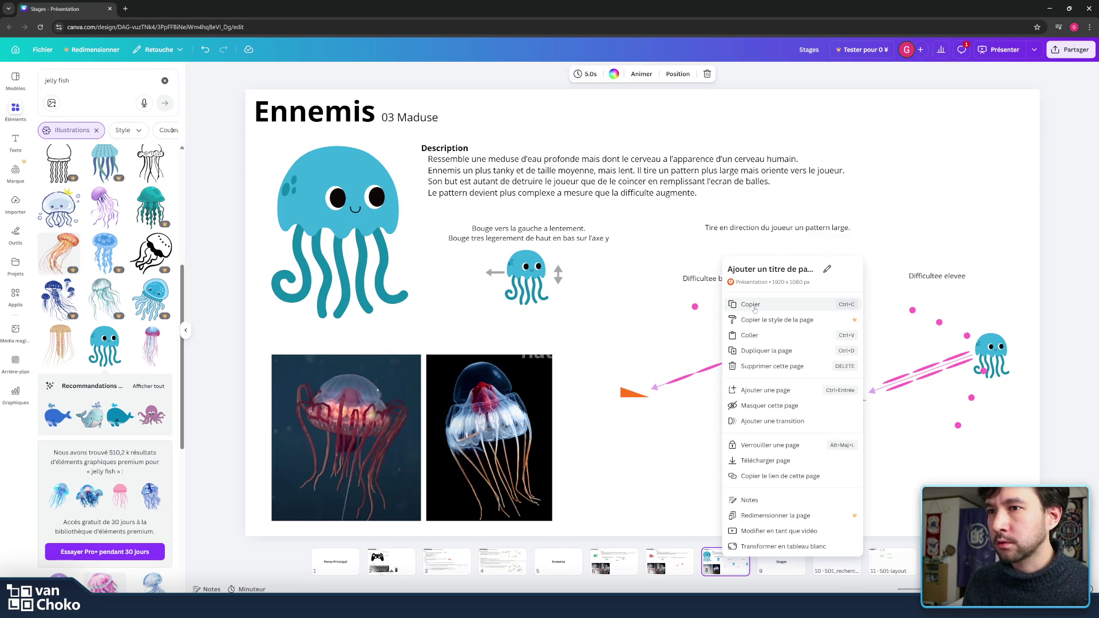
Step: Duplicate the Maduse slide as page 9 with Dupliquer la page
click(751, 304)
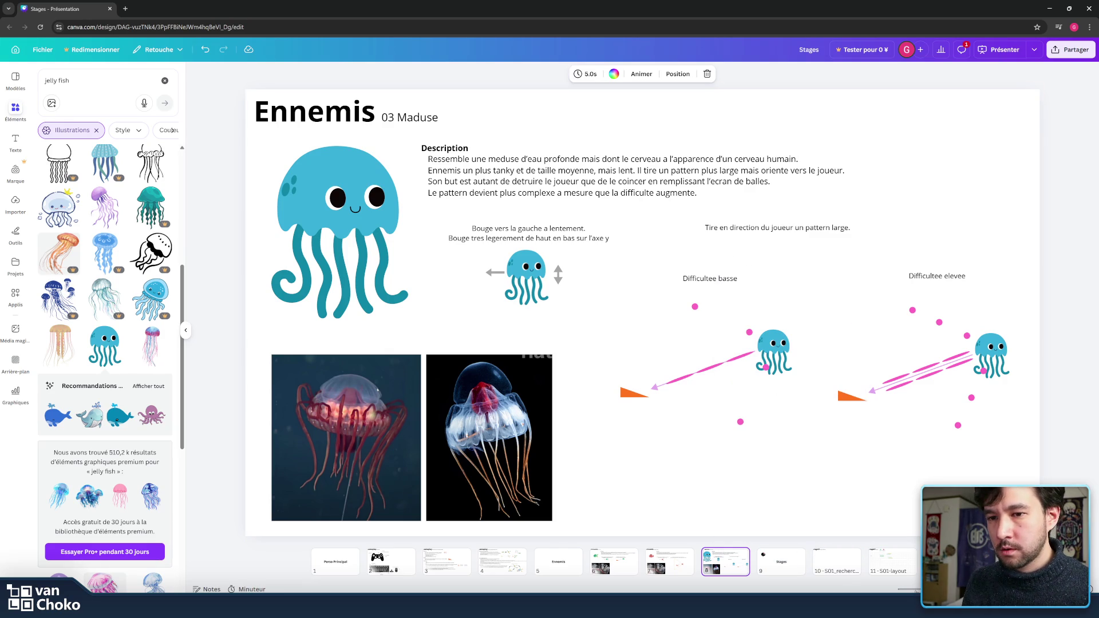
right_click(938, 538)
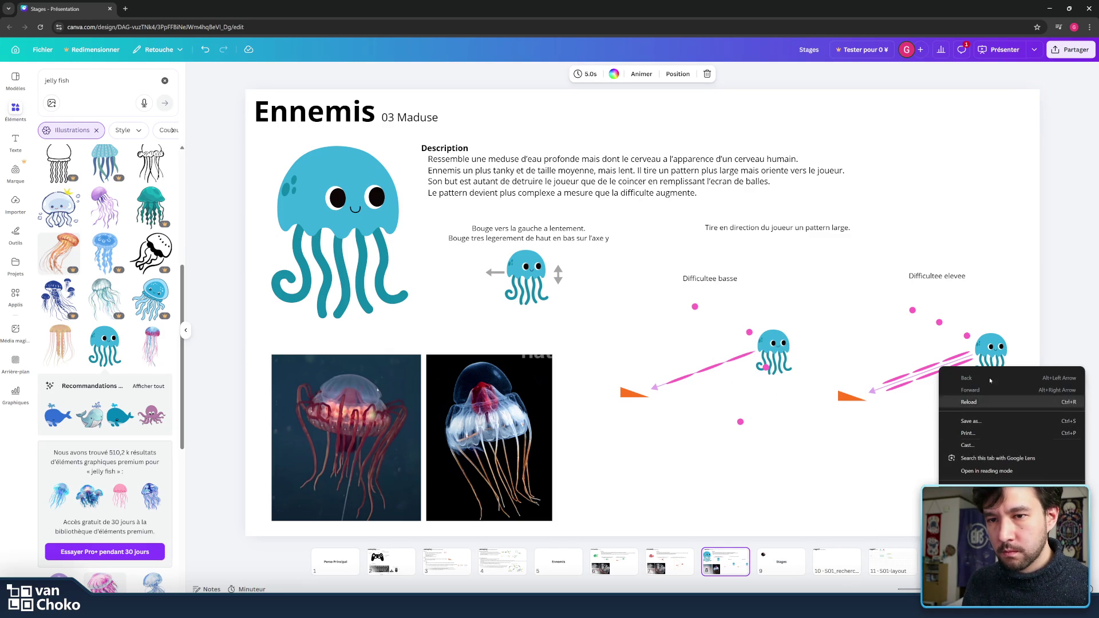
click(886, 483)
right_click(724, 558)
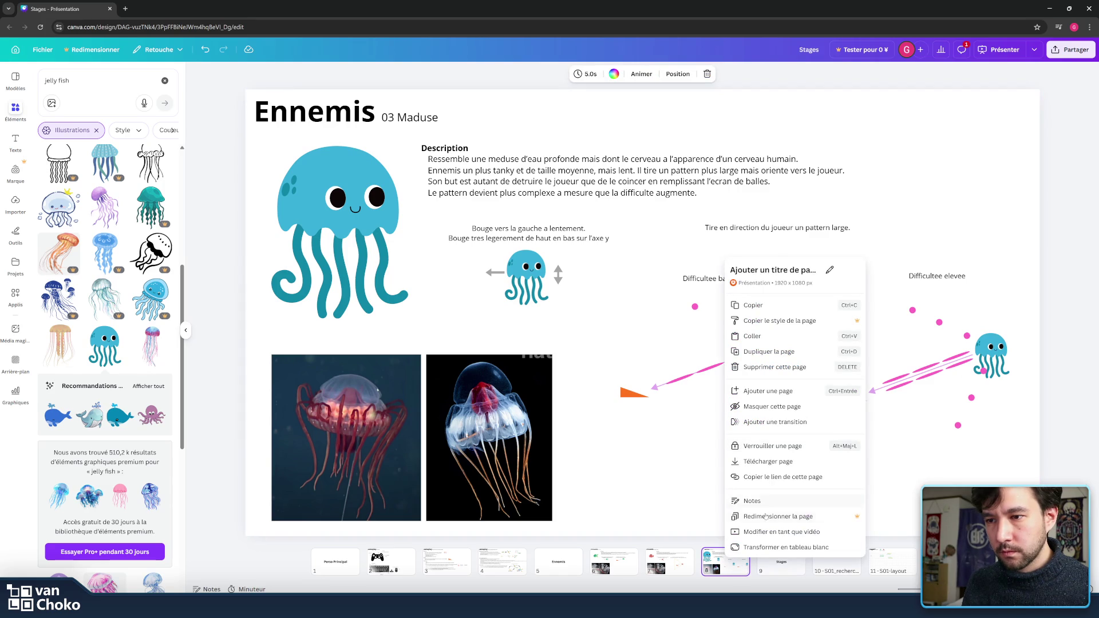
click(790, 351)
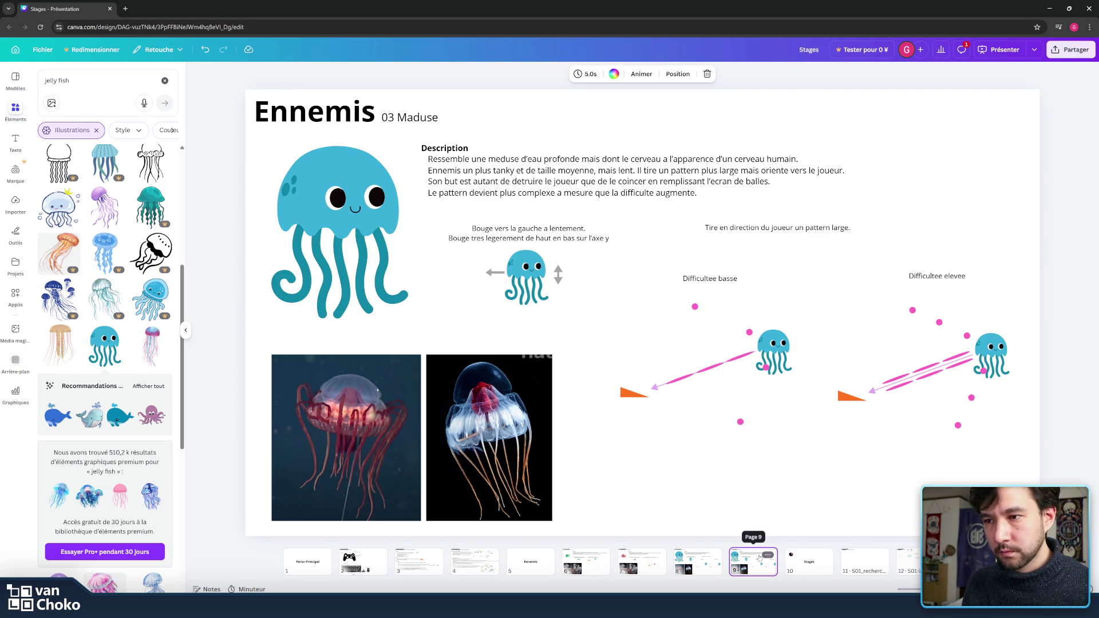
Step: Delete the two jellyfish reference photos from the page 9 copy
mouse_move(627, 498)
mouse_down()
mouse_move(426, 390)
mouse_move(342, 385)
mouse_up()
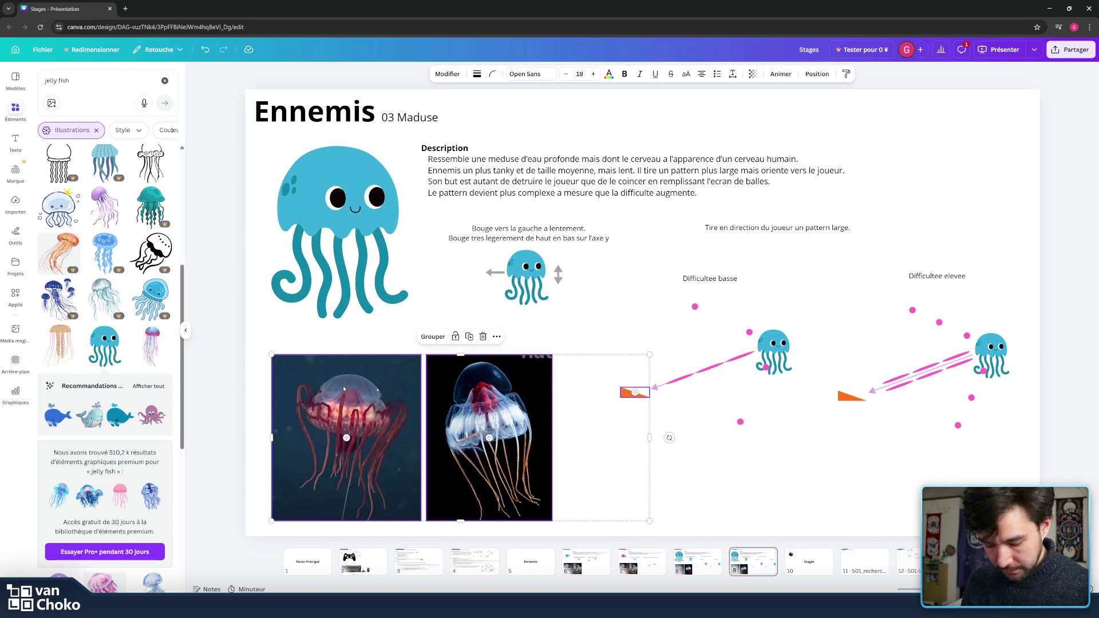
click(540, 469)
shift+click(277, 404)
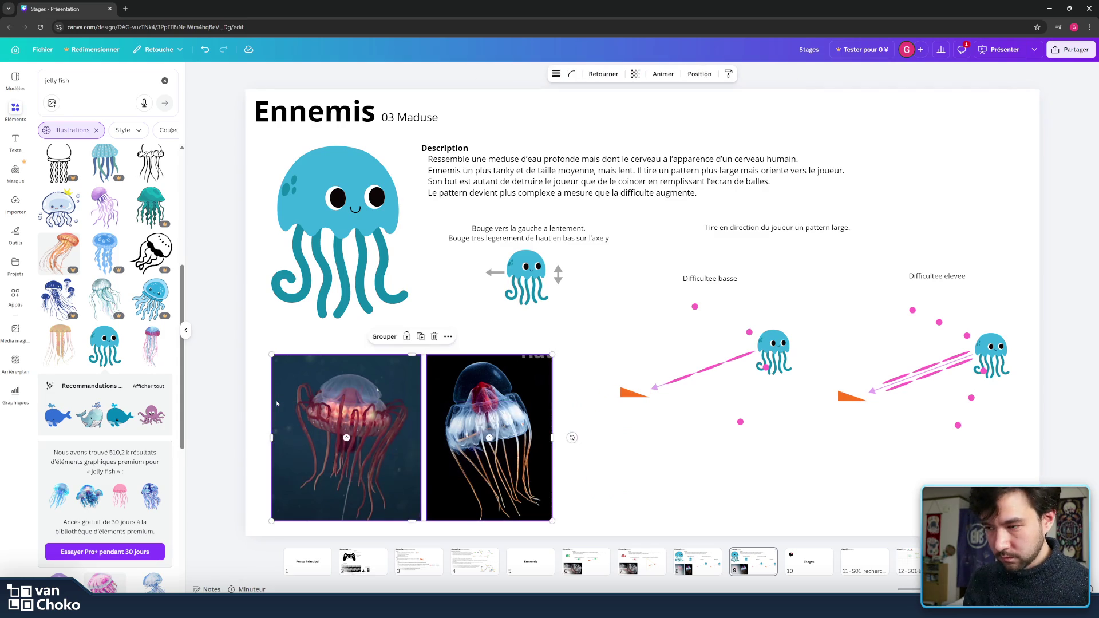
key(Delete)
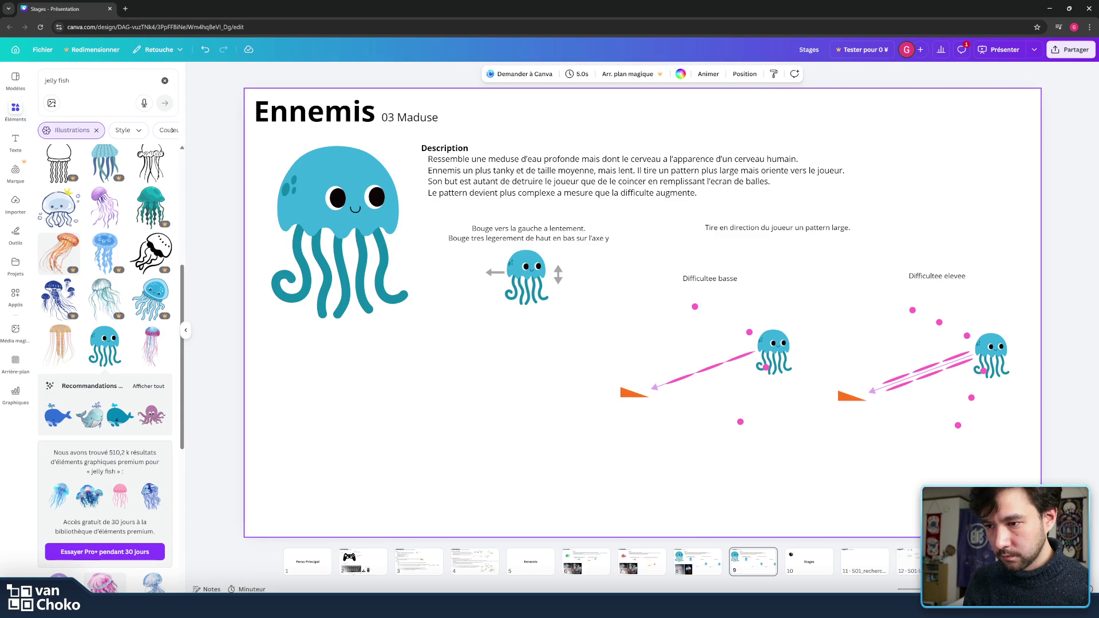
Step: Change the image search to 'deep sea fish' and preview the telescope fish image
mouse_move(611, 606)
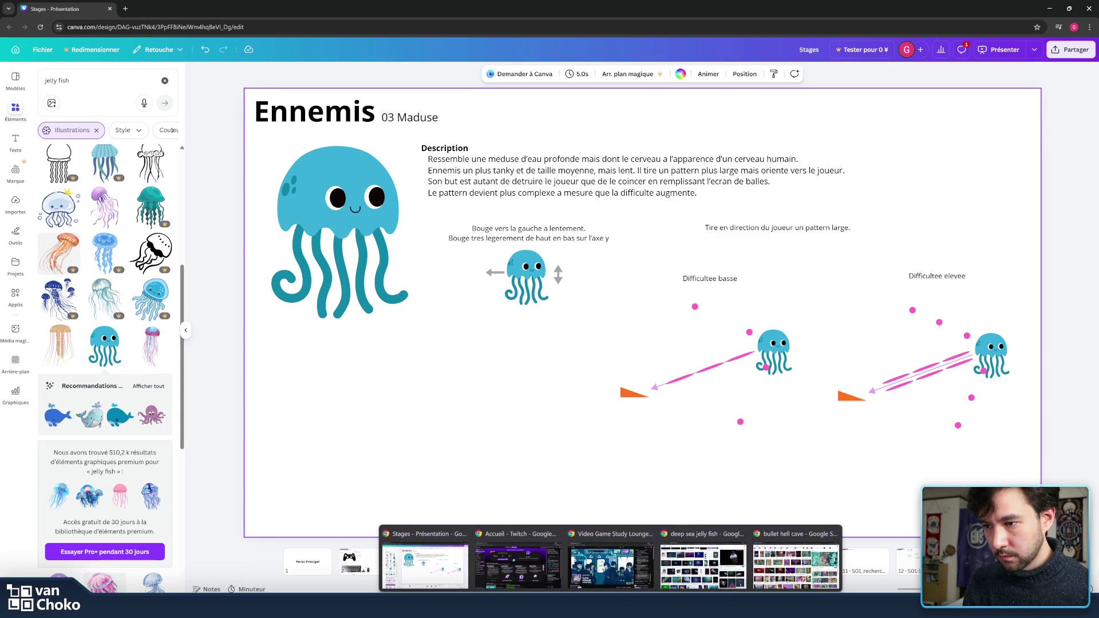
click(703, 564)
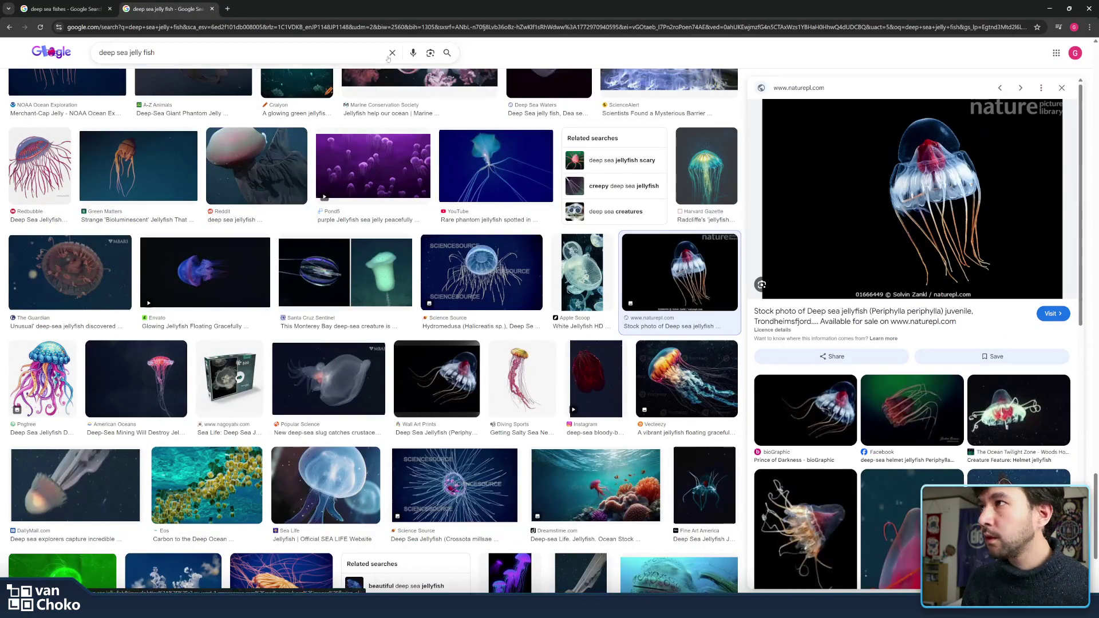
drag(155, 53, 128, 53)
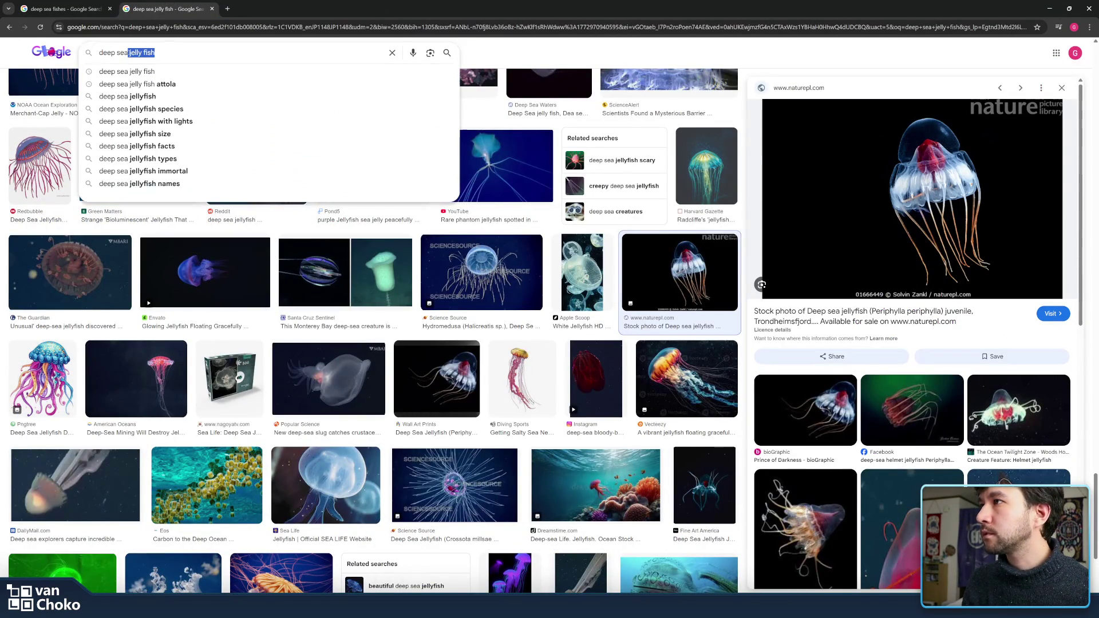
text(fish)
key(Return)
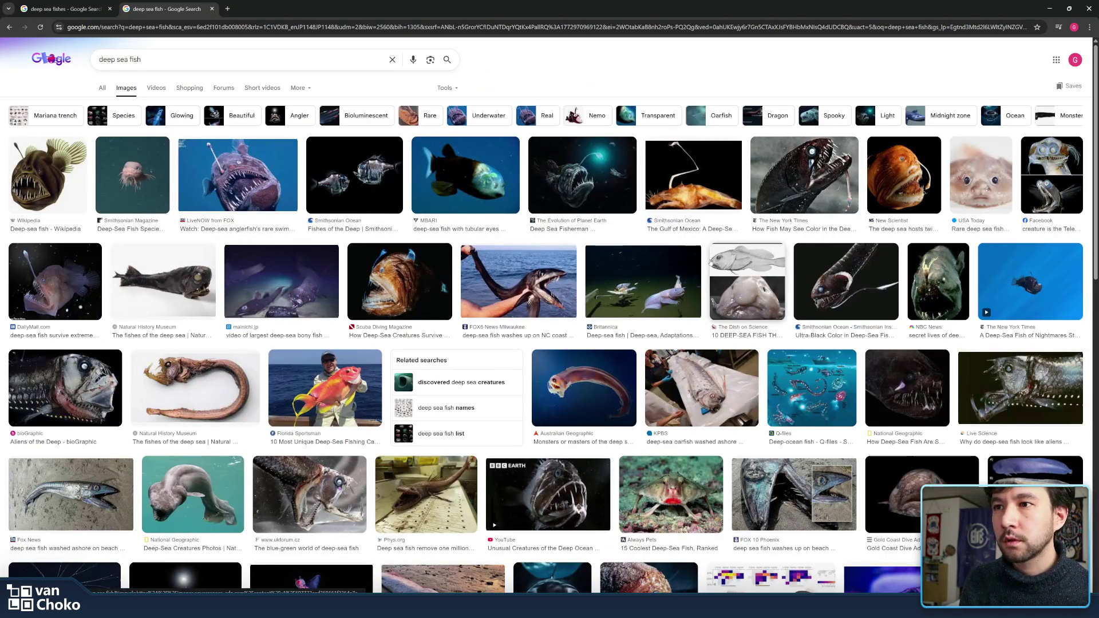
scroll(710, 262, down, 1)
scroll(710, 262, down, 2)
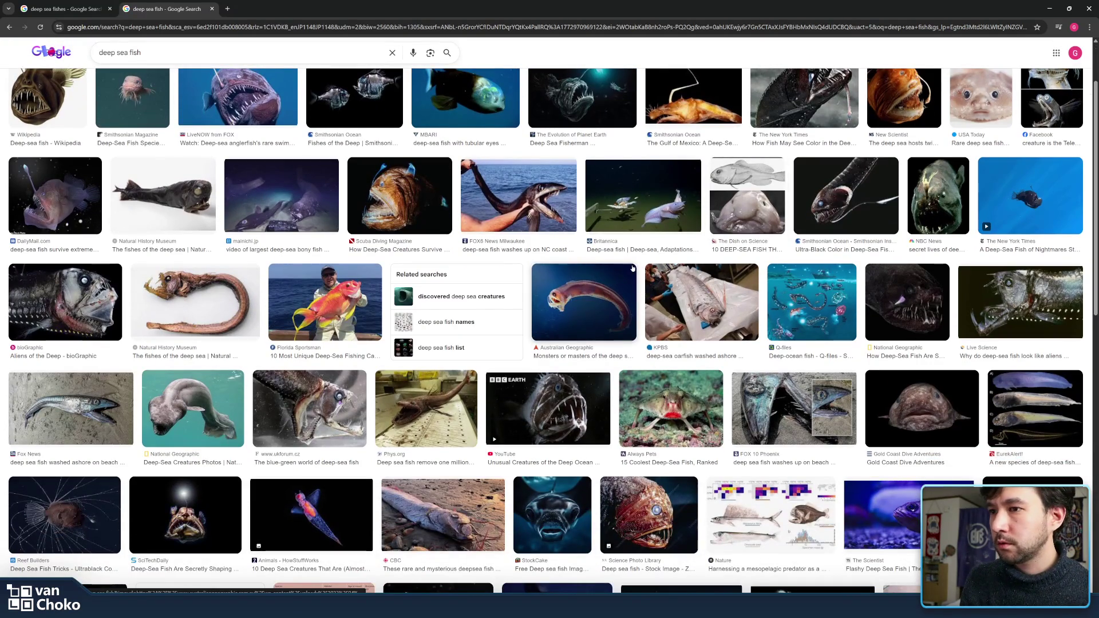
scroll(899, 191, up, 2)
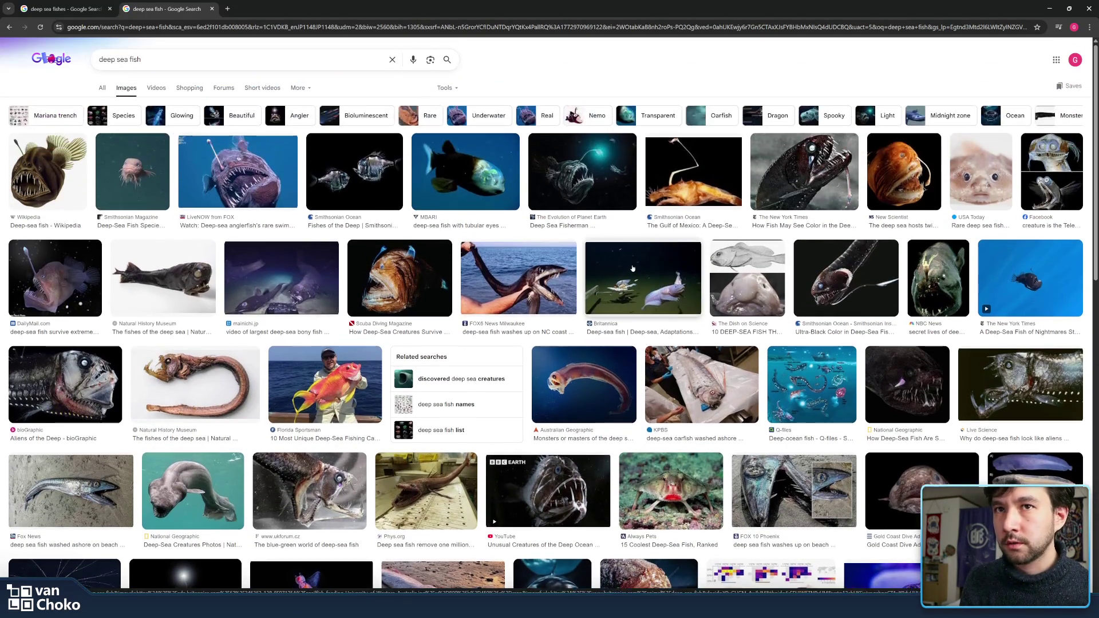
click(1051, 172)
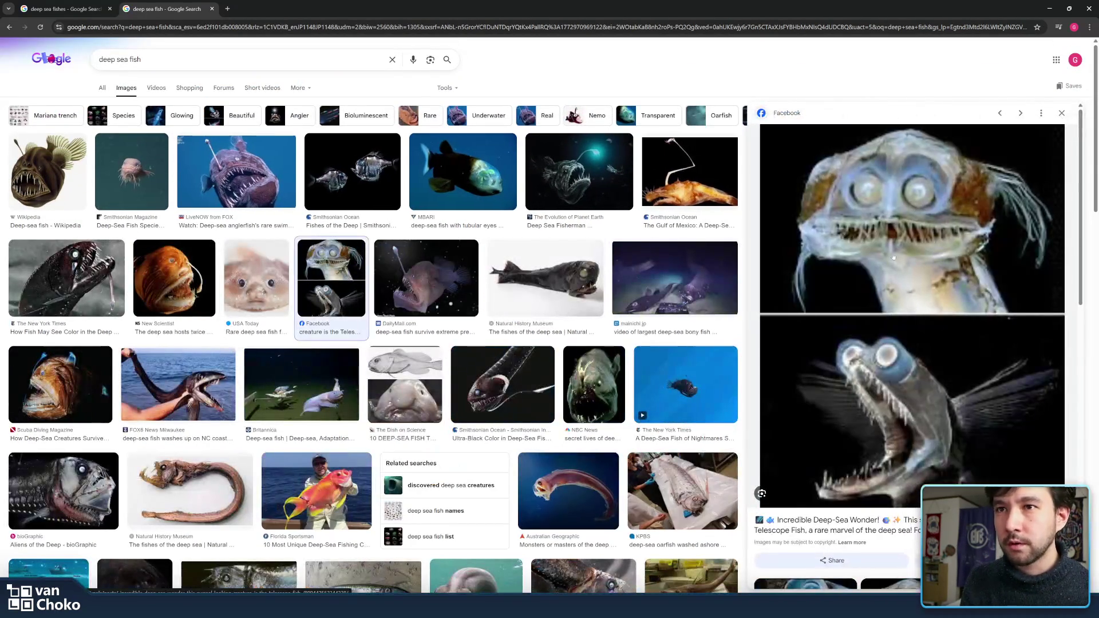
scroll(942, 327, down, 1)
scroll(942, 327, up, 1)
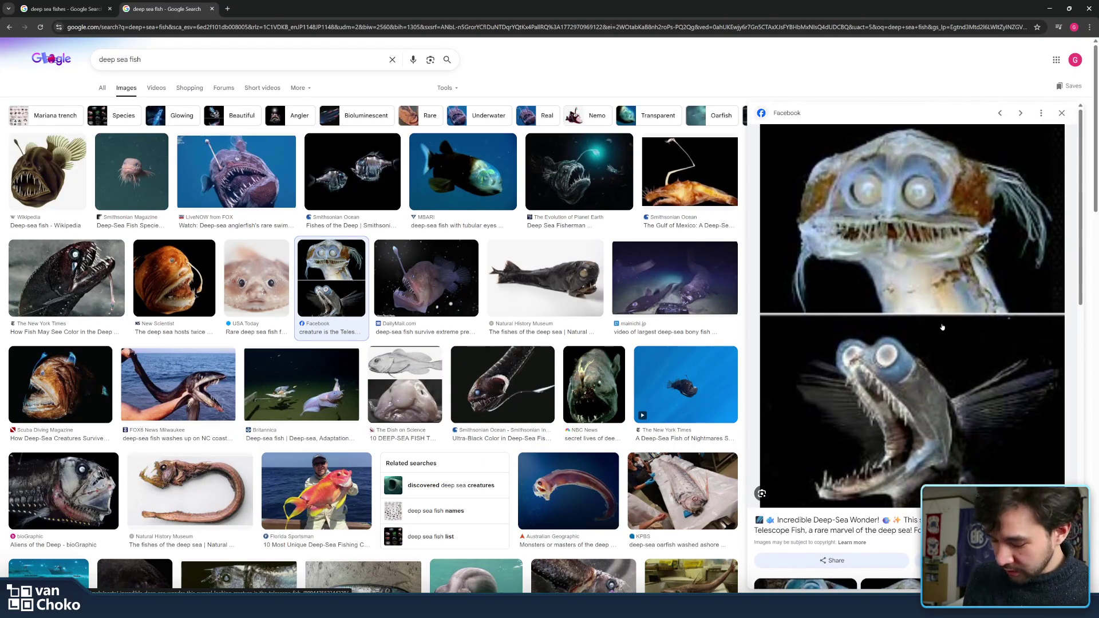
Step: Snip the two telescope fish photos with the screen capture tool and return to Canva
key(super+shift+s)
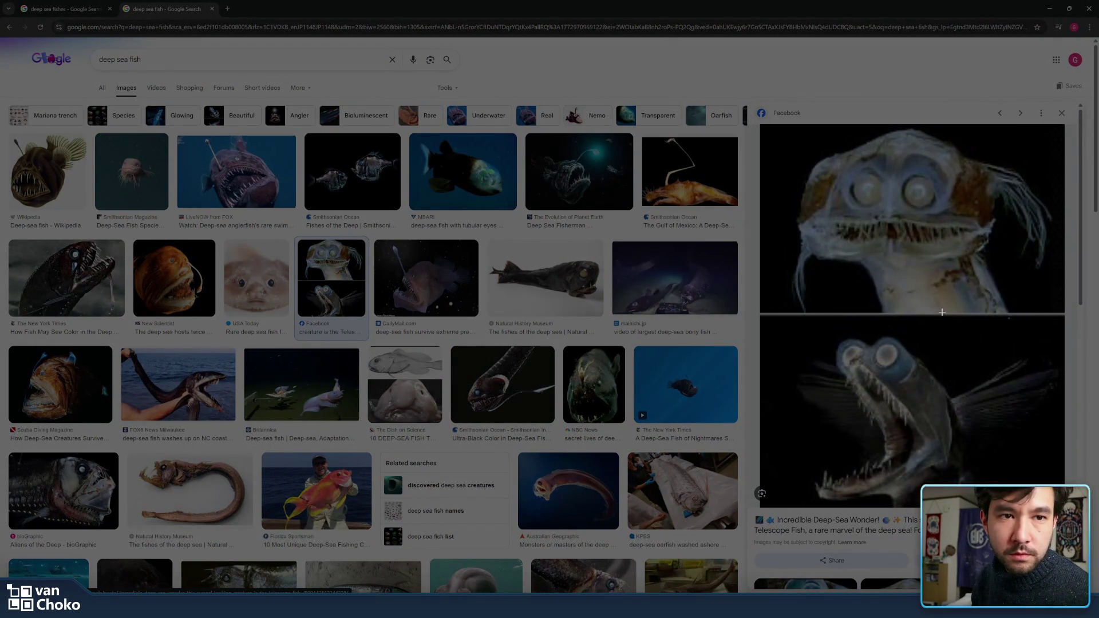
mouse_move(786, 124)
mouse_down()
mouse_move(832, 208)
mouse_move(964, 359)
mouse_move(1054, 511)
mouse_move(1062, 506)
mouse_up()
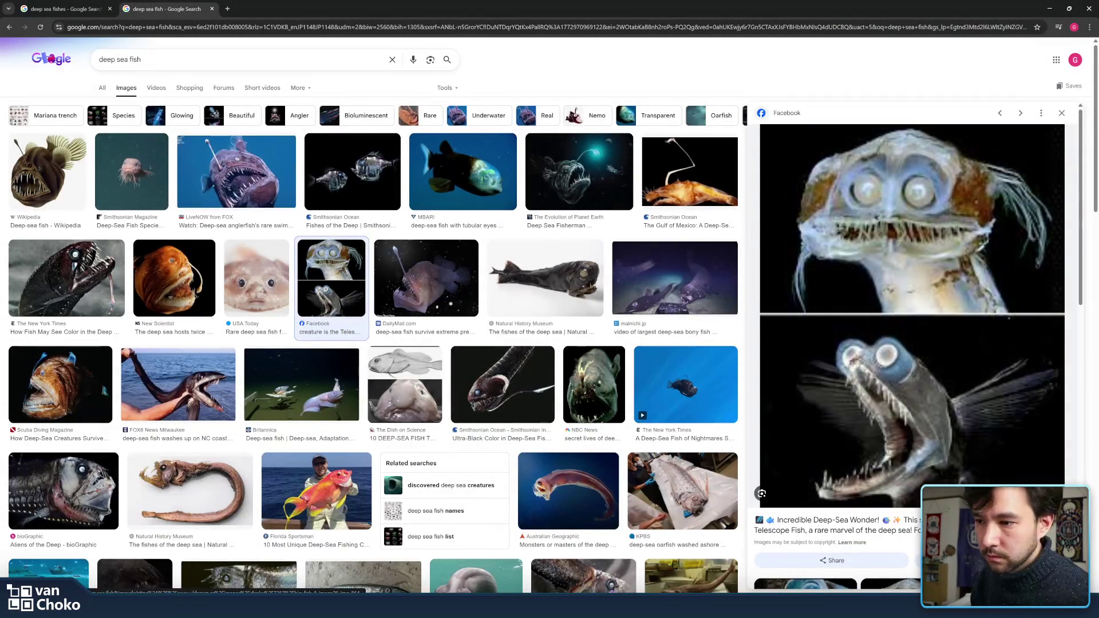
click(69, 6)
key(ctrl+Tab)
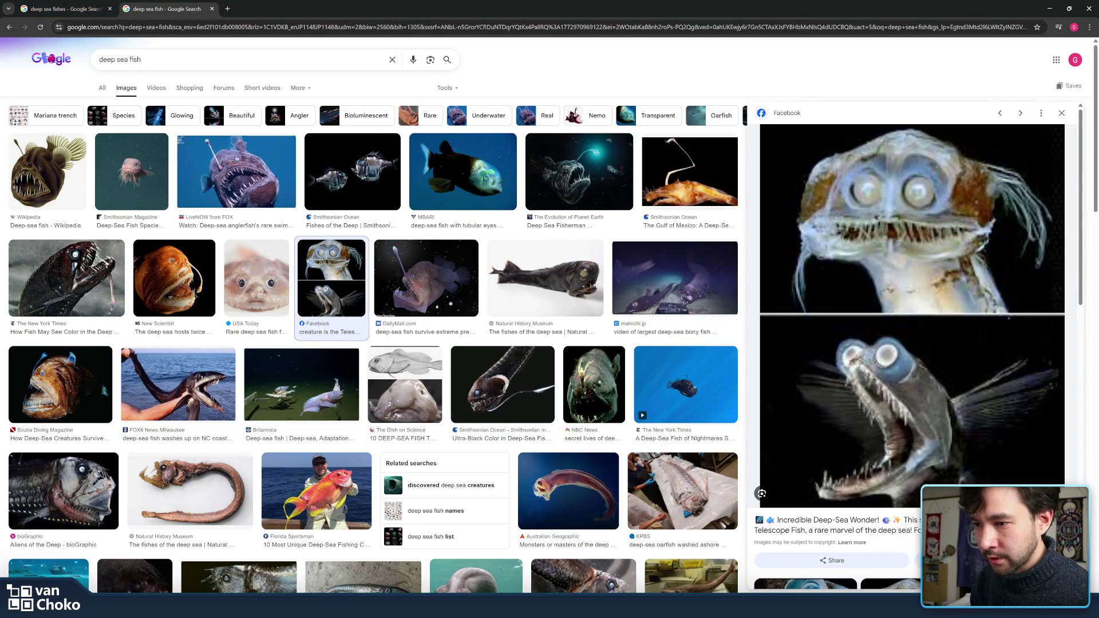
mouse_move(610, 606)
click(433, 556)
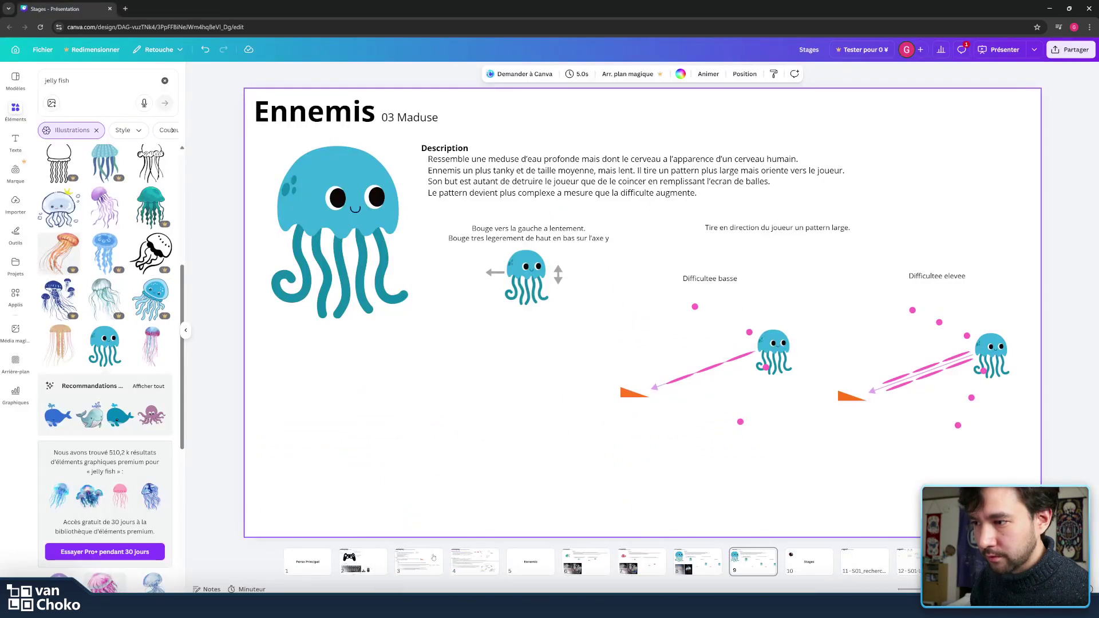
Step: Paste the two telescope fish photos and size them beneath the big jellyfish
key(ctrl+v)
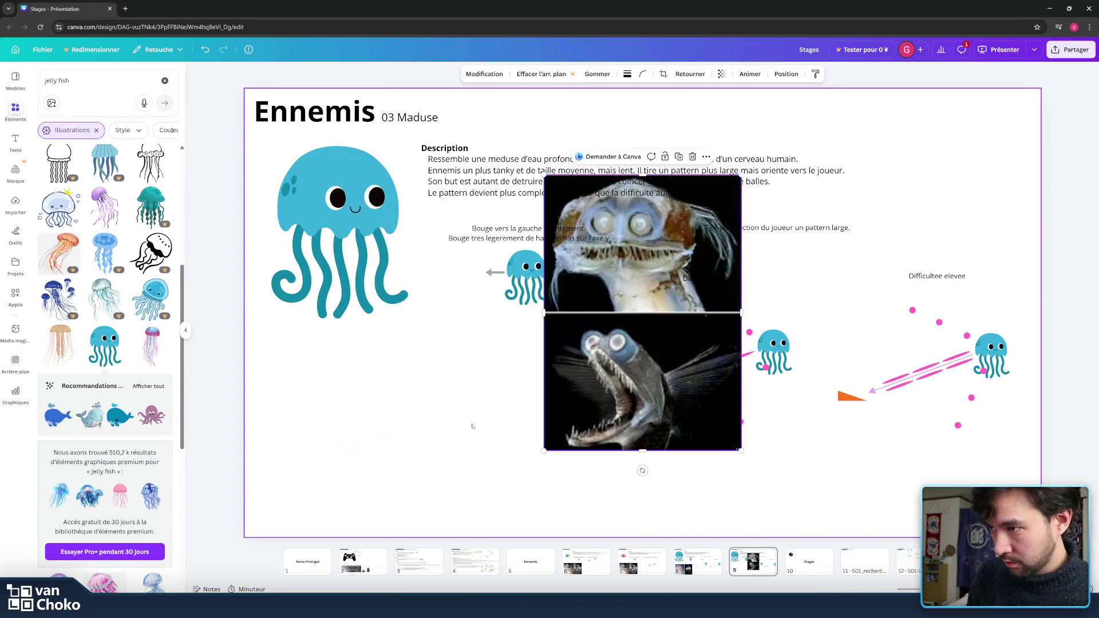
mouse_move(643, 308)
mouse_down()
mouse_move(434, 382)
mouse_move(377, 378)
mouse_up()
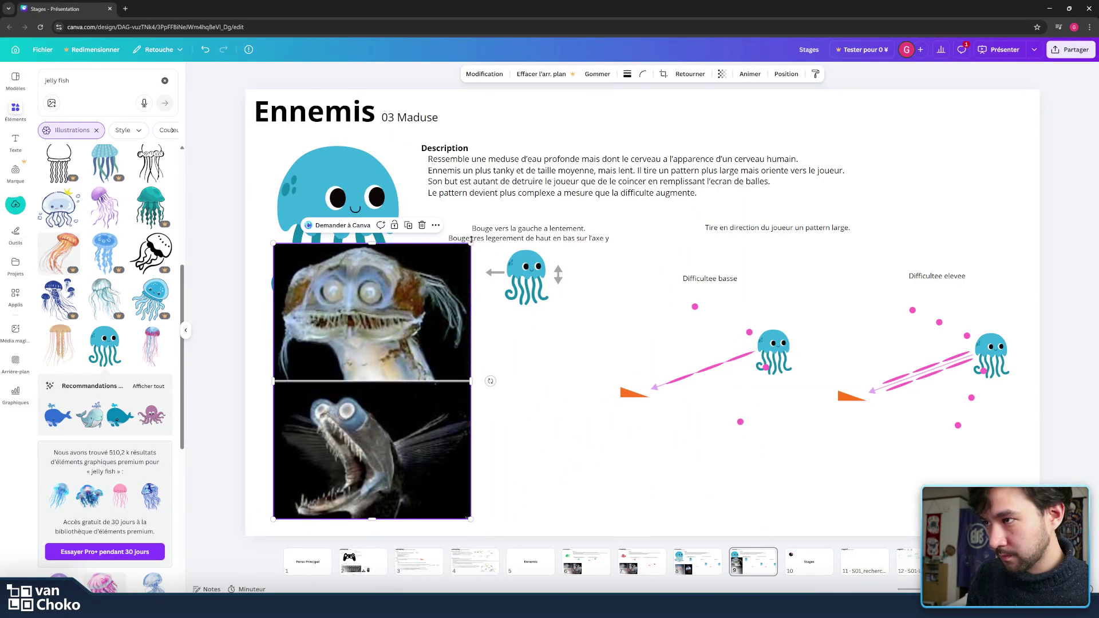
drag(470, 242, 385, 356)
drag(386, 482, 395, 459)
mouse_move(395, 497)
mouse_down()
mouse_move(410, 520)
mouse_move(374, 501)
mouse_up()
click(474, 497)
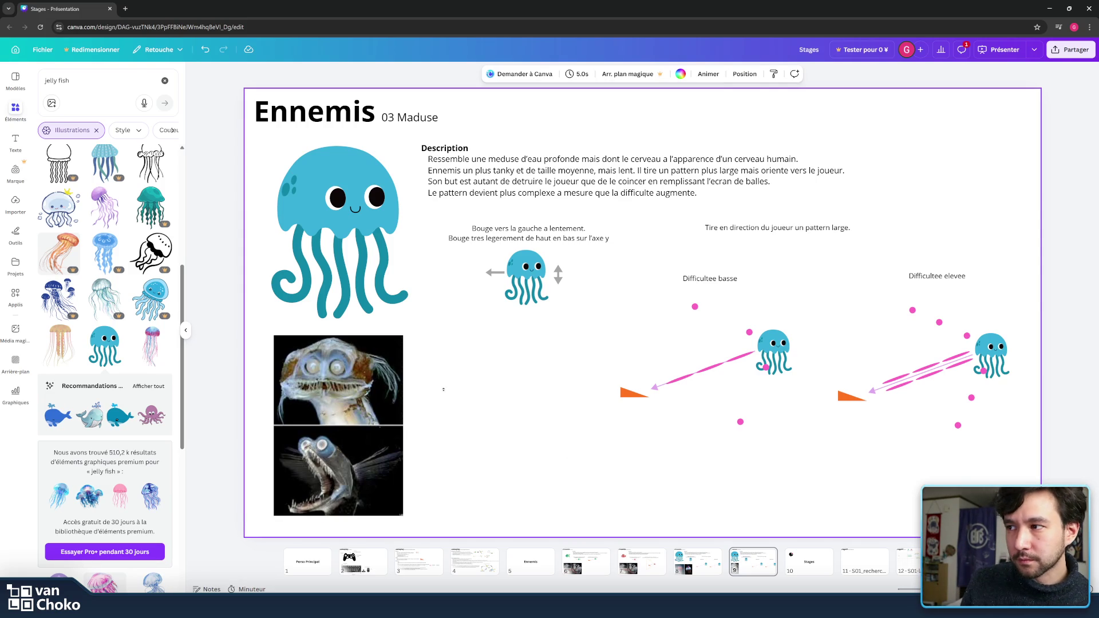
Step: Nudge the fish photos slightly left and deselect them
drag(389, 393, 385, 393)
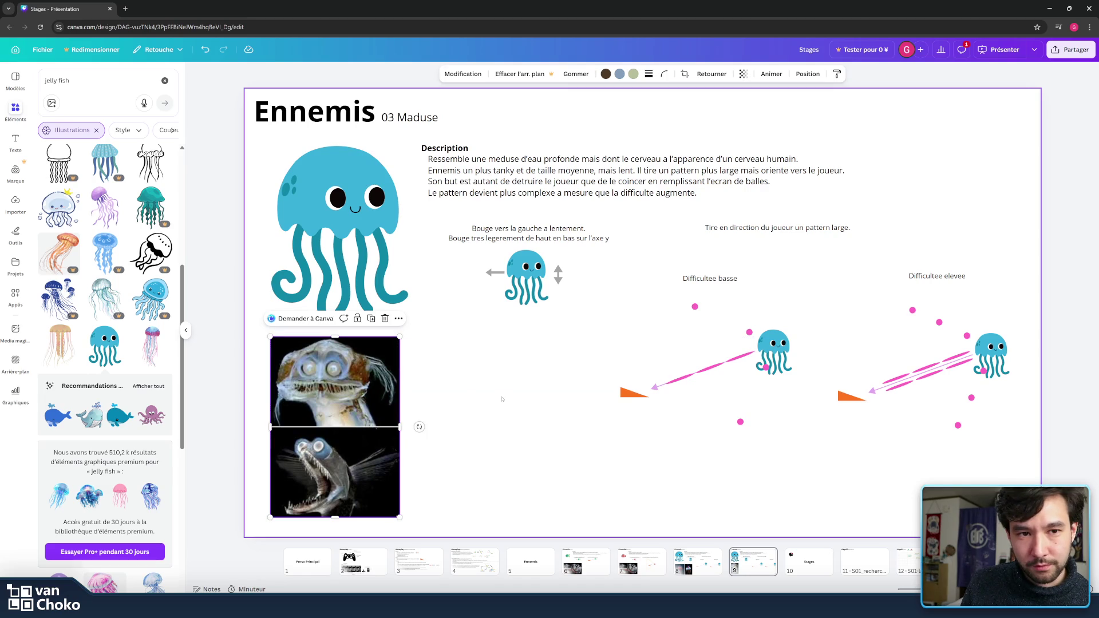
click(502, 399)
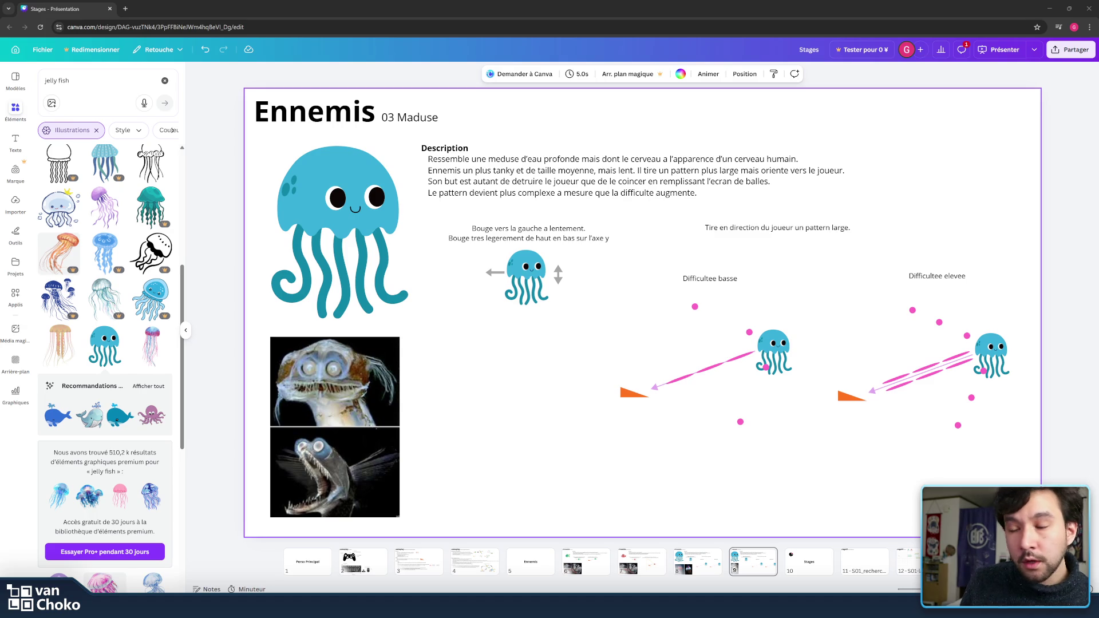
click(603, 371)
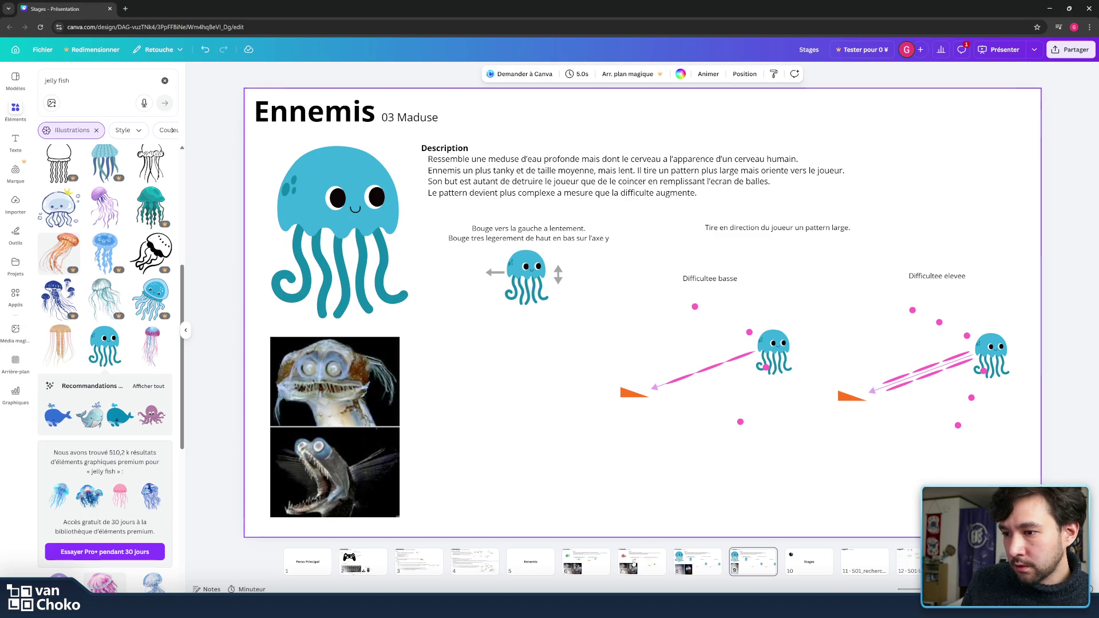
Step: Switch to Chrome with a new tab, floating the smaller window over the Canva slide
mouse_move(611, 609)
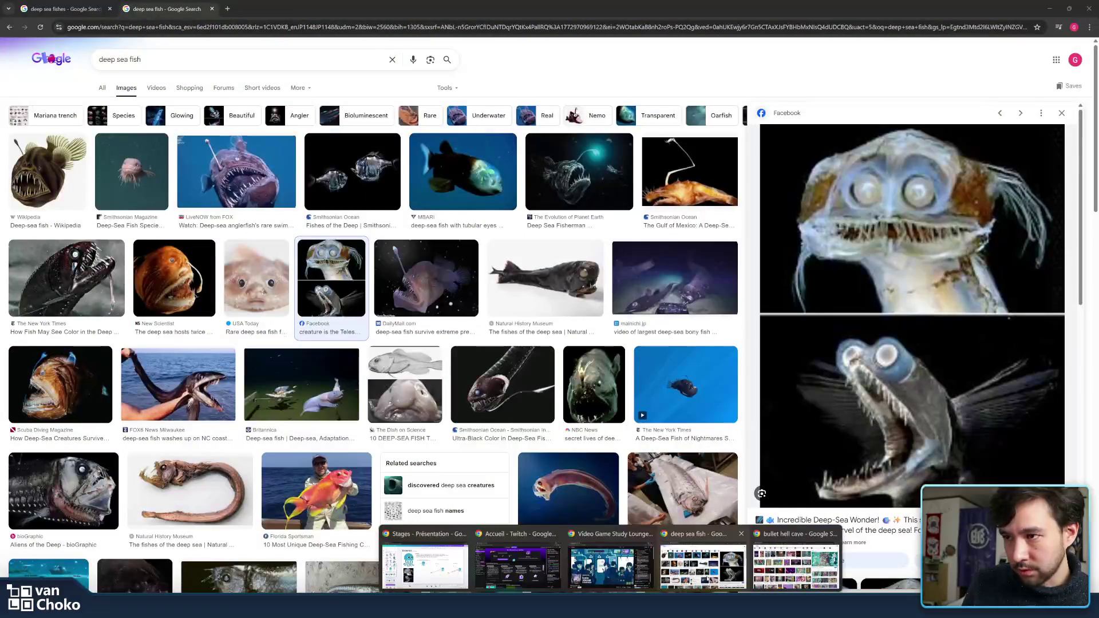
click(708, 580)
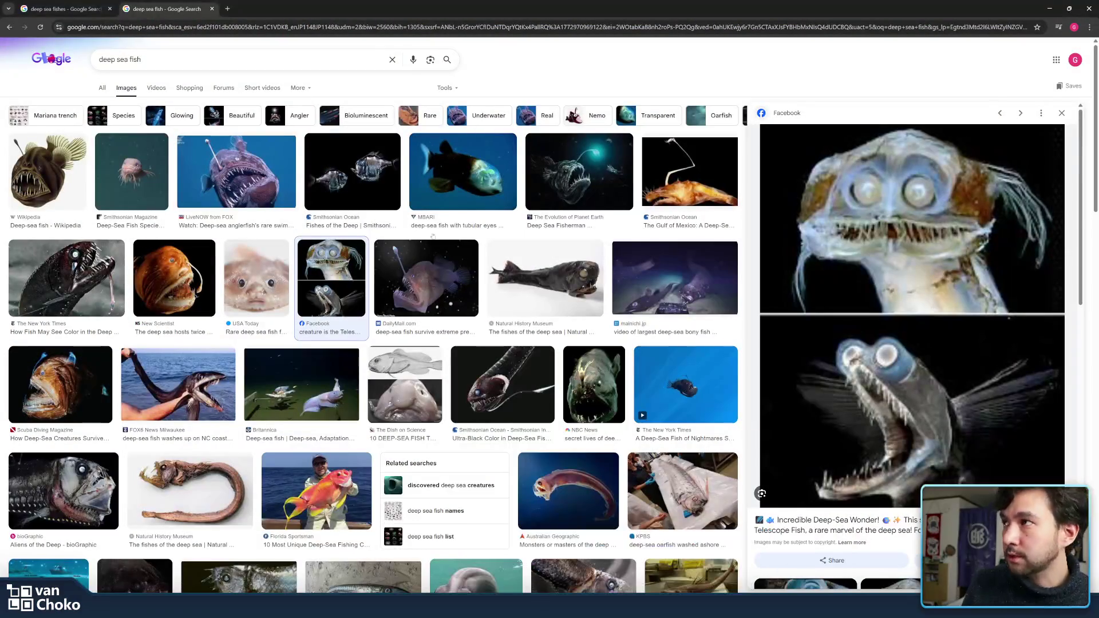
click(227, 9)
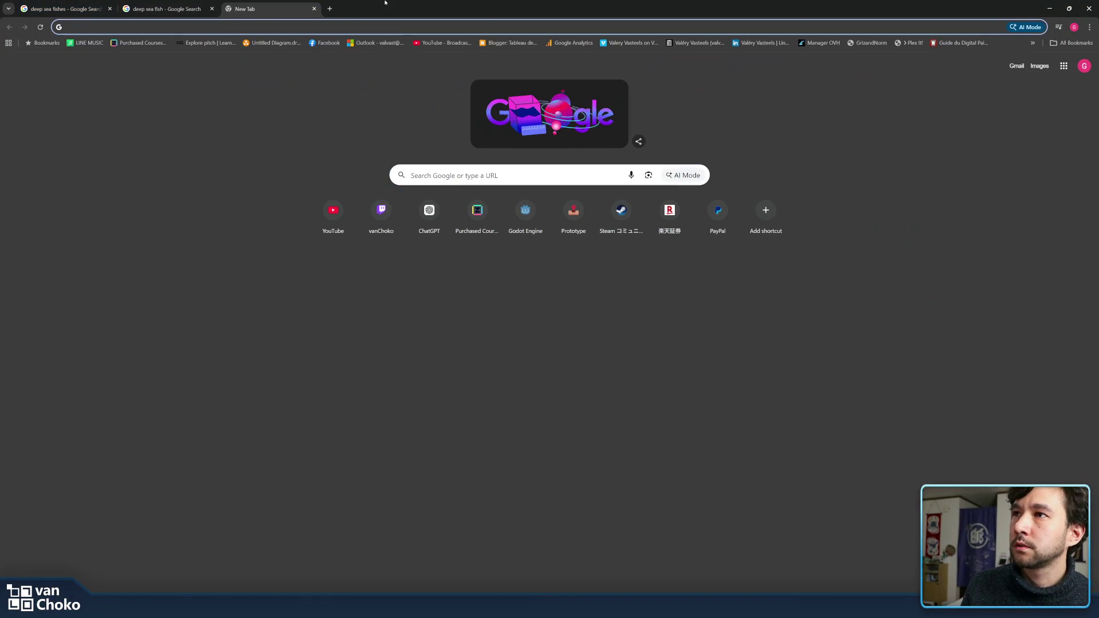
mouse_move(401, 5)
mouse_down()
mouse_move(515, 139)
mouse_move(549, 154)
mouse_move(679, 120)
mouse_move(627, 103)
mouse_up()
click(629, 114)
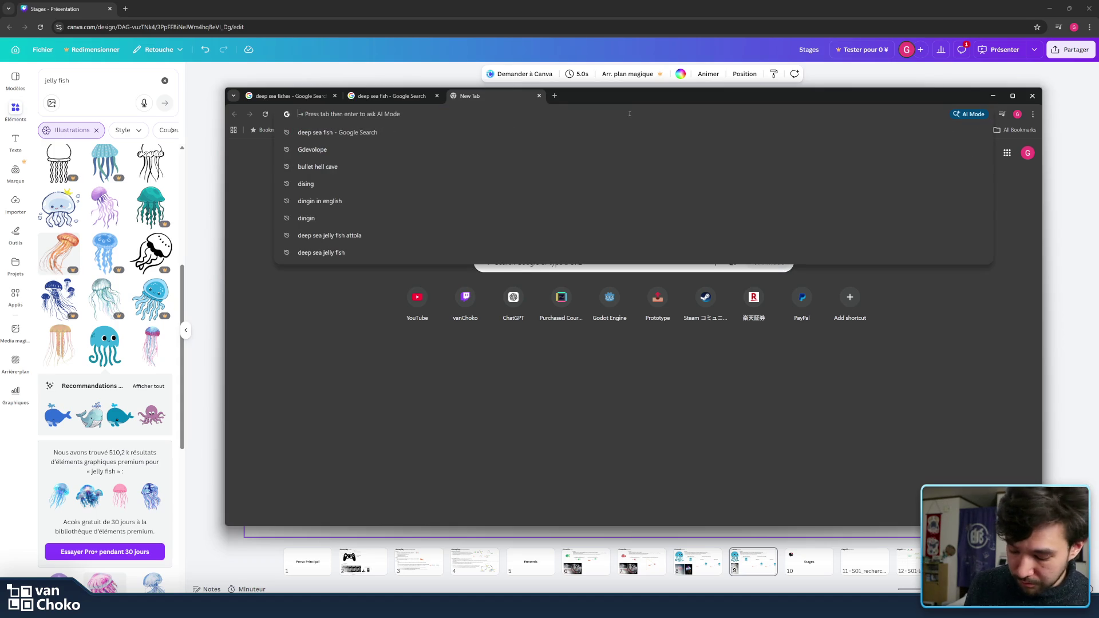
Step: Search Google for 'darius collection', removing the stray apostrophe from the query
text(dariu)
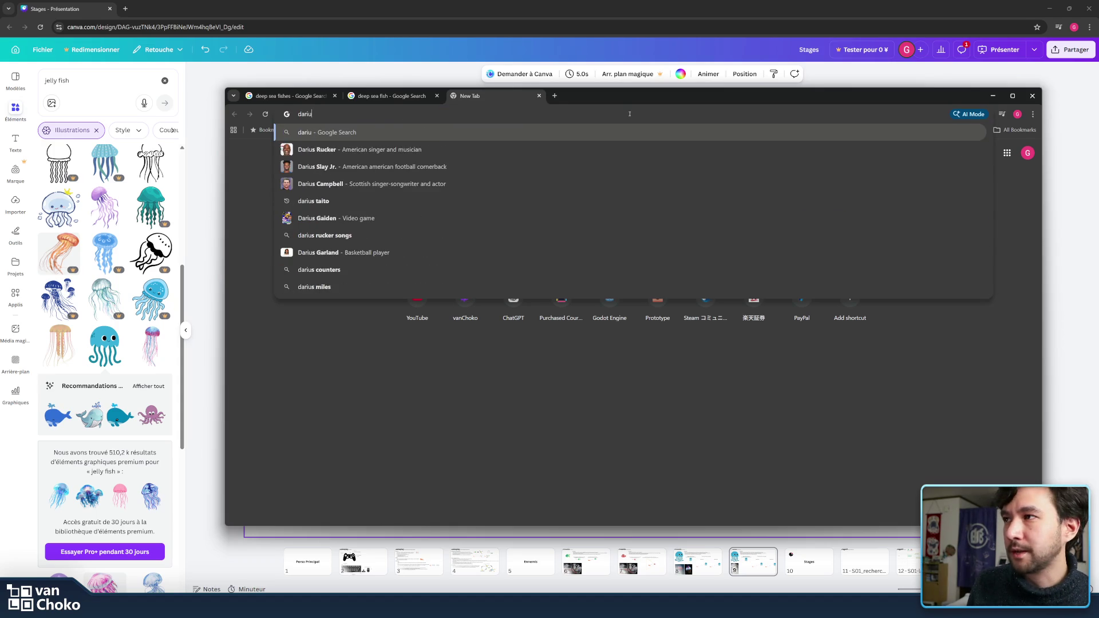
text(s)
key(Return)
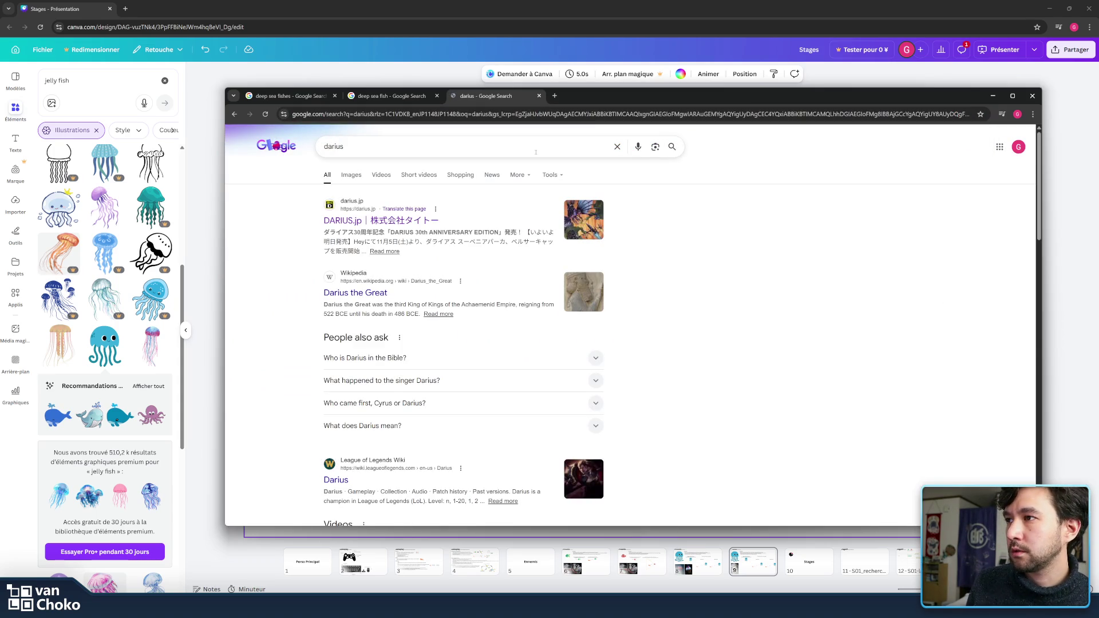
click(524, 146)
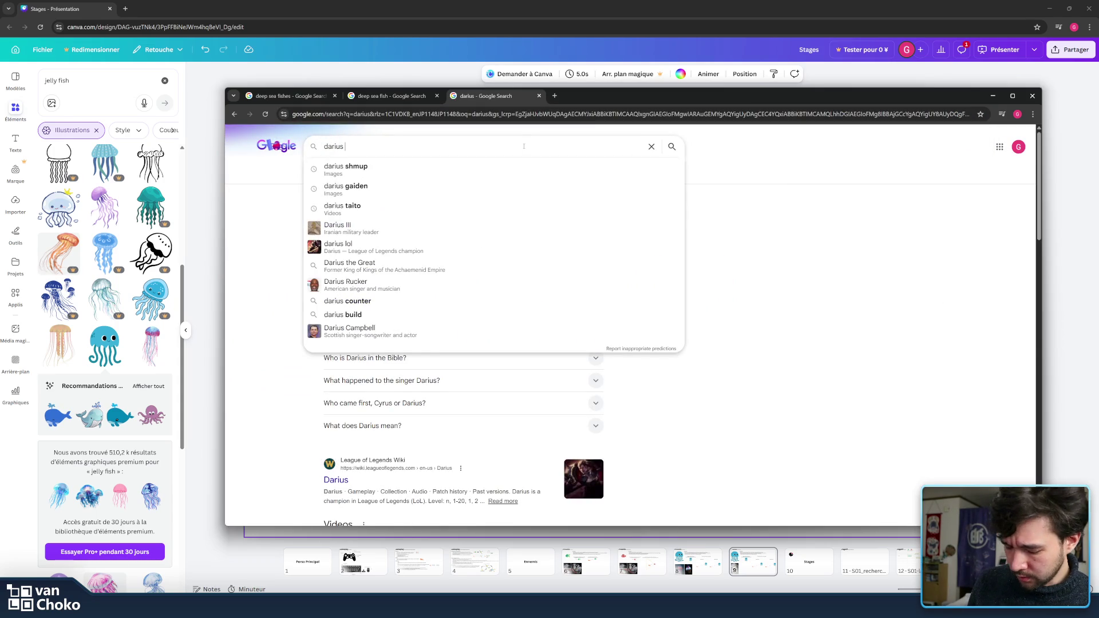
text(collection)
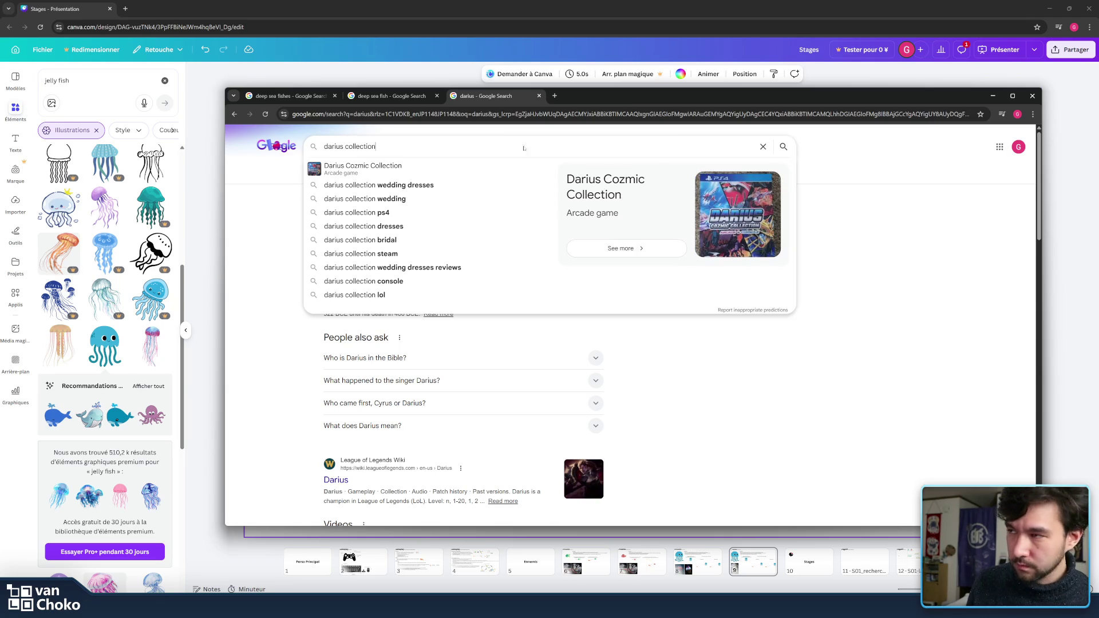
text(')
key(Return)
click(451, 145)
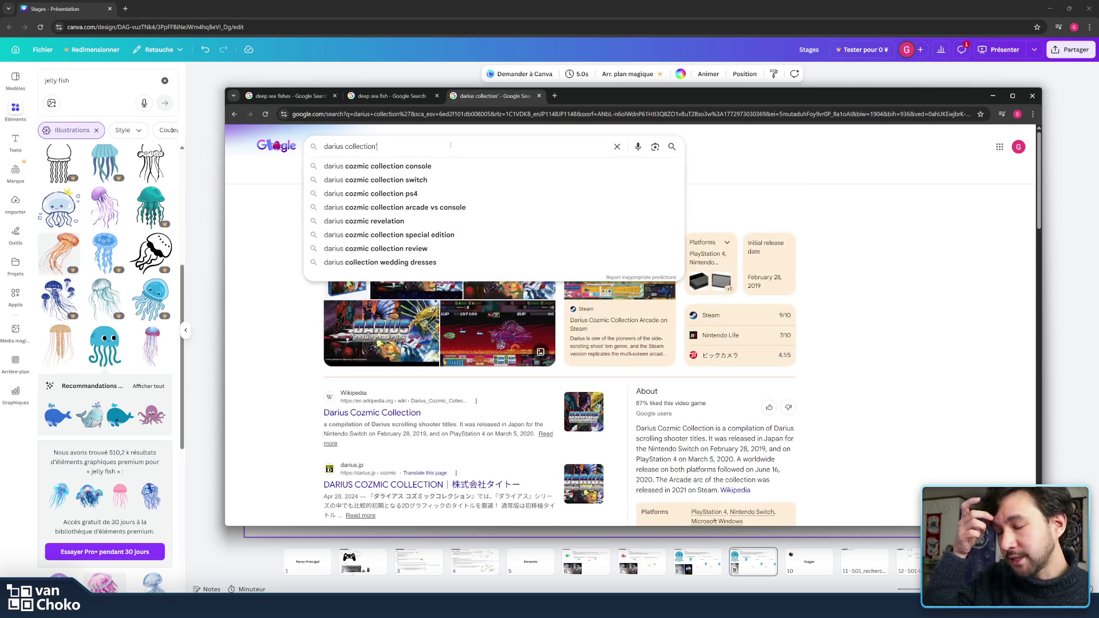
key(BackSpace)
key(Escape)
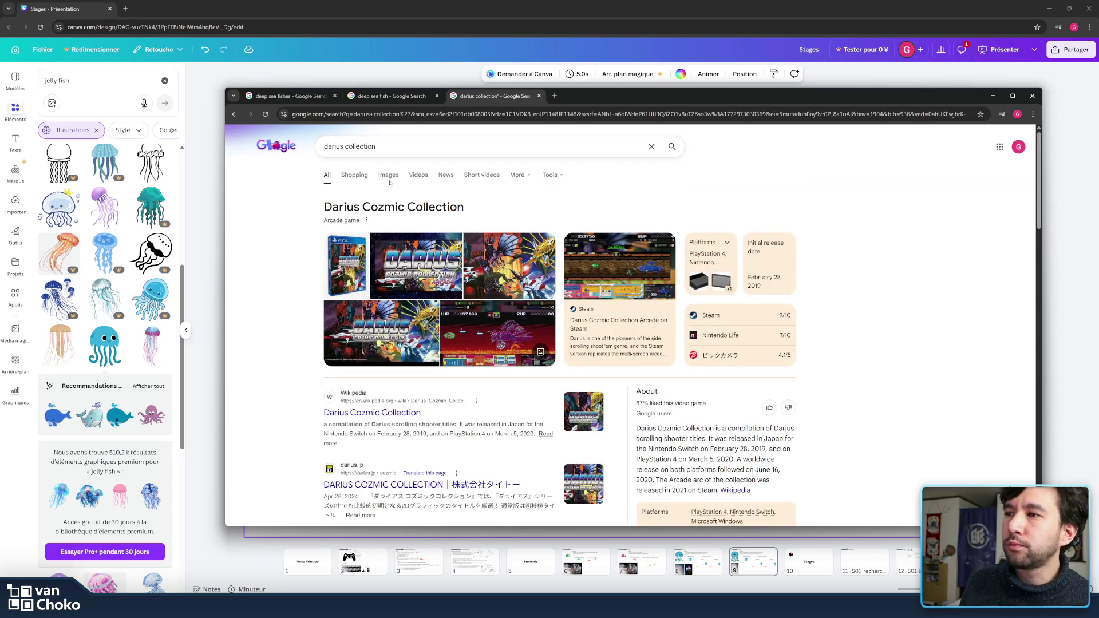
Step: Show and scroll the image results for darius collection, then select the query text
click(355, 176)
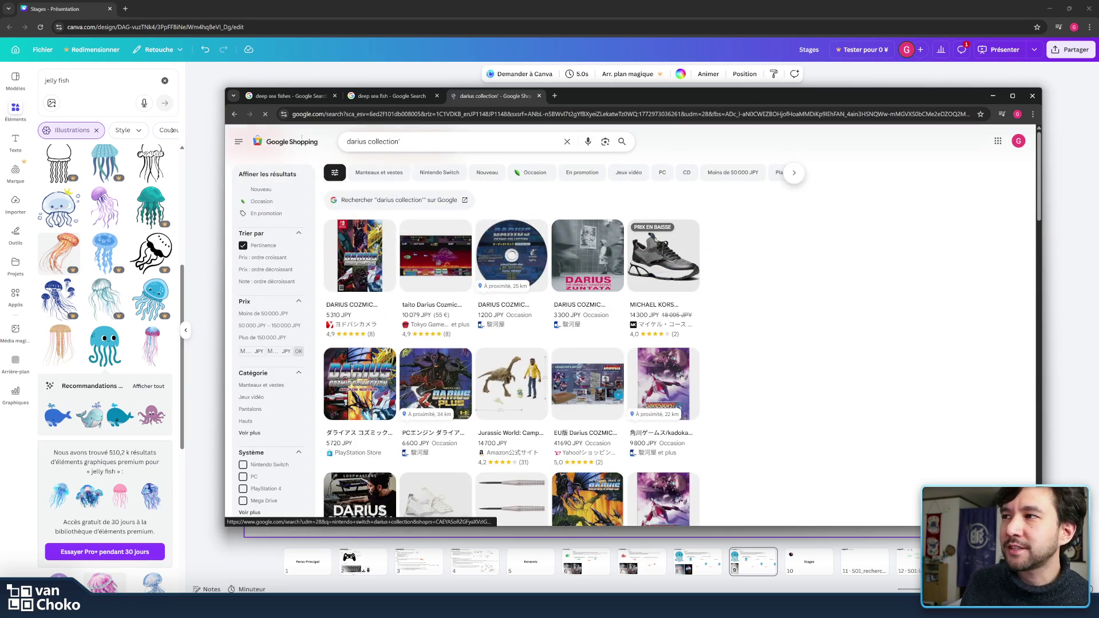
click(234, 114)
click(234, 114)
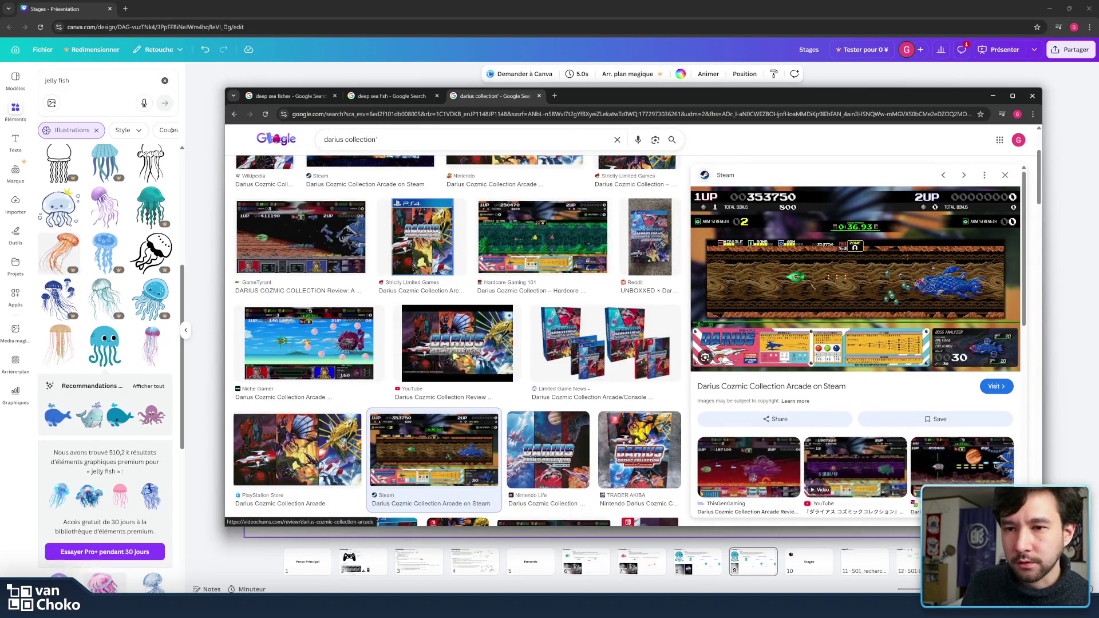
scroll(591, 408, down, 3)
scroll(592, 408, down, 3)
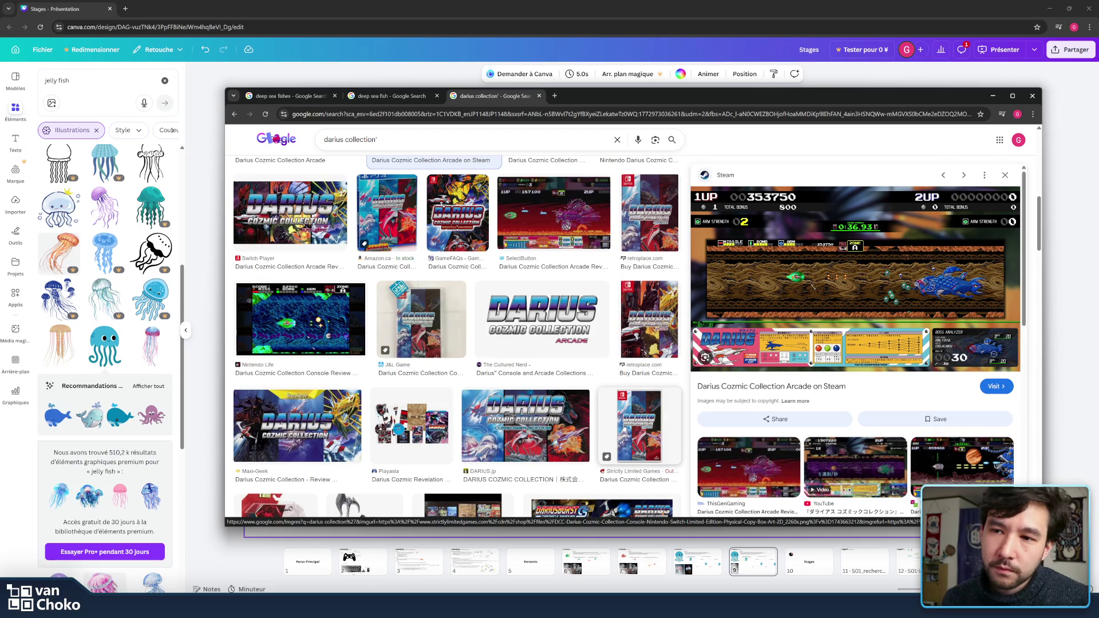
drag(377, 139, 298, 139)
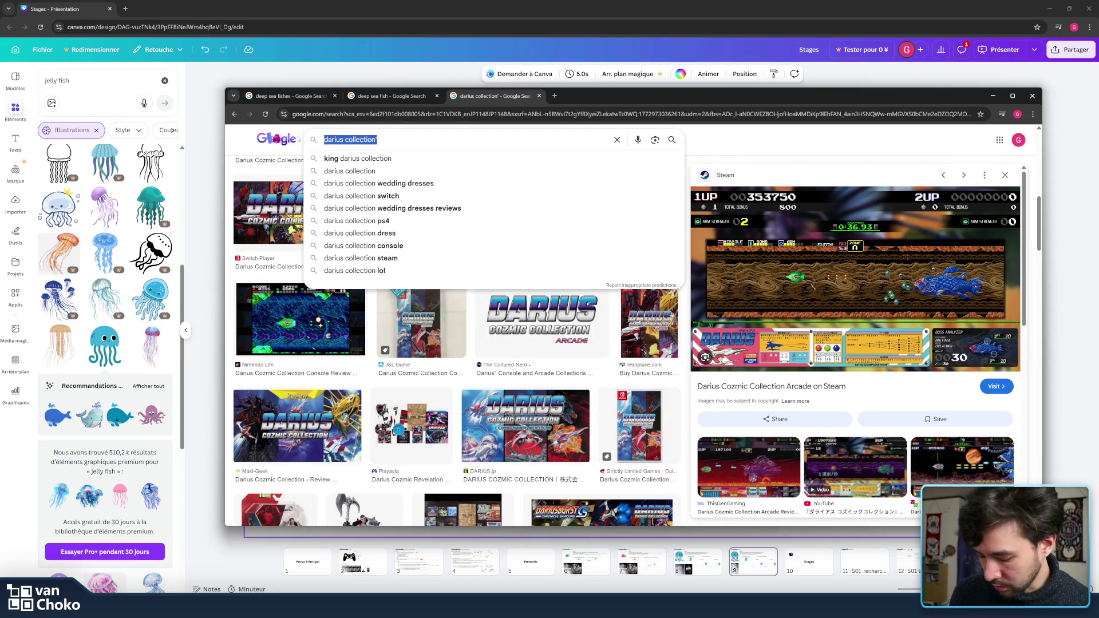
Step: Run an image search for 'gg aleste3'
text(aleste)
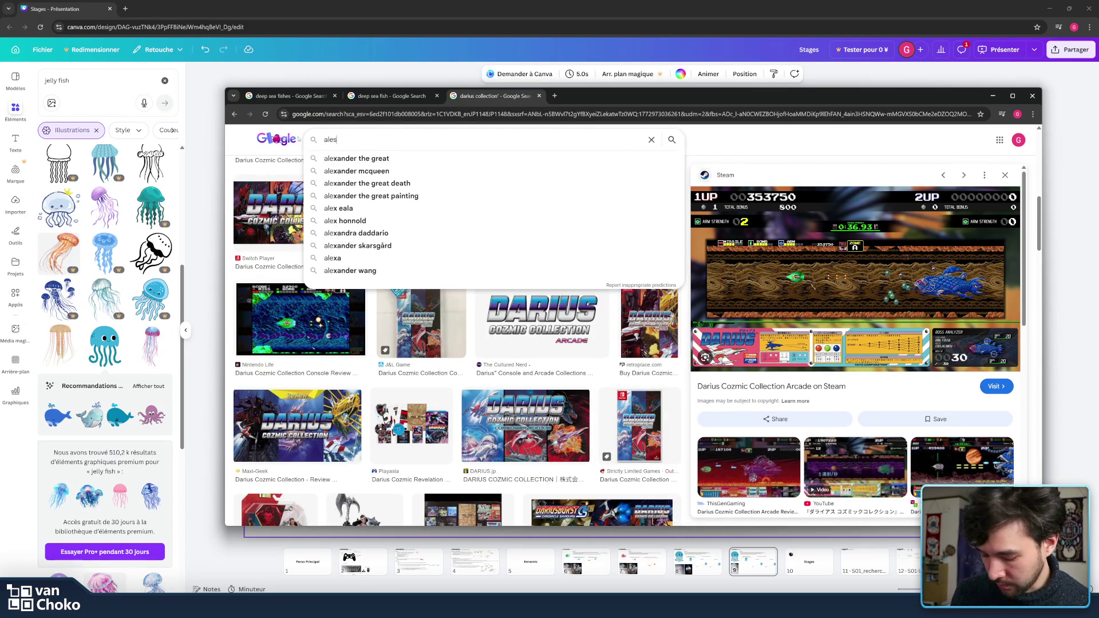
key(Down)
key(BackSpace)
key(BackSpace)
key(BackSpace)
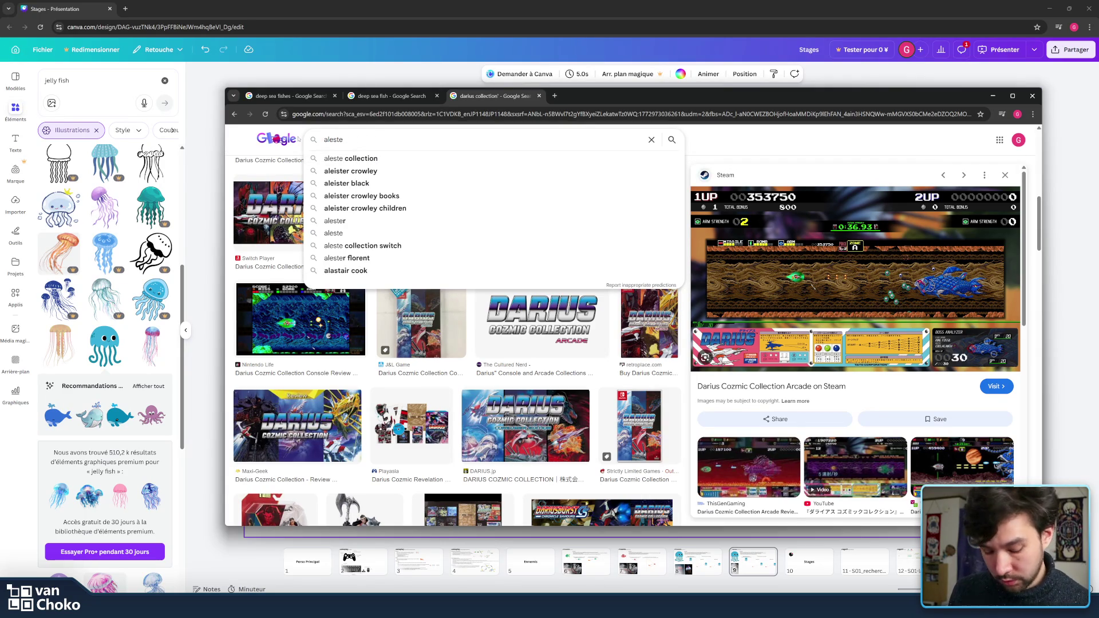
text(3)
key(Down)
key(Return)
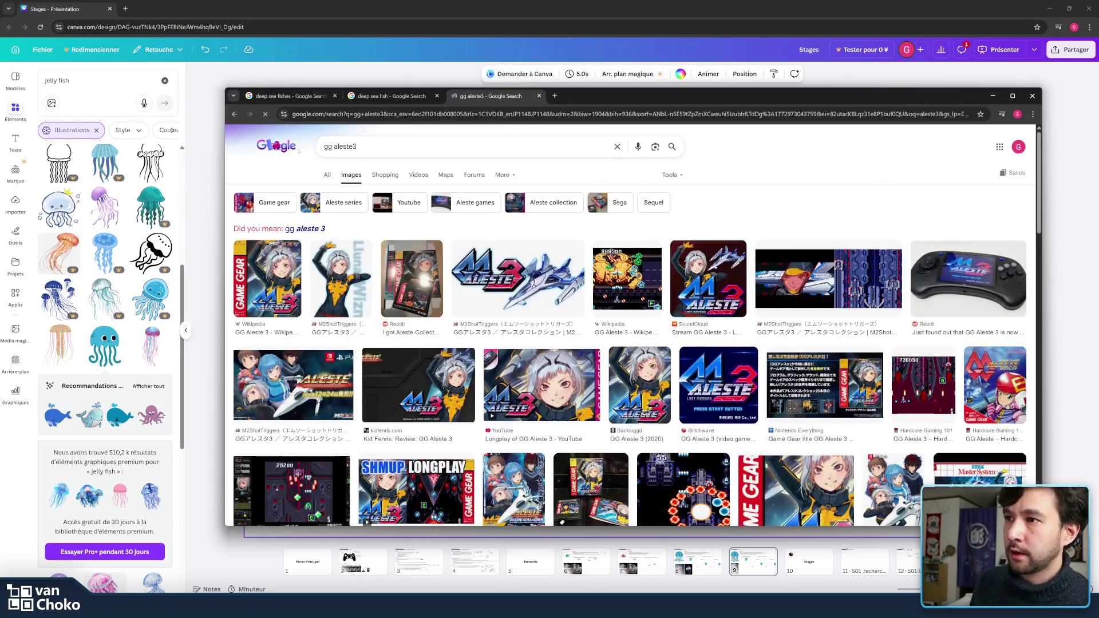
Step: Preview the Wikipedia, Hardcore Gaming 101 and another GG Aleste 3 gameplay screenshots
click(627, 260)
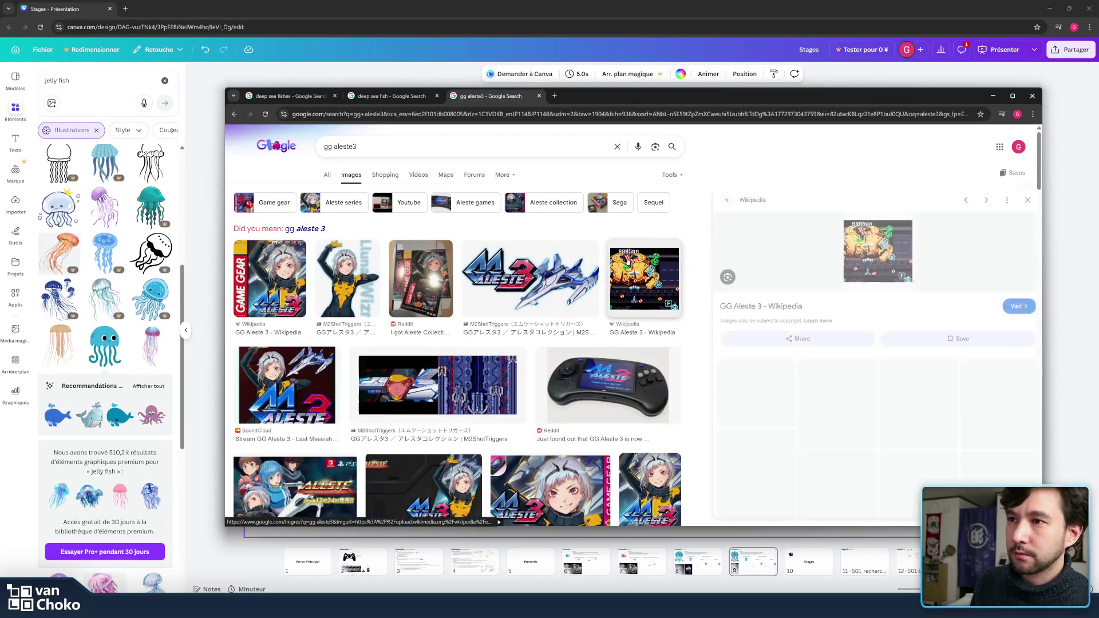
scroll(420, 347, down, 2)
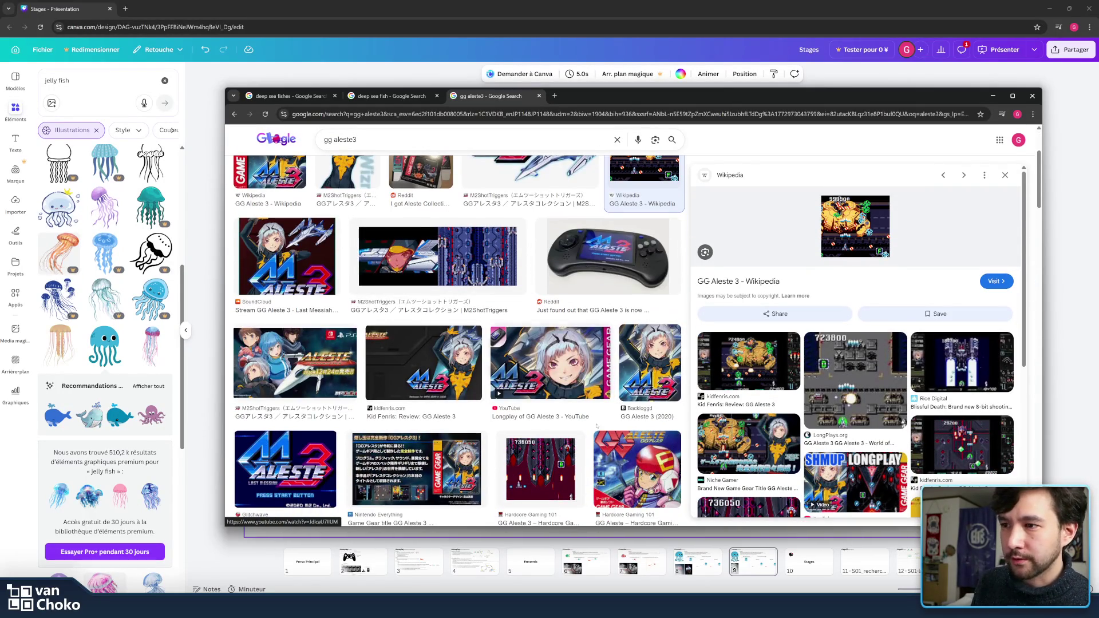
scroll(588, 432, down, 2)
click(540, 343)
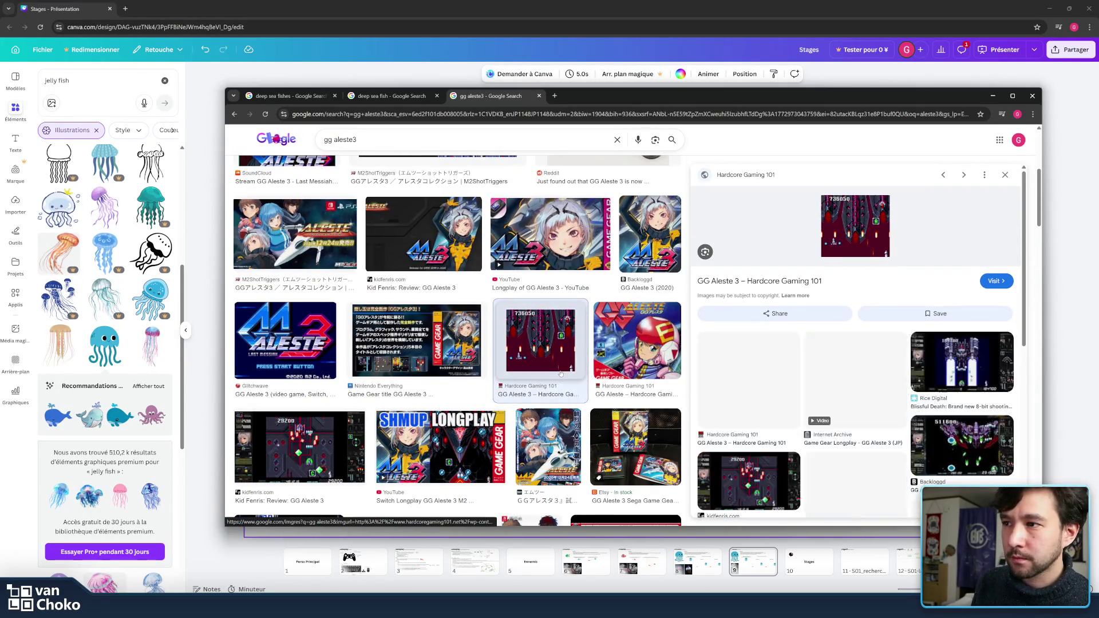
click(768, 378)
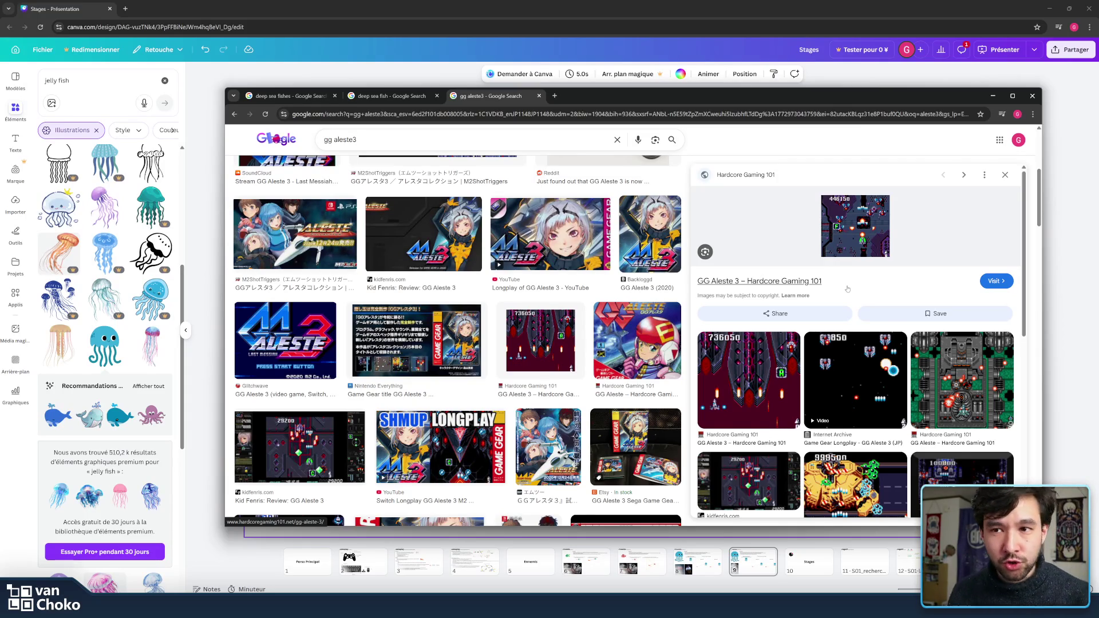
Step: Preview the Rice Digital shot, then open the Kid Fenris GG Aleste 3 review in a new tab
scroll(916, 367, down, 2)
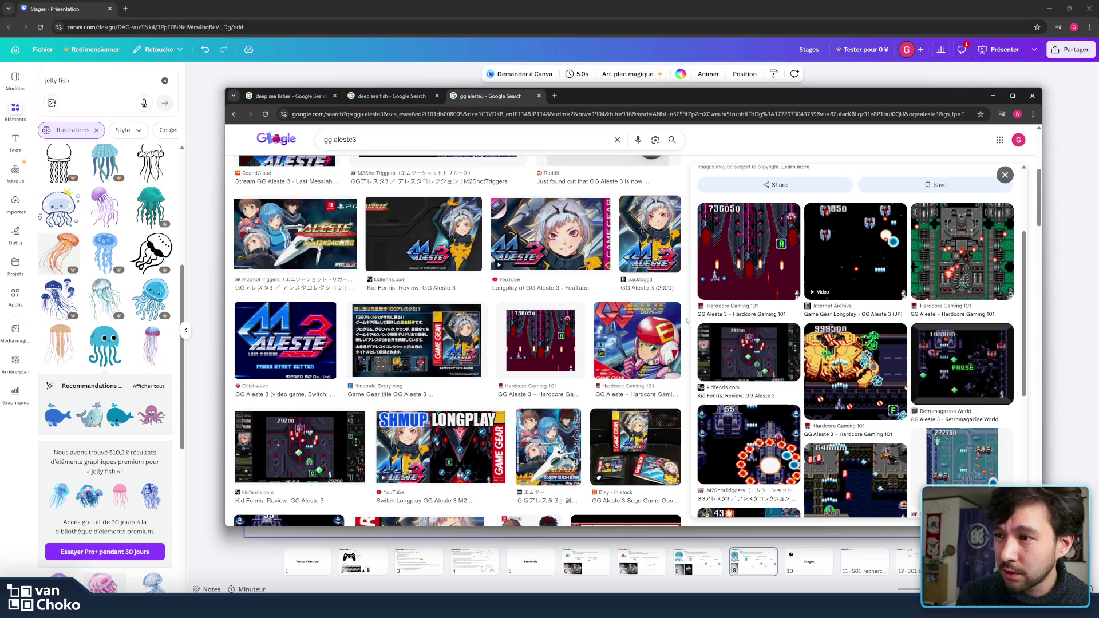
scroll(687, 321, down, 2)
scroll(686, 322, down, 3)
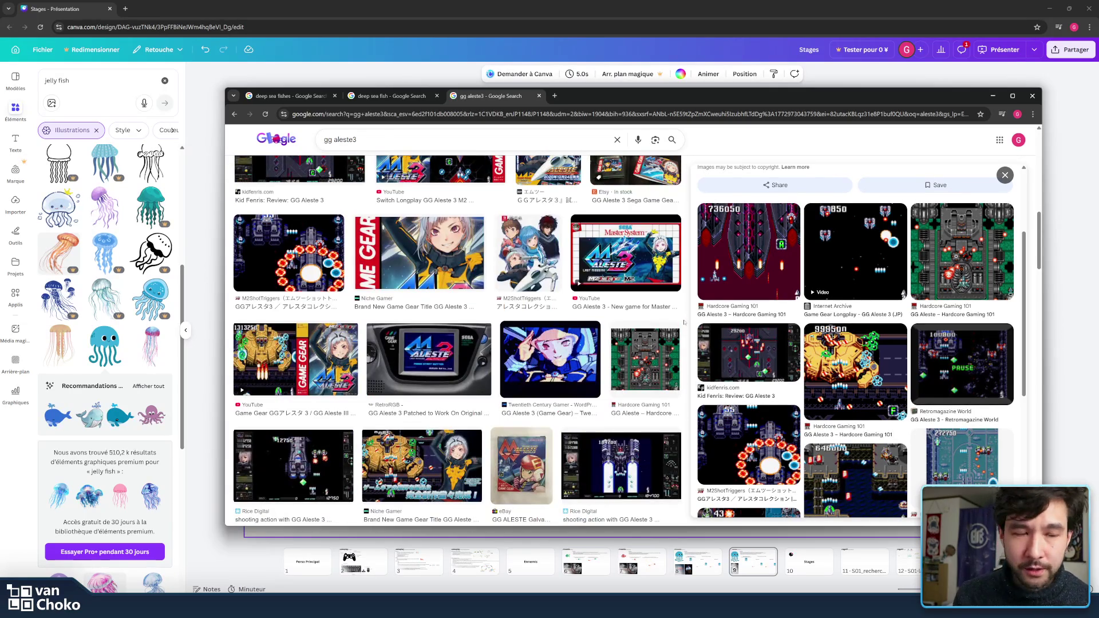
scroll(684, 322, down, 2)
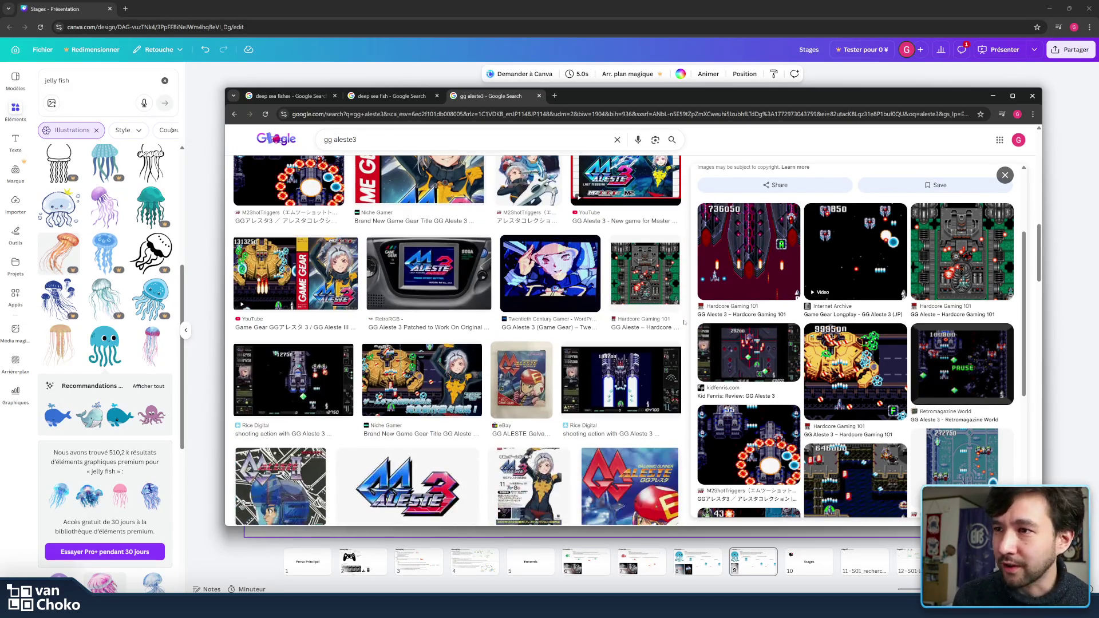
scroll(684, 321, down, 1)
click(648, 310)
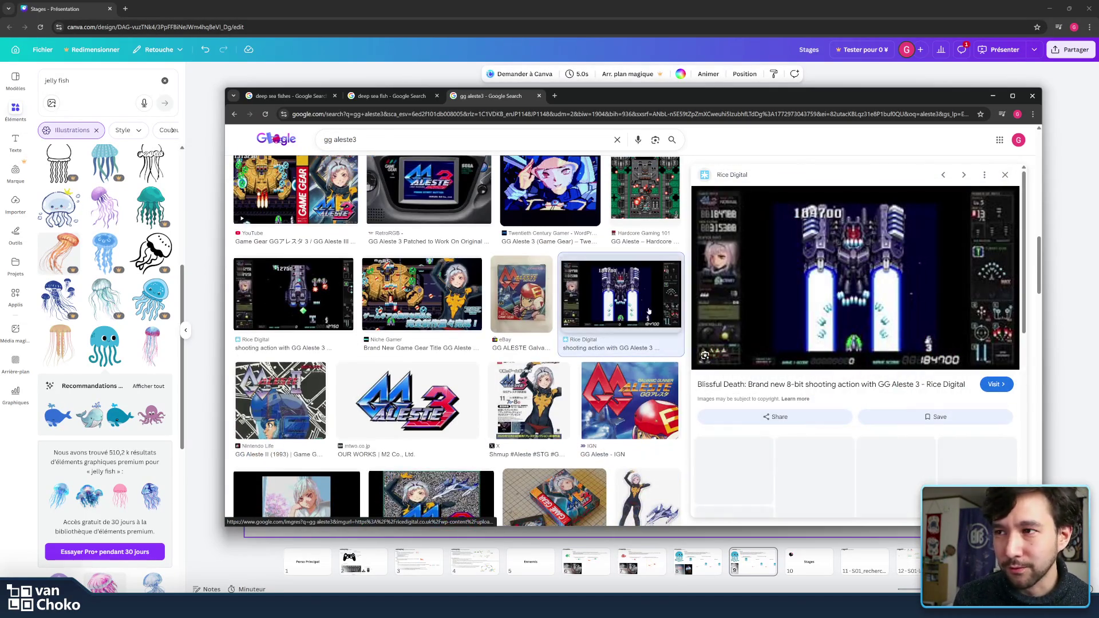
mouse_move(752, 385)
mouse_down()
mouse_move(966, 387)
mouse_move(814, 400)
mouse_up()
click(831, 403)
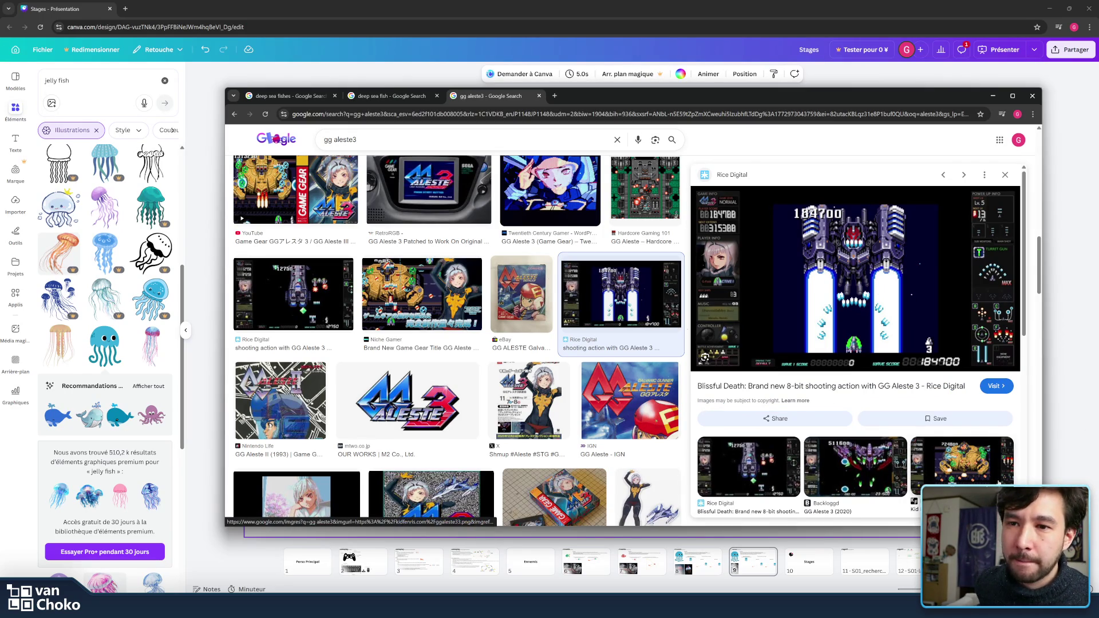
click(914, 475)
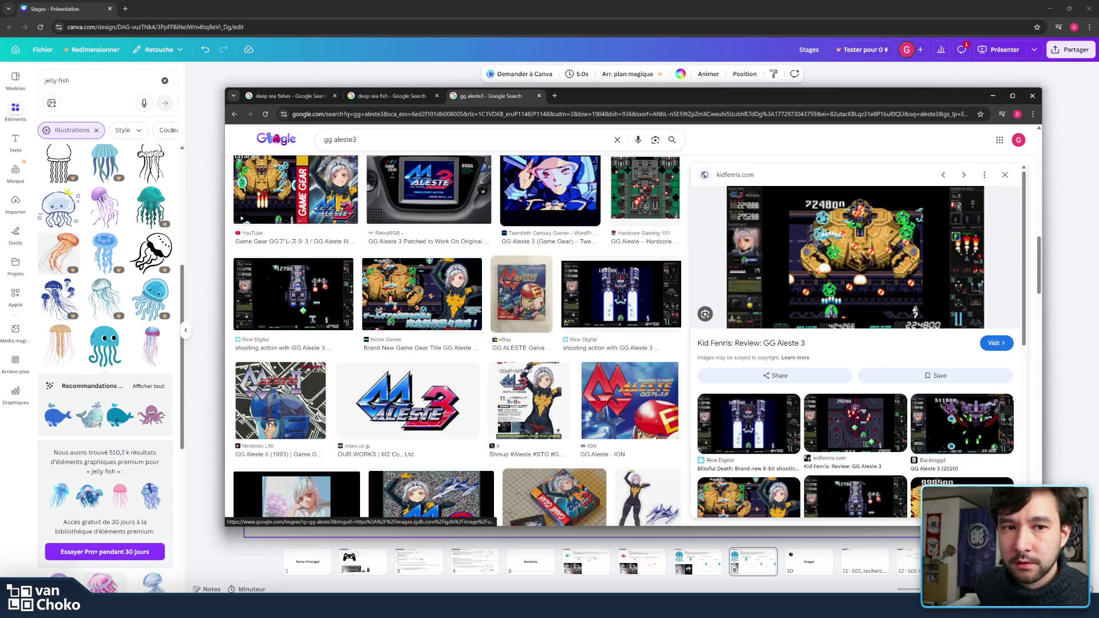
click(890, 341)
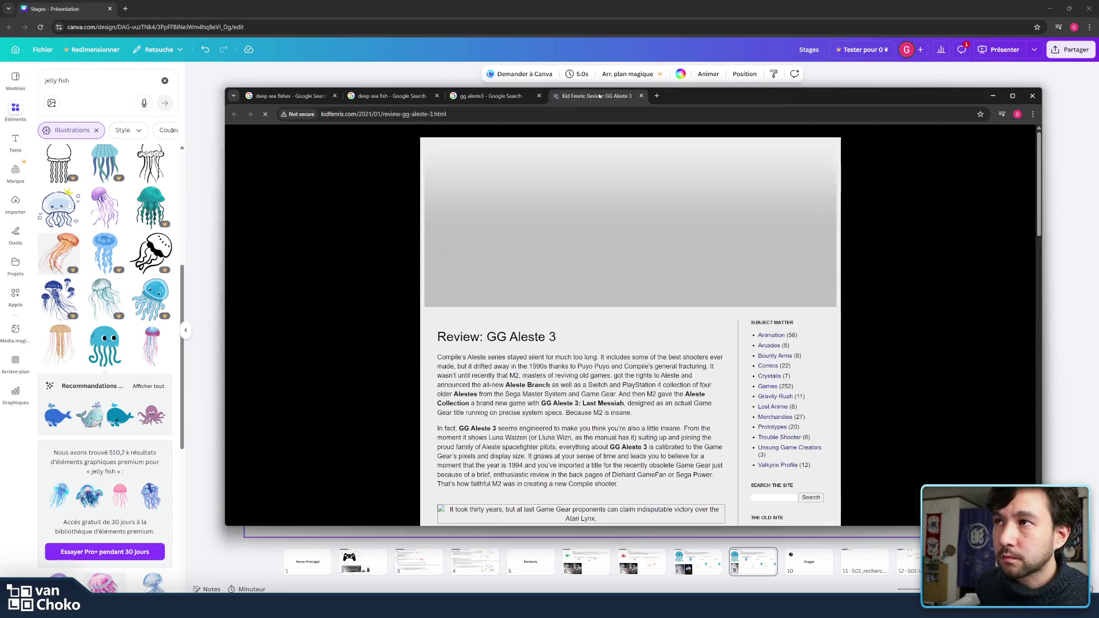
Step: Close the Kid Fenris review tab and preview the Hardcore Gaming 101 GG Aleste 3 screenshot
key(ctrl+w)
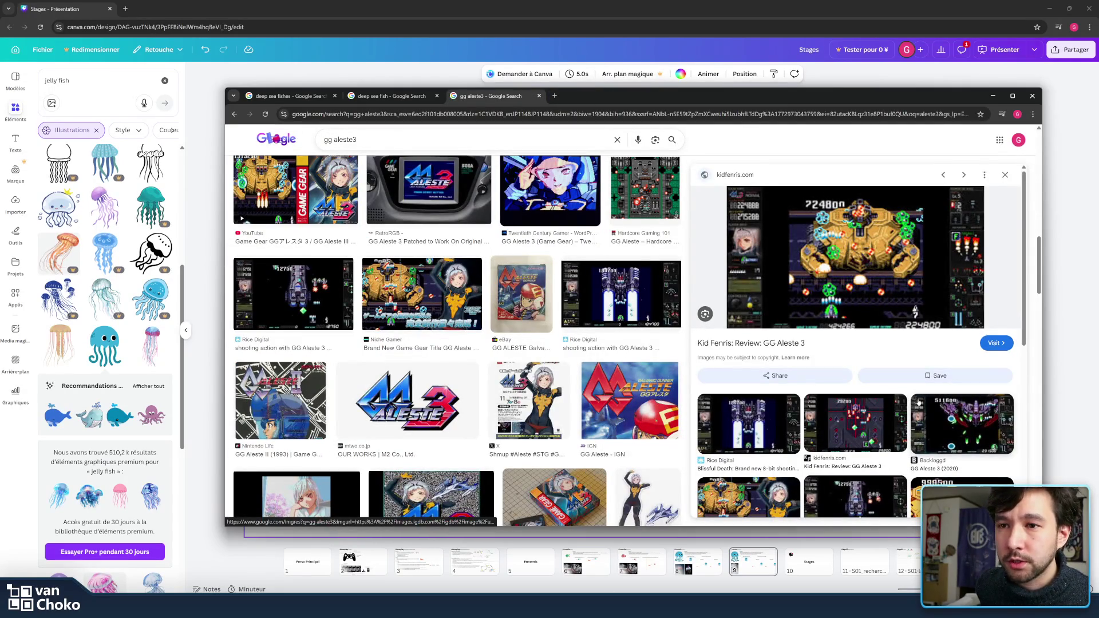
scroll(911, 395, down, 1)
scroll(909, 394, down, 4)
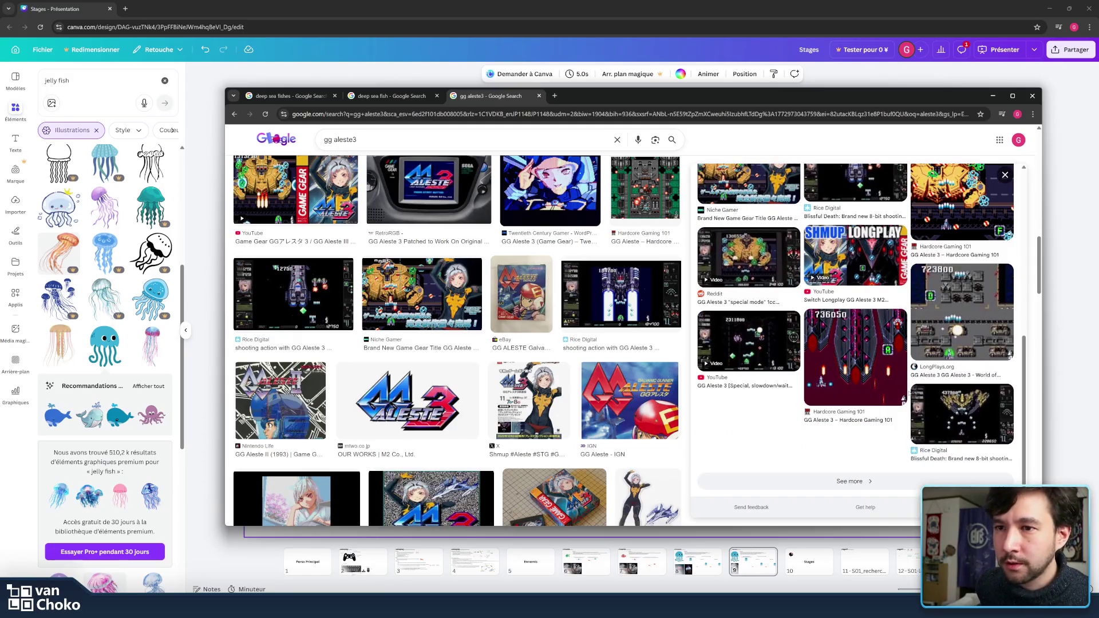
right_click(910, 394)
key(Escape)
scroll(909, 395, down, 2)
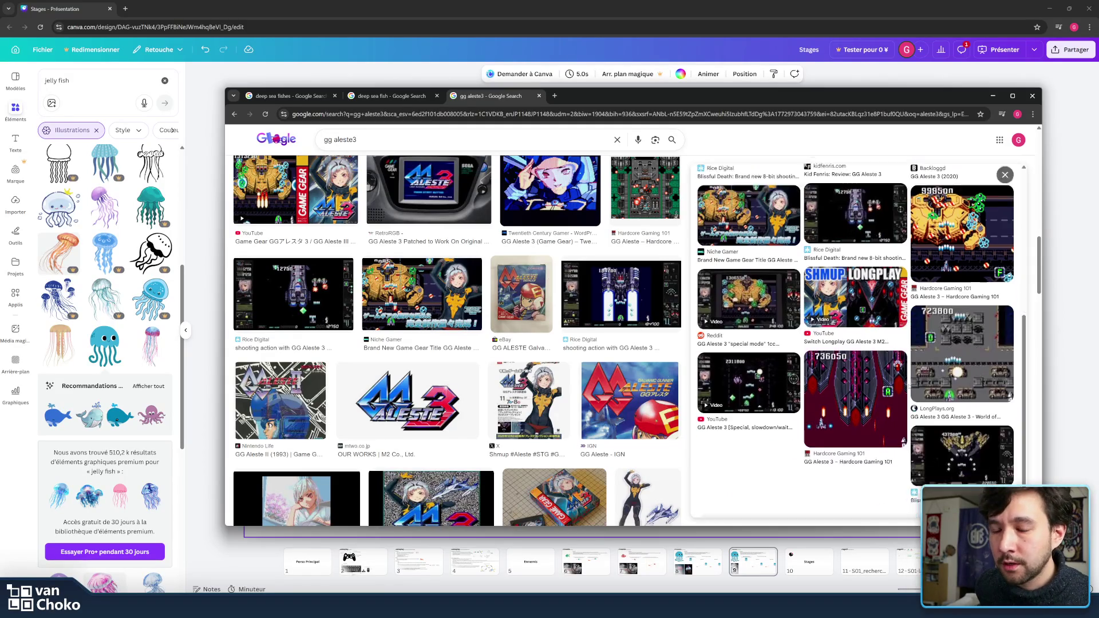
scroll(909, 387, up, 6)
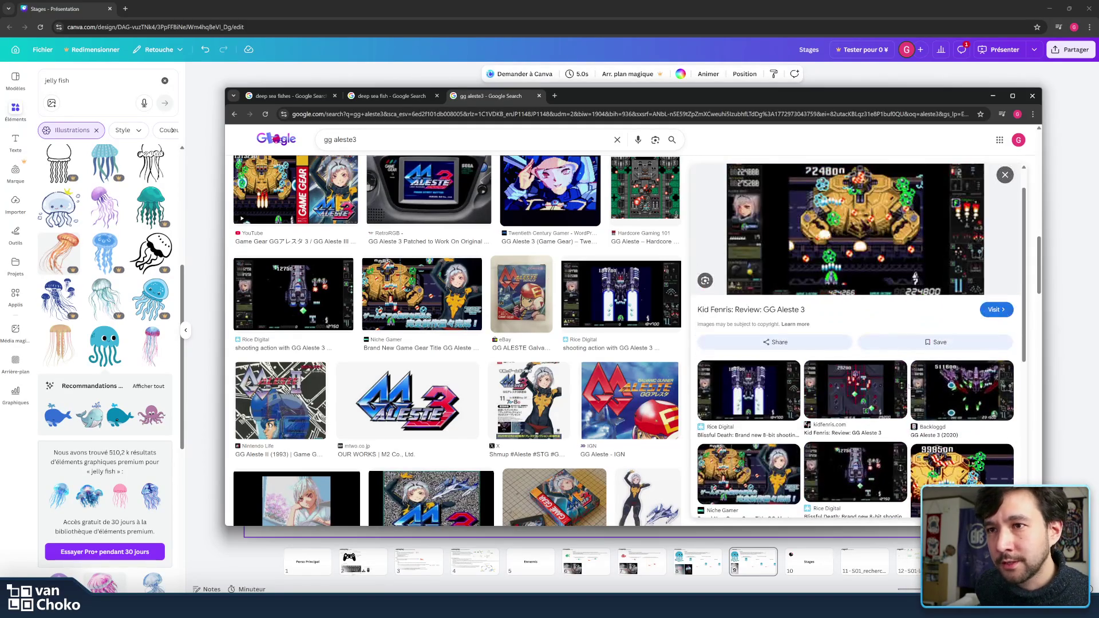
scroll(909, 388, down, 2)
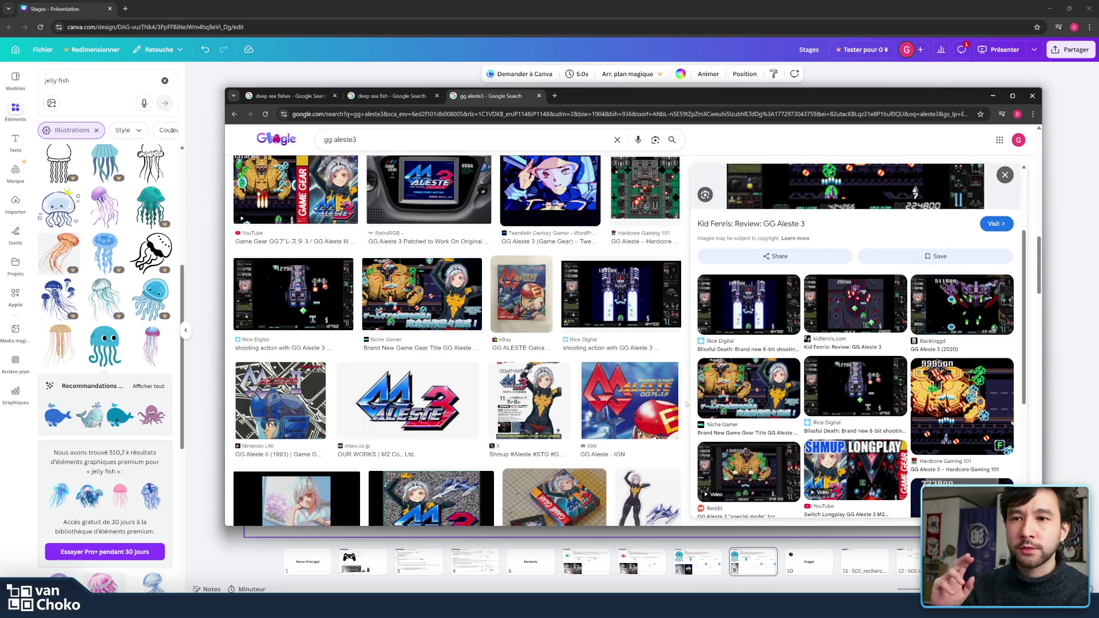
scroll(686, 404, down, 2)
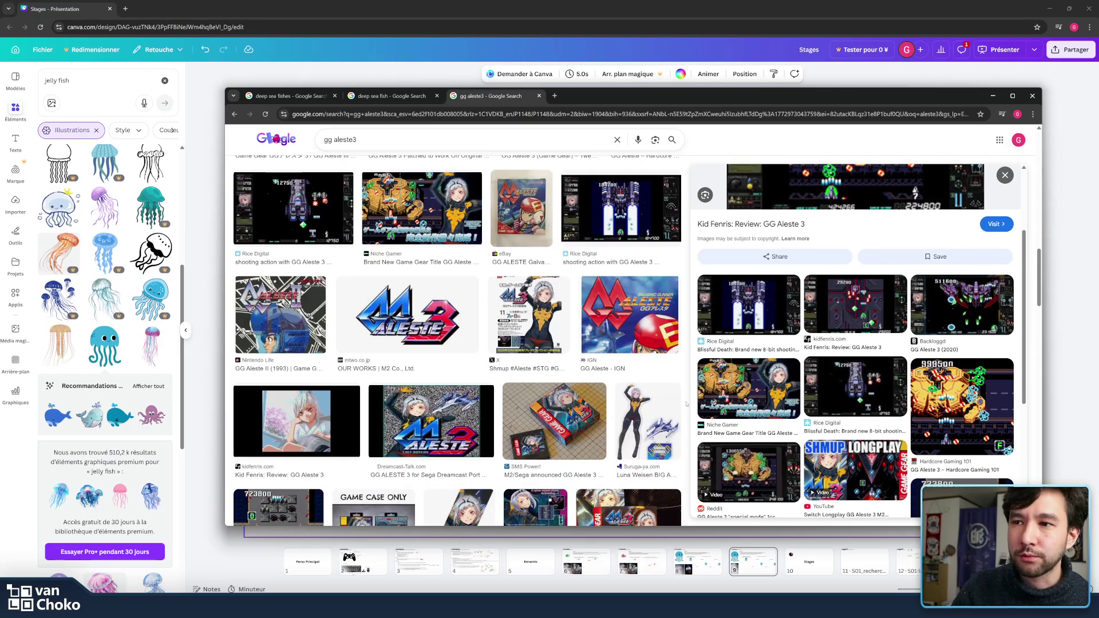
click(959, 408)
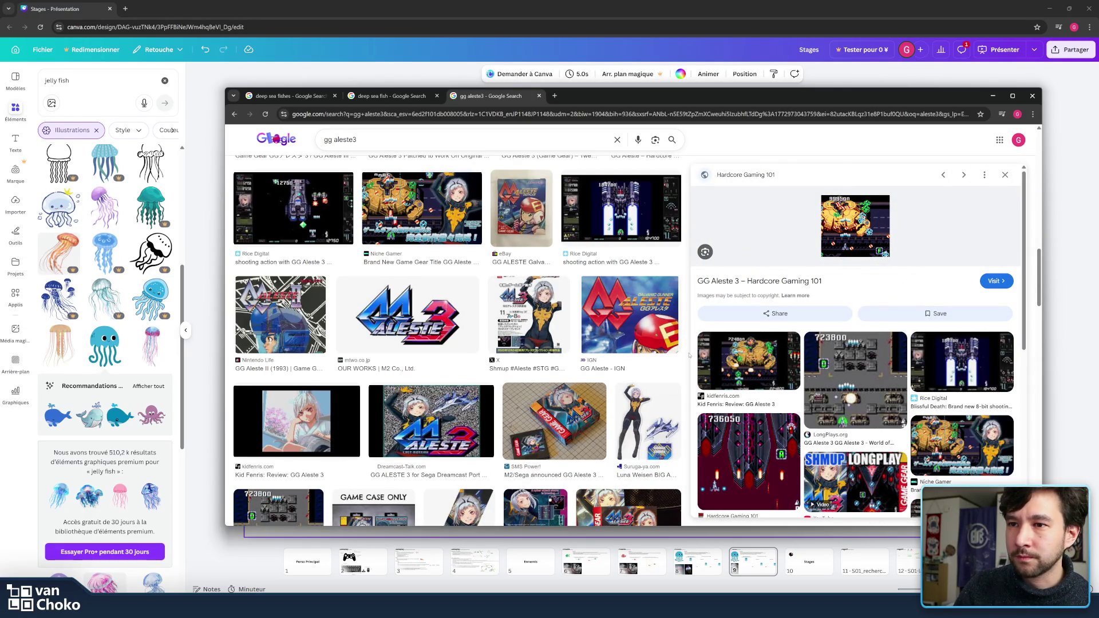
Step: Preview the Reddit Game Gear case photo and the M2ShotTriggers 272750-score screenshot
scroll(690, 355, down, 3)
scroll(688, 360, down, 3)
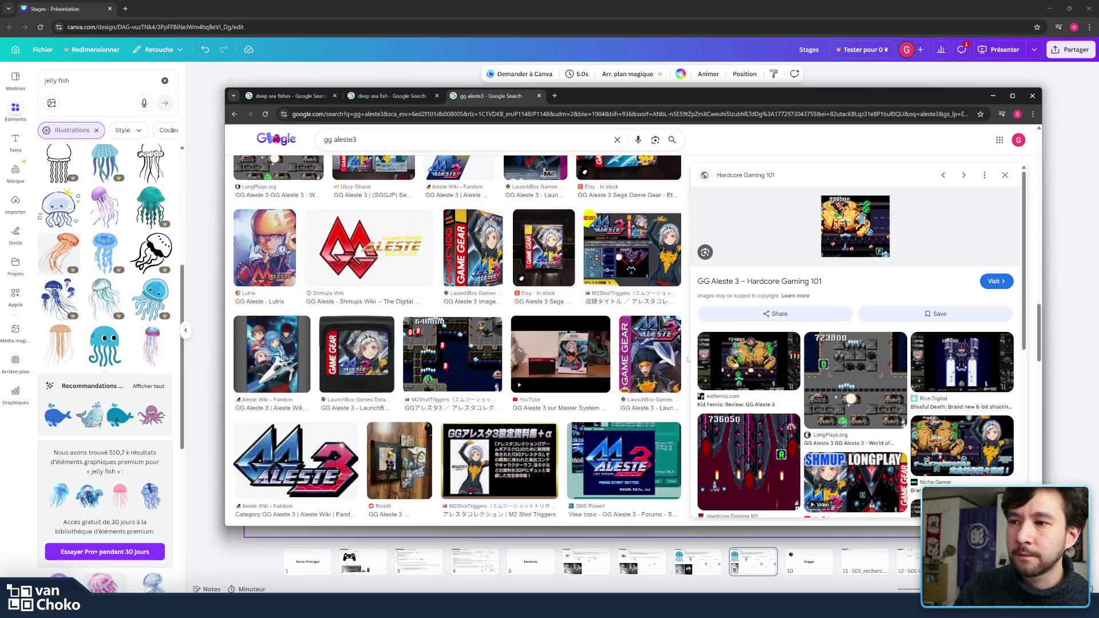
scroll(687, 360, down, 3)
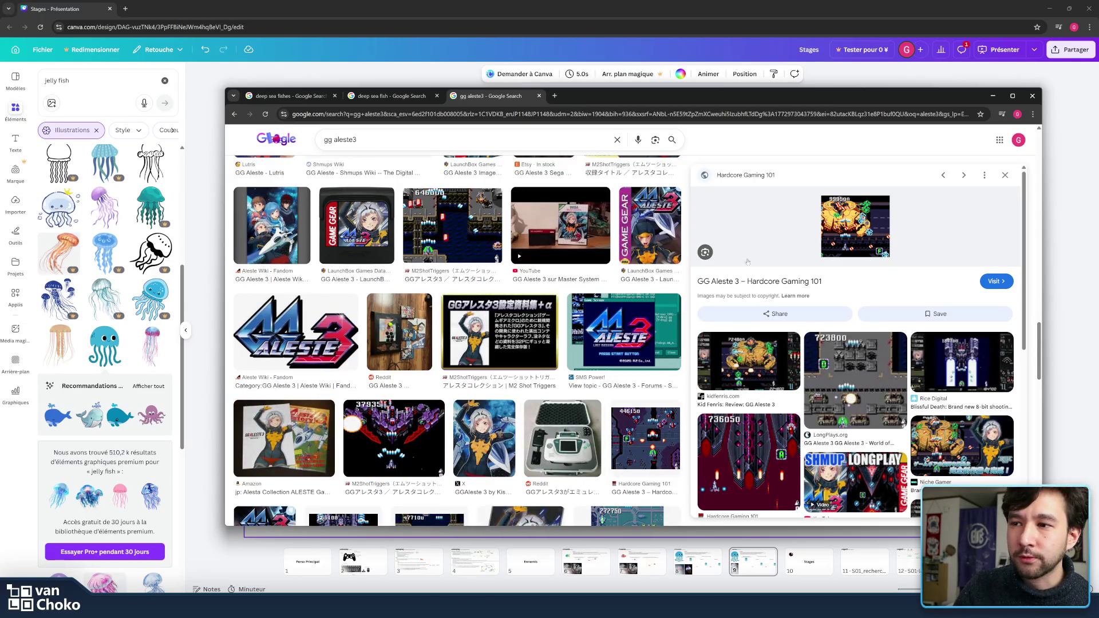
click(562, 438)
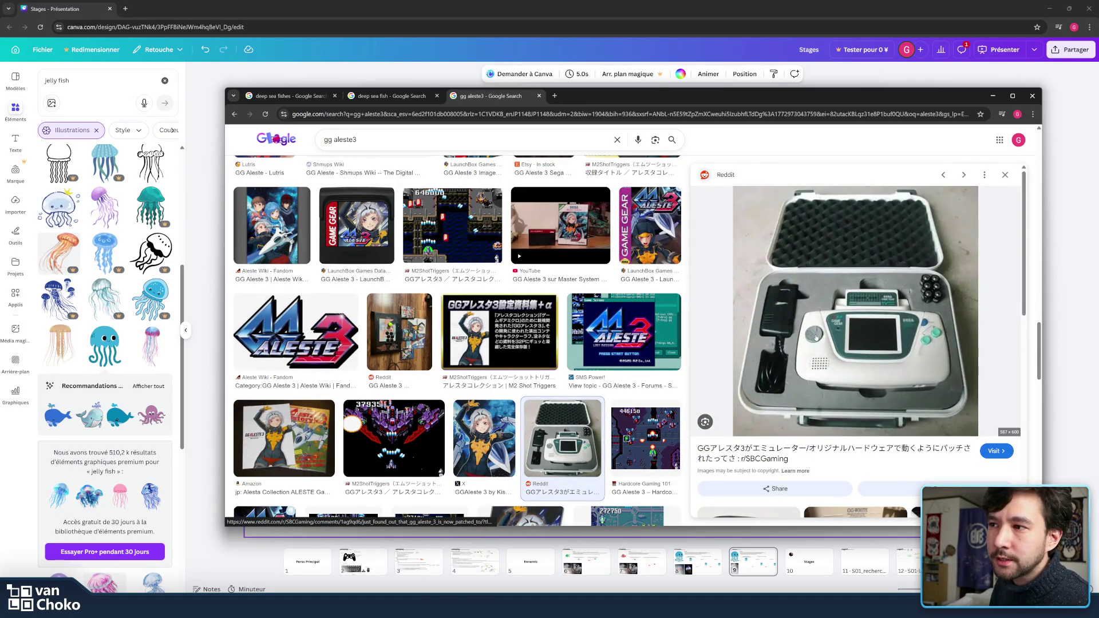
scroll(685, 368, down, 4)
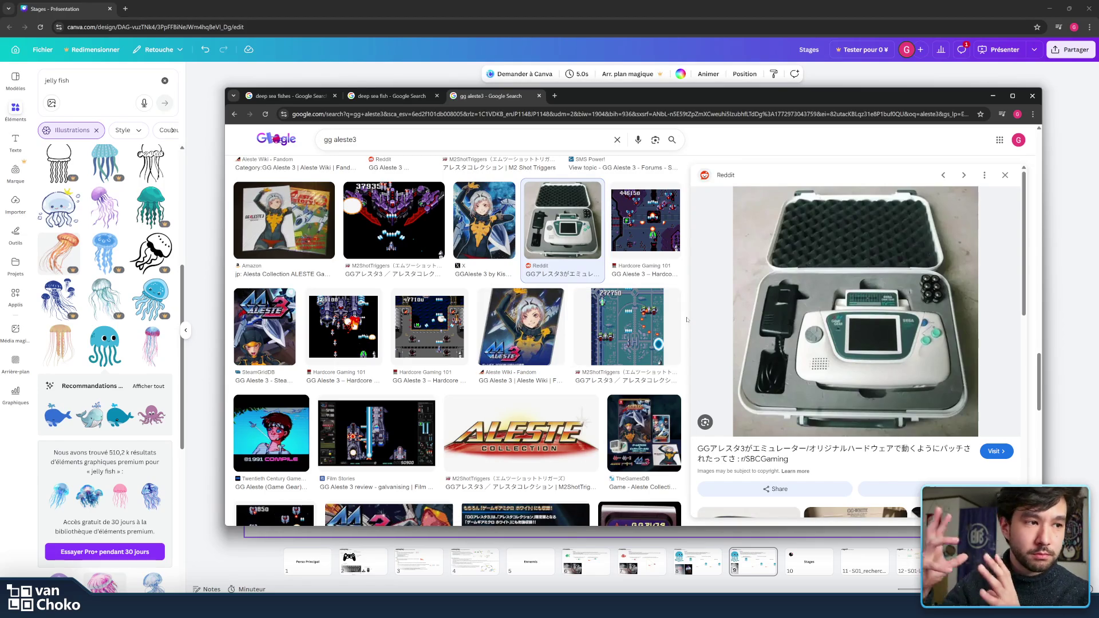
click(657, 319)
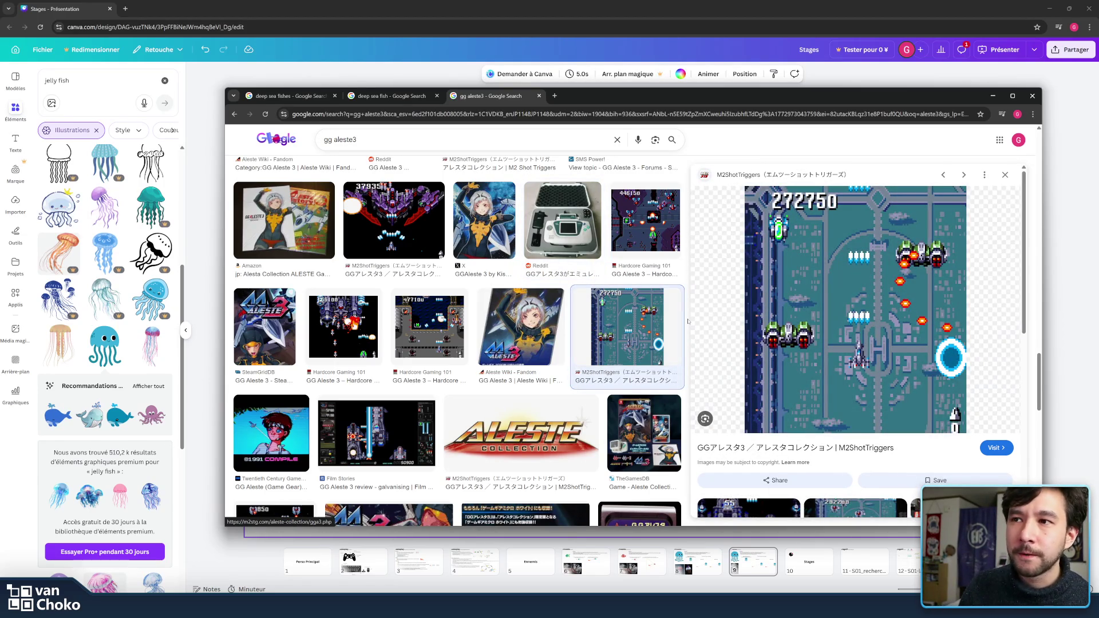
Step: Preview the GG Aleste Wikipedia gameplay screenshot, then select the search query for editing
scroll(672, 320, down, 4)
scroll(689, 321, up, 2)
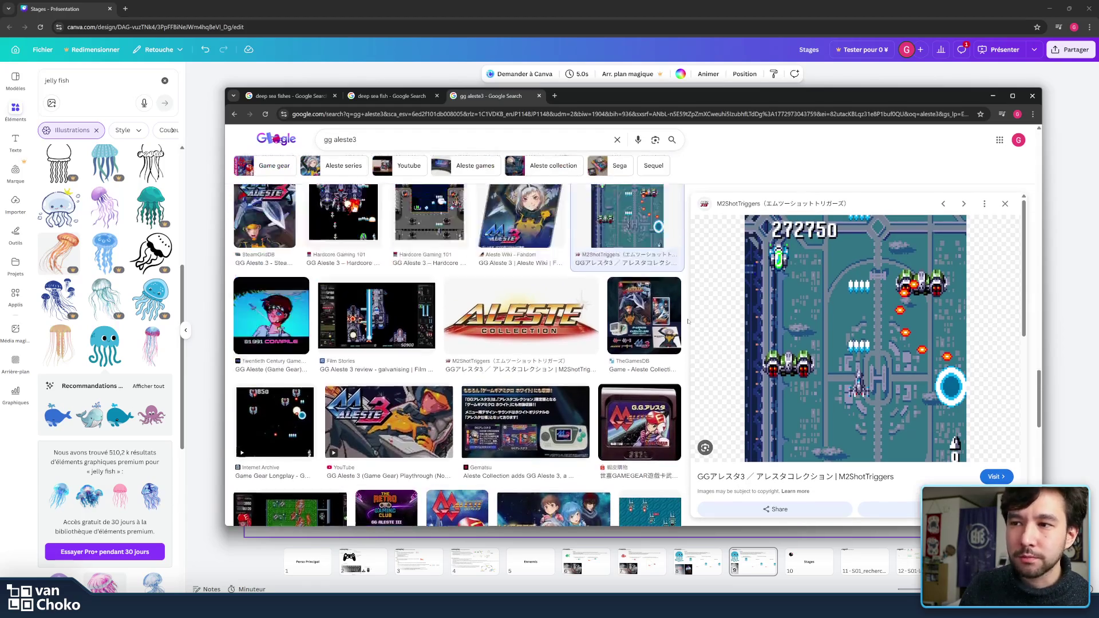
scroll(673, 326, down, 6)
scroll(657, 330, up, 3)
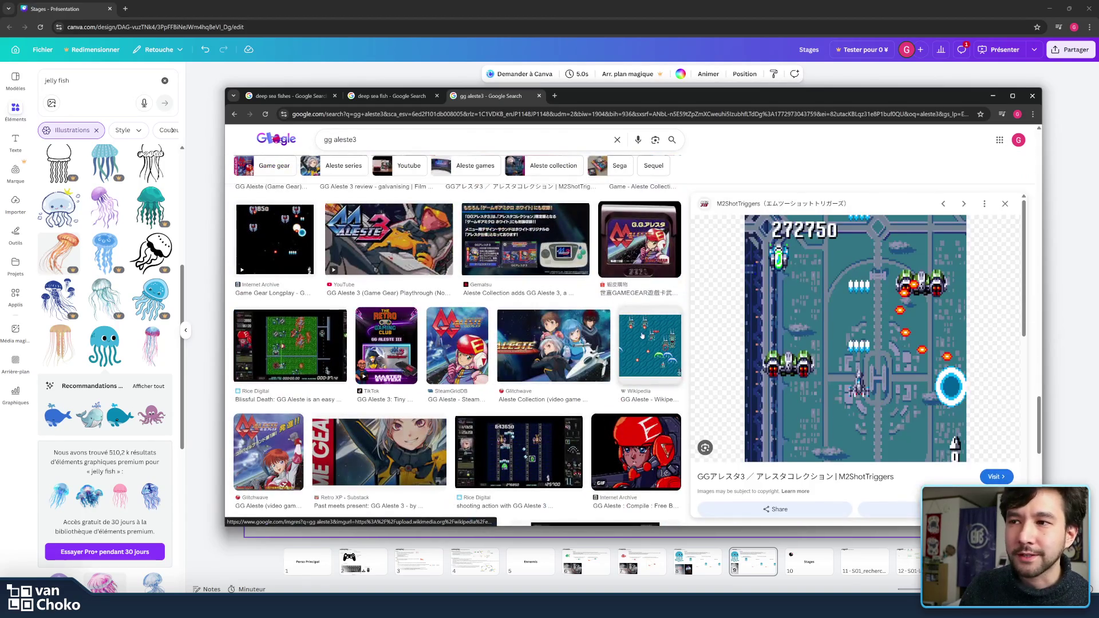
click(657, 330)
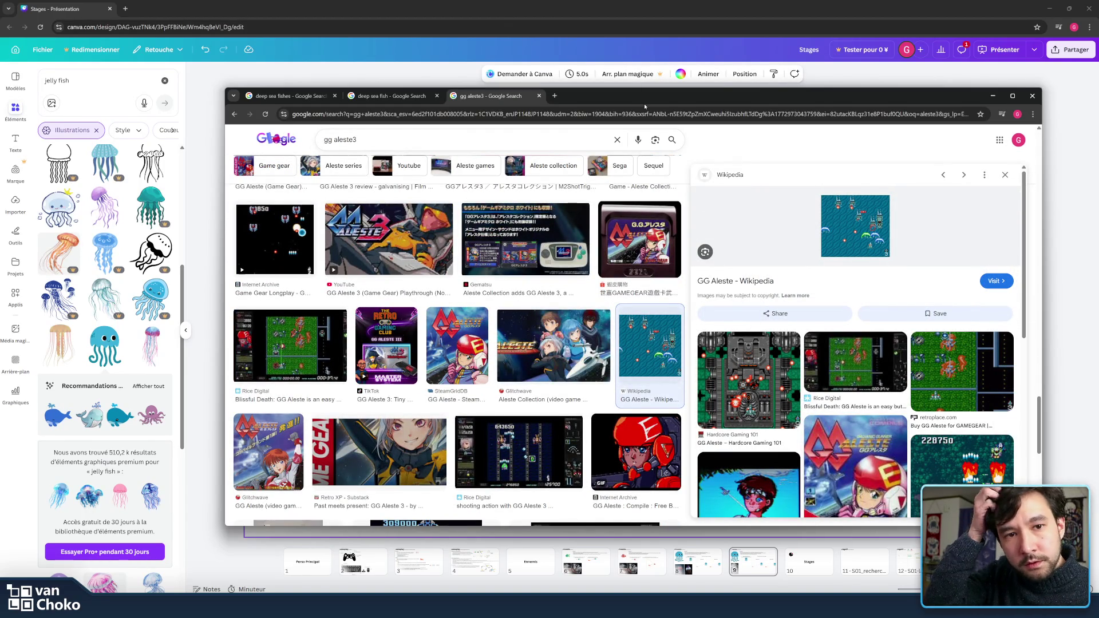
double_click(345, 140)
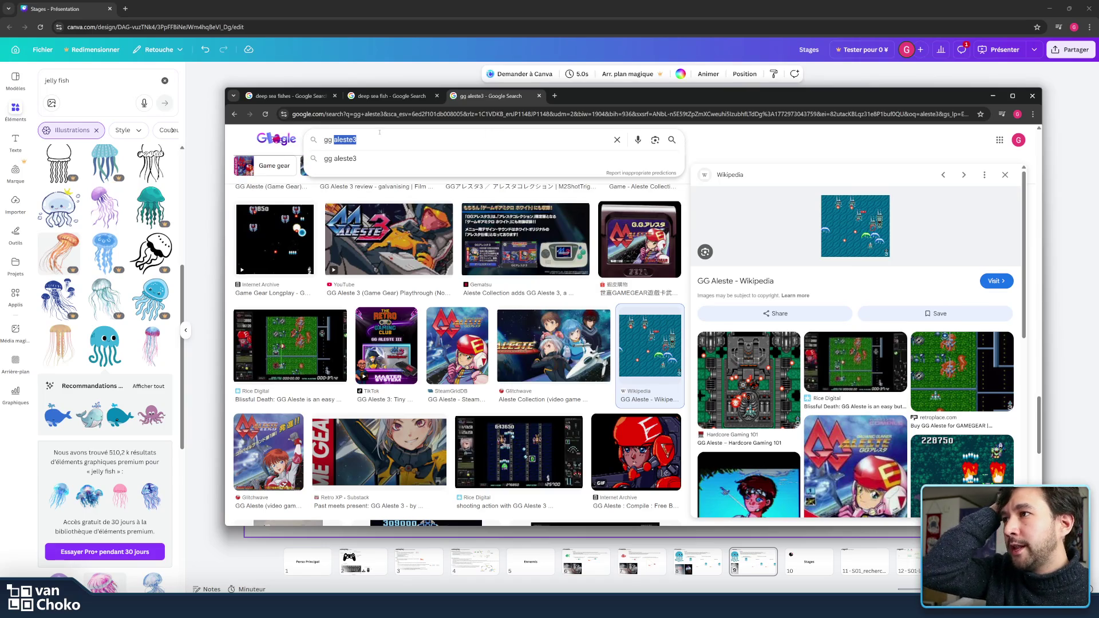
Step: Replace the query with 'aleste collection' and run the image search
key(ctrl+a)
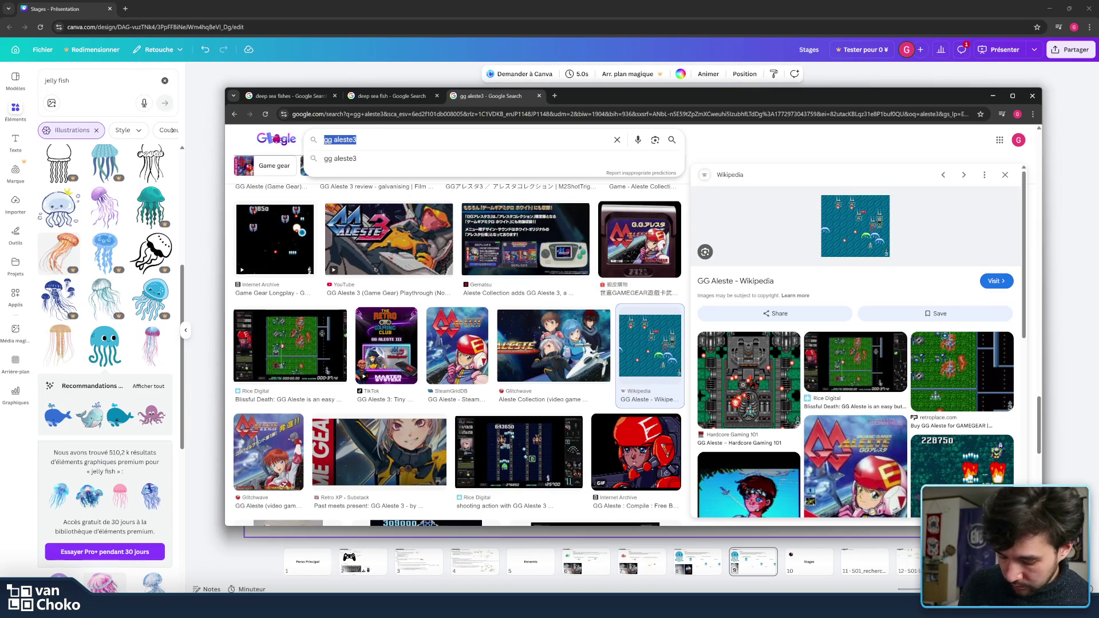
text(aleste )
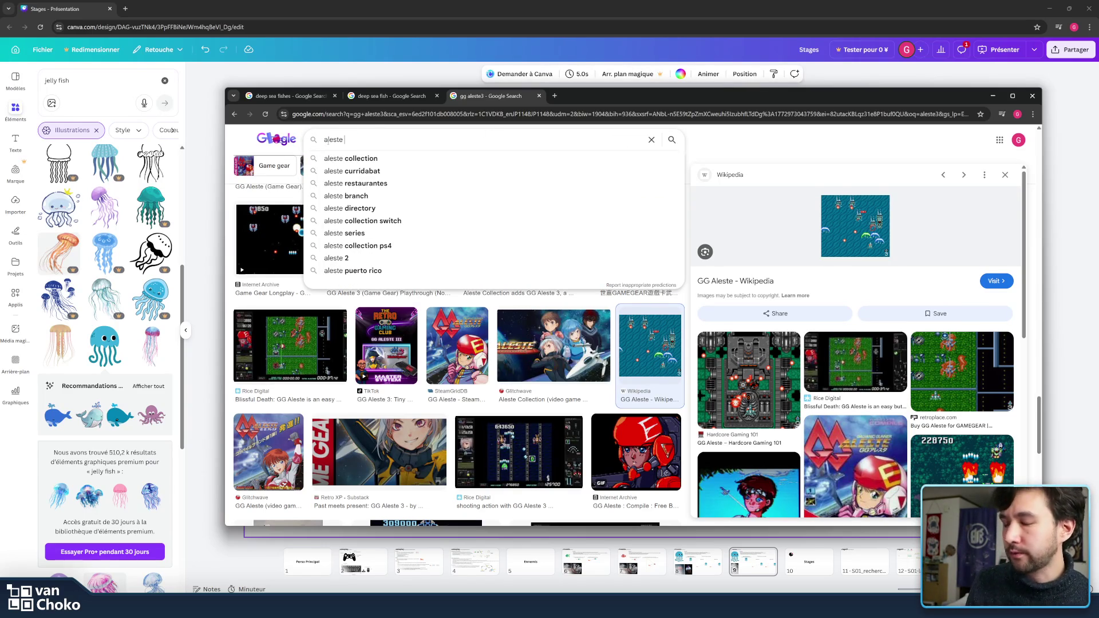
text(collection)
key(Return)
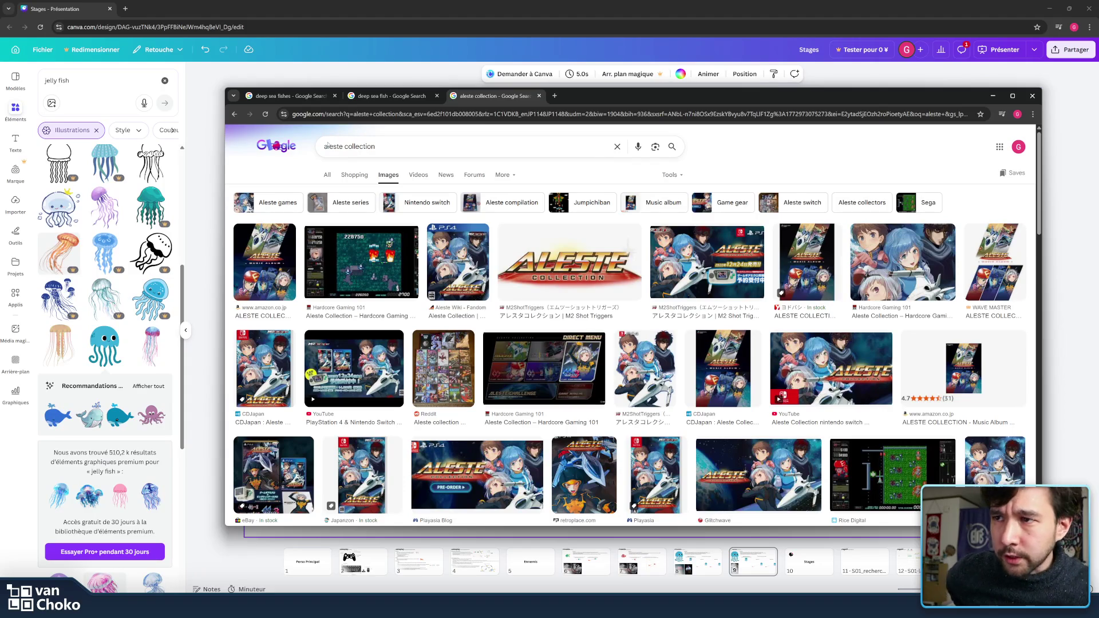
Step: Preview the Hardcore Gaming 101 Aleste Collection direct-menu screenshot
click(532, 373)
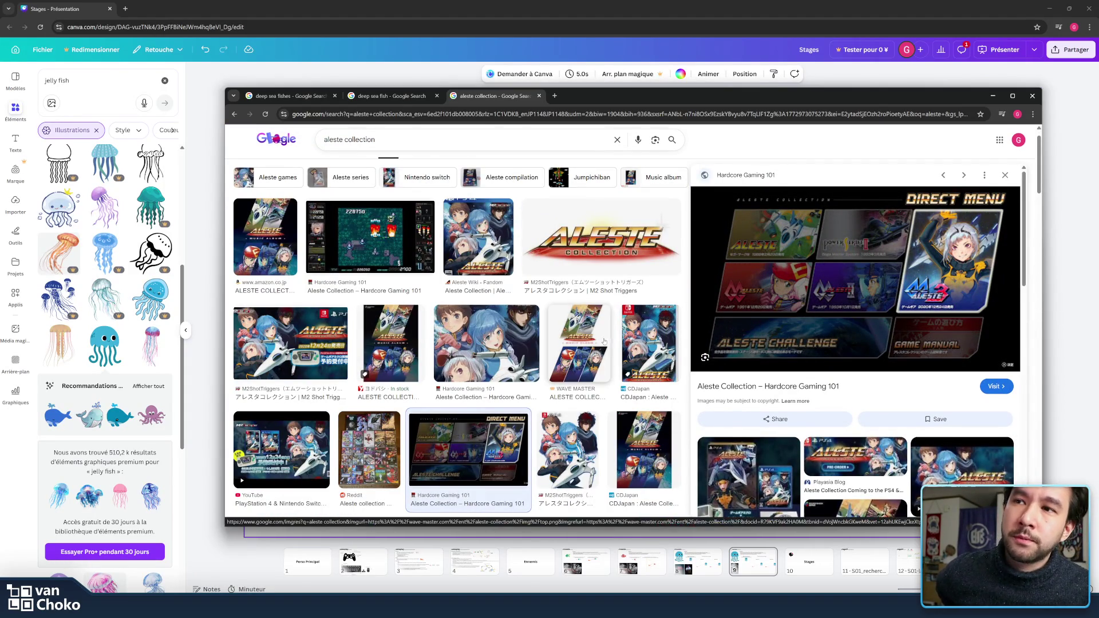
mouse_move(859, 375)
mouse_down()
mouse_move(744, 412)
mouse_move(694, 392)
mouse_up()
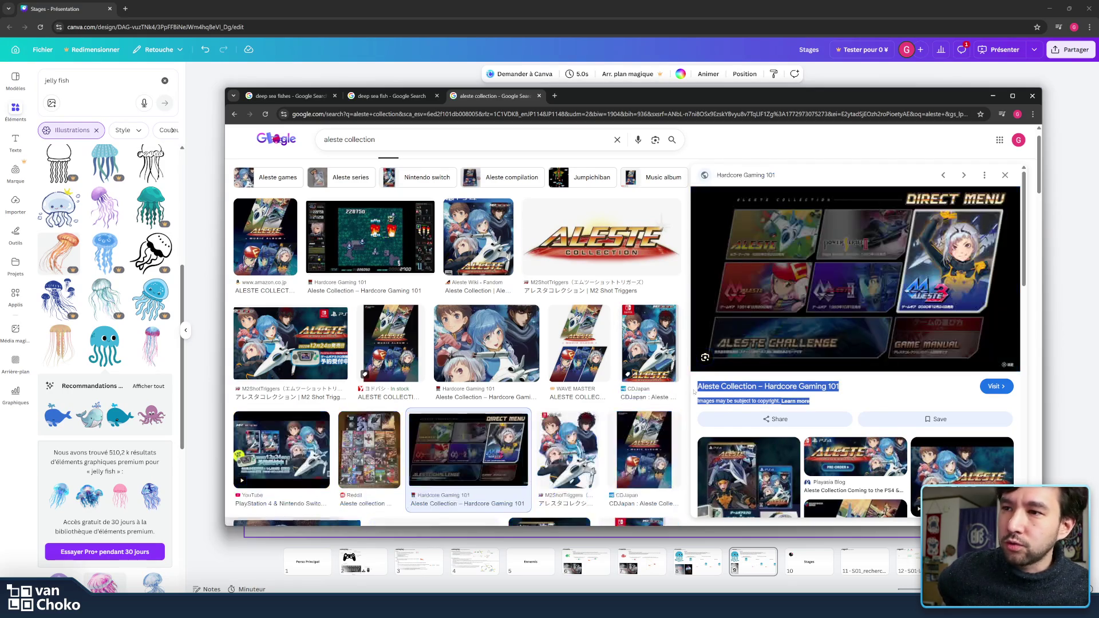
click(694, 391)
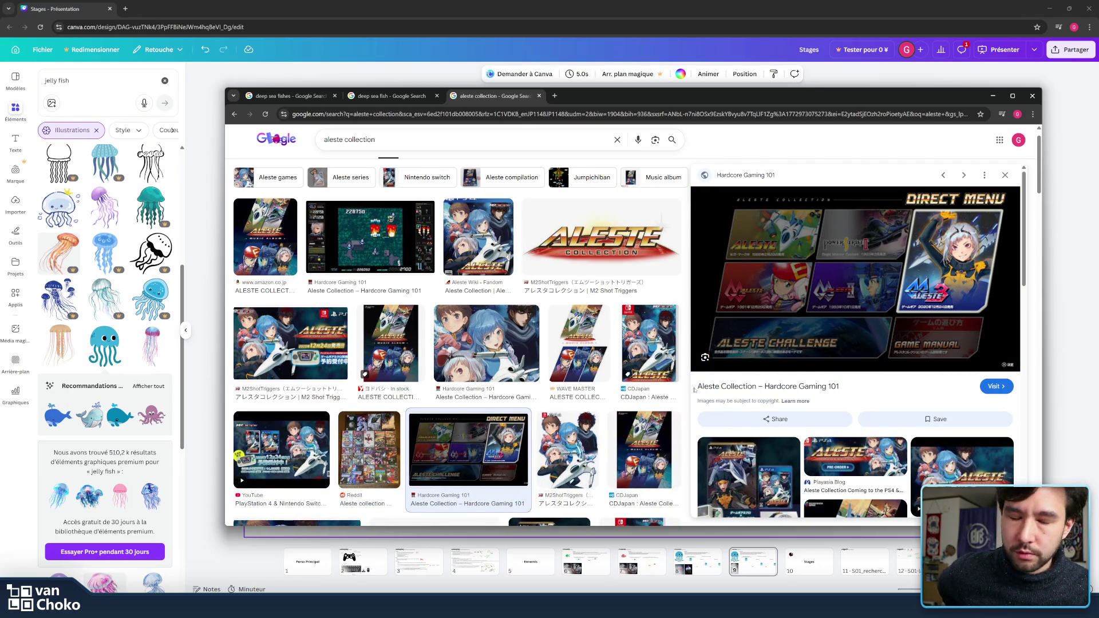
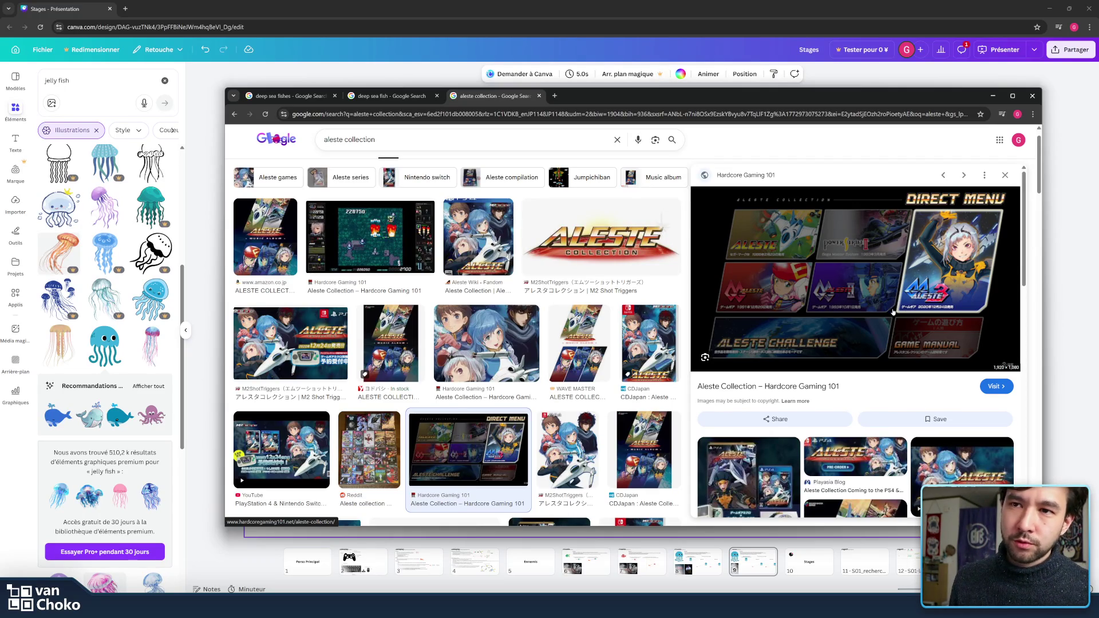
Step: Browse the Aleste Collection image previews, including the Hardcore Gaming 101 screenshot, then close those results
drag(941, 292, 691, 291)
click(691, 290)
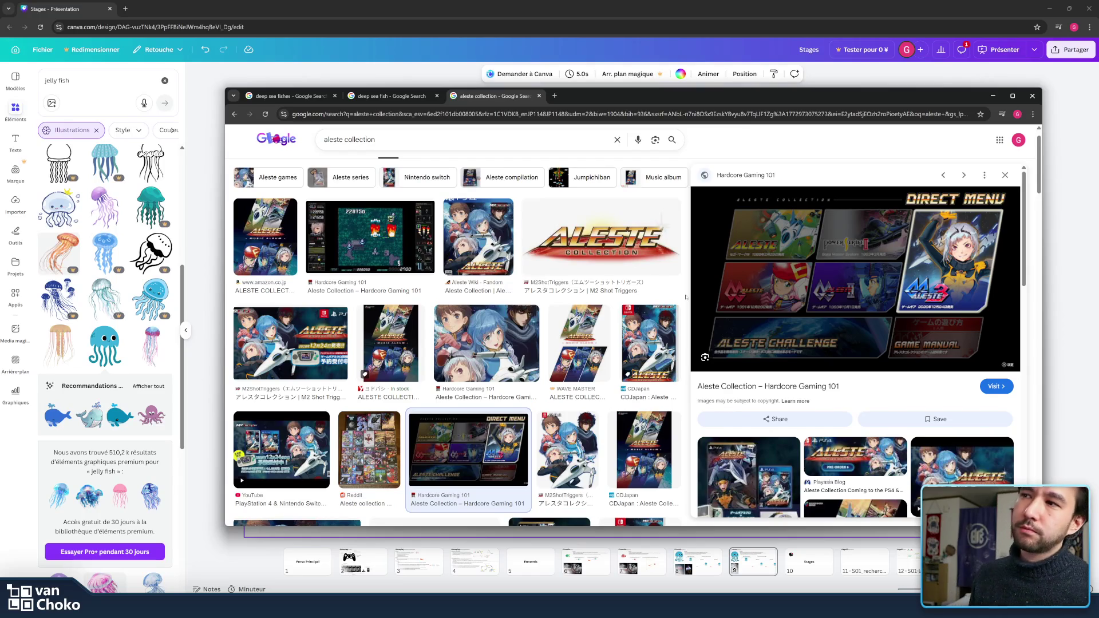
click(401, 226)
key(Left)
click(372, 246)
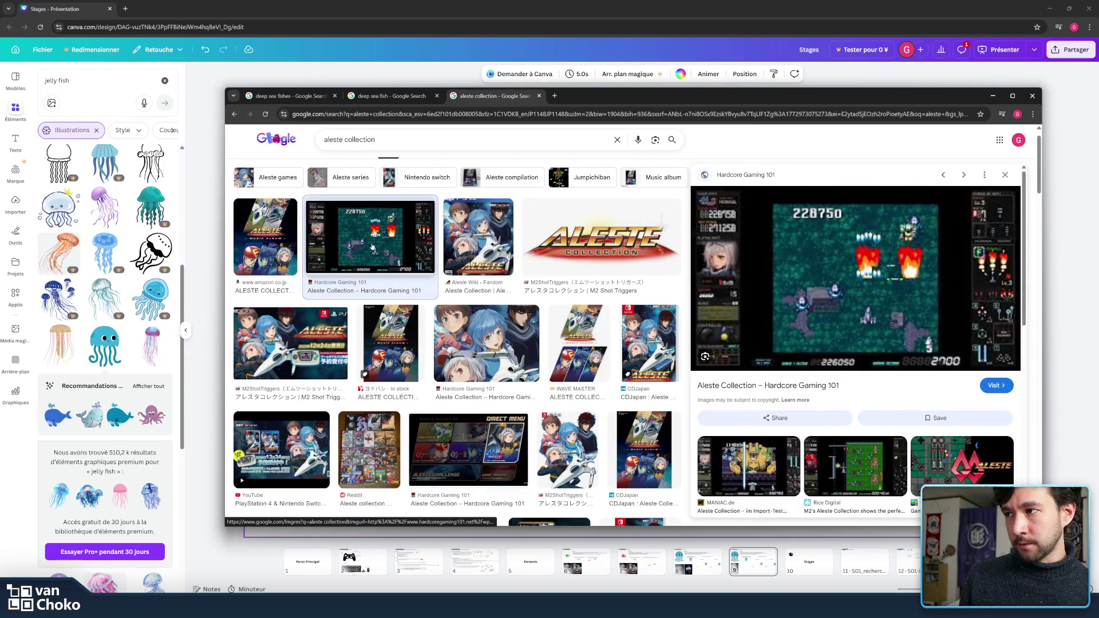
scroll(428, 307, down, 3)
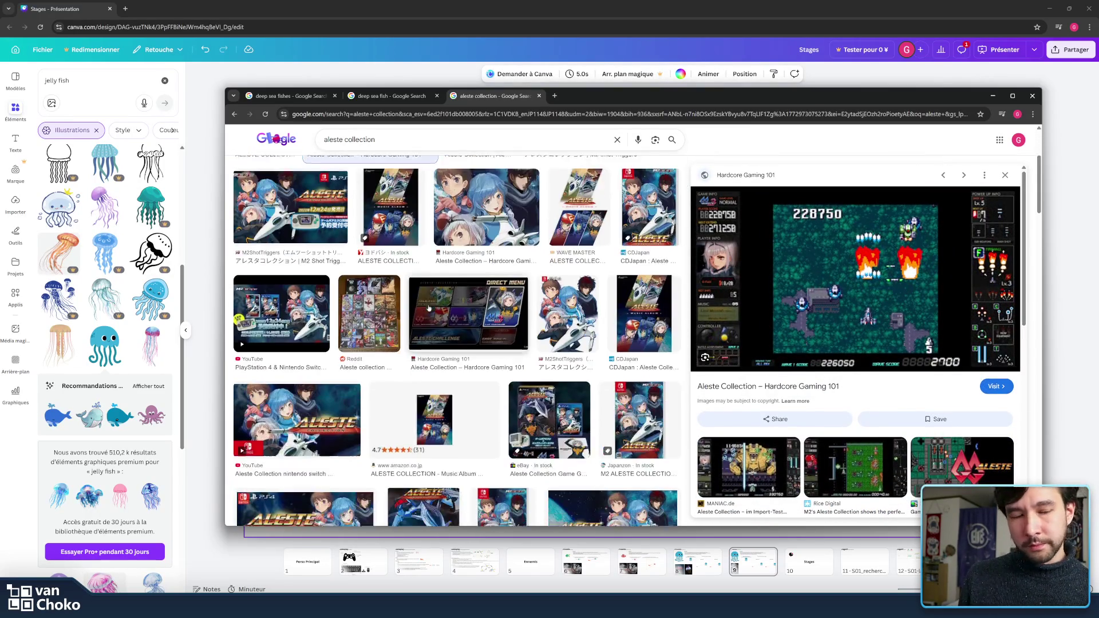
scroll(428, 308, up, 5)
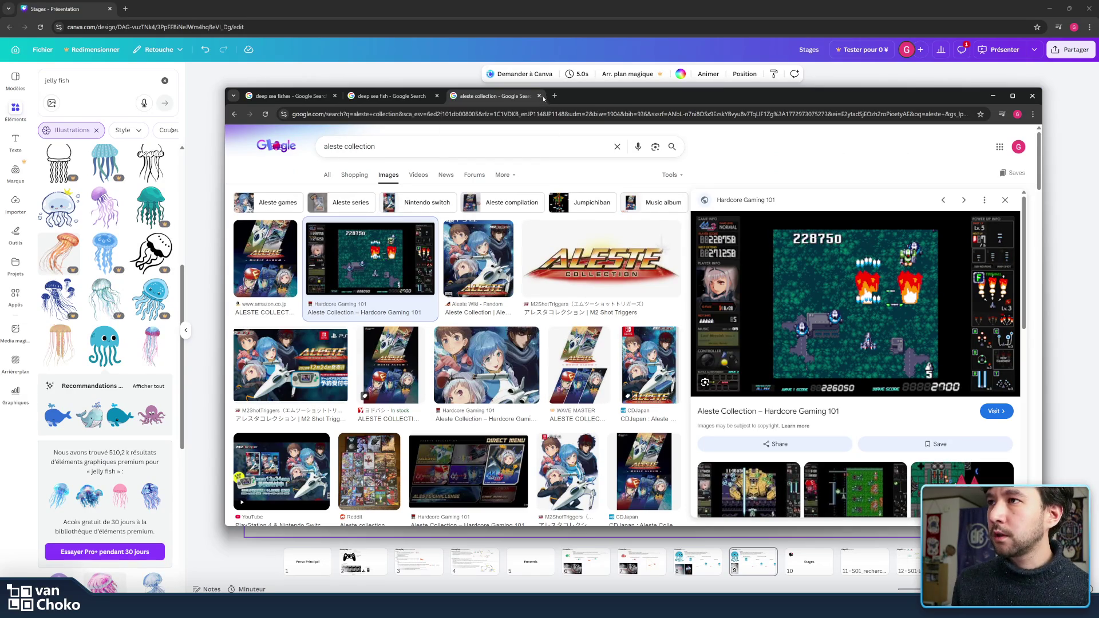
click(539, 96)
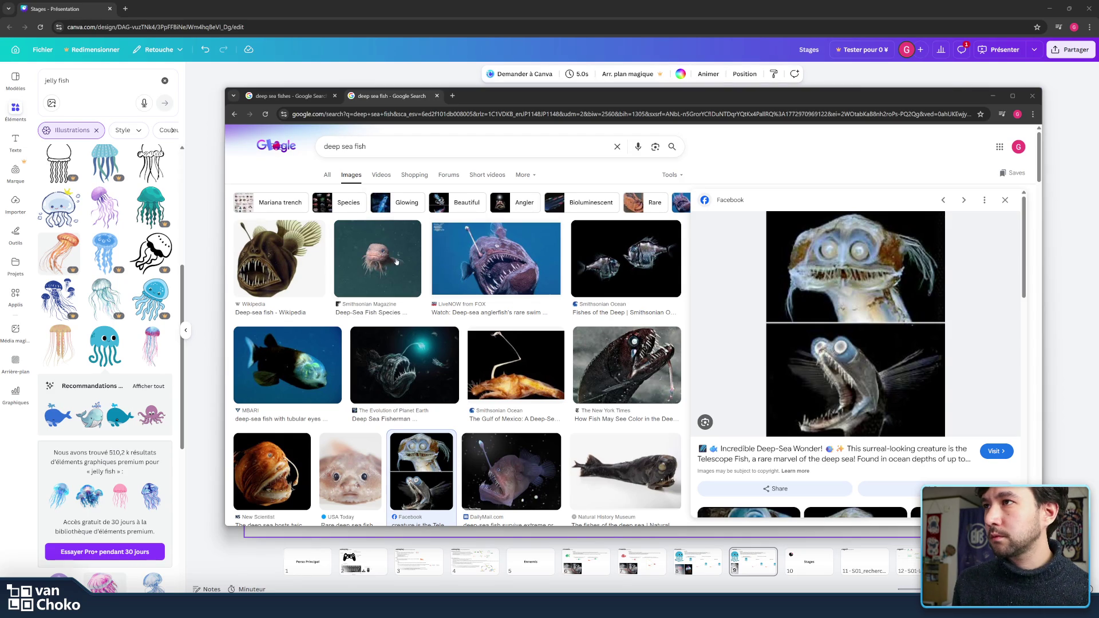
Step: In a new tab, search Google for 'aleste collection europe switch'
click(453, 96)
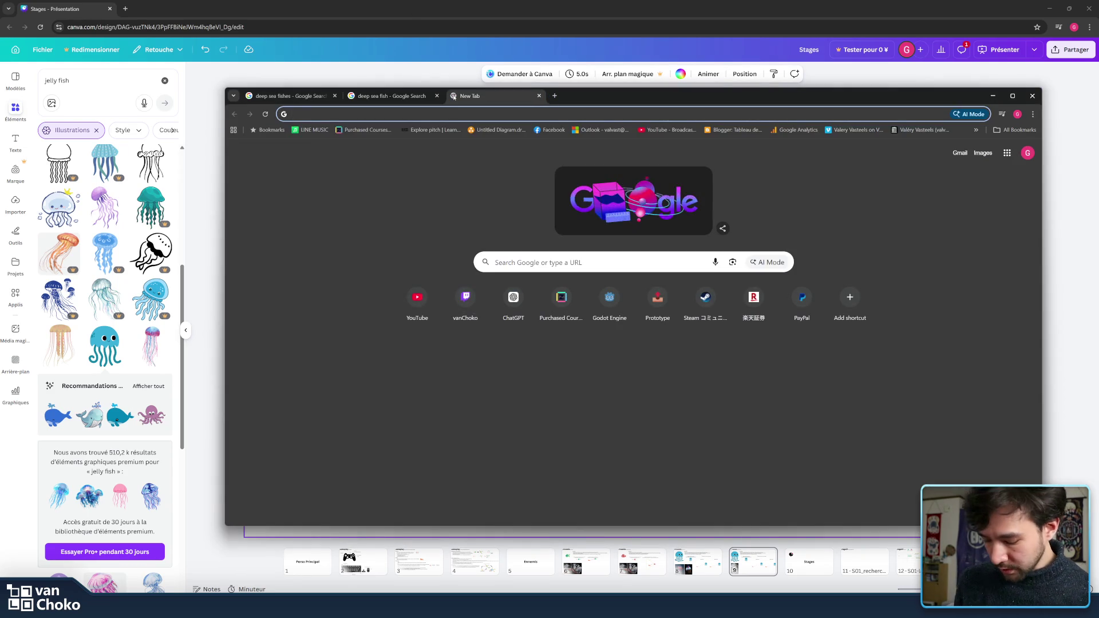
text(aleste)
key(Return)
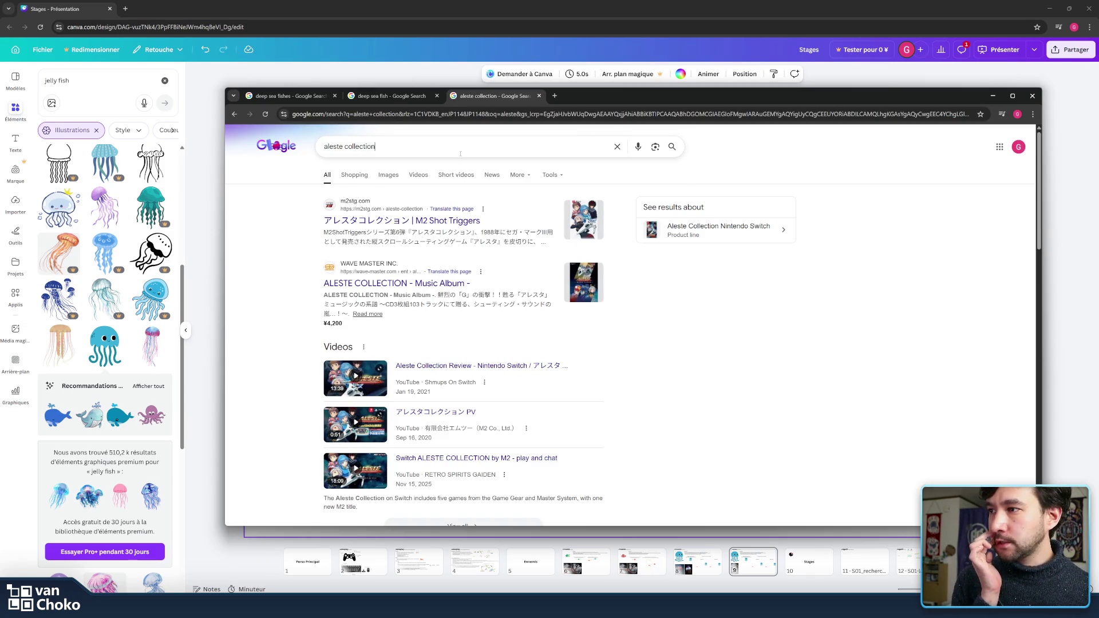
click(460, 154)
click(462, 165)
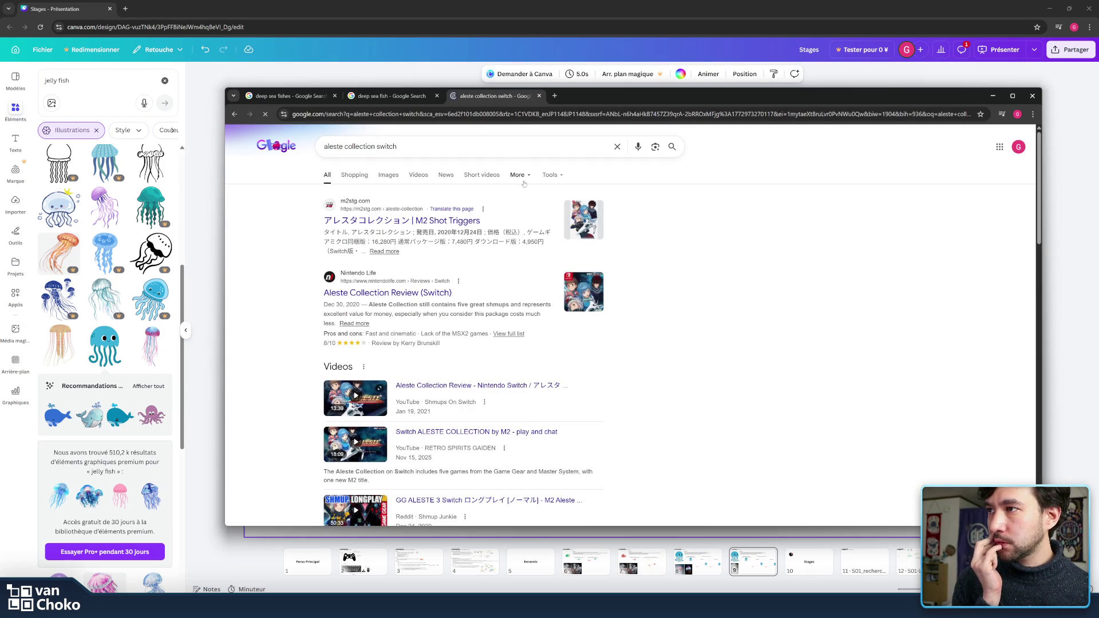
click(492, 140)
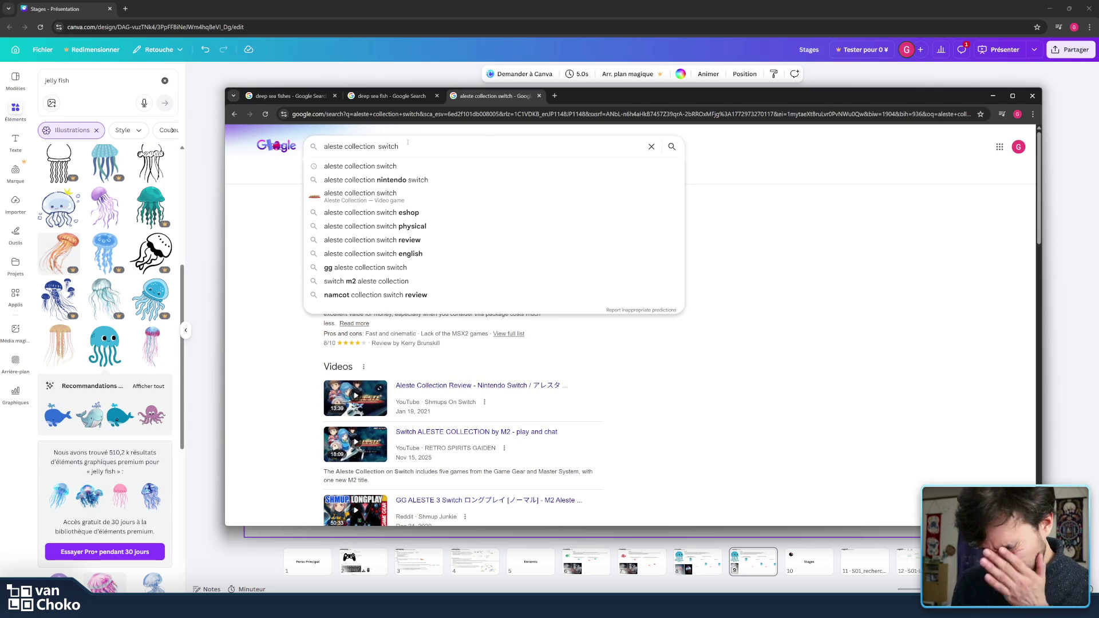
text(europe)
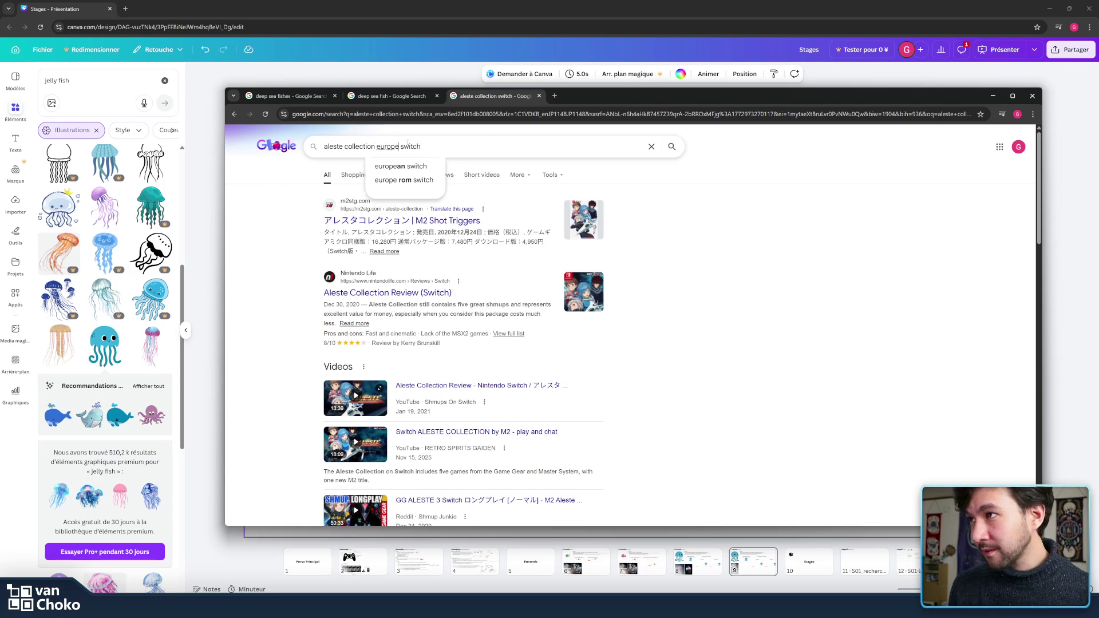
key(Return)
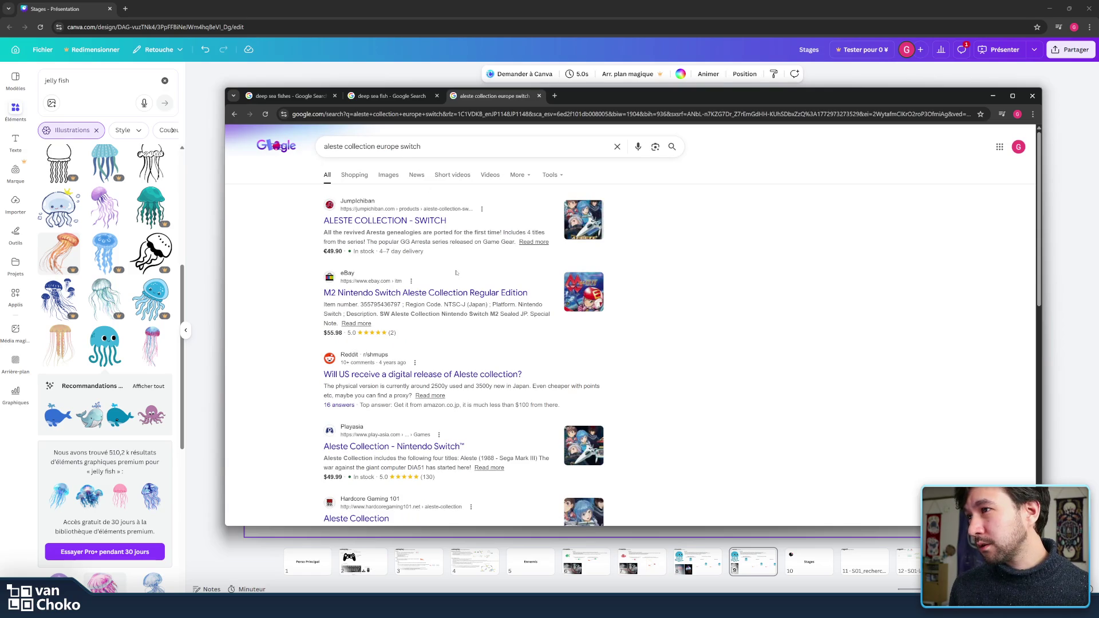
Step: Open the Jump-Ichiban Aleste Collection listing in a background tab, skim the other results, then view it
middle_click(430, 225)
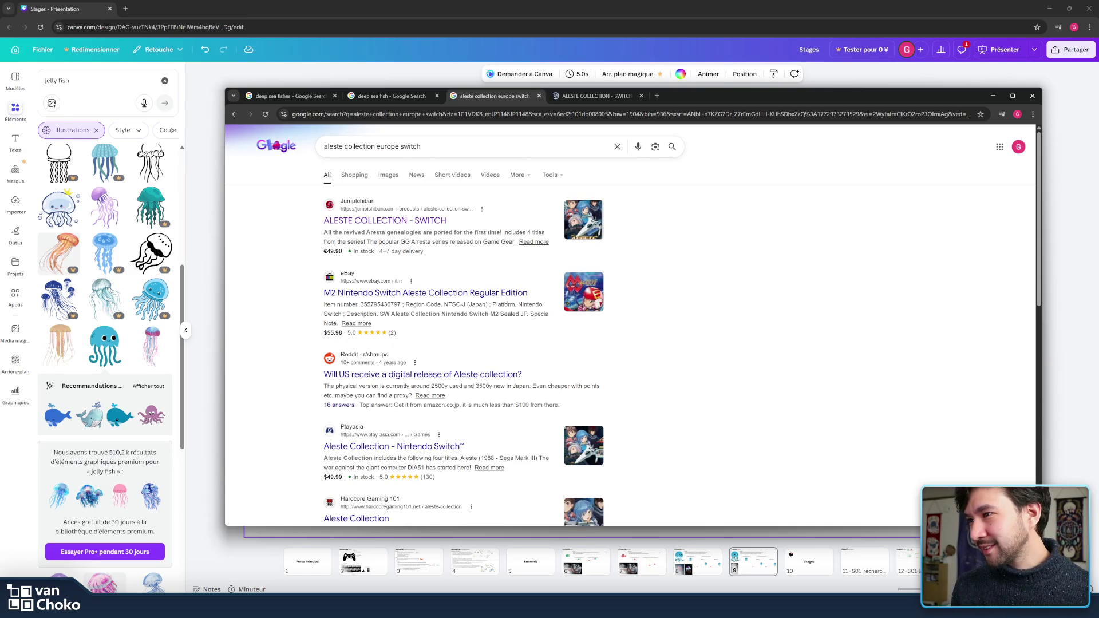
scroll(506, 306, down, 1)
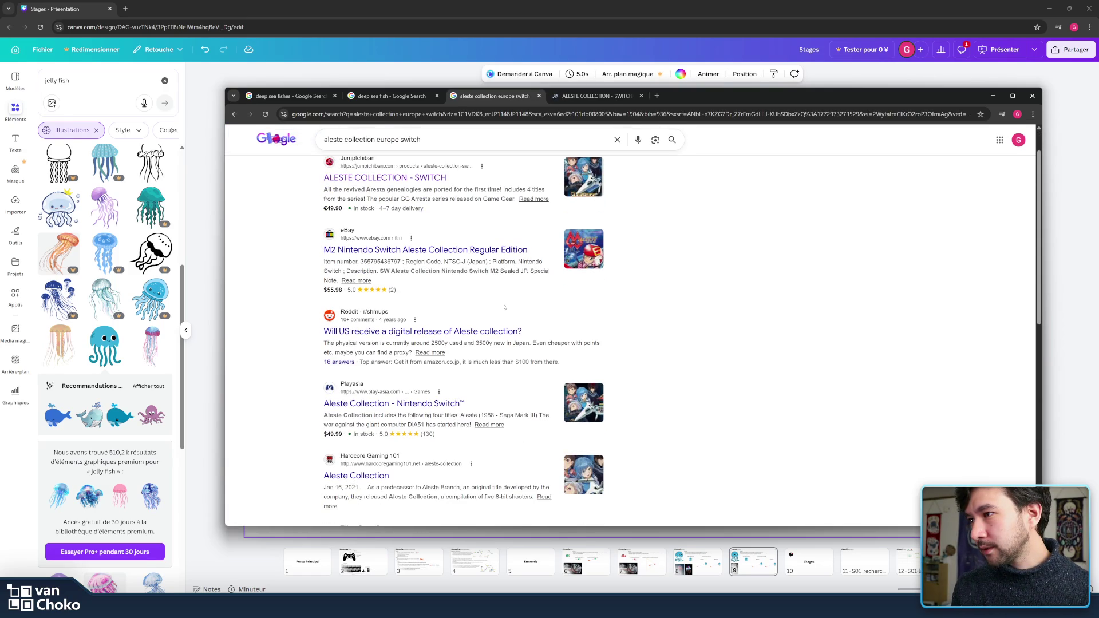
drag(504, 307, 539, 333)
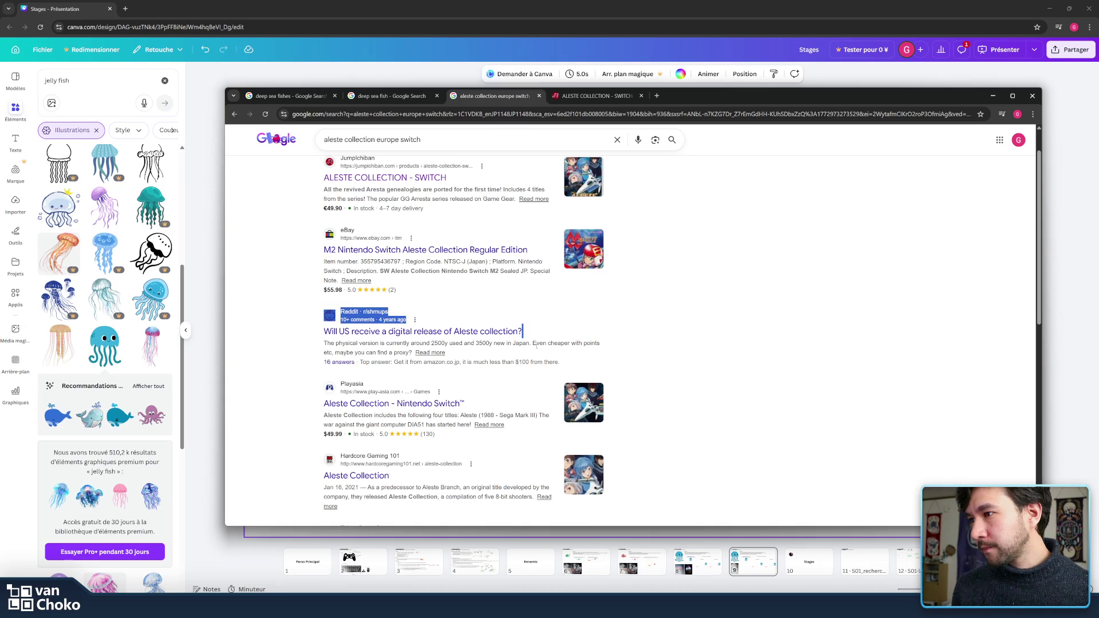
click(536, 345)
scroll(544, 347, down, 3)
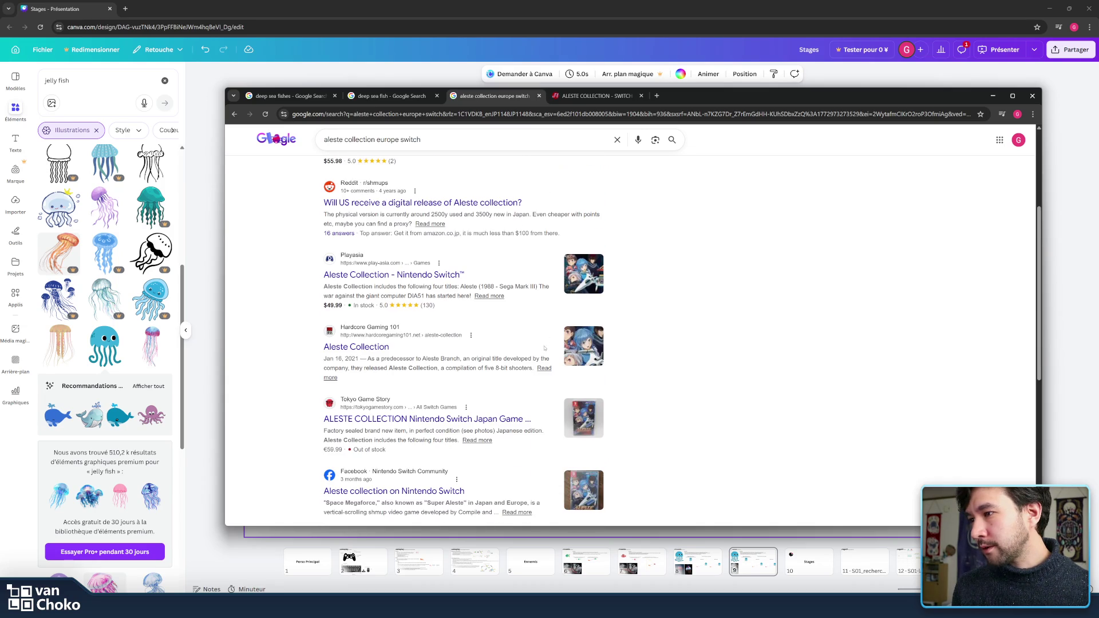
click(595, 95)
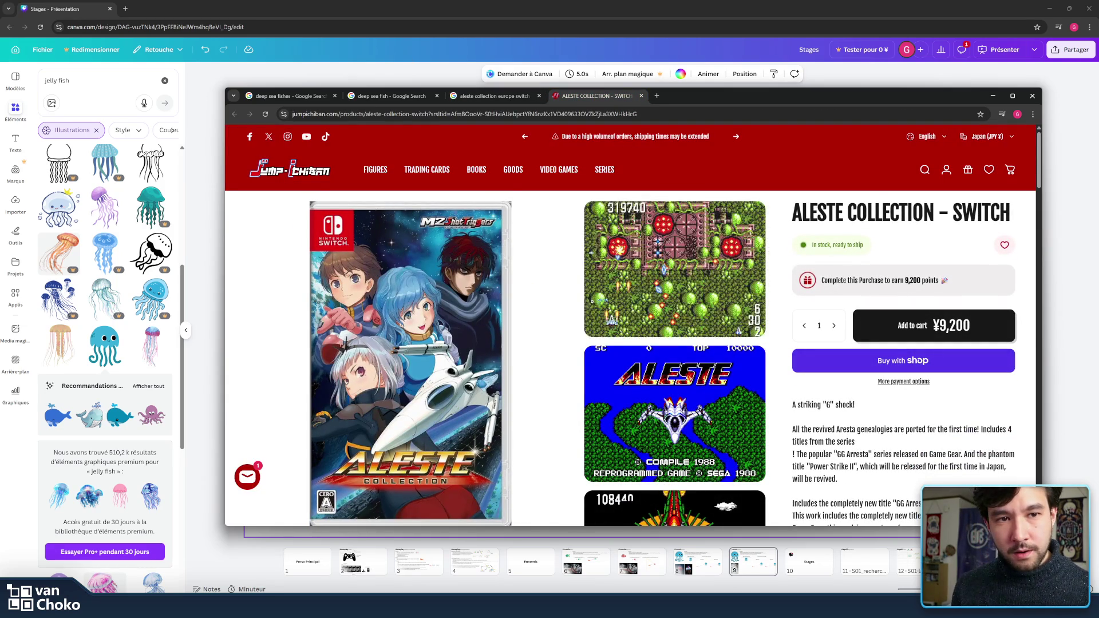
Step: Read the ALESTE COLLECTION – SWITCH page (¥9,200) from the description down to the footer
mouse_move(797, 405)
mouse_down()
mouse_move(830, 441)
mouse_move(823, 405)
mouse_up()
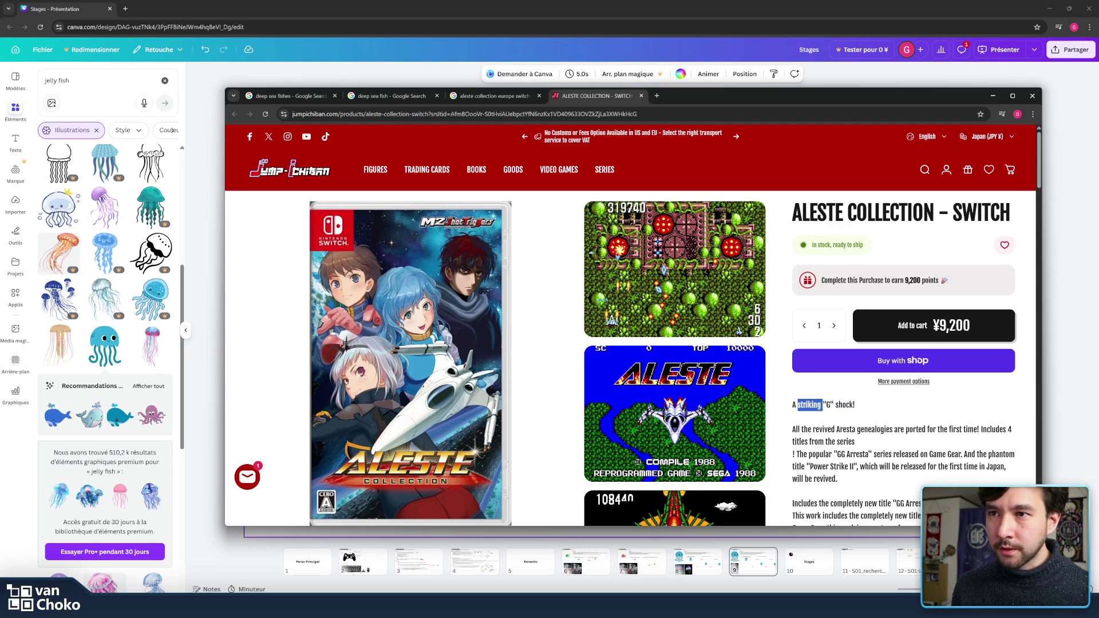
click(808, 411)
scroll(808, 412, down, 2)
scroll(808, 412, down, 4)
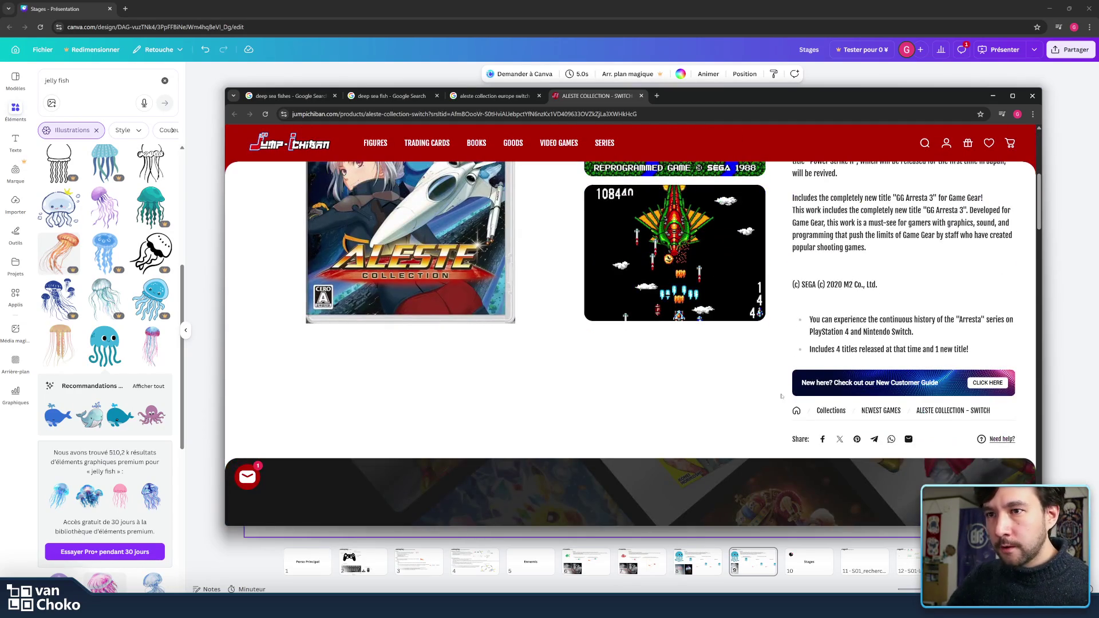
scroll(781, 396, down, 10)
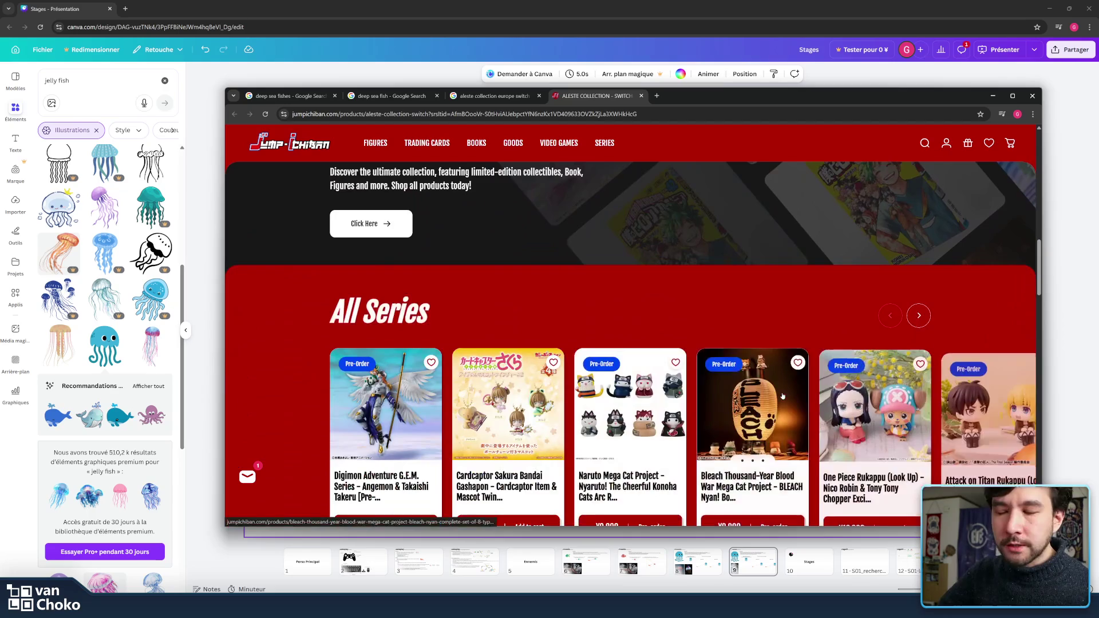
scroll(782, 395, down, 2)
scroll(691, 403, down, 4)
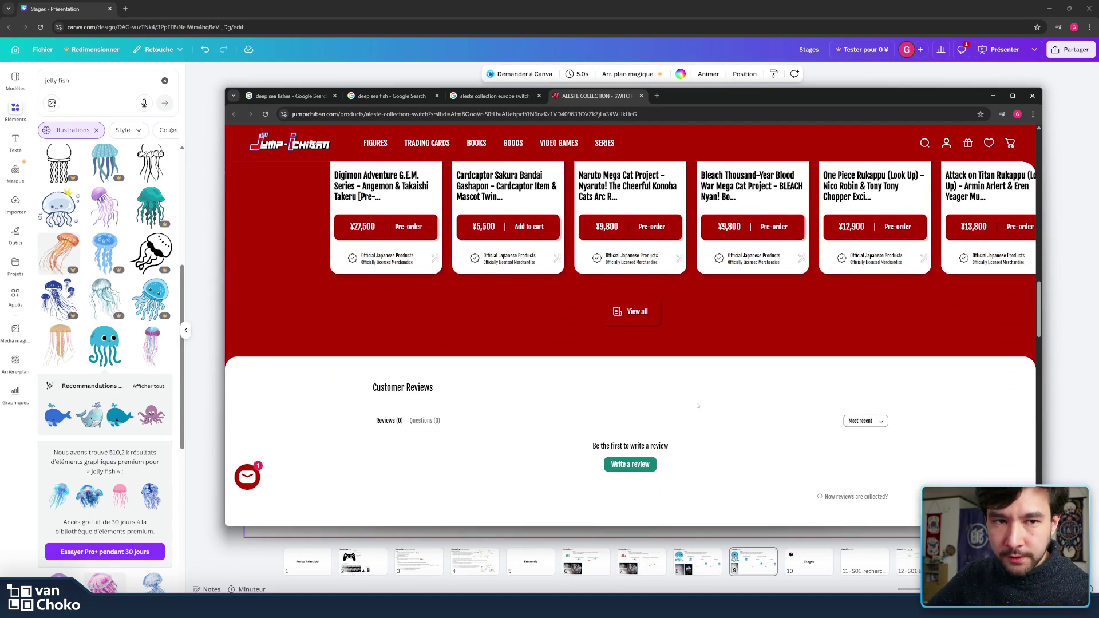
scroll(696, 405, down, 8)
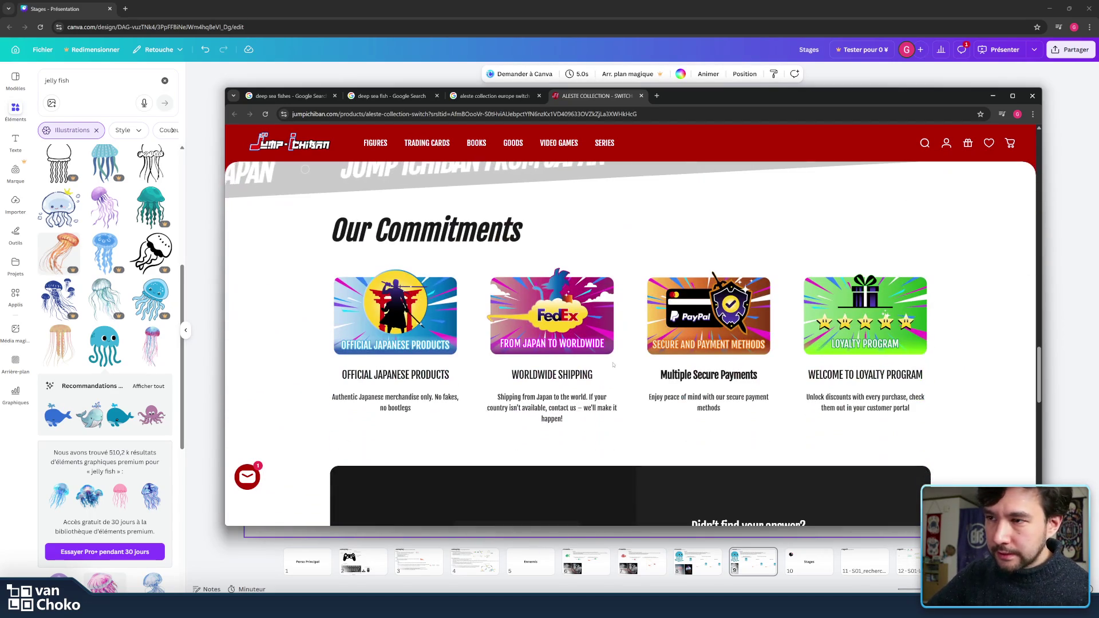
scroll(640, 369, down, 10)
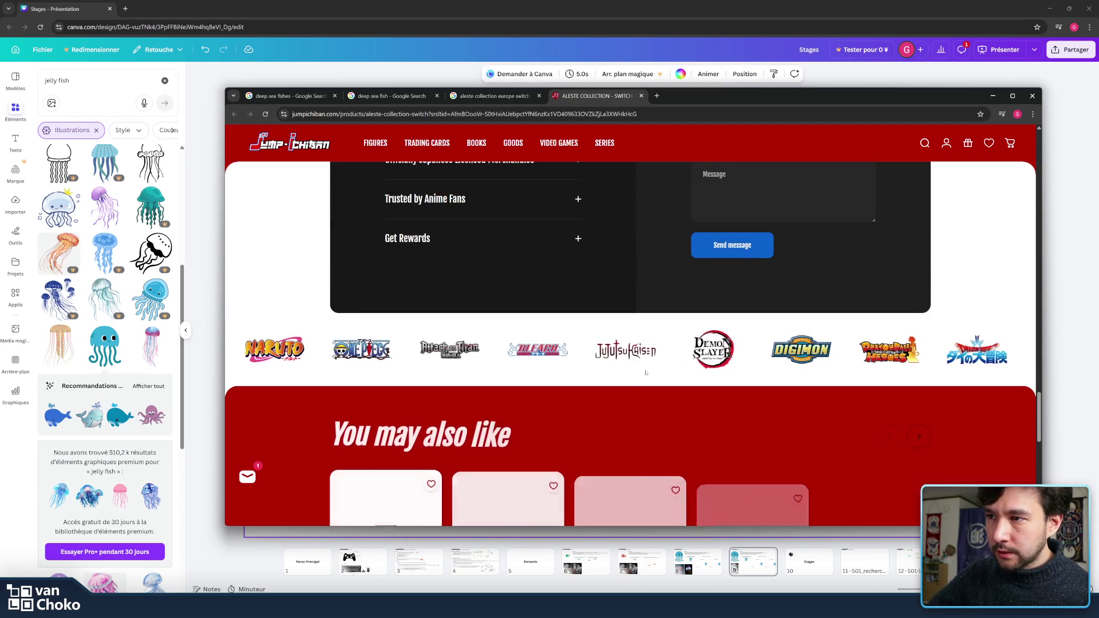
scroll(645, 373, down, 5)
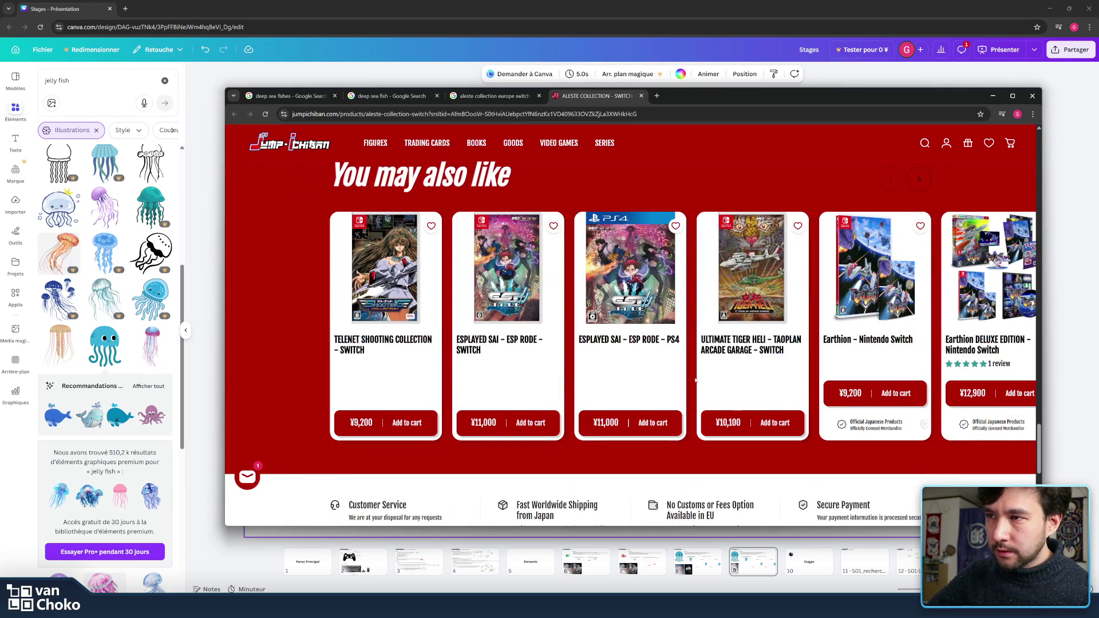
scroll(696, 379, down, 5)
Step: Scroll back up and close the Jump-Ichiban product tab
scroll(692, 380, up, 10)
scroll(692, 380, up, 15)
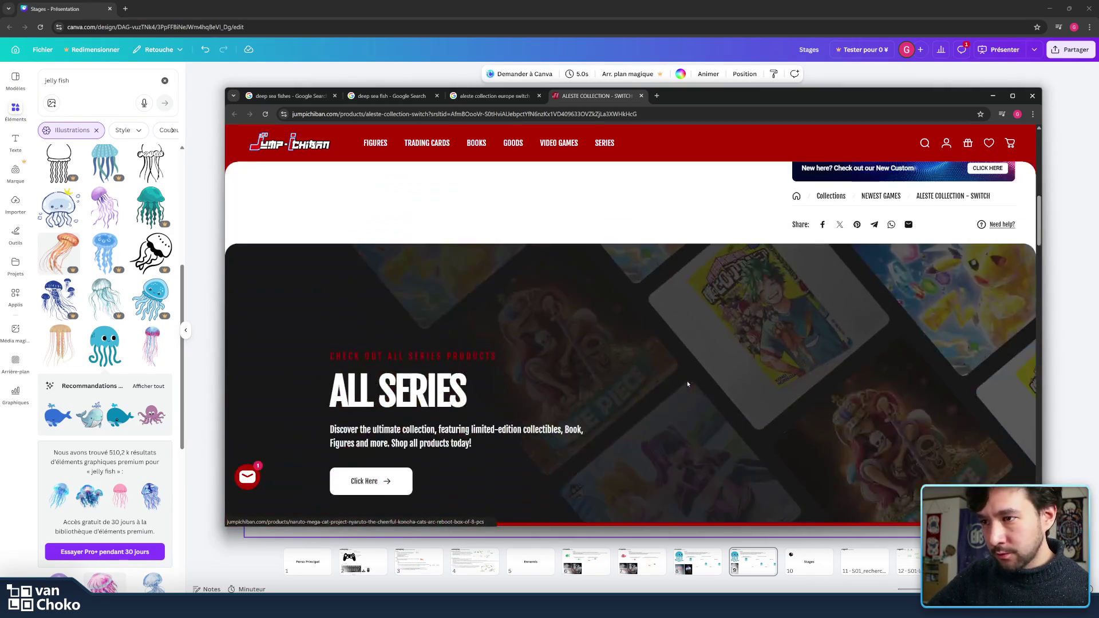
scroll(688, 384, up, 10)
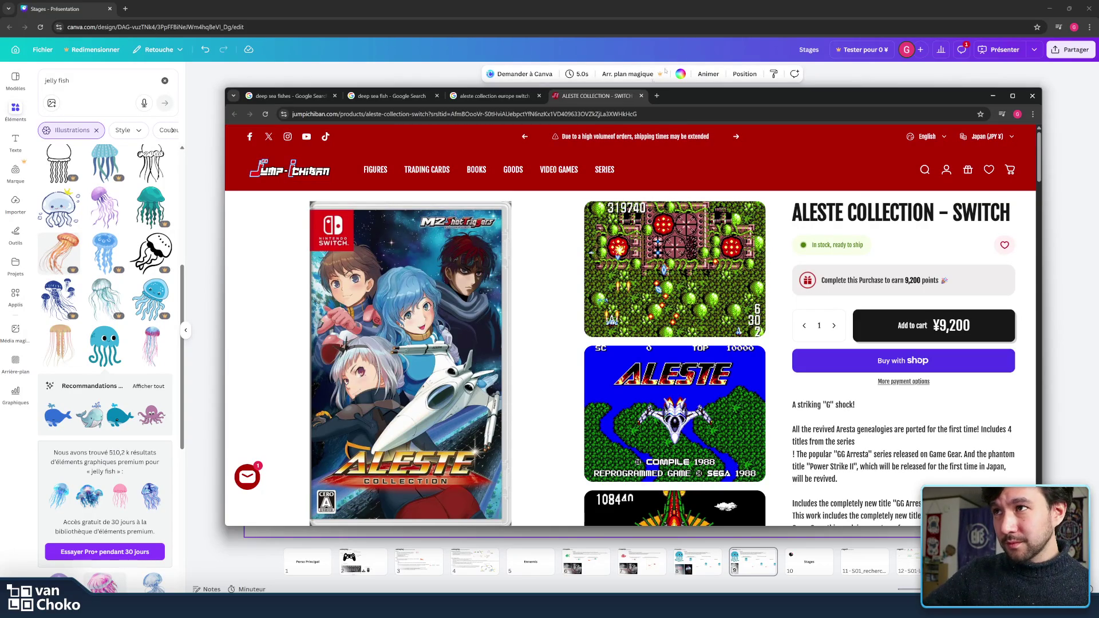
click(641, 96)
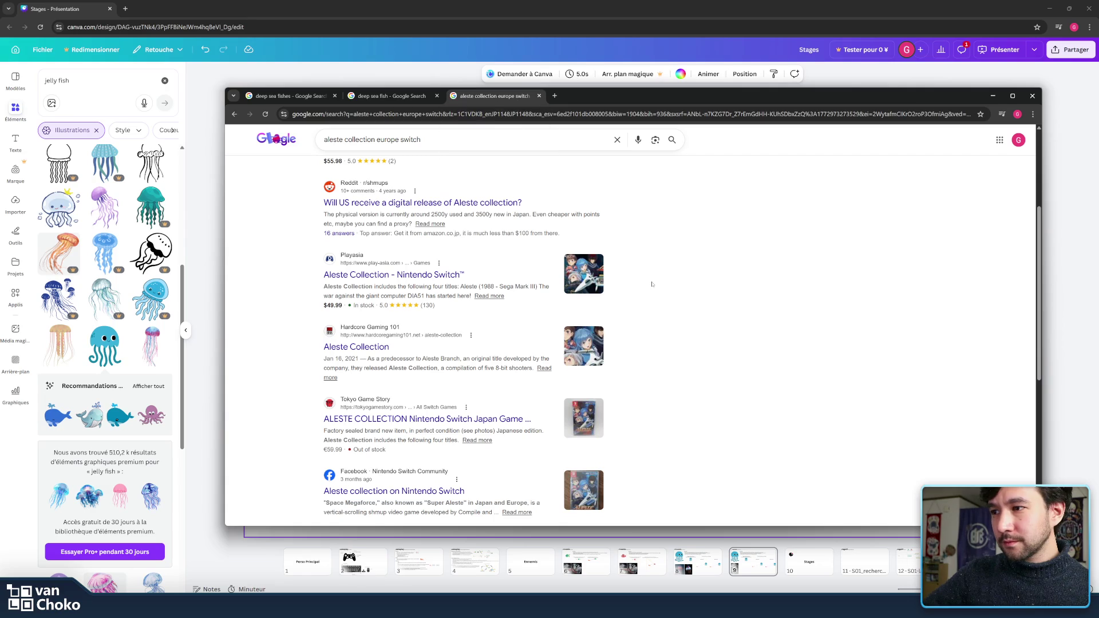
Step: Skim the Facebook and eBay results, then open the Playasia 'Aleste Collection - Nintendo Switch' listing (¥8,230)
scroll(652, 284, down, 4)
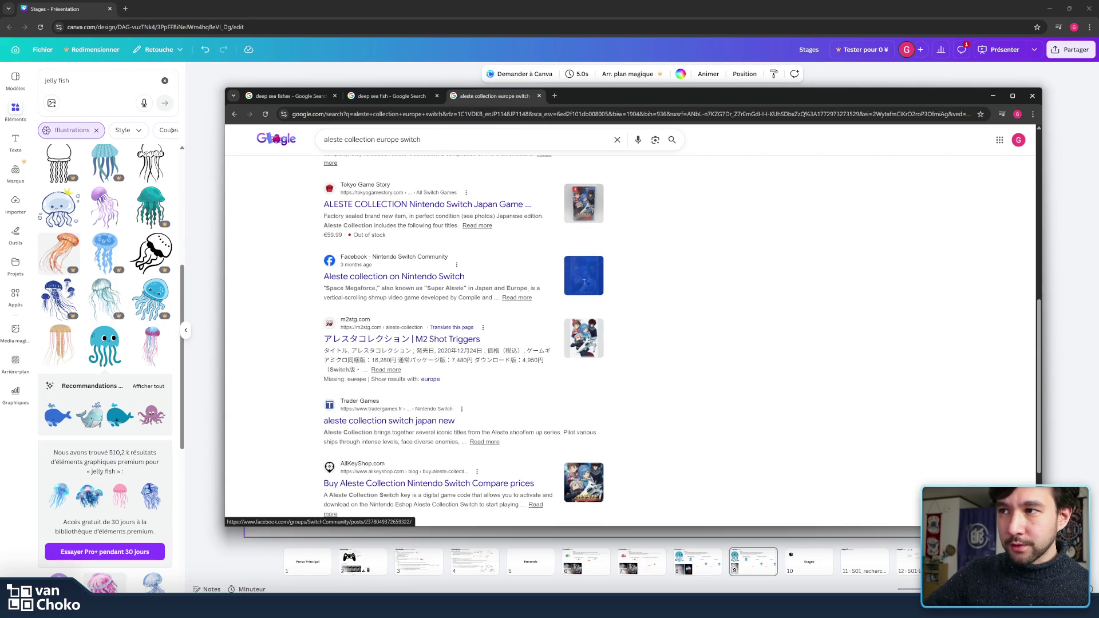
mouse_move(651, 289)
mouse_down()
mouse_move(326, 288)
mouse_move(332, 298)
mouse_up()
click(534, 286)
drag(428, 288, 493, 289)
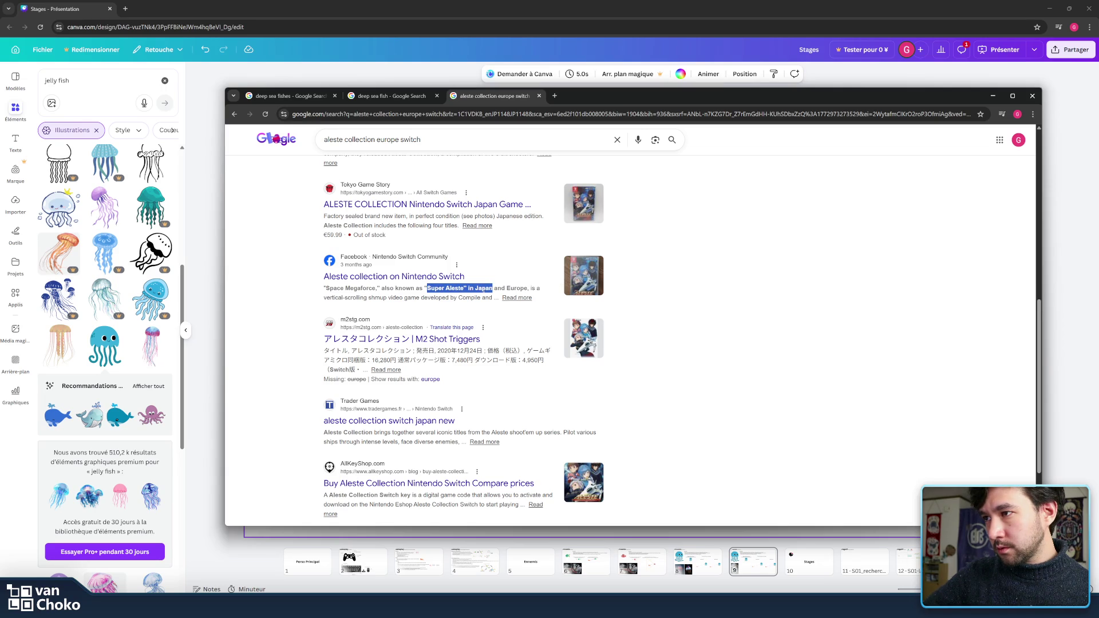
click(483, 290)
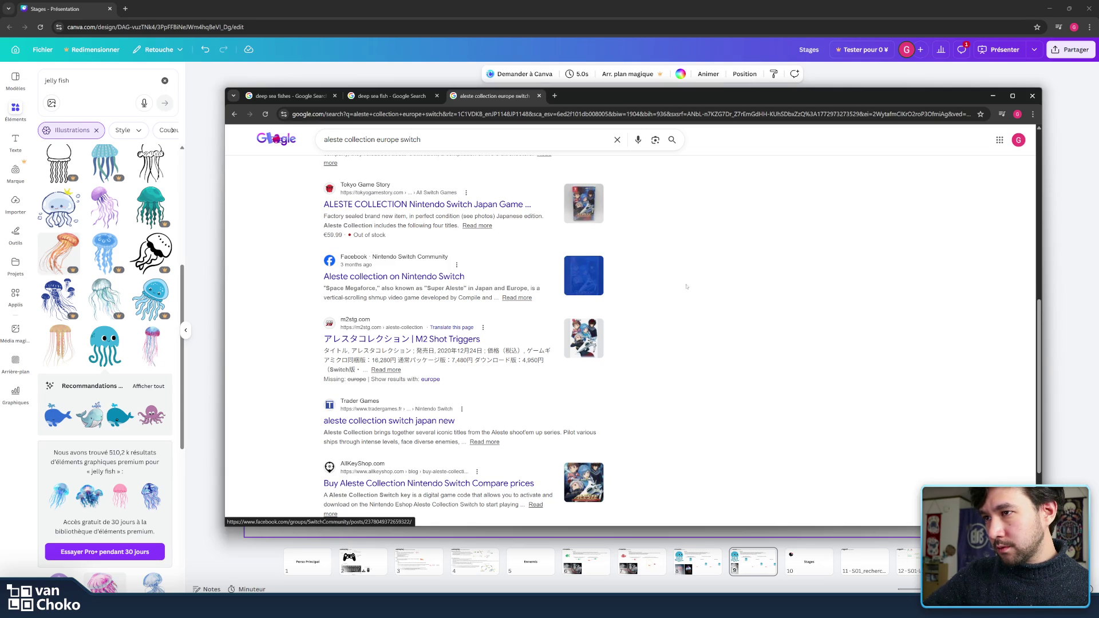
scroll(717, 286, down, 3)
scroll(717, 286, up, 10)
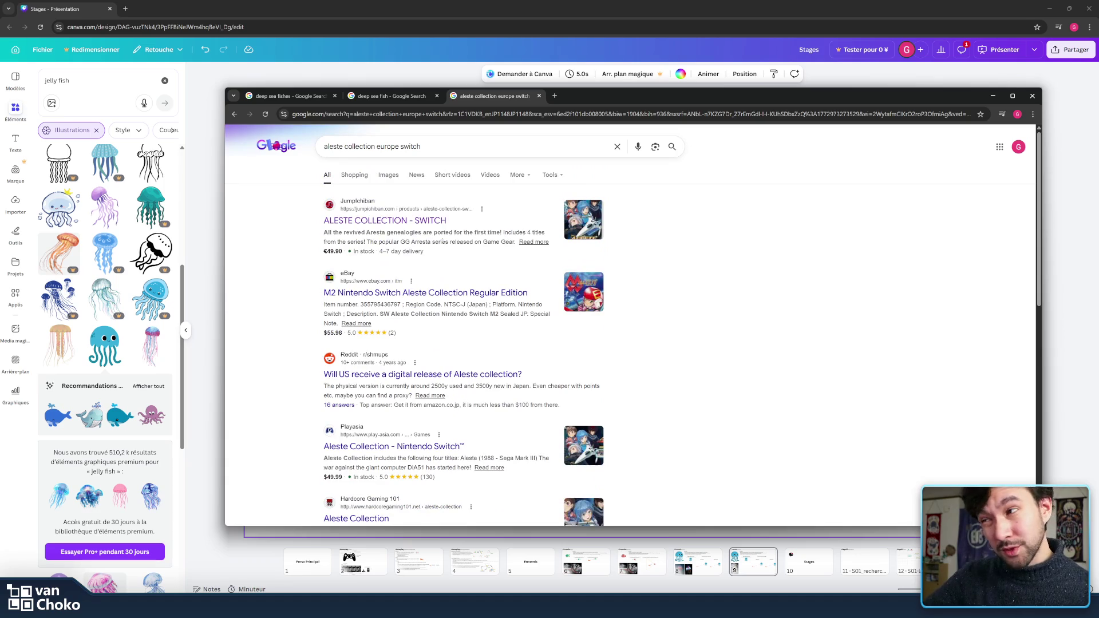
drag(504, 275, 517, 333)
click(408, 332)
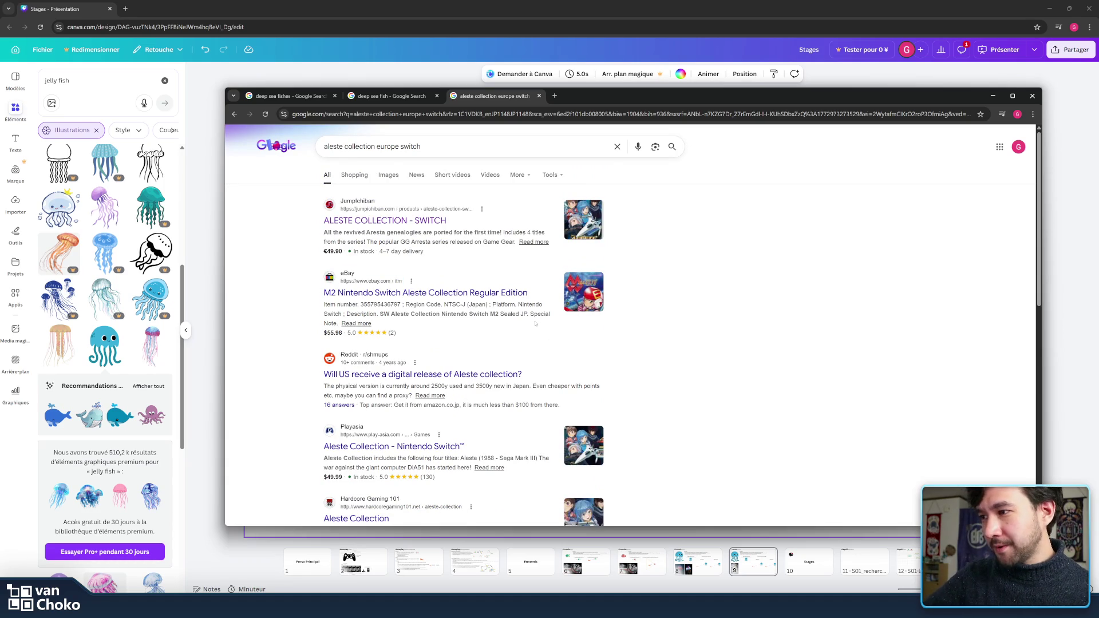
click(395, 446)
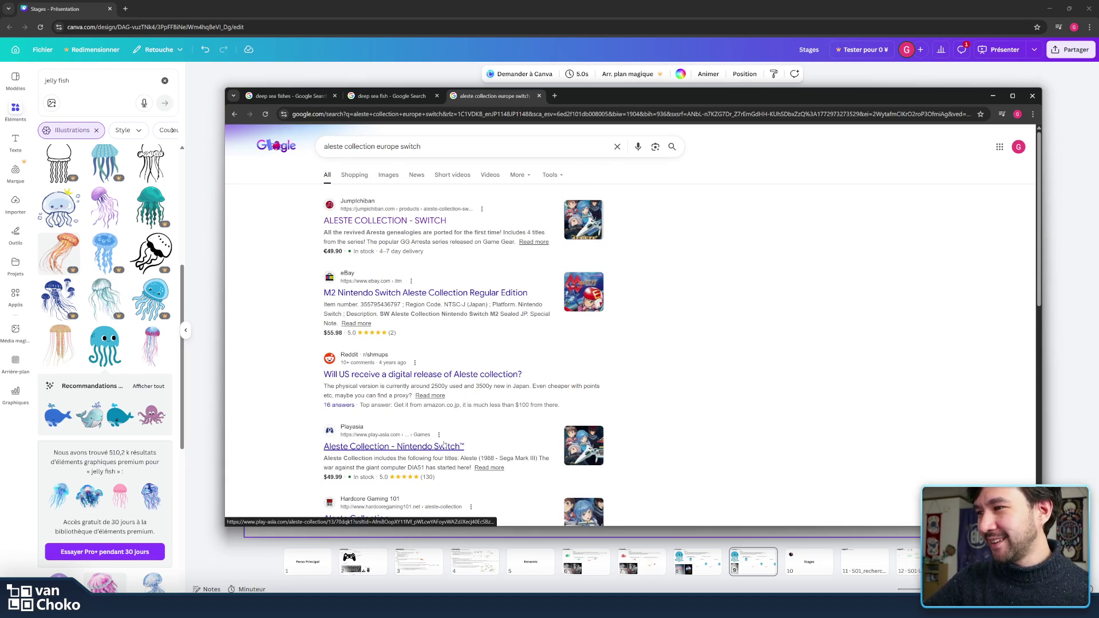
click(721, 392)
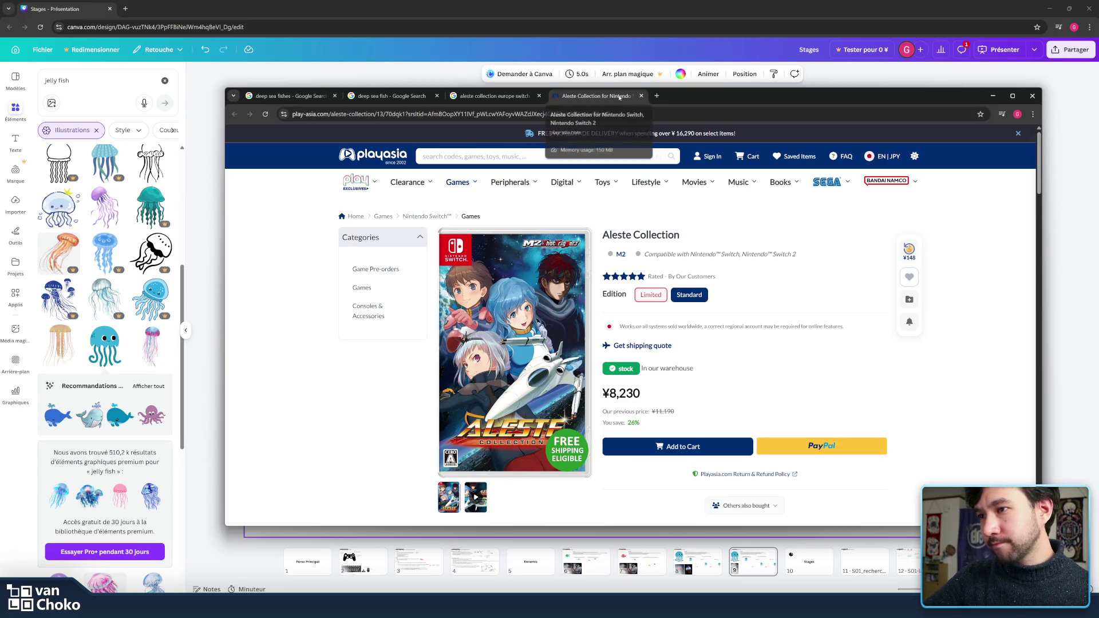
Step: Close the Play-Asia Aleste Collection tab and the 'aleste collection europe switch' results tab
click(641, 96)
click(539, 95)
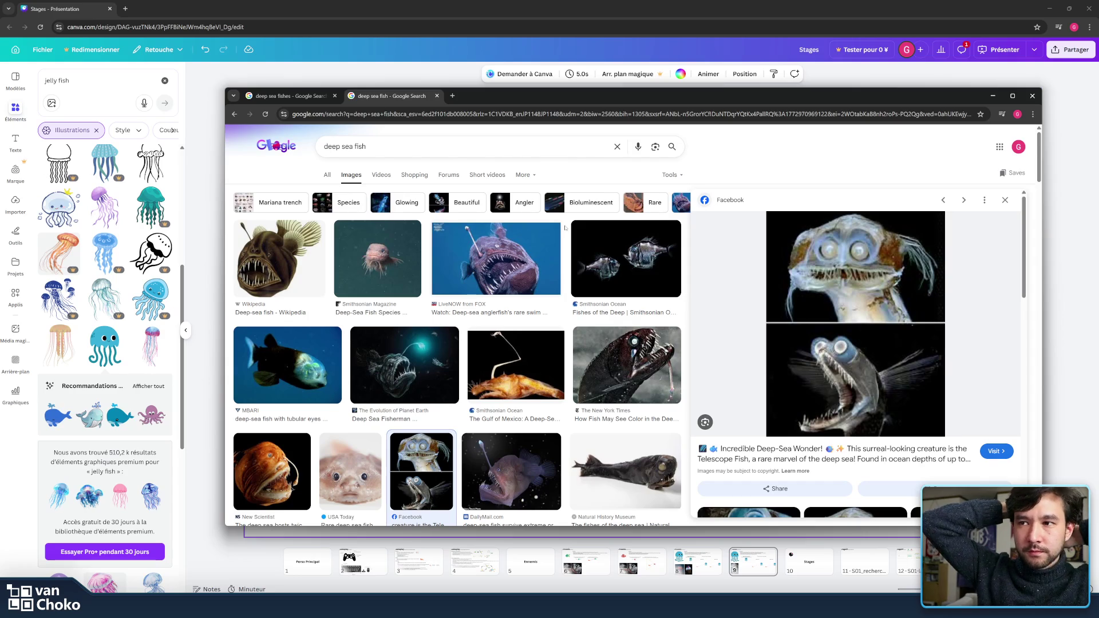
Step: In a new tab, search Google for 'darius collection' and scan the results
scroll(565, 228, down, 3)
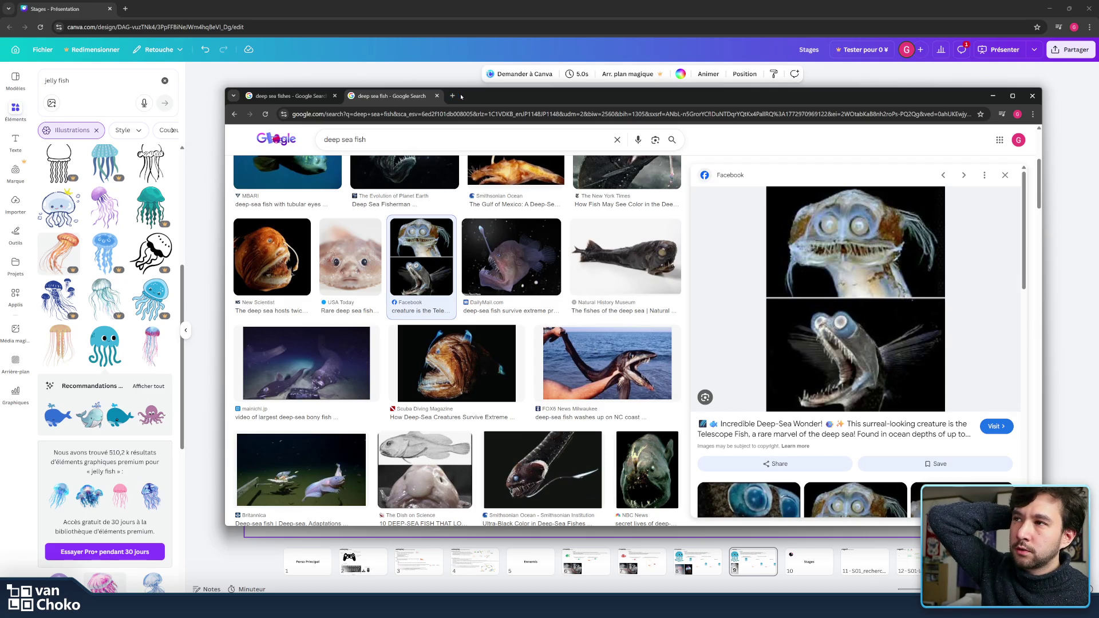
click(453, 96)
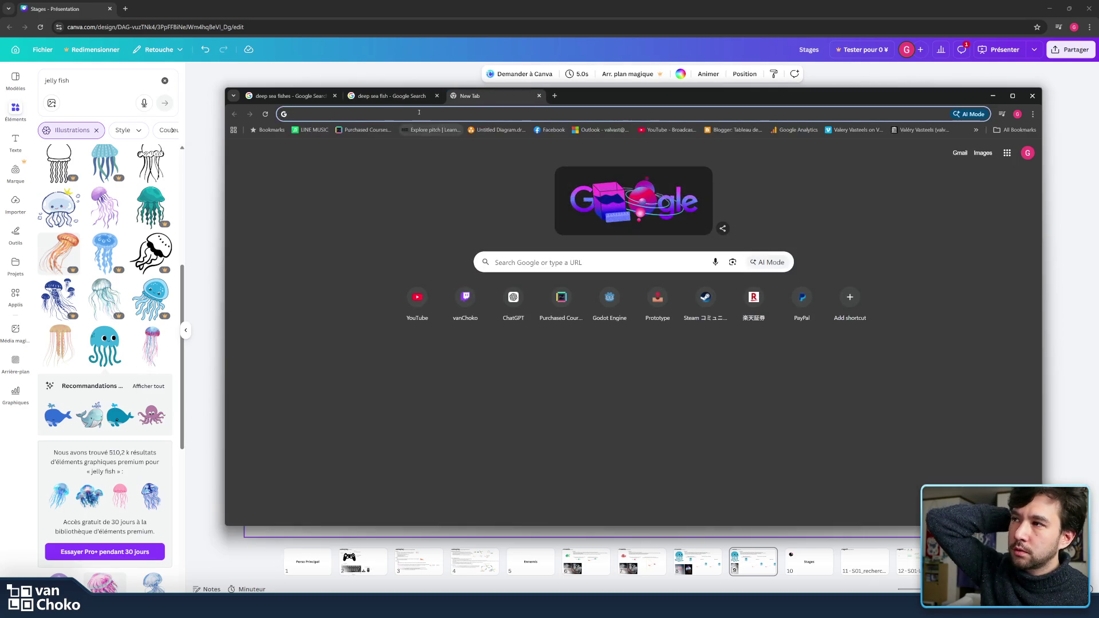
text(darius)
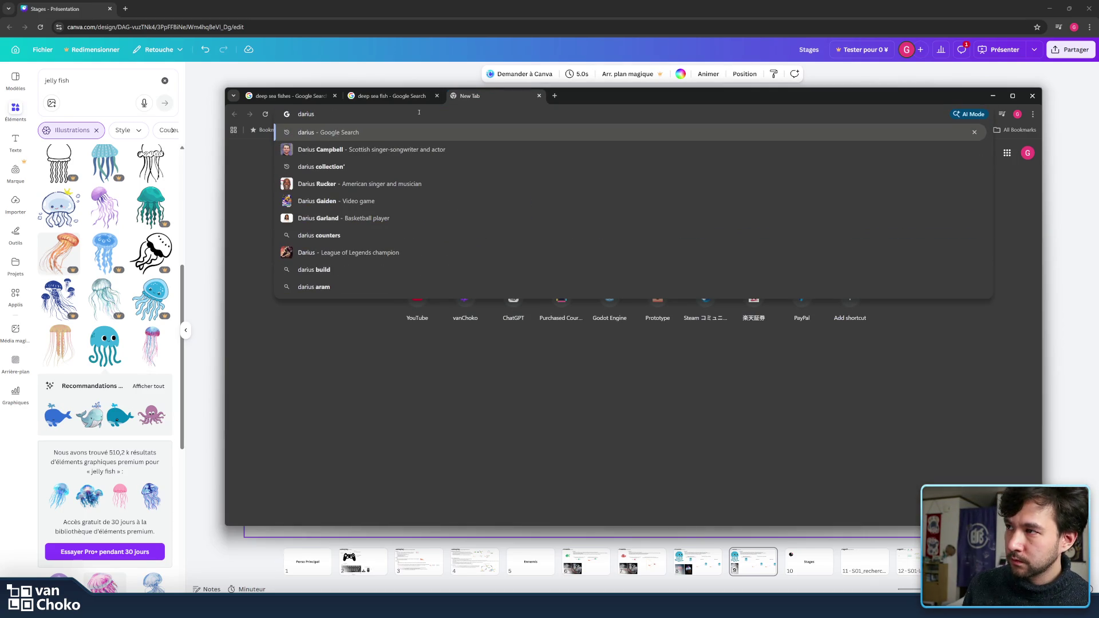
key(Down)
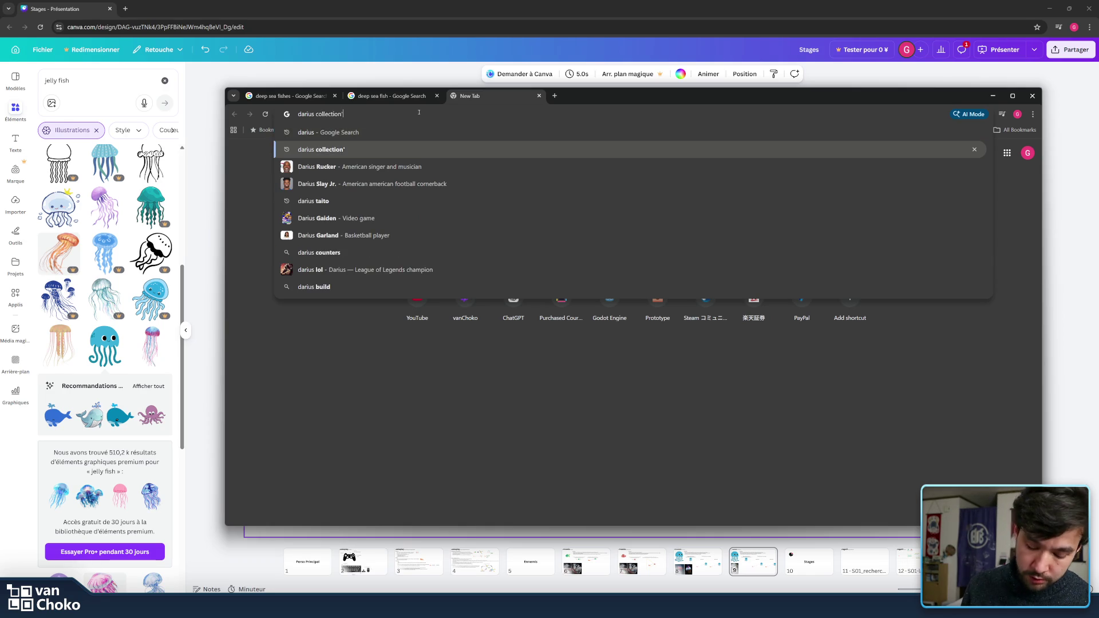
key(Return)
scroll(494, 216, down, 2)
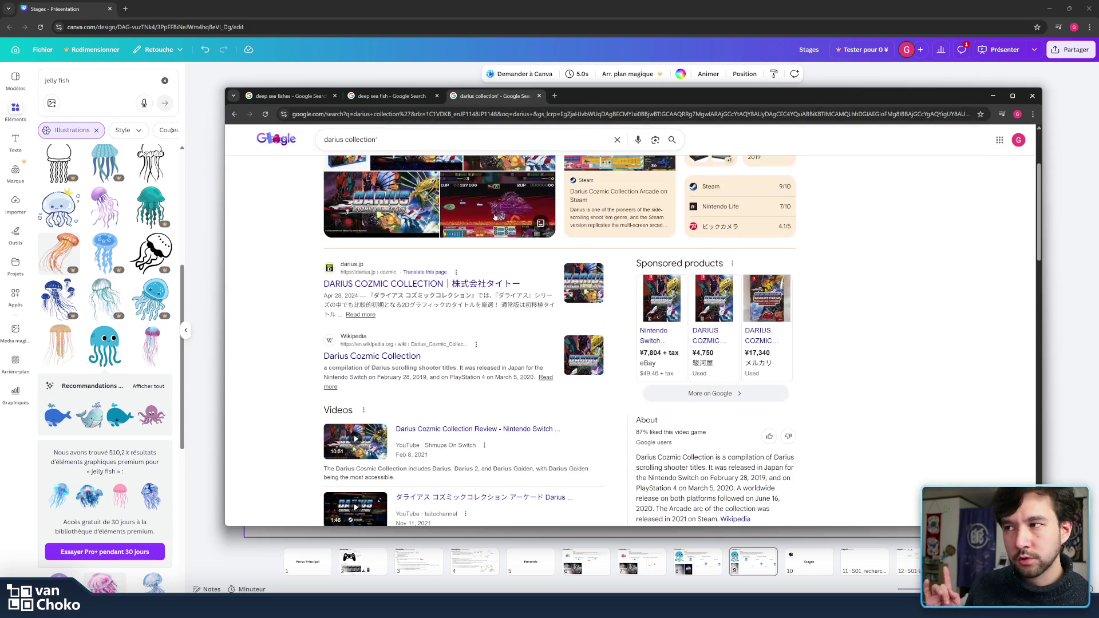
scroll(478, 327, down, 2)
scroll(478, 327, up, 5)
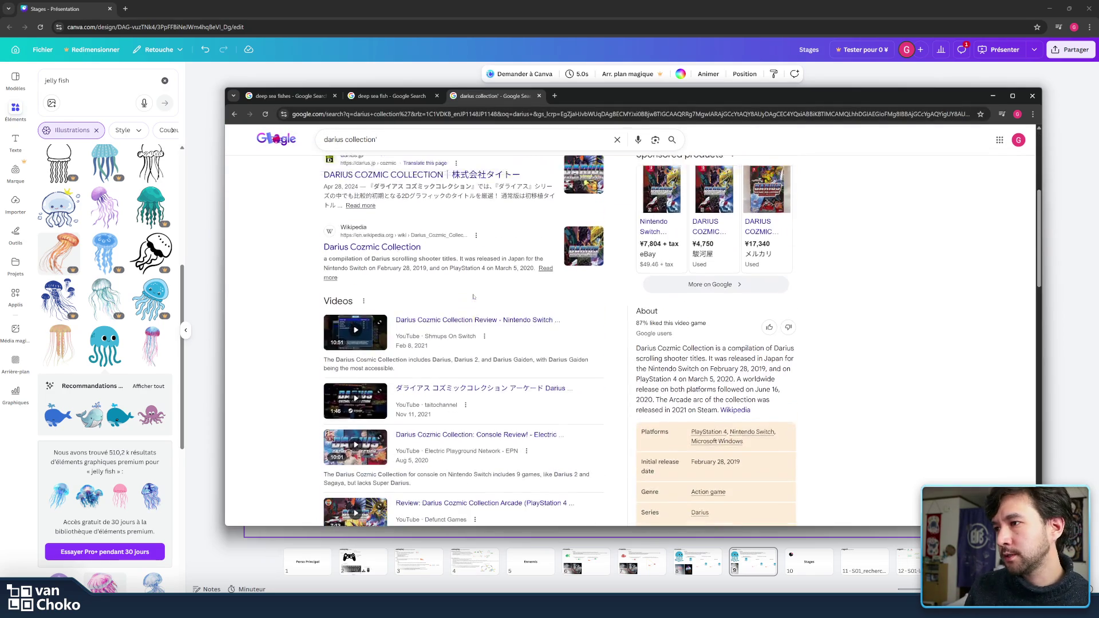
Step: Change the query to 'darius archive', search, then close that tab
click(422, 149)
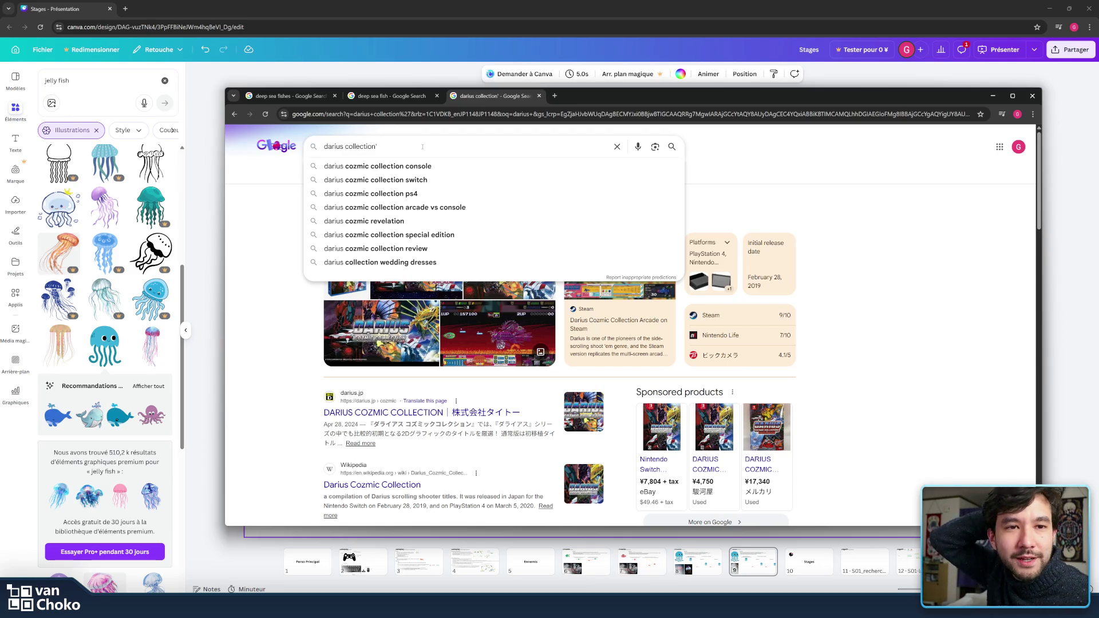
triple_click(414, 145)
click(414, 145)
key(ctrl+shift+Left)
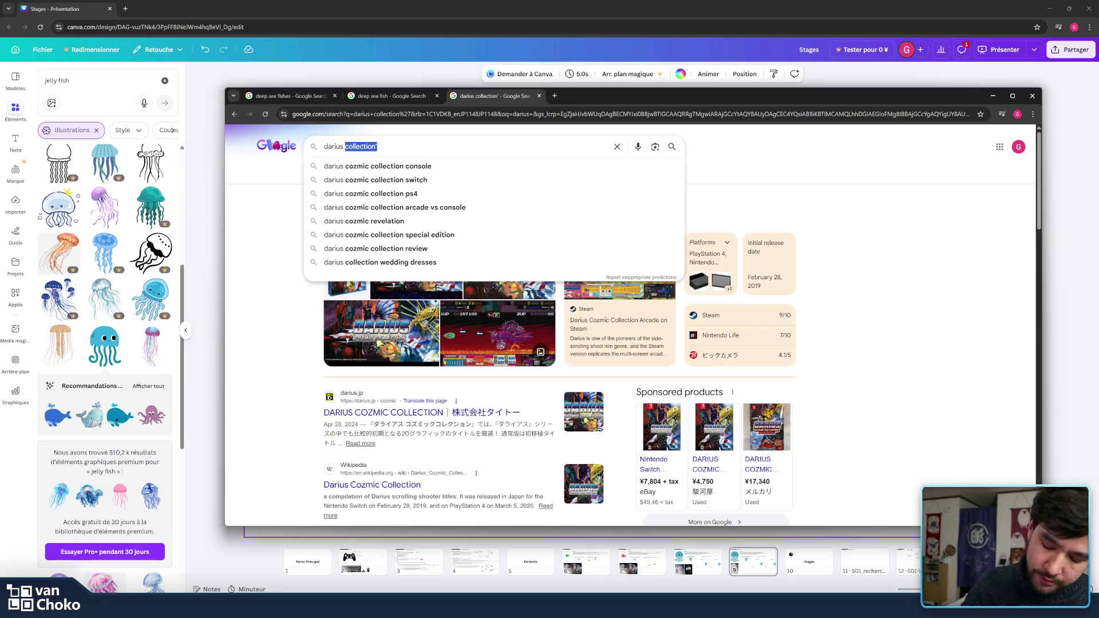
text(arch)
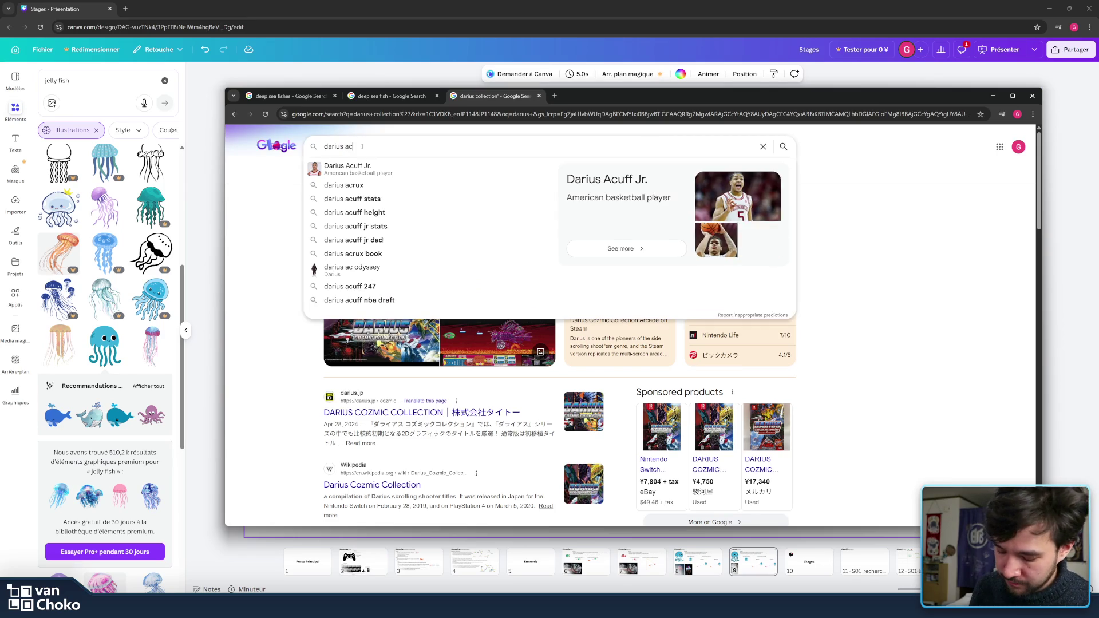
text(ive)
key(Return)
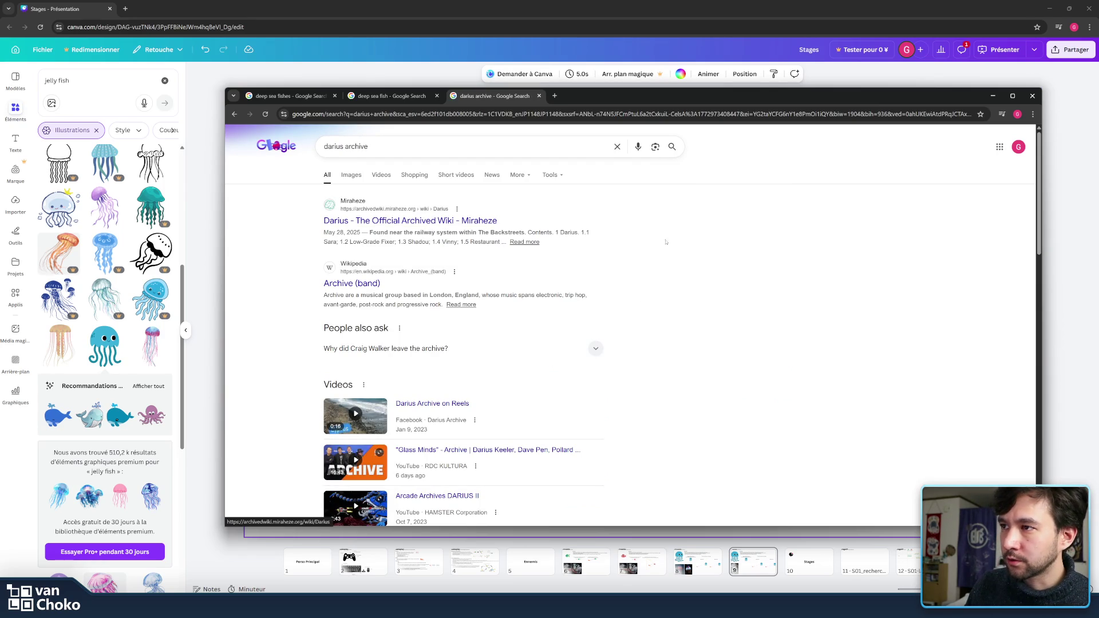
click(538, 96)
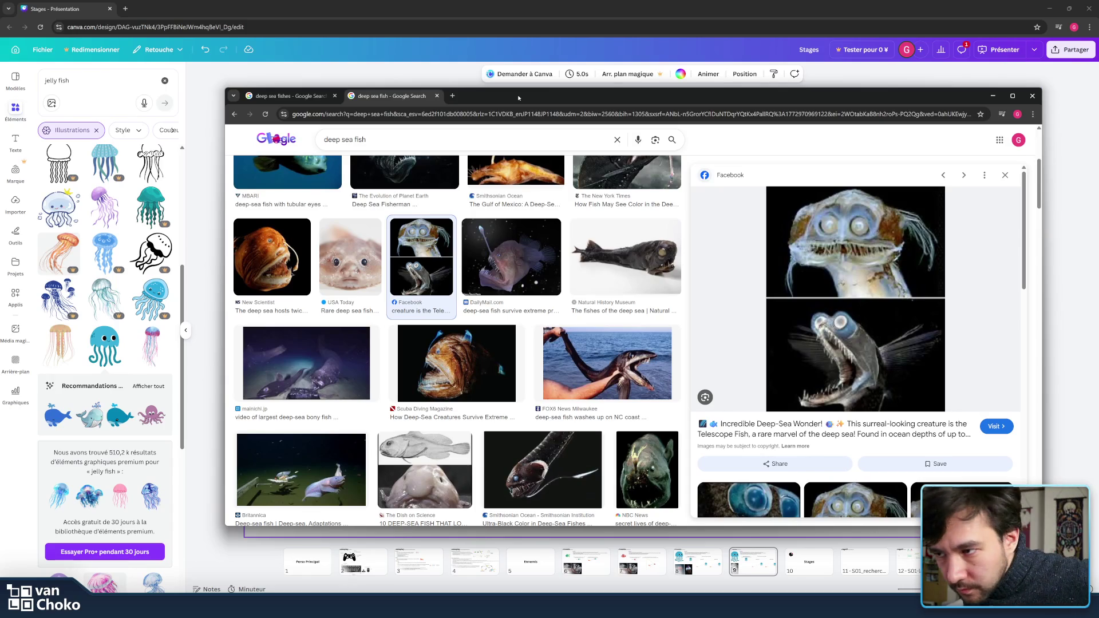
Step: Open another new tab and enter the search 'darius gaiden'
click(452, 96)
click(450, 113)
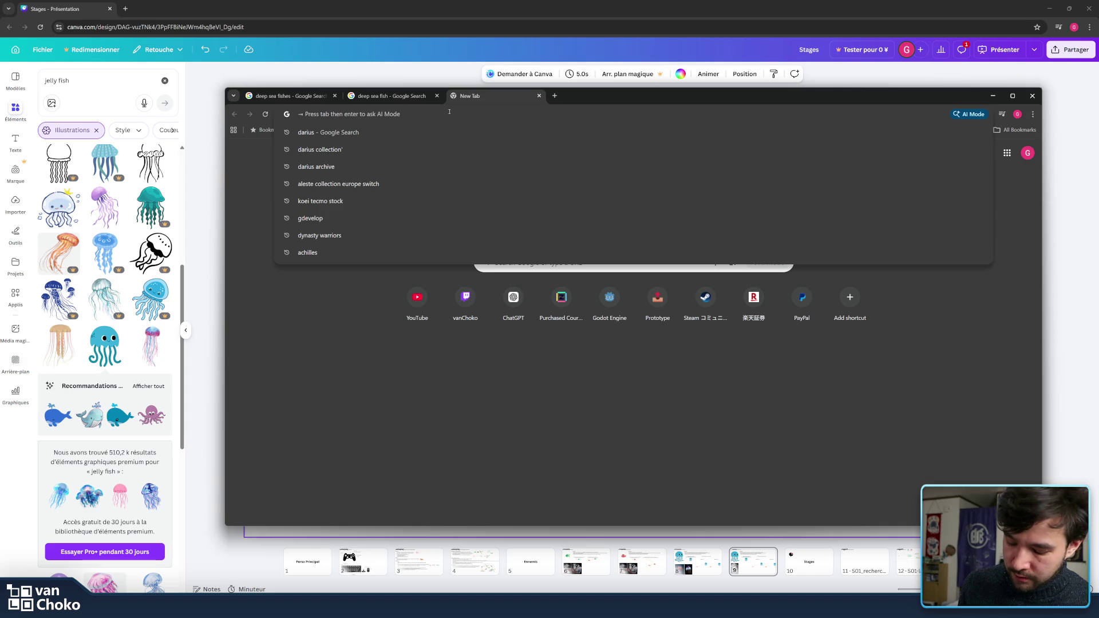
text(dariu)
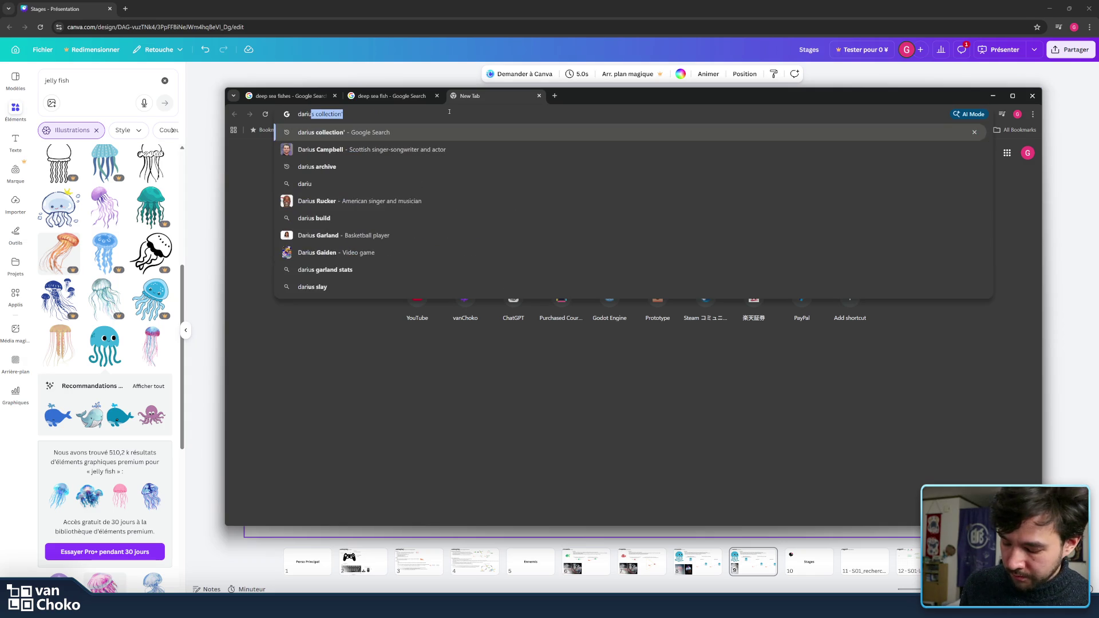
text(s gaiden)
Step: Show Darius Gaiden image results and preview the Hardcore Gaming 101 and cafebazaar.ir screenshots
key(Return)
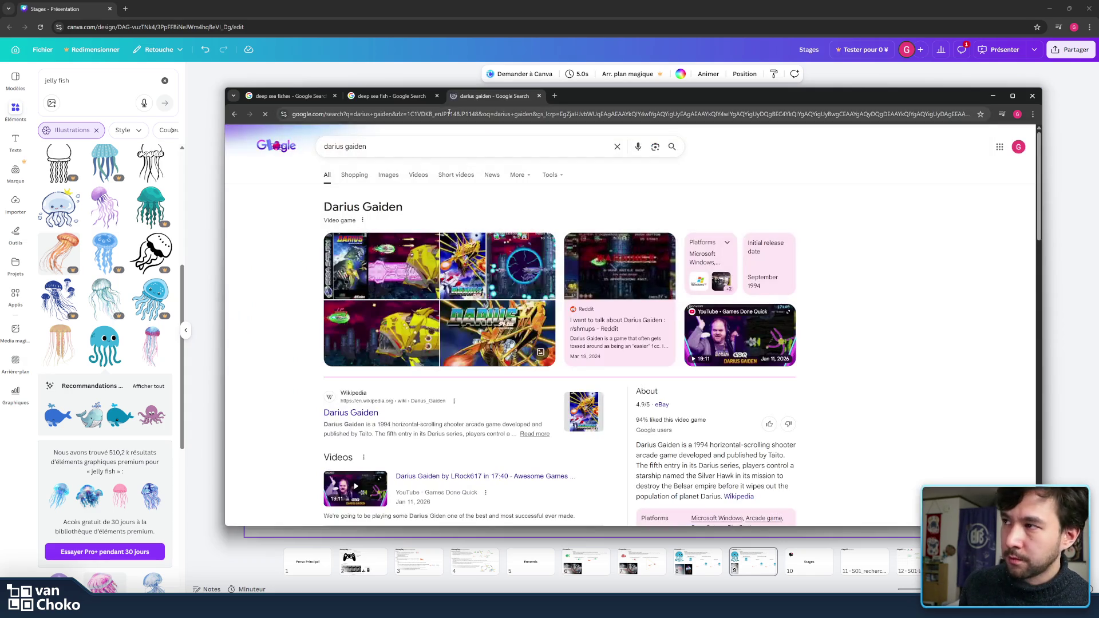
scroll(580, 349, down, 4)
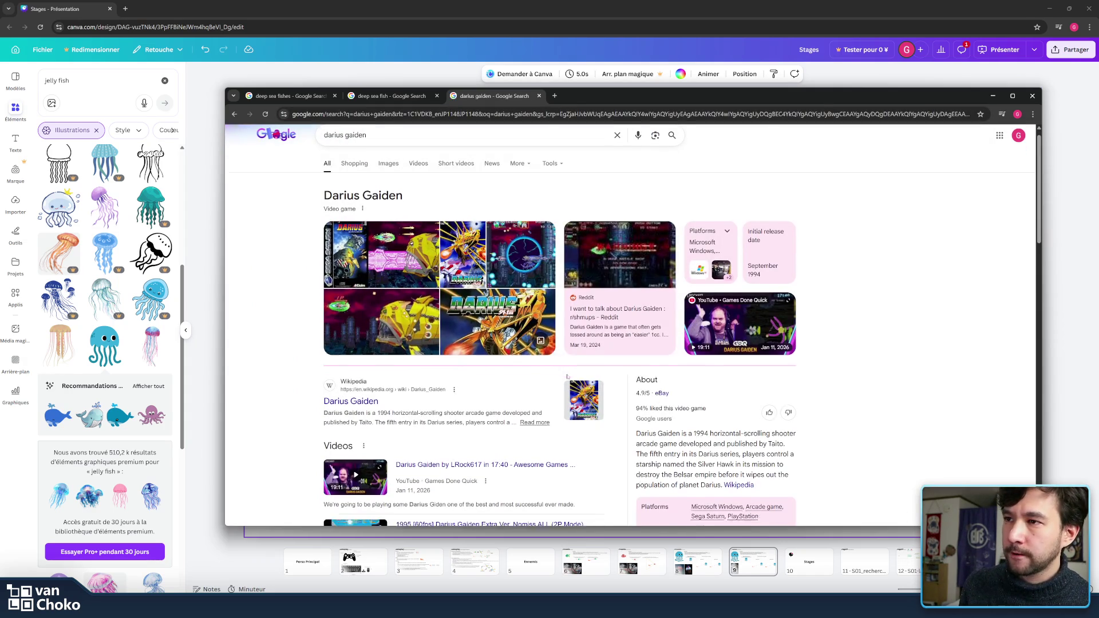
scroll(580, 349, up, 4)
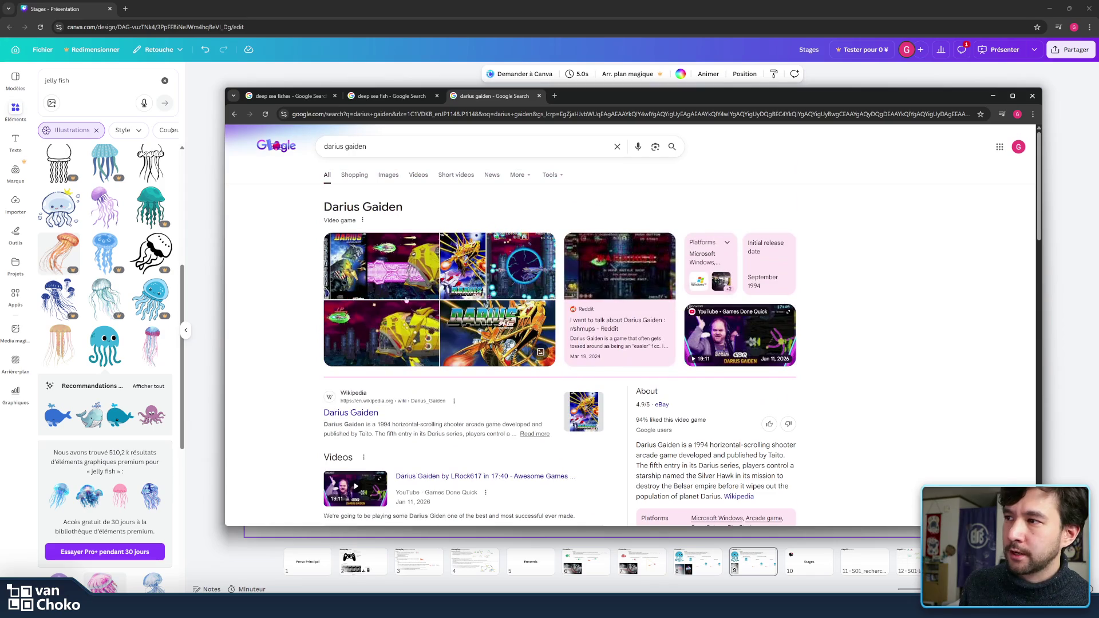
click(388, 175)
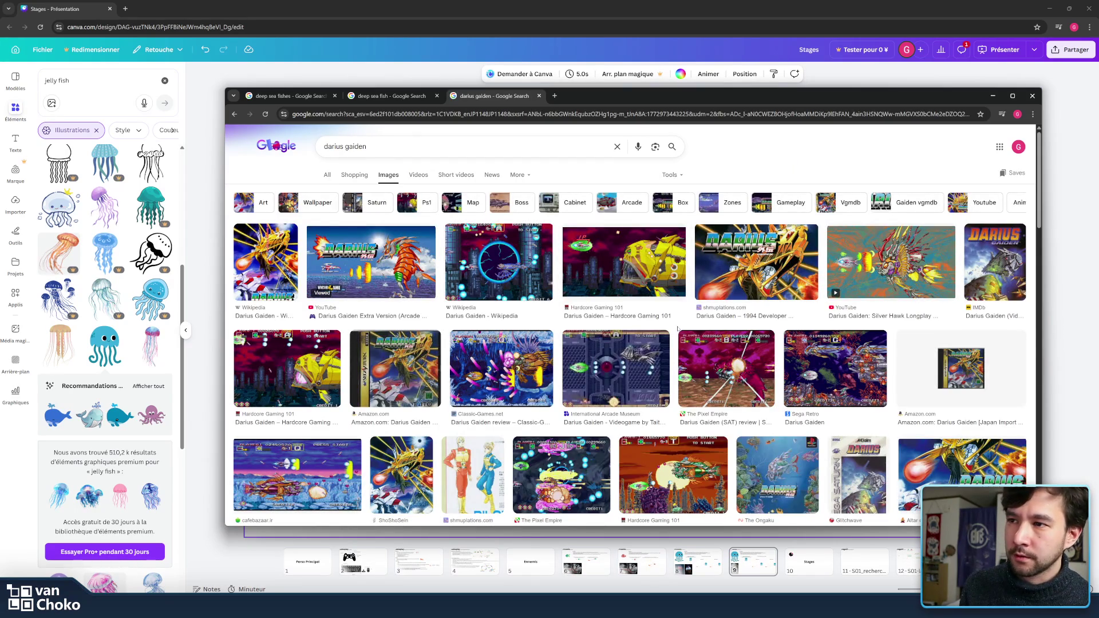
scroll(678, 329, down, 2)
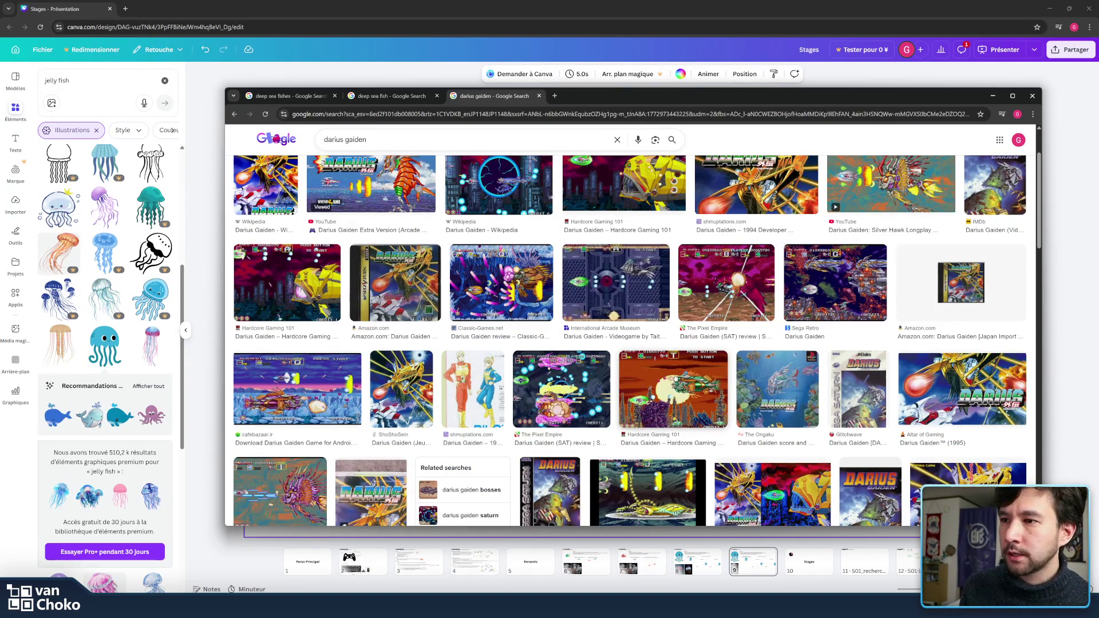
click(664, 394)
click(546, 343)
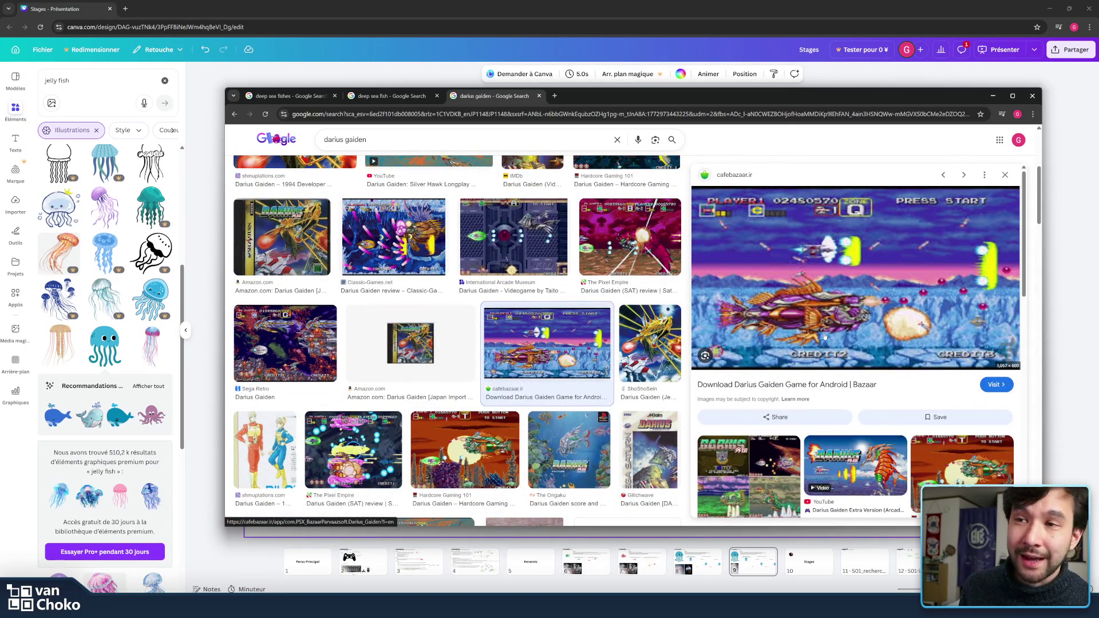
scroll(684, 295, down, 3)
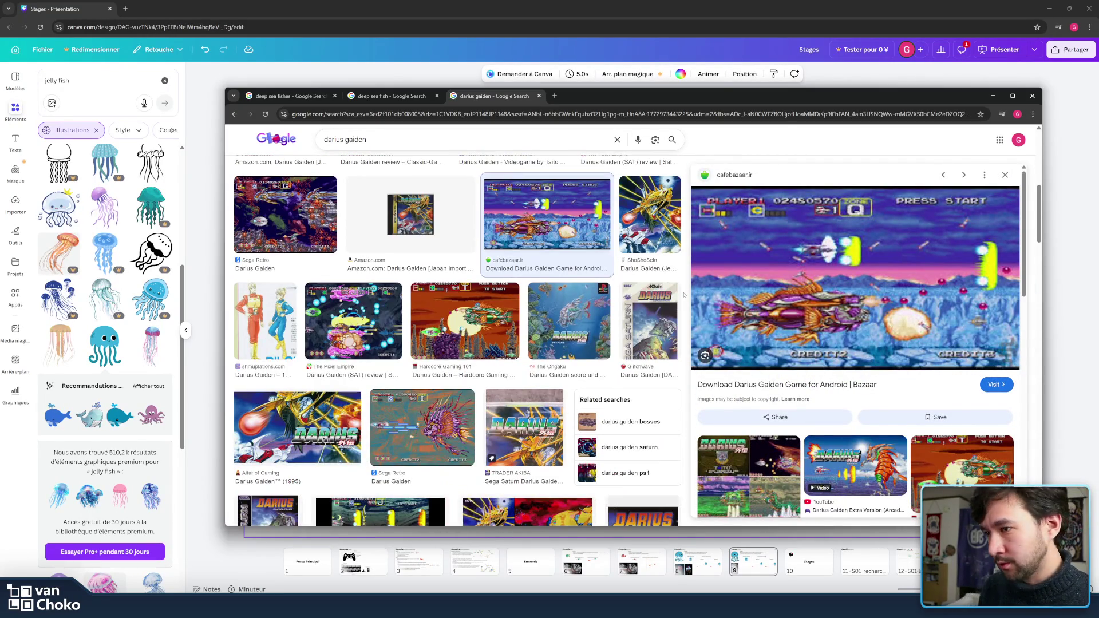
scroll(684, 294, up, 5)
Step: Close the Darius Gaiden results tab and switch back to the Canva Ennemis slide
right_click(684, 295)
key(Escape)
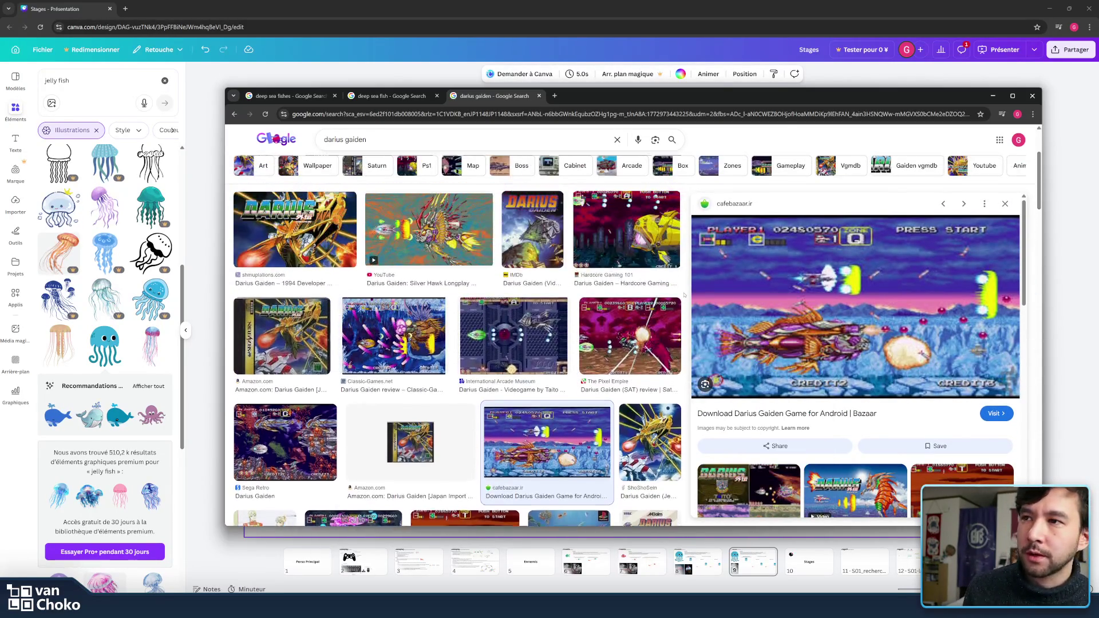
scroll(684, 294, up, 1)
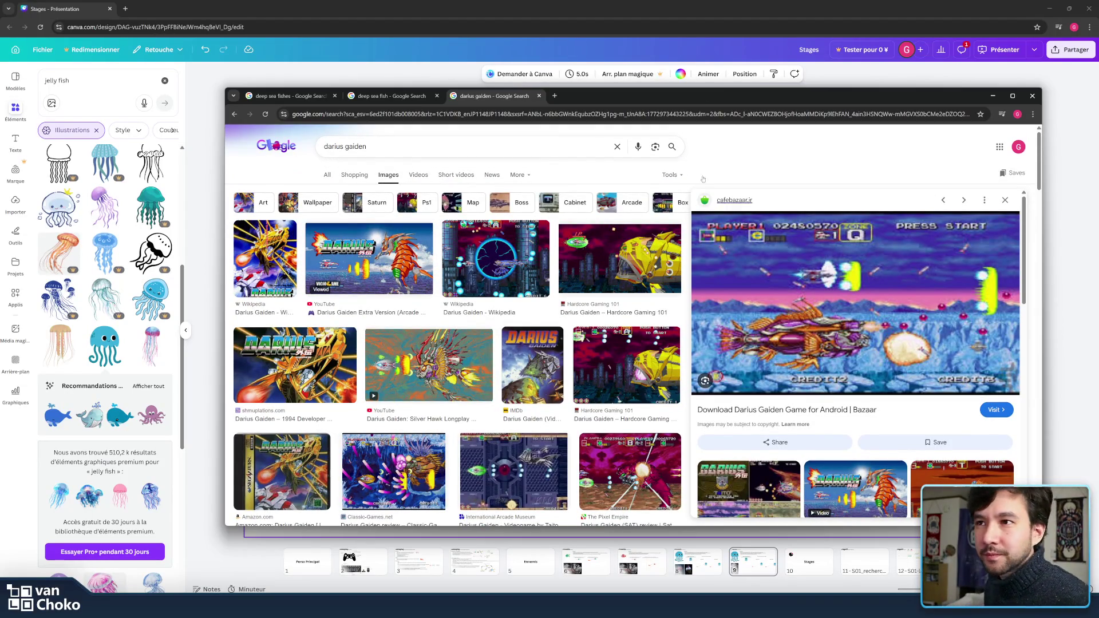
middle_click(483, 97)
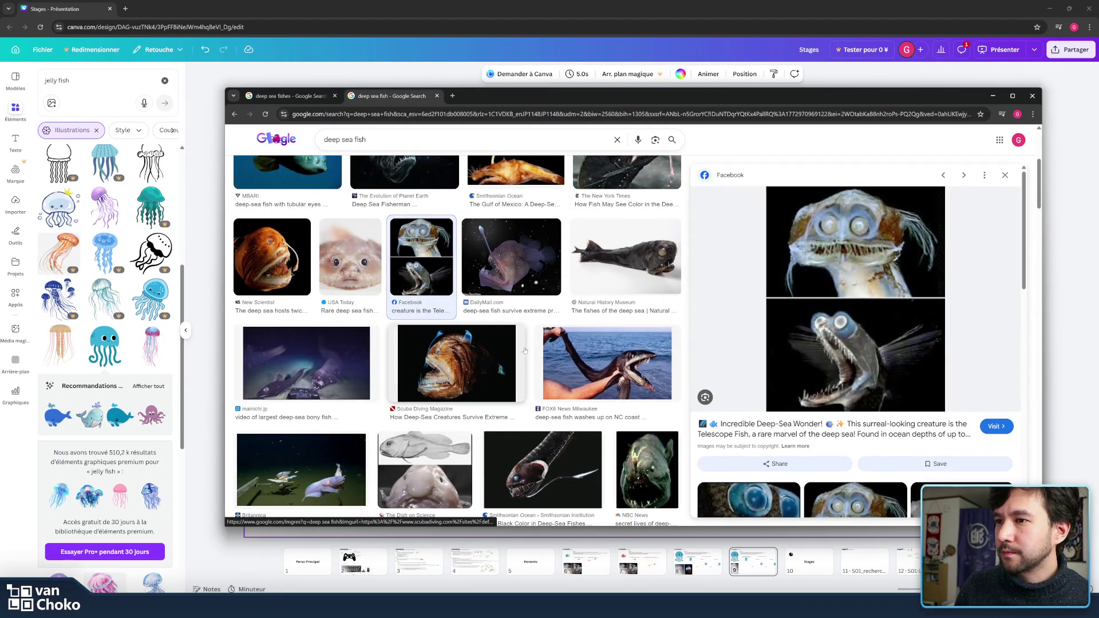
scroll(537, 356, down, 3)
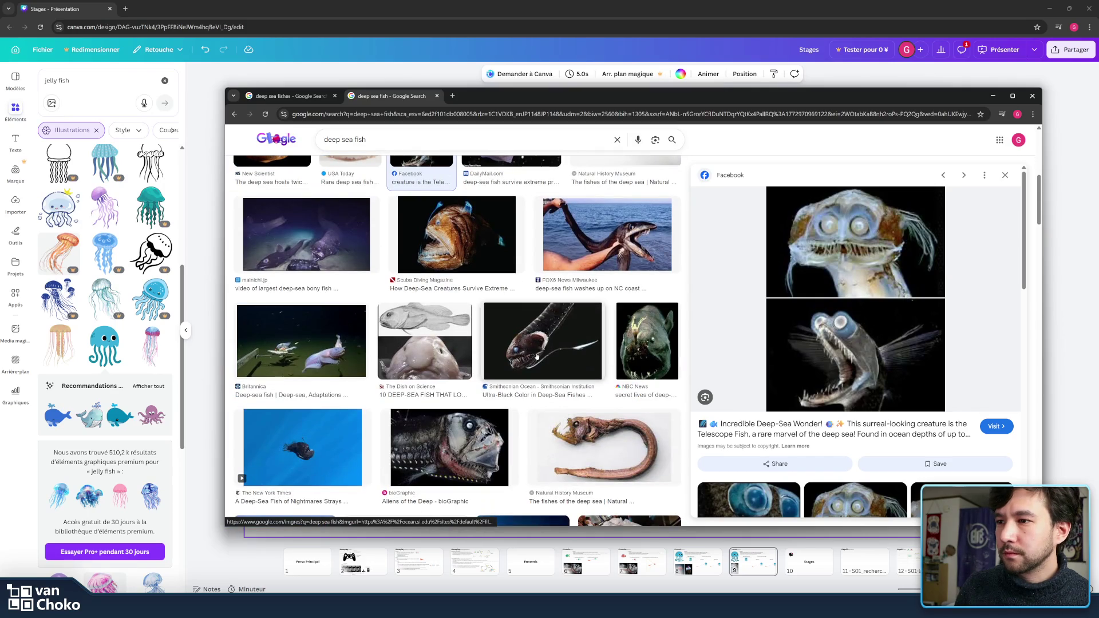
key(alt+Tab)
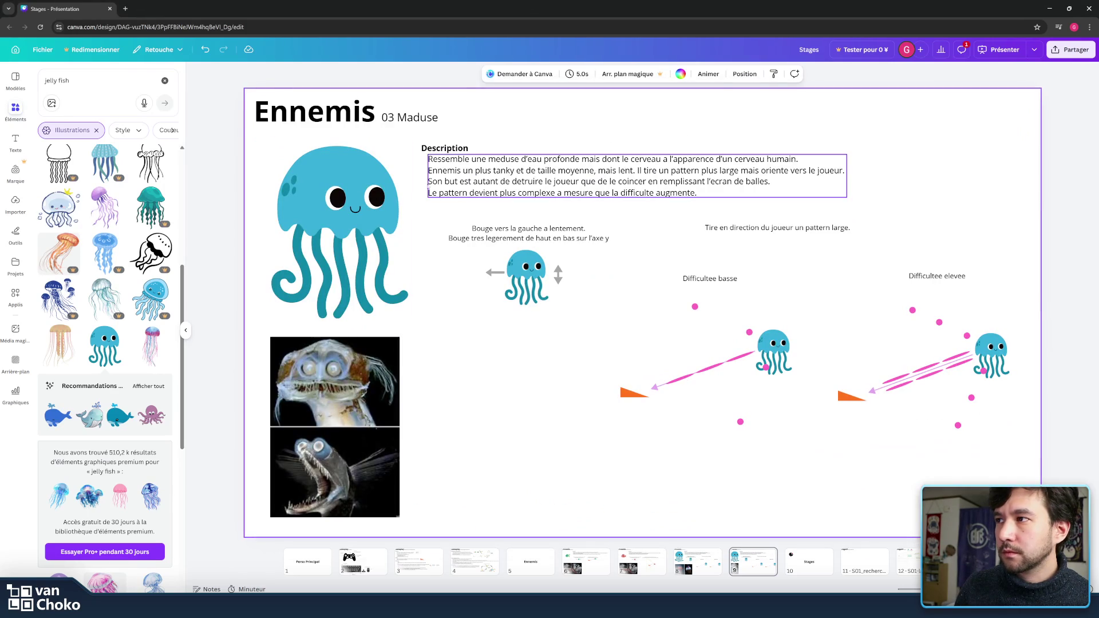
Step: Clear the 'jelly fish' Elements search, deselect everything, and bring the deep sea fish Chrome window forward
click(327, 198)
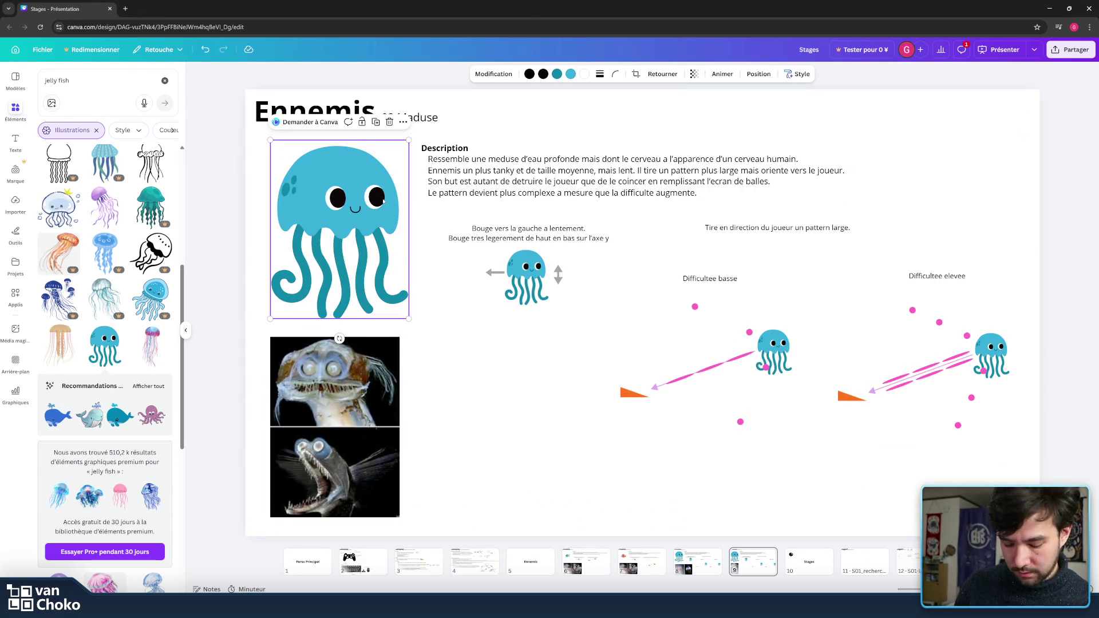
click(82, 88)
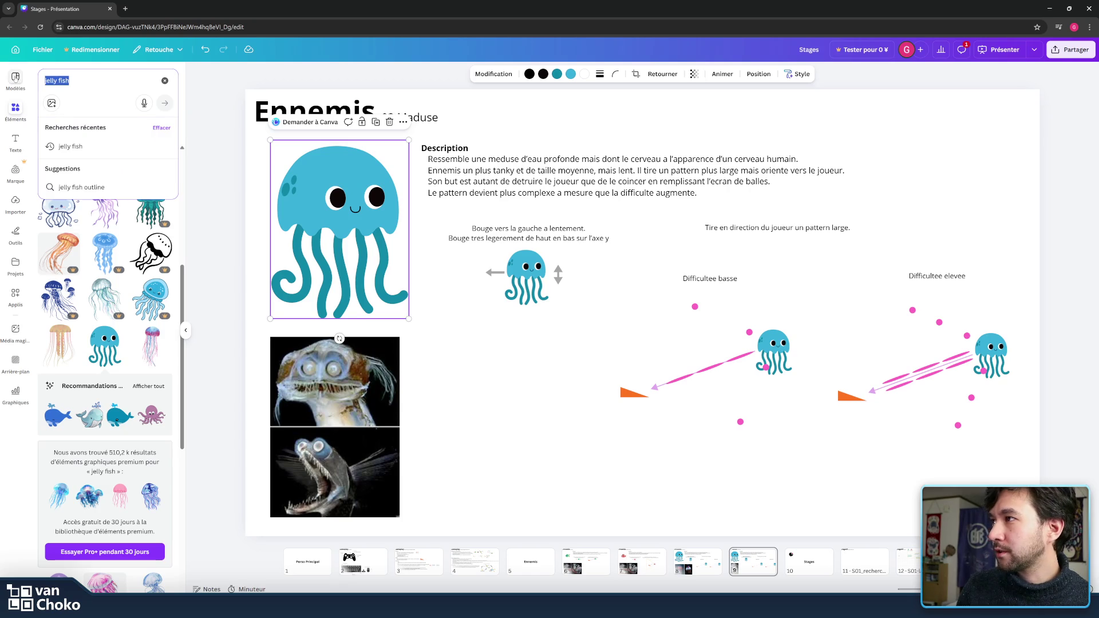
key(BackSpace)
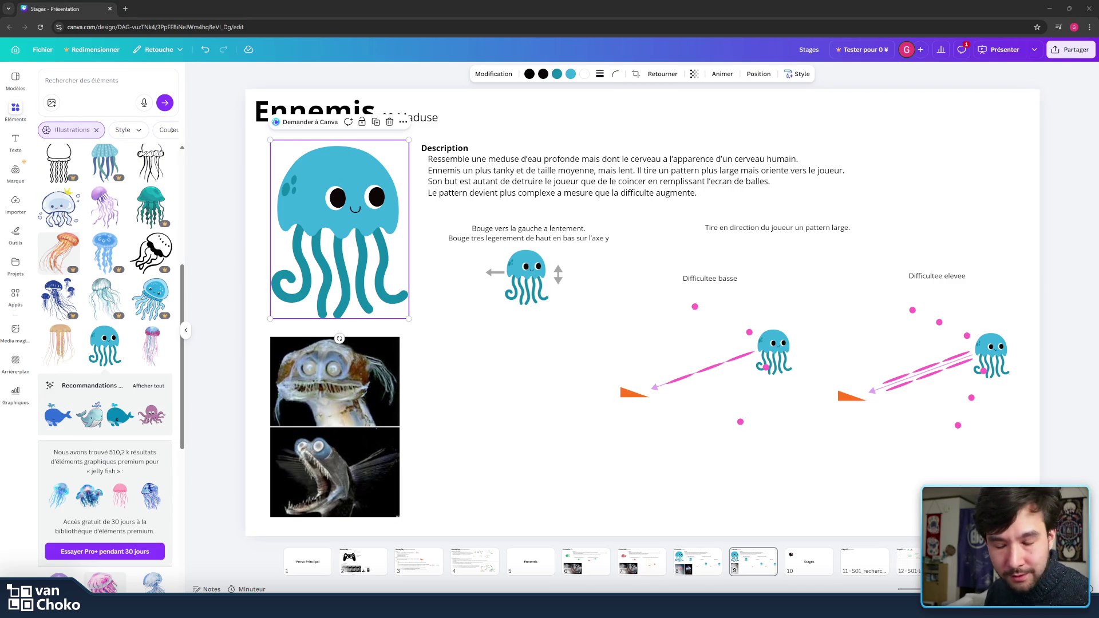
click(514, 477)
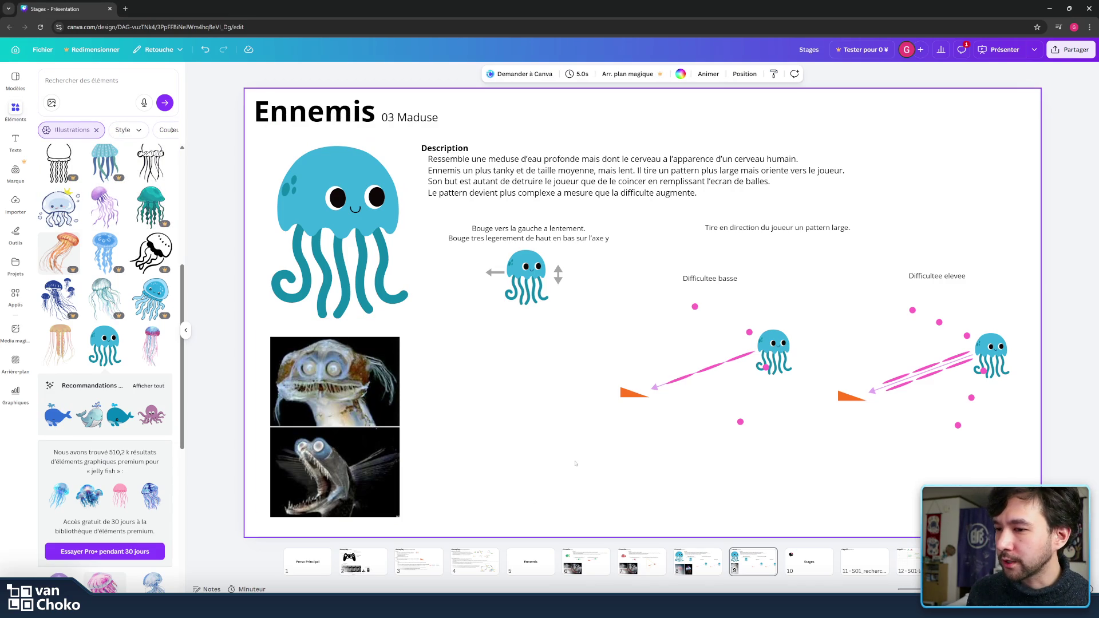
click(203, 144)
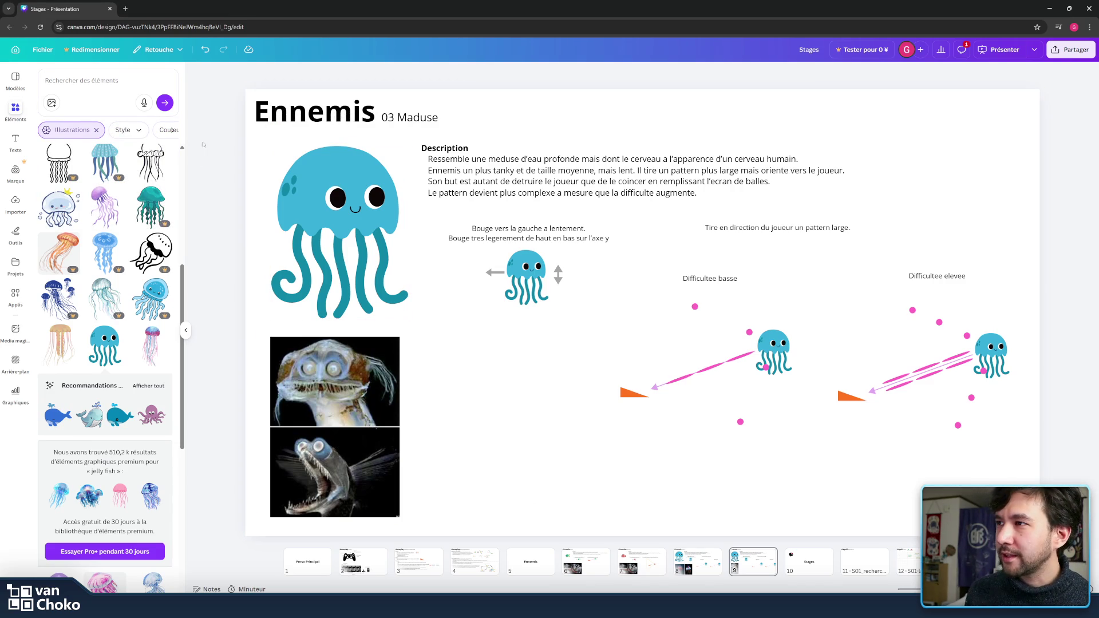
click(113, 80)
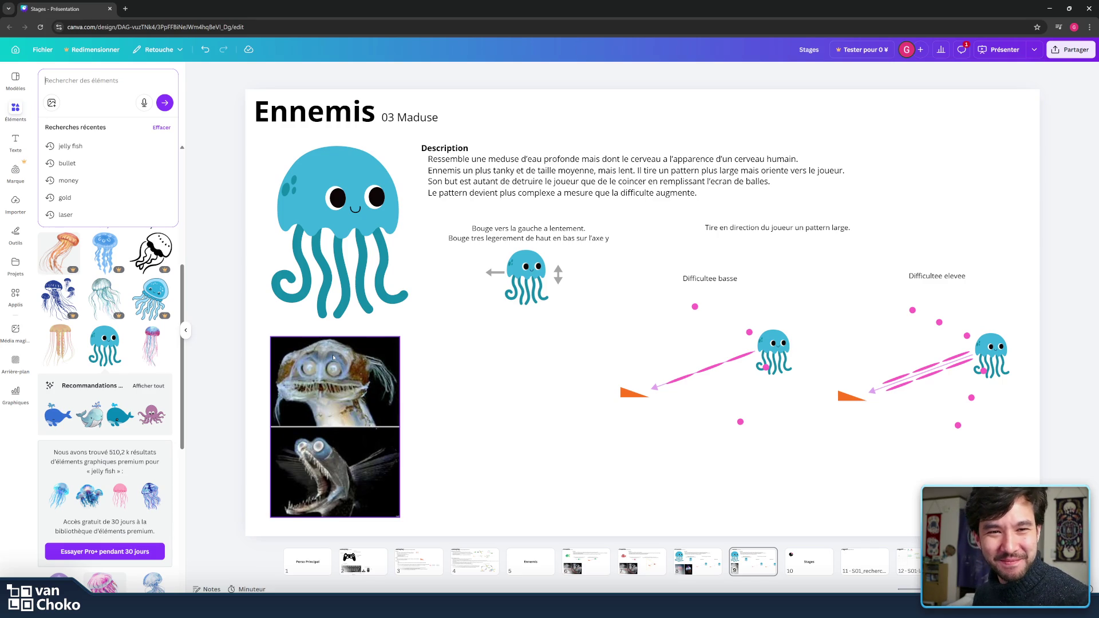
click(194, 289)
key(Escape)
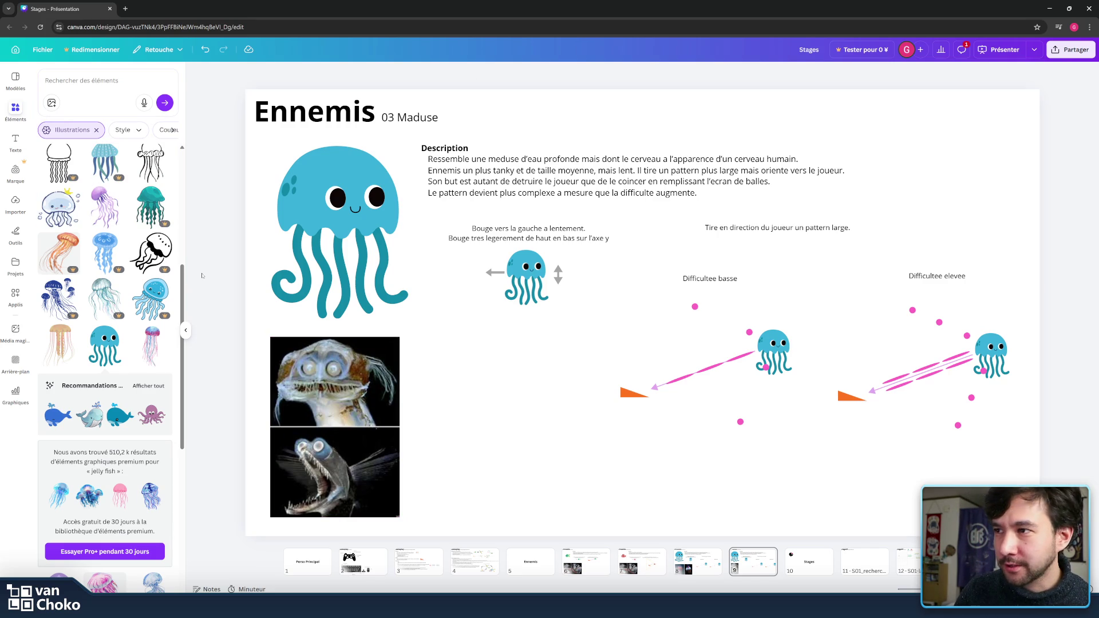
mouse_move(611, 607)
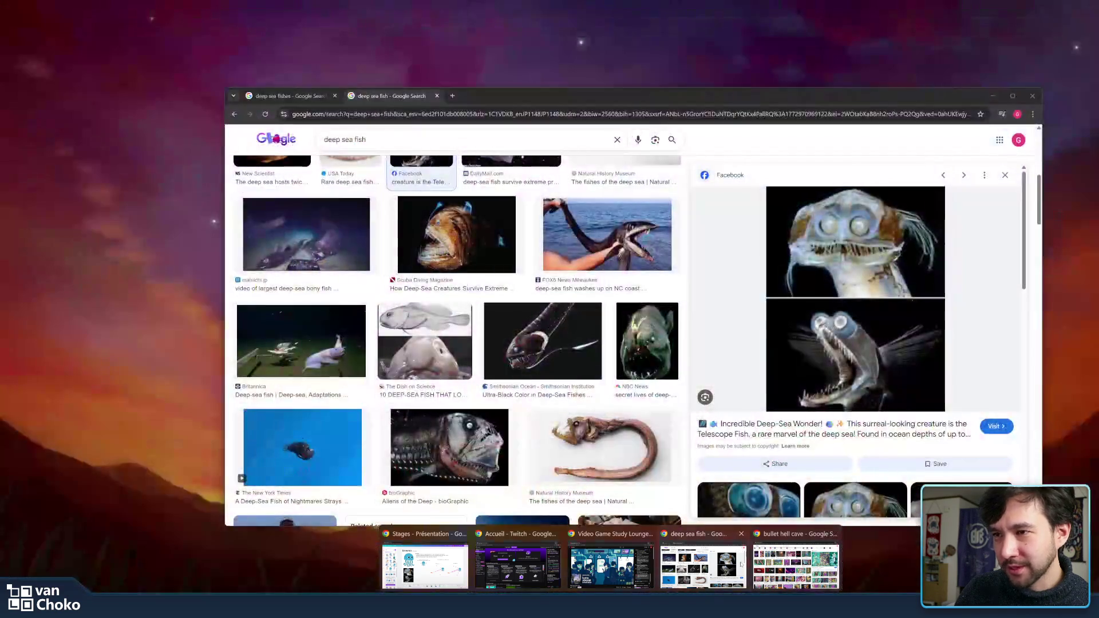
Step: Reposition the deep sea fish results window, scroll through more images, then go back to Canva
click(741, 564)
drag(743, 100, 724, 78)
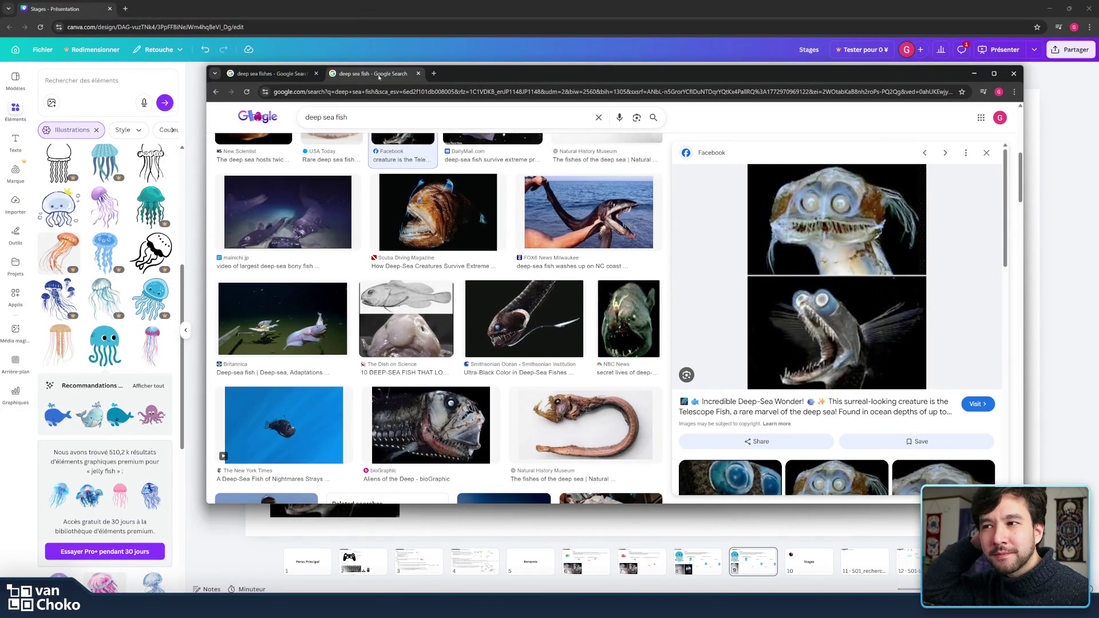
scroll(667, 286, down, 2)
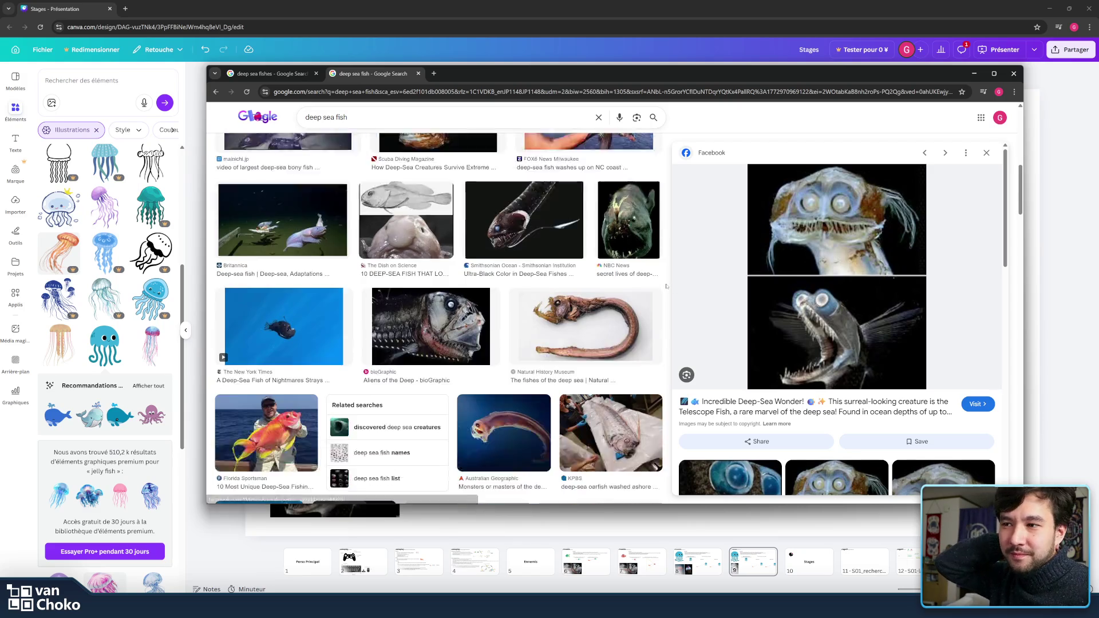
scroll(667, 287, down, 1)
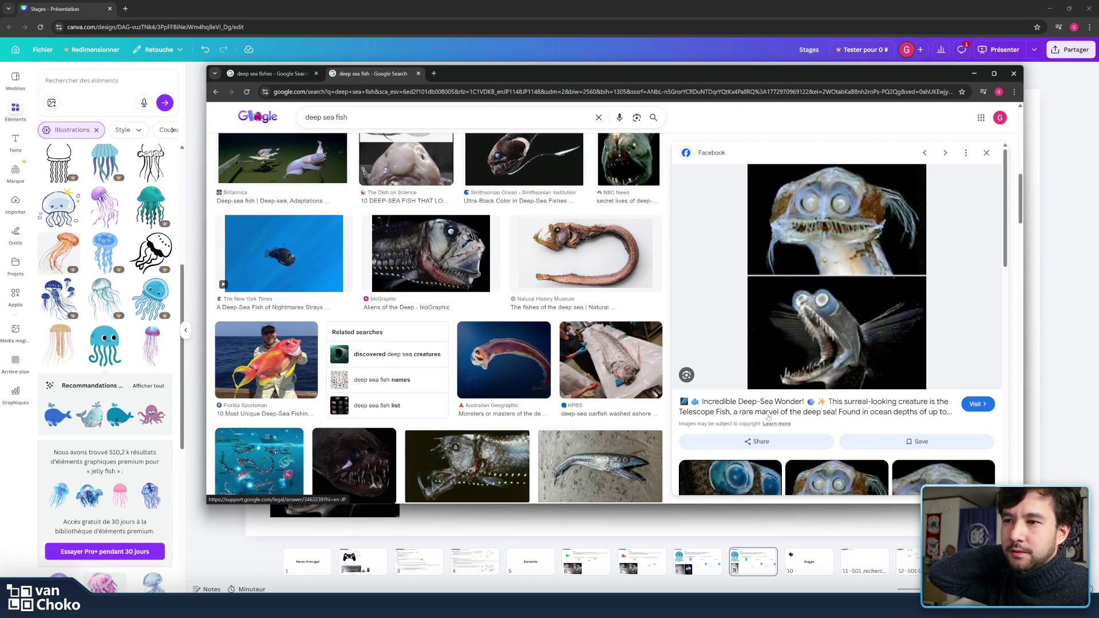
click(378, 3)
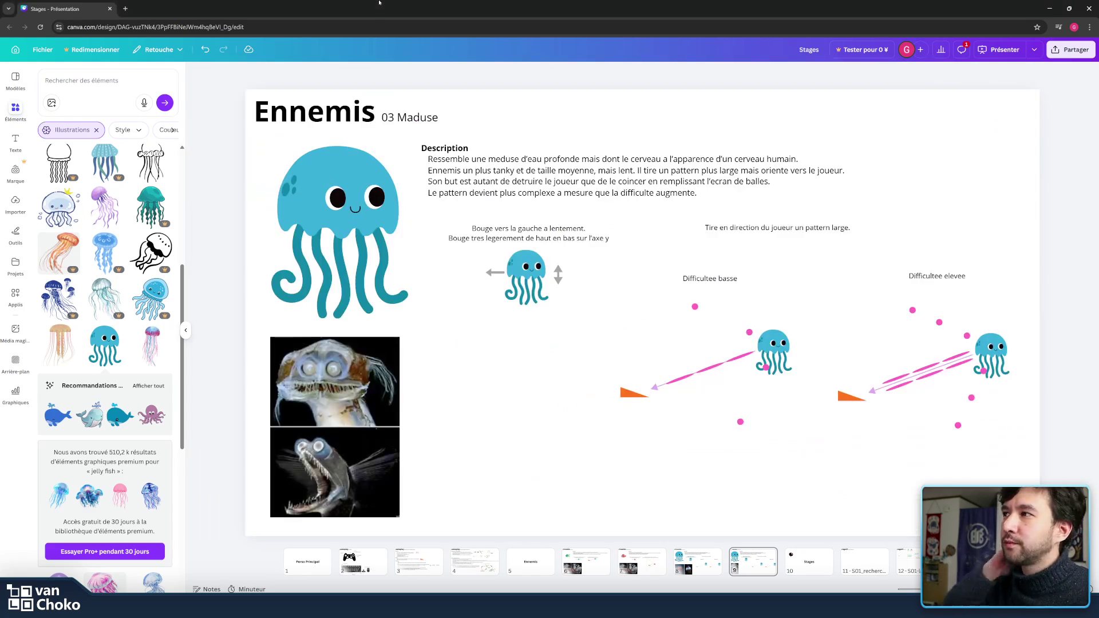
Step: Search Canva Elements for 'telescope fish' and scroll through the illustration results
click(105, 79)
text(telescop)
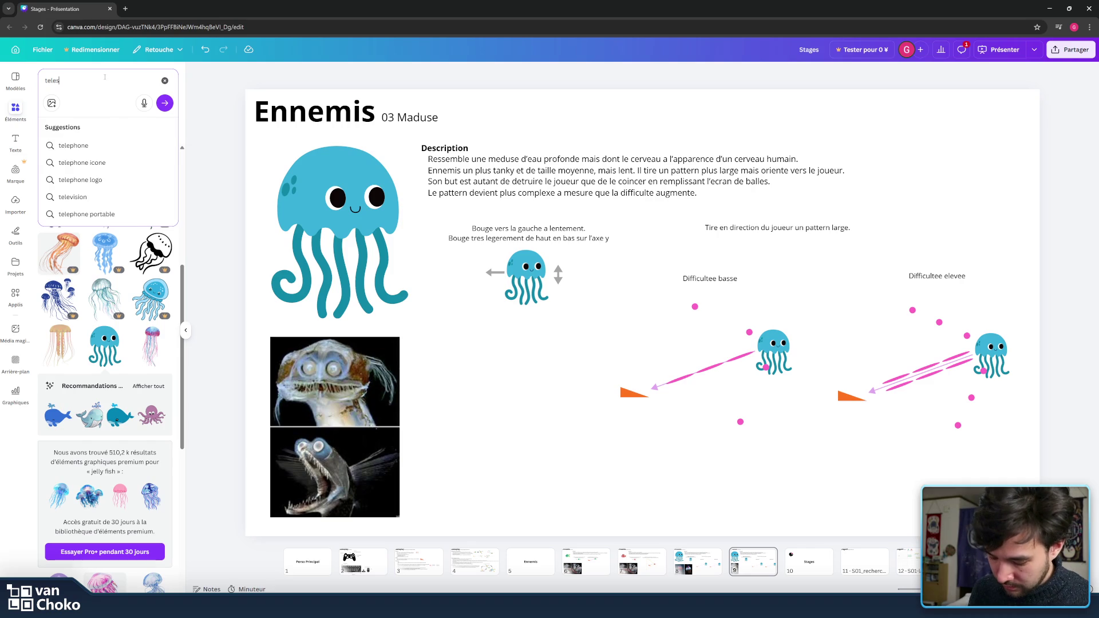
text(e)
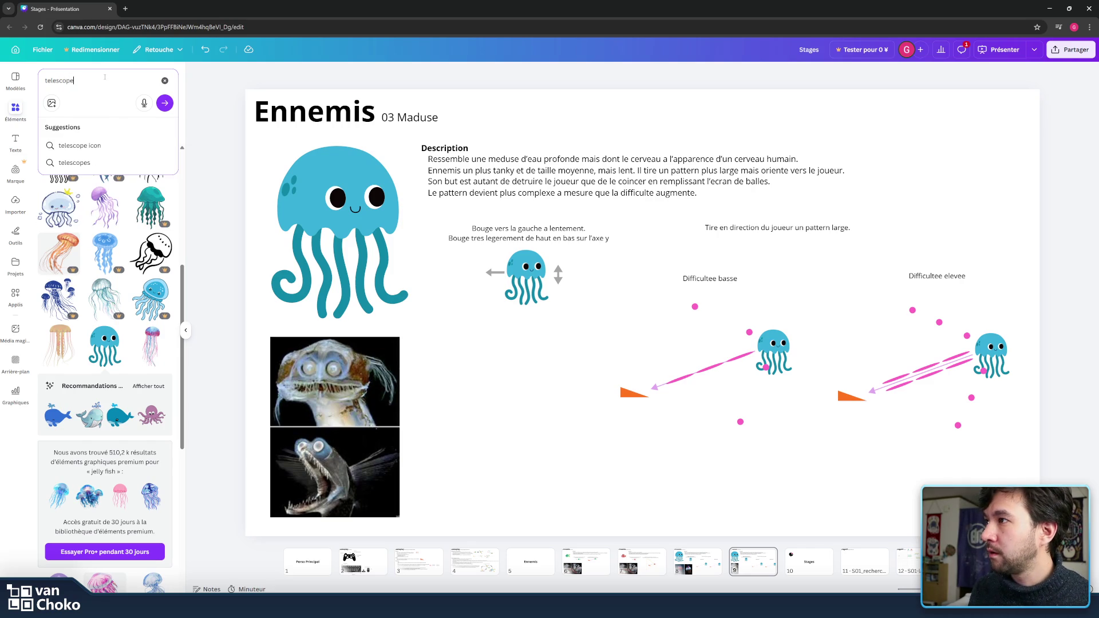
text( fish)
key(Return)
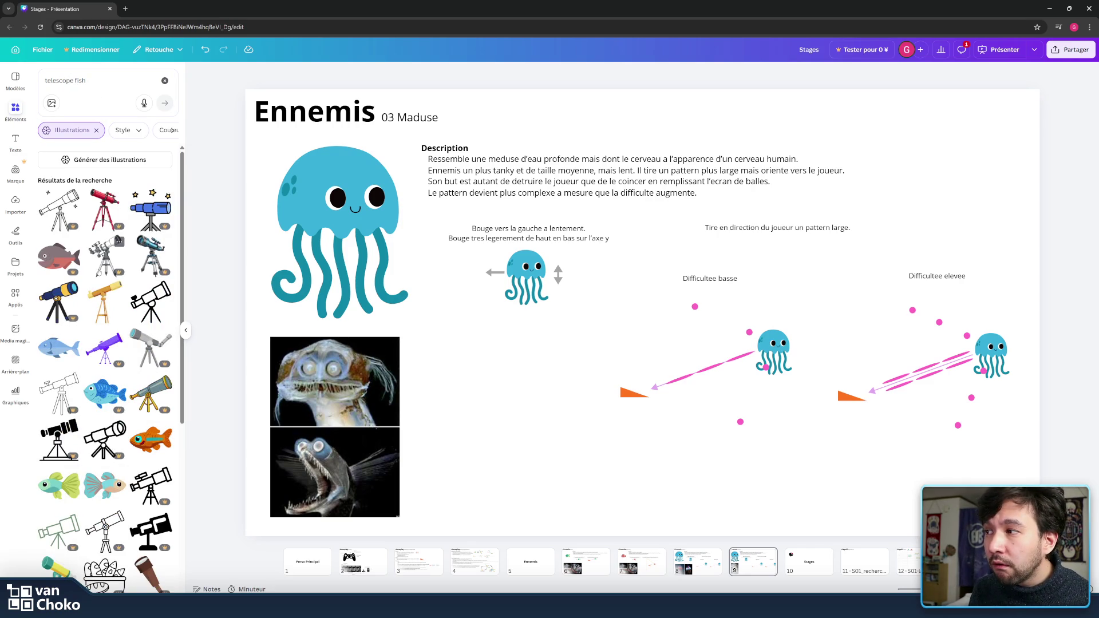
scroll(112, 273, down, 3)
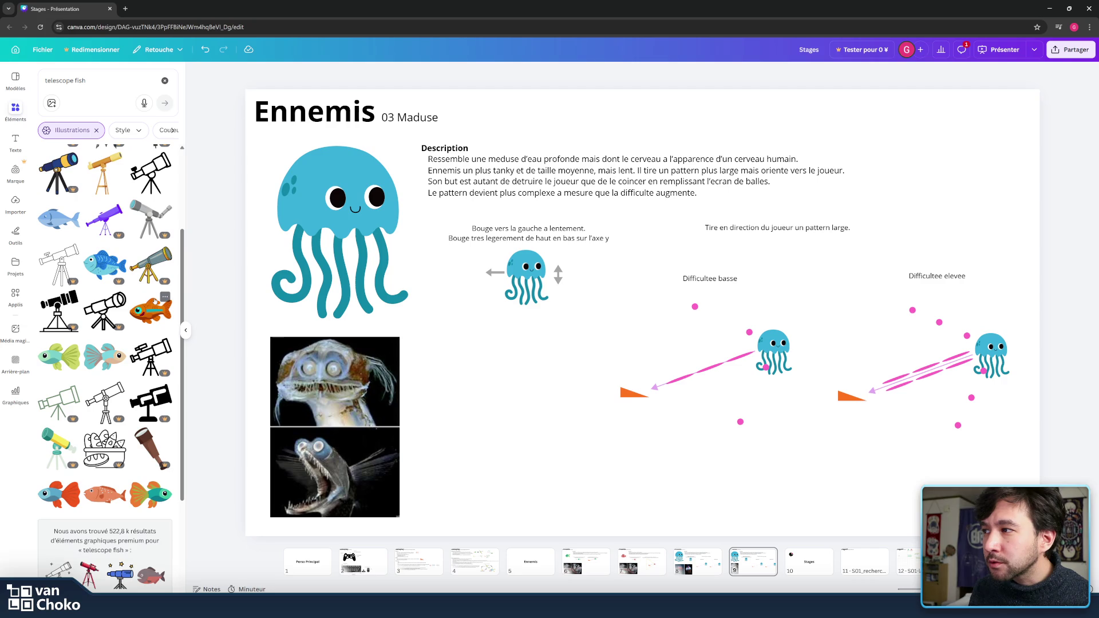
scroll(153, 310, down, 4)
scroll(143, 356, down, 3)
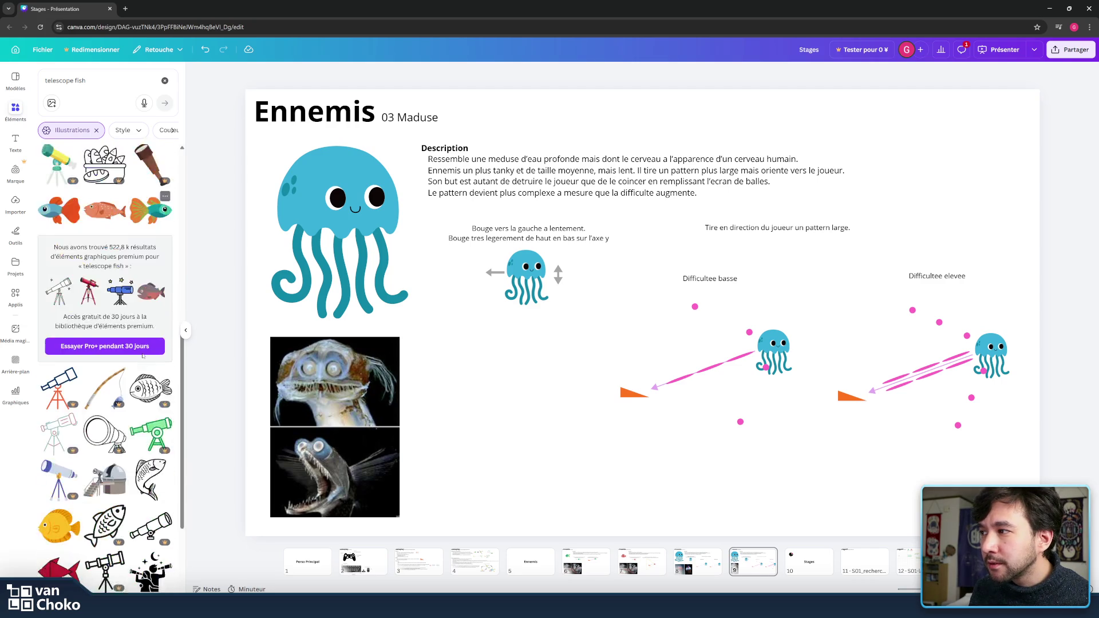
scroll(143, 356, down, 3)
scroll(143, 356, down, 1)
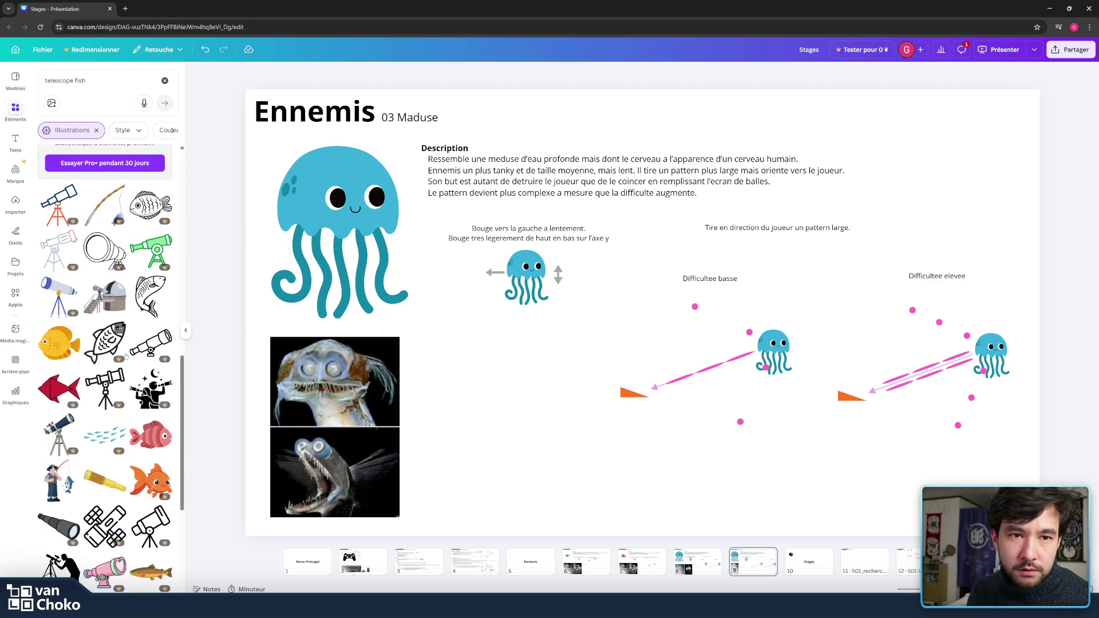
scroll(123, 357, down, 3)
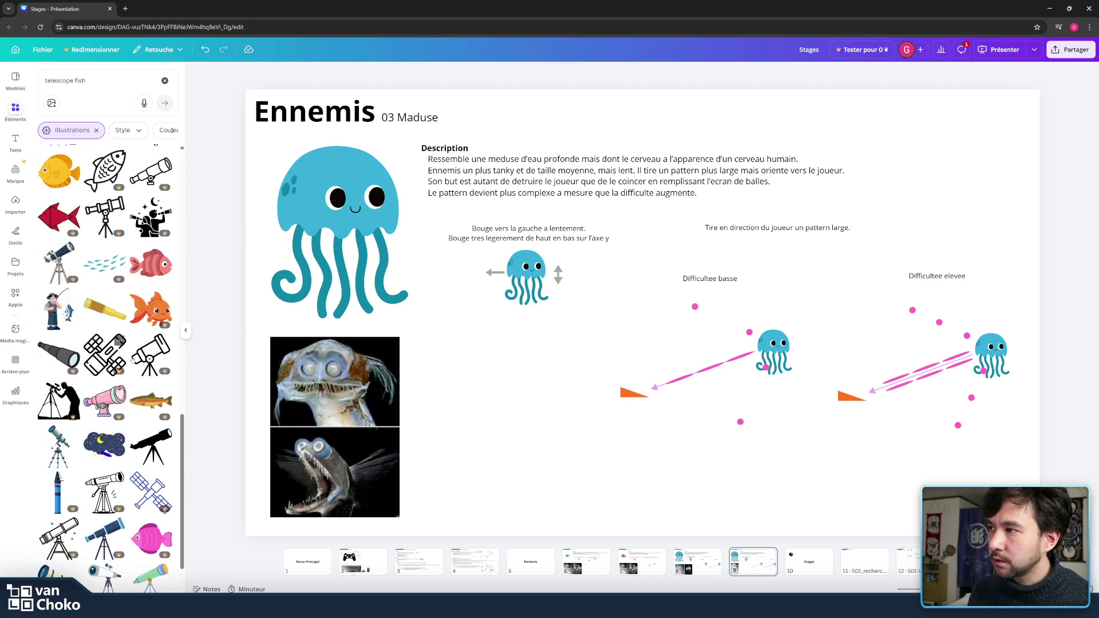
scroll(136, 361, down, 1)
scroll(136, 361, down, 5)
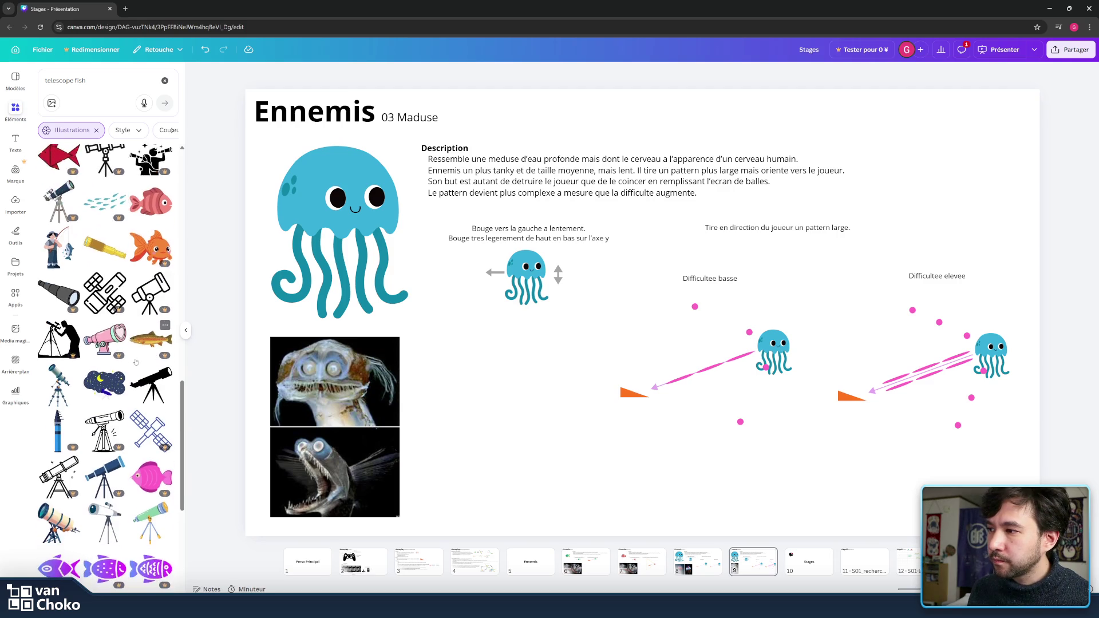
scroll(128, 366, down, 6)
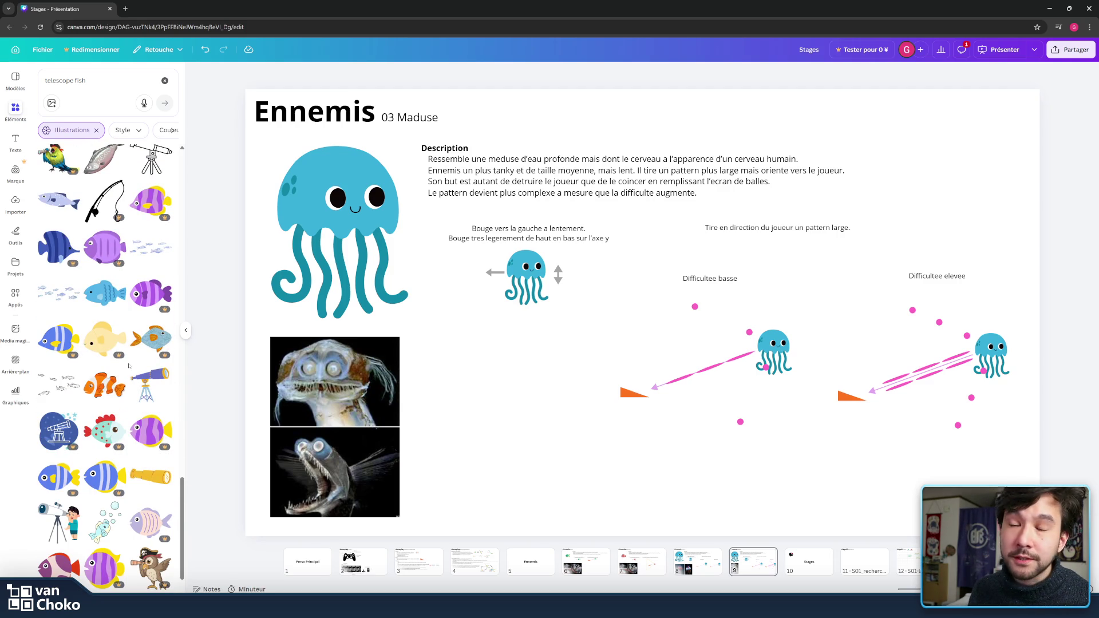
scroll(129, 365, down, 5)
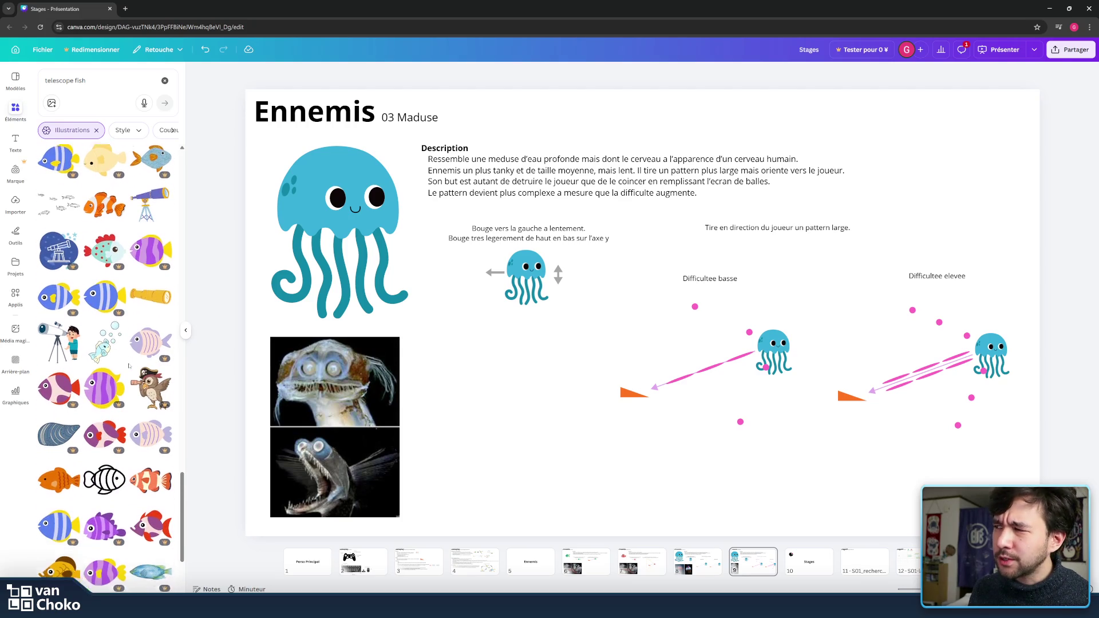
scroll(129, 365, up, 1)
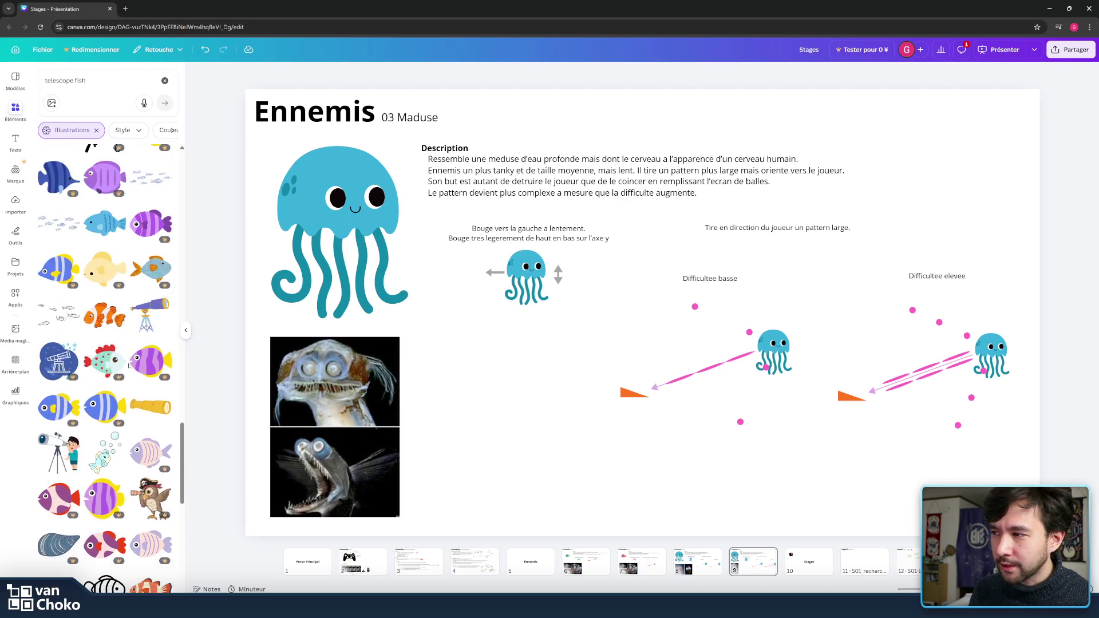
scroll(129, 365, down, 1)
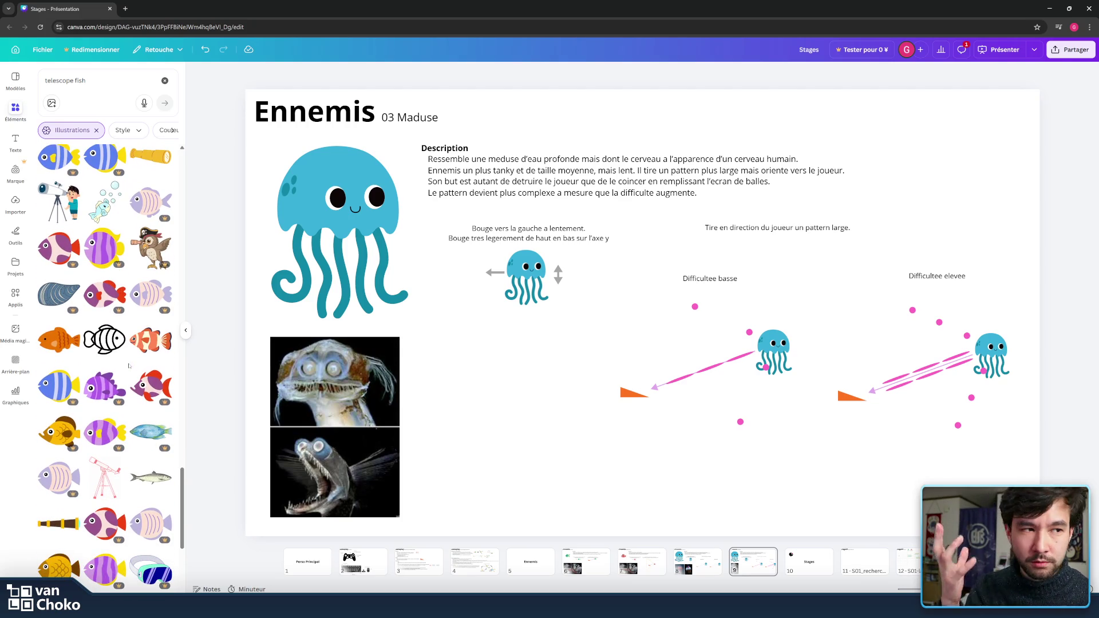
scroll(129, 366, down, 5)
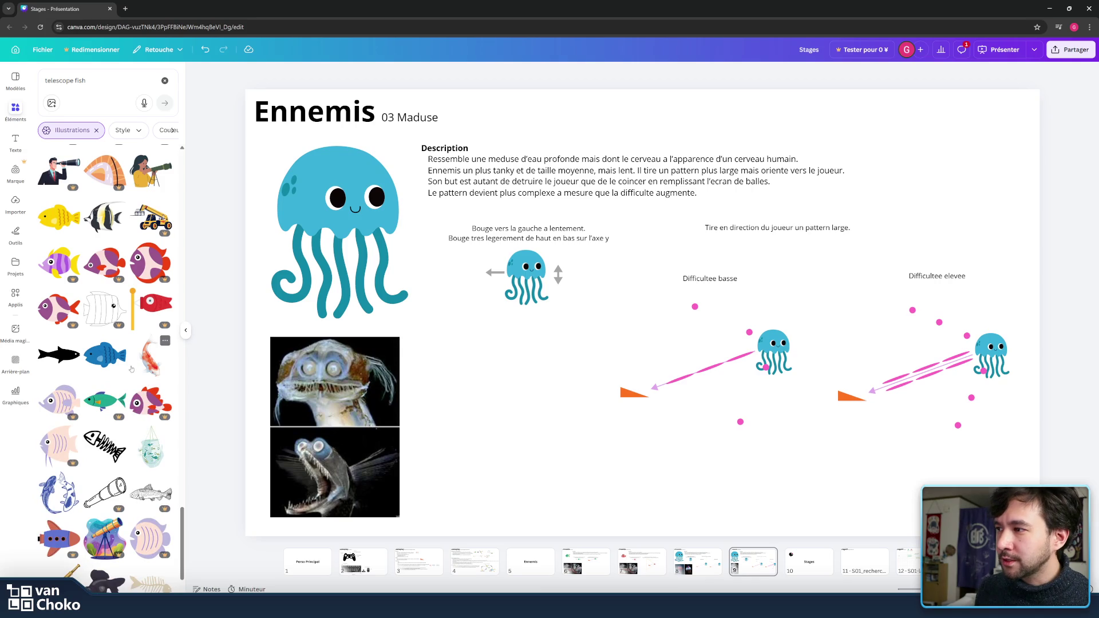
scroll(129, 371, down, 6)
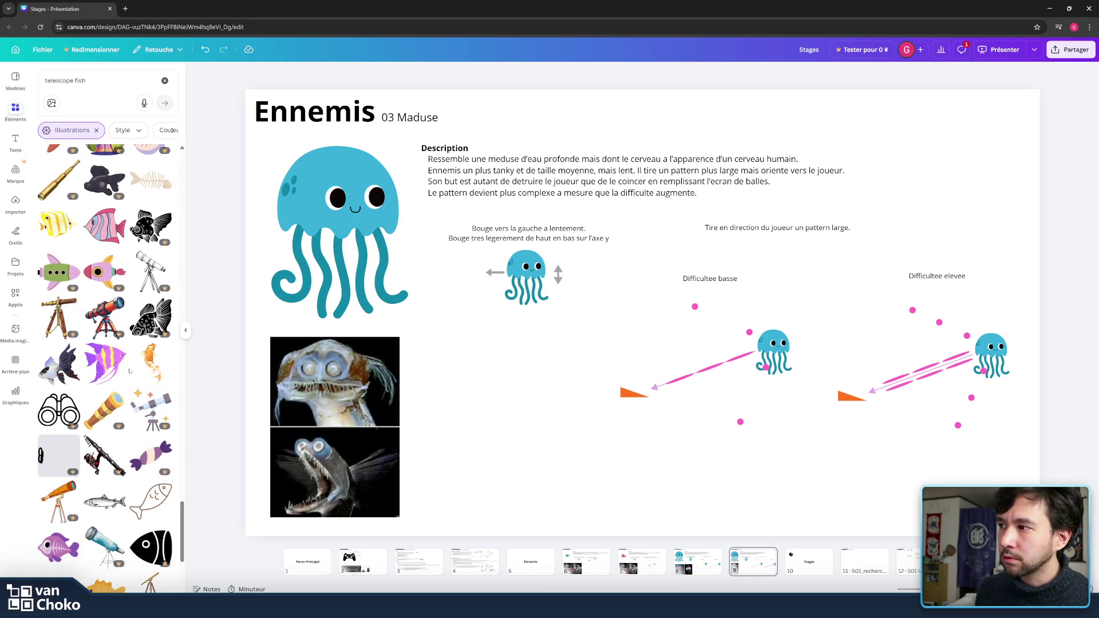
scroll(129, 371, down, 3)
scroll(129, 371, down, 1)
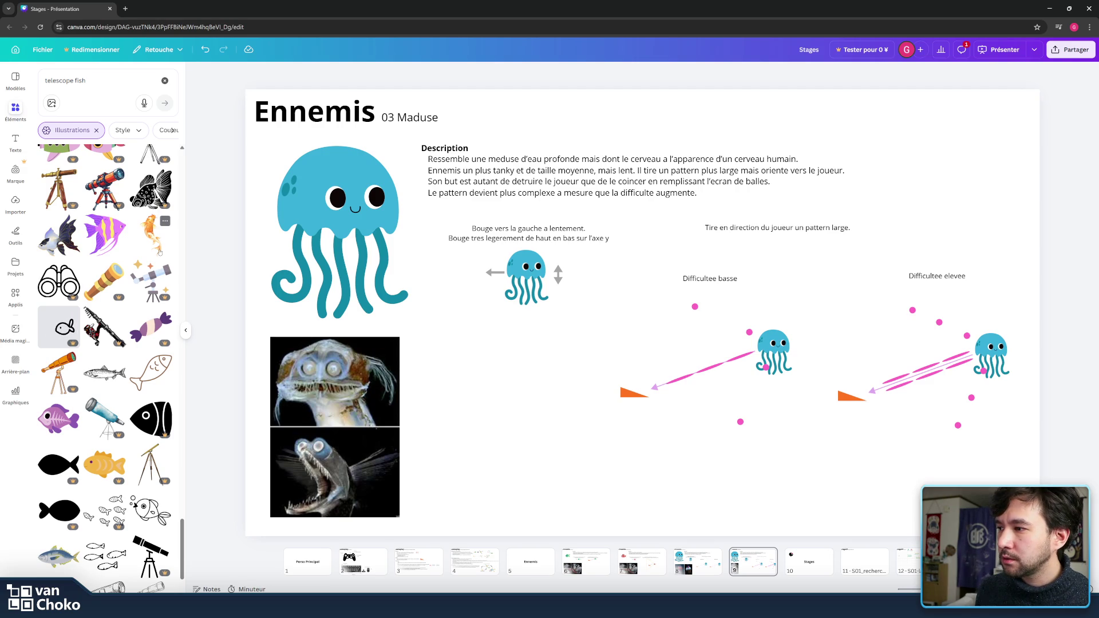
Step: Add the koi fish illustration and delete the large jellyfish illustration
click(151, 235)
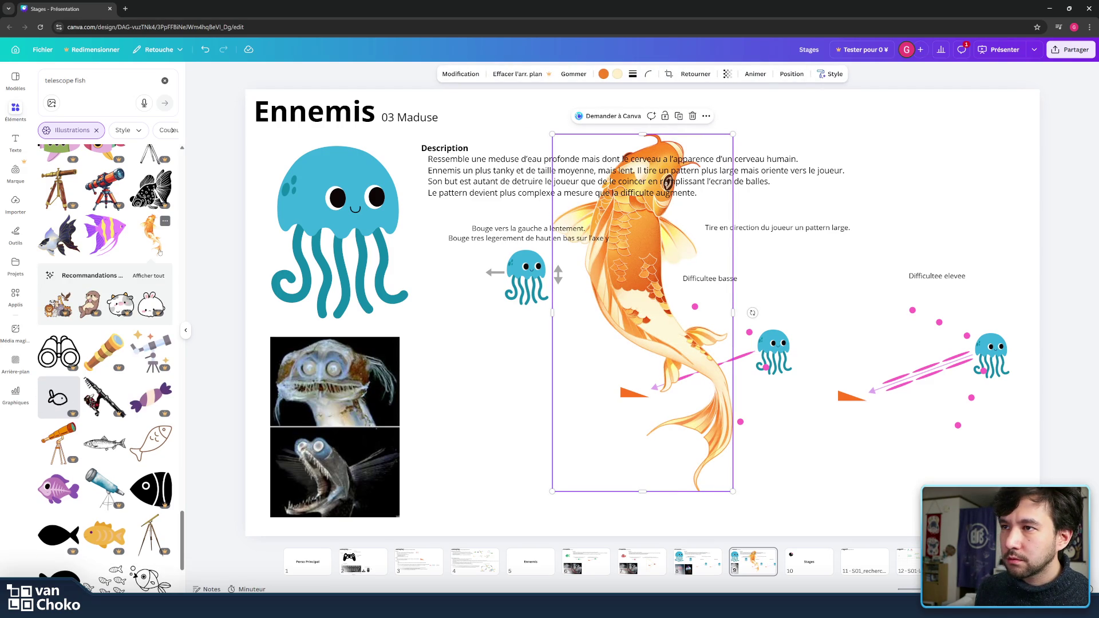
click(647, 315)
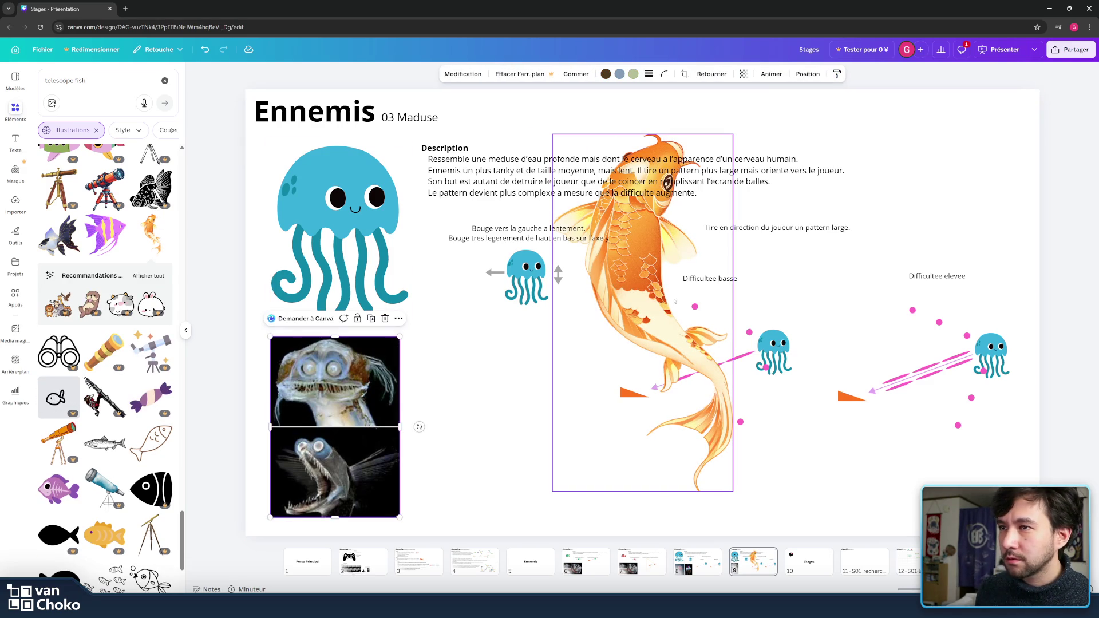
drag(618, 321, 418, 311)
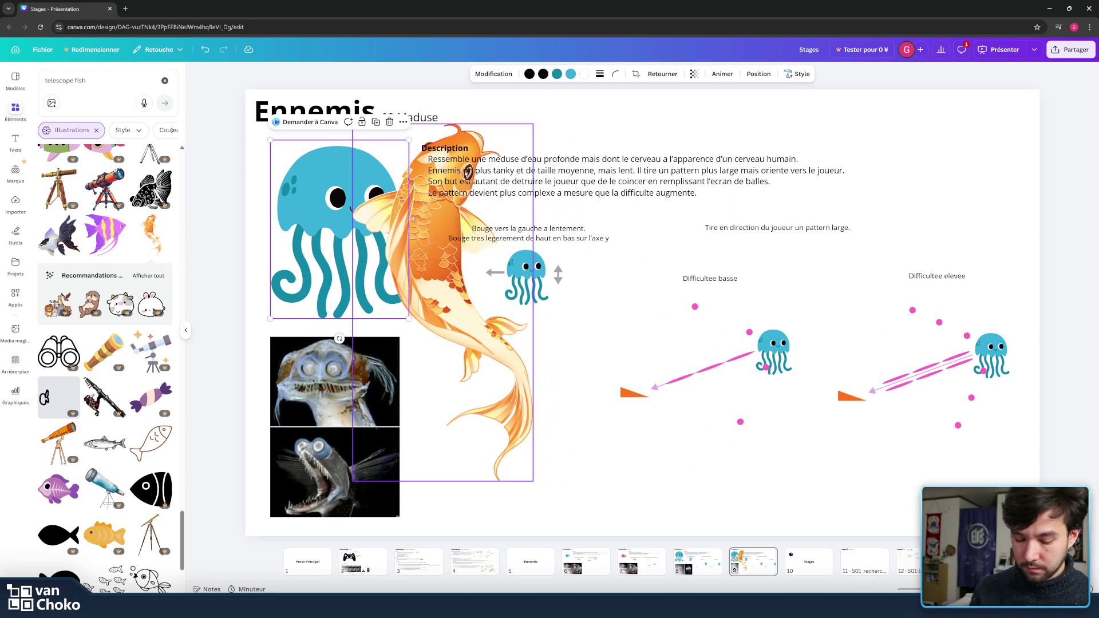
key(Delete)
Step: Shrink the koi and place it at the top-left, just above the two fish photos
click(417, 284)
drag(417, 284, 328, 267)
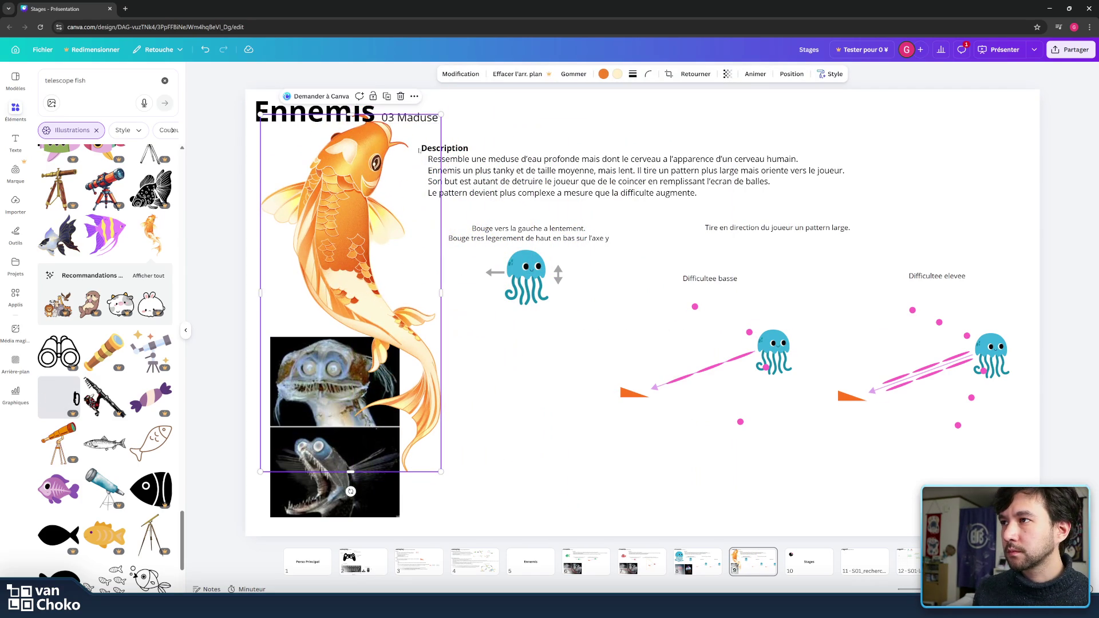
drag(443, 106, 363, 268)
mouse_move(312, 369)
mouse_down()
mouse_move(351, 220)
mouse_move(330, 235)
mouse_up()
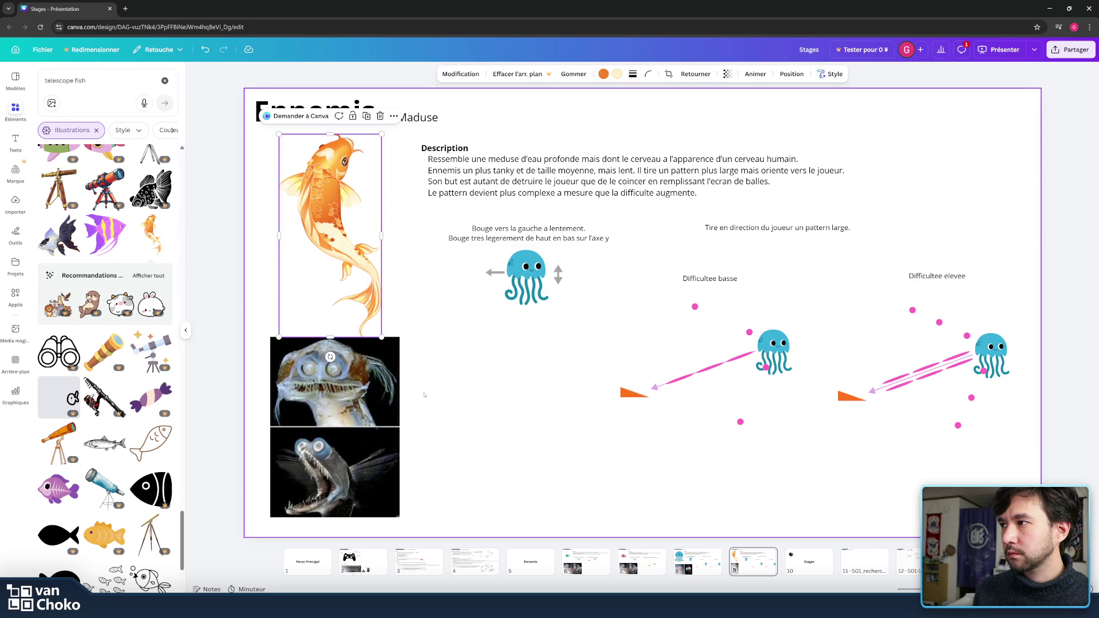
click(396, 250)
scroll(126, 281, down, 6)
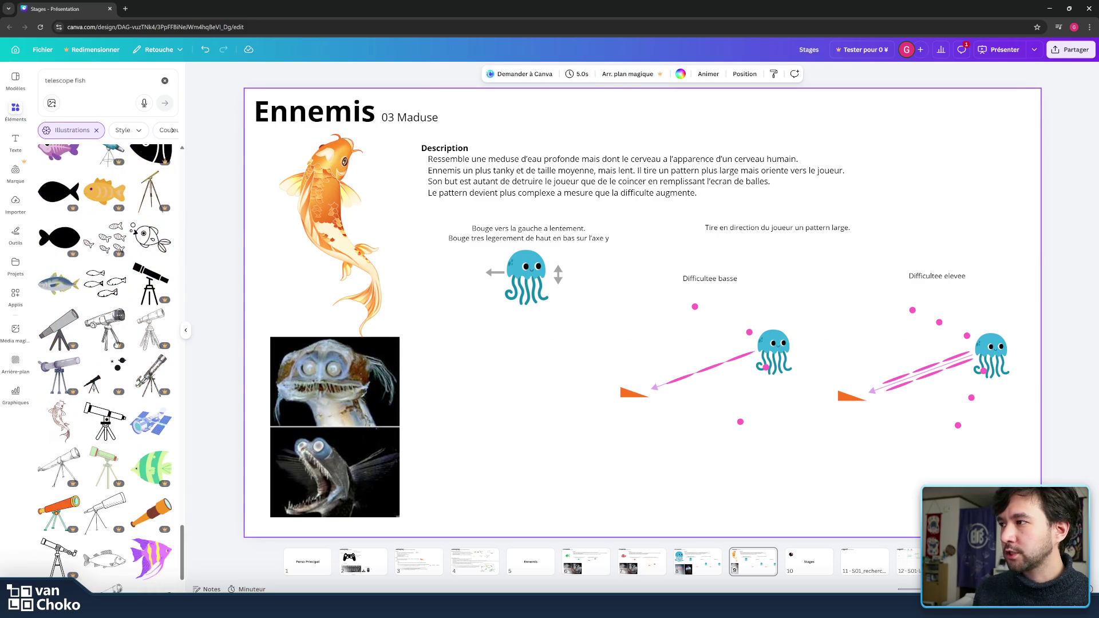
scroll(114, 344, down, 2)
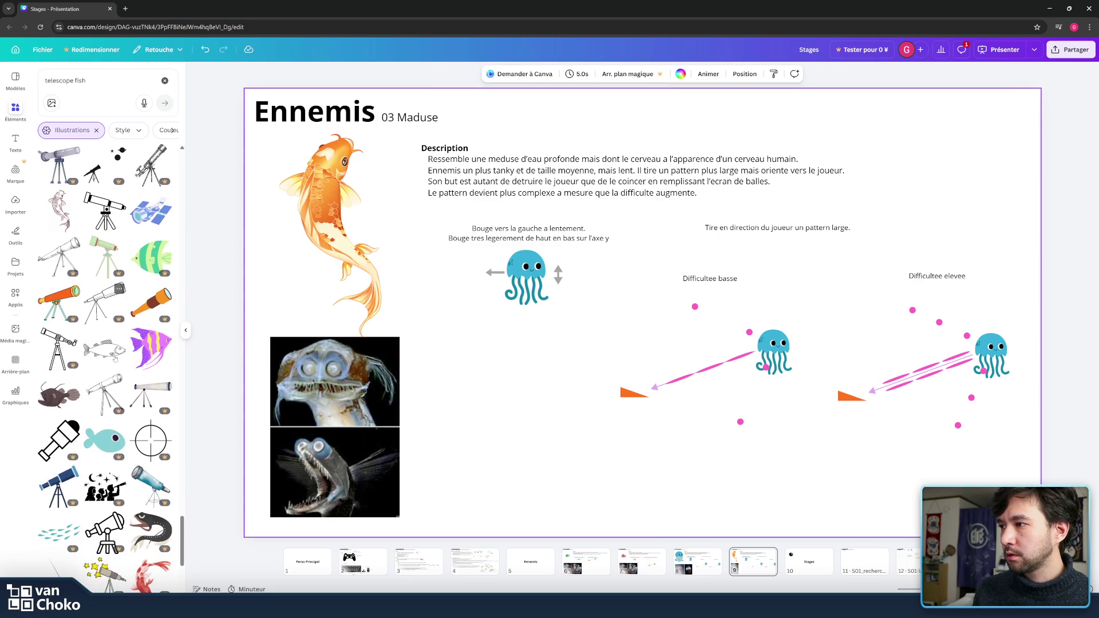
scroll(91, 366, down, 5)
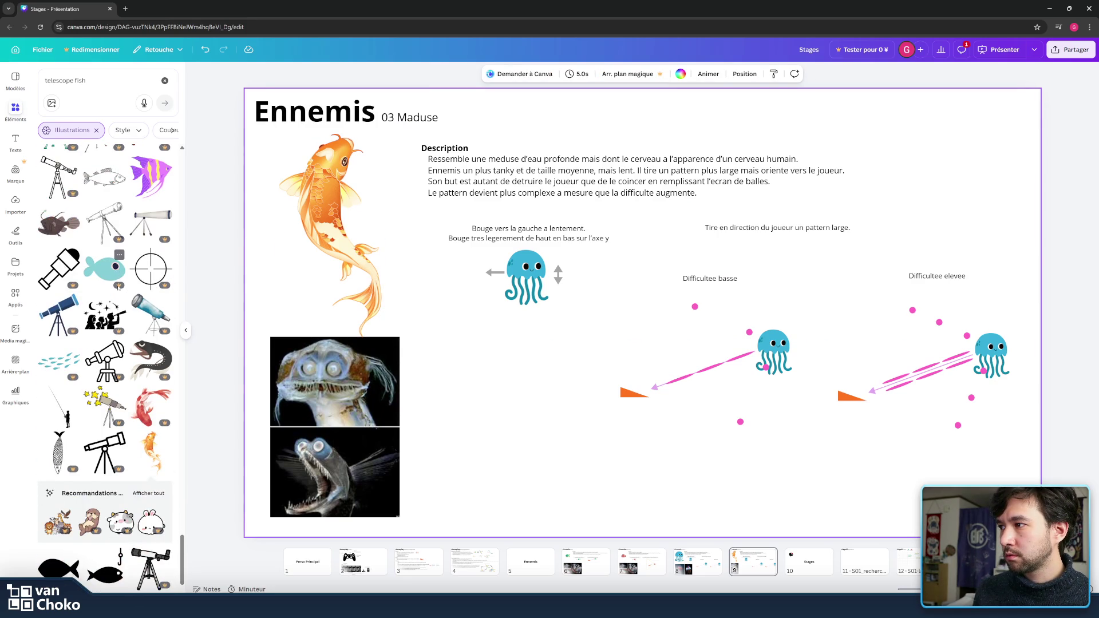
scroll(94, 258, down, 1)
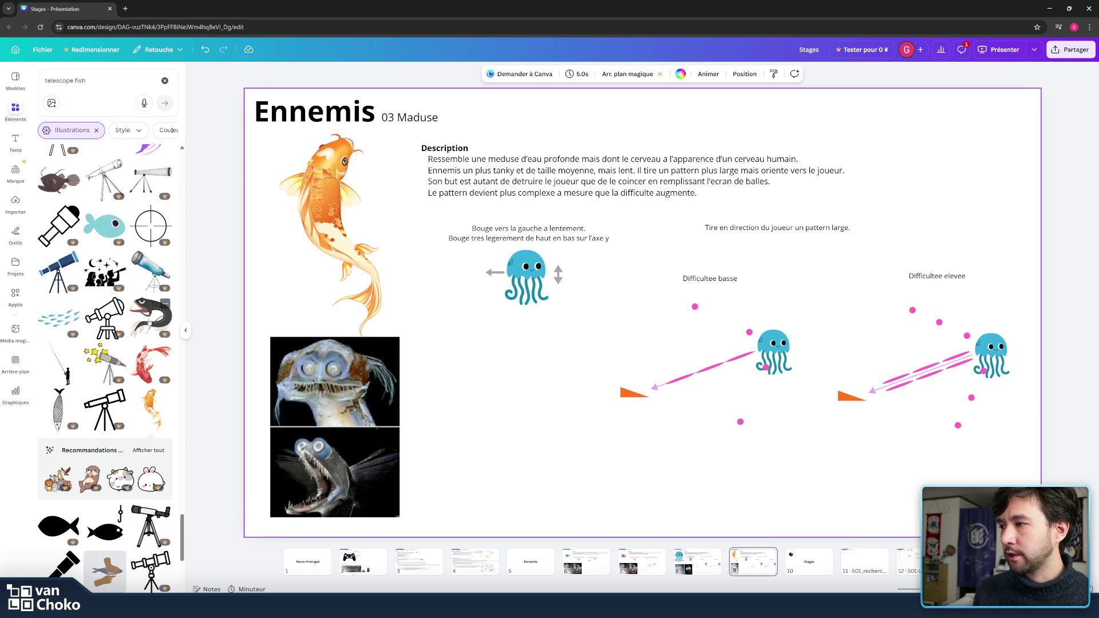
scroll(149, 322, down, 3)
scroll(140, 336, down, 2)
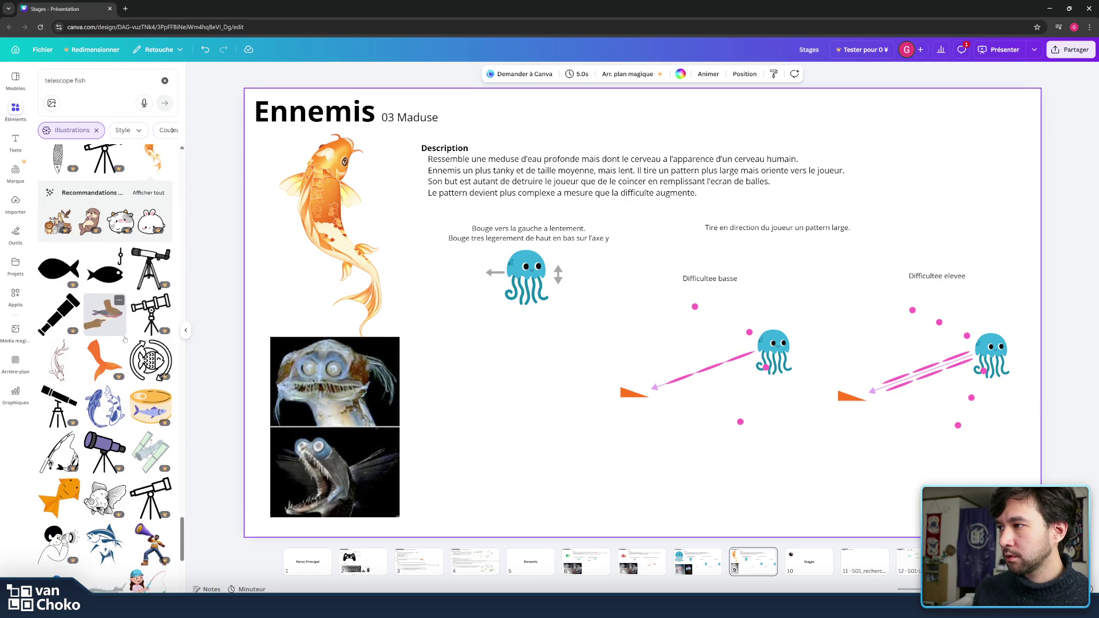
scroll(129, 350, down, 2)
scroll(129, 355, down, 2)
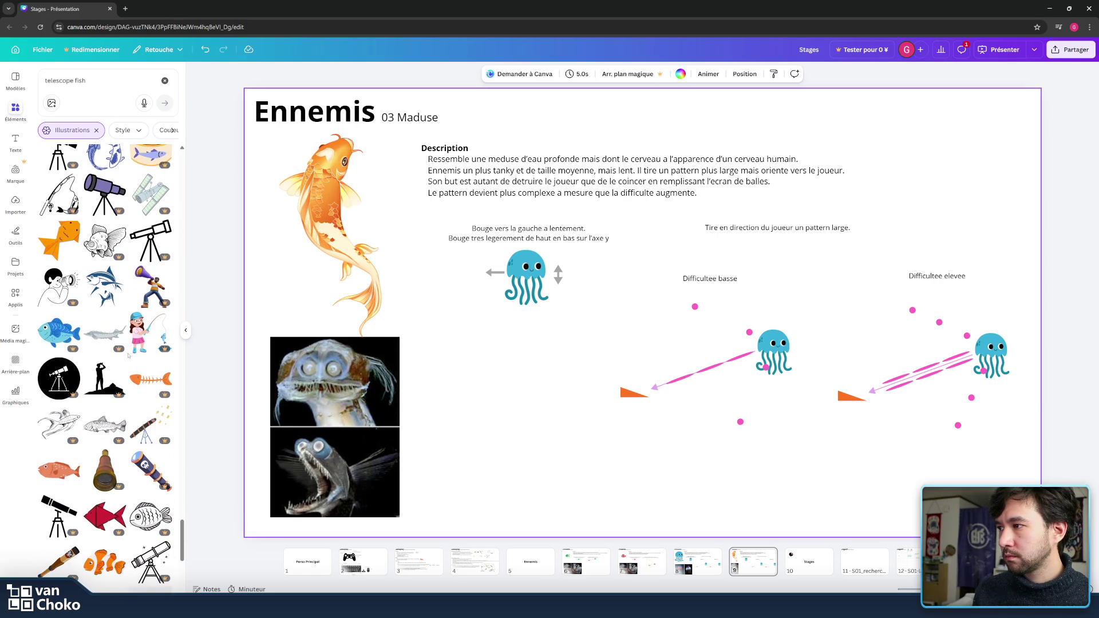
scroll(128, 355, down, 2)
scroll(129, 355, down, 1)
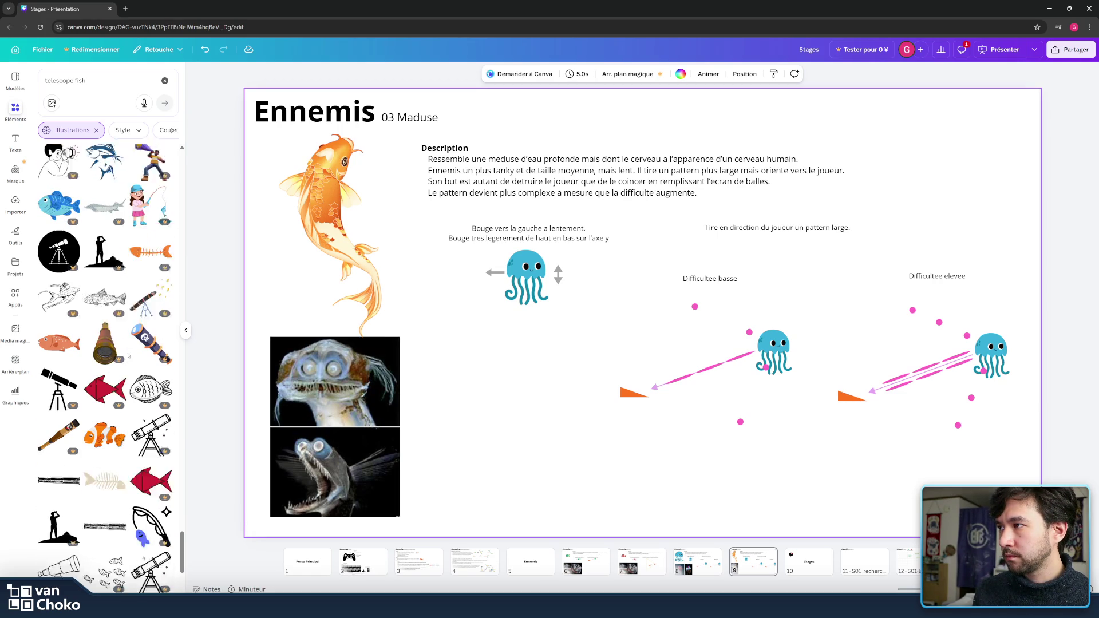
scroll(128, 356, down, 4)
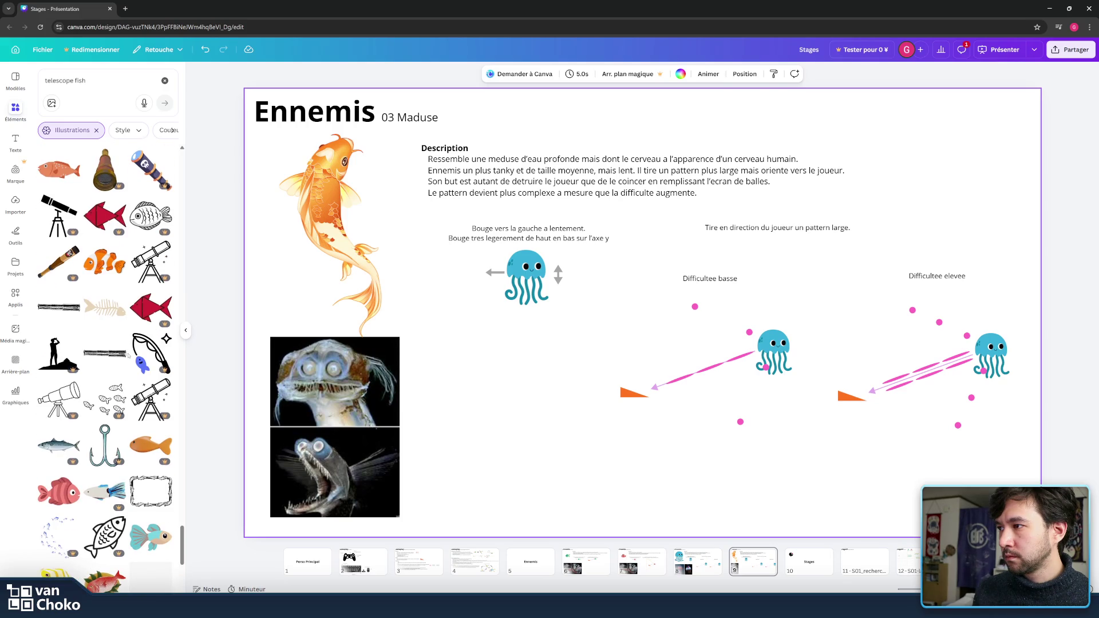
scroll(128, 355, down, 1)
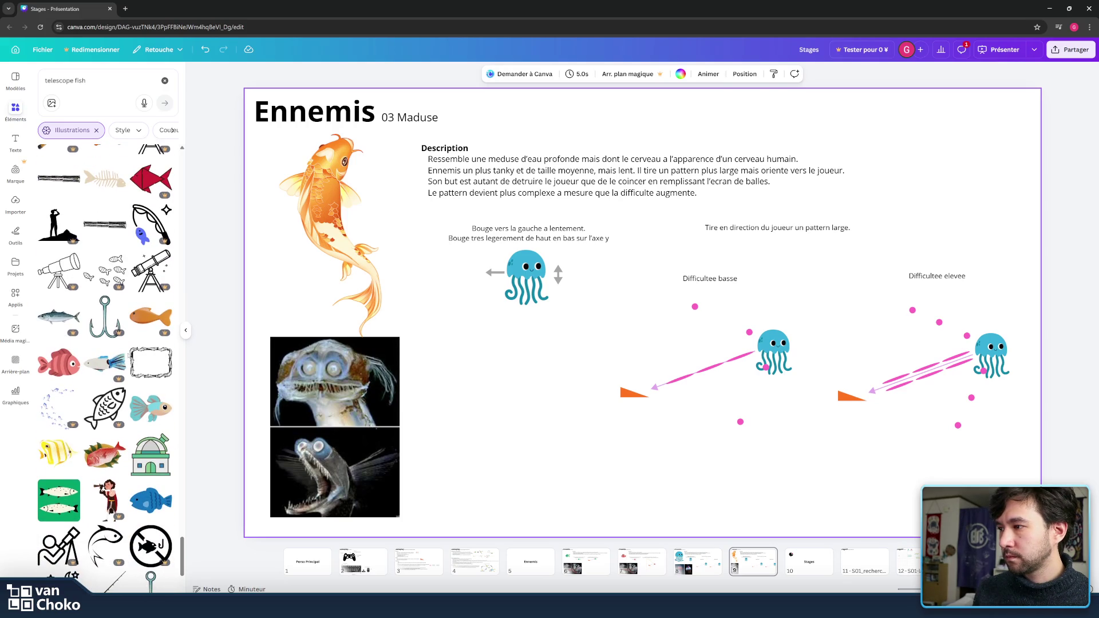
scroll(130, 354, down, 7)
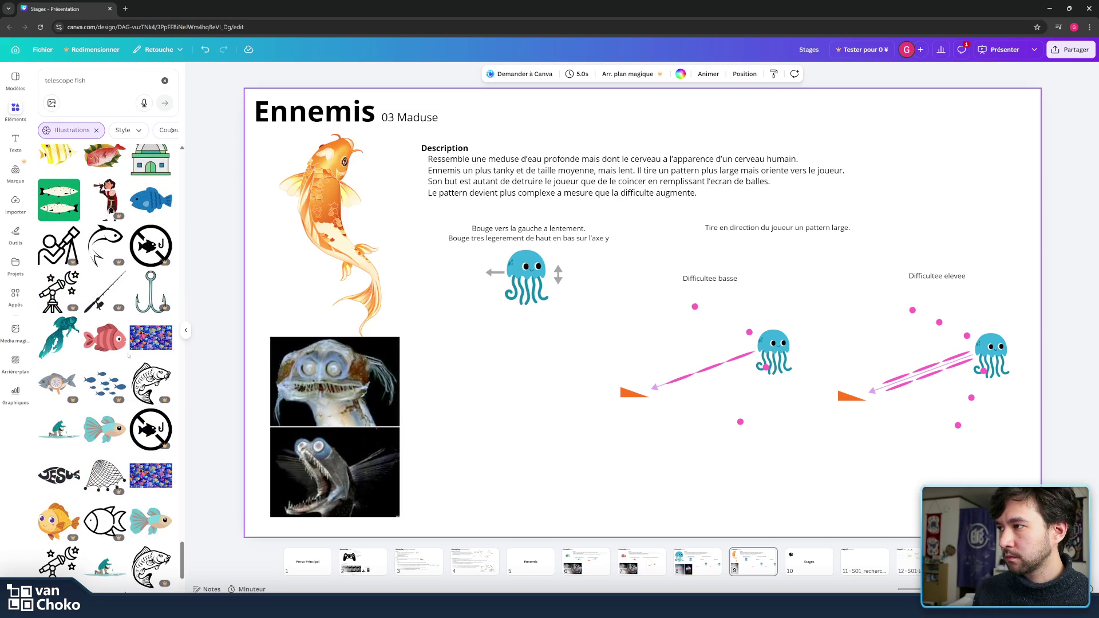
scroll(128, 355, down, 6)
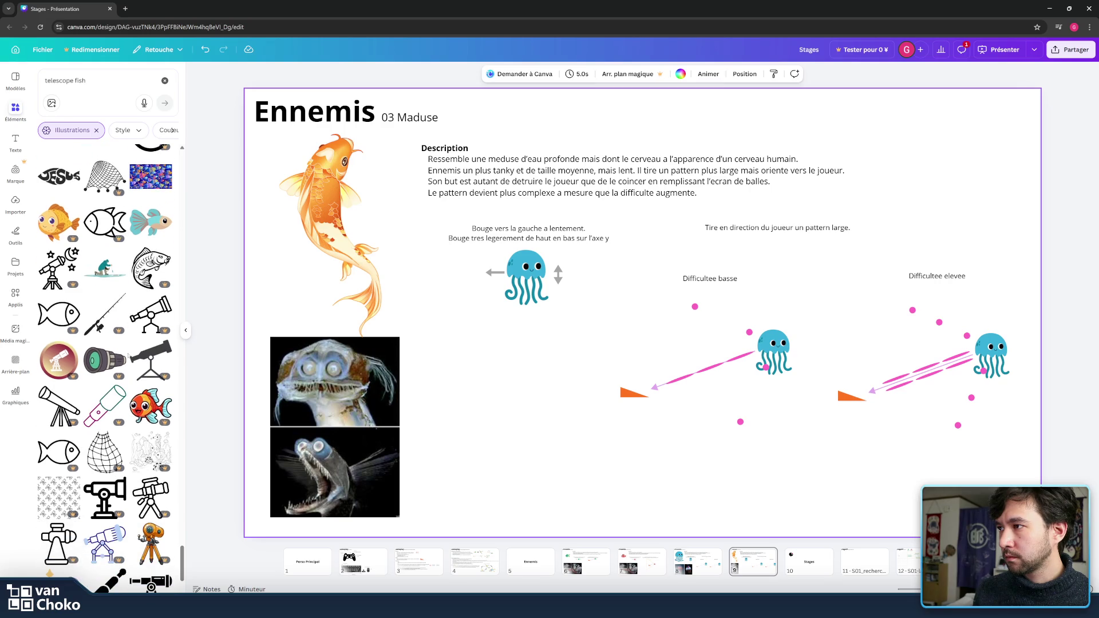
scroll(128, 355, down, 4)
scroll(128, 355, down, 3)
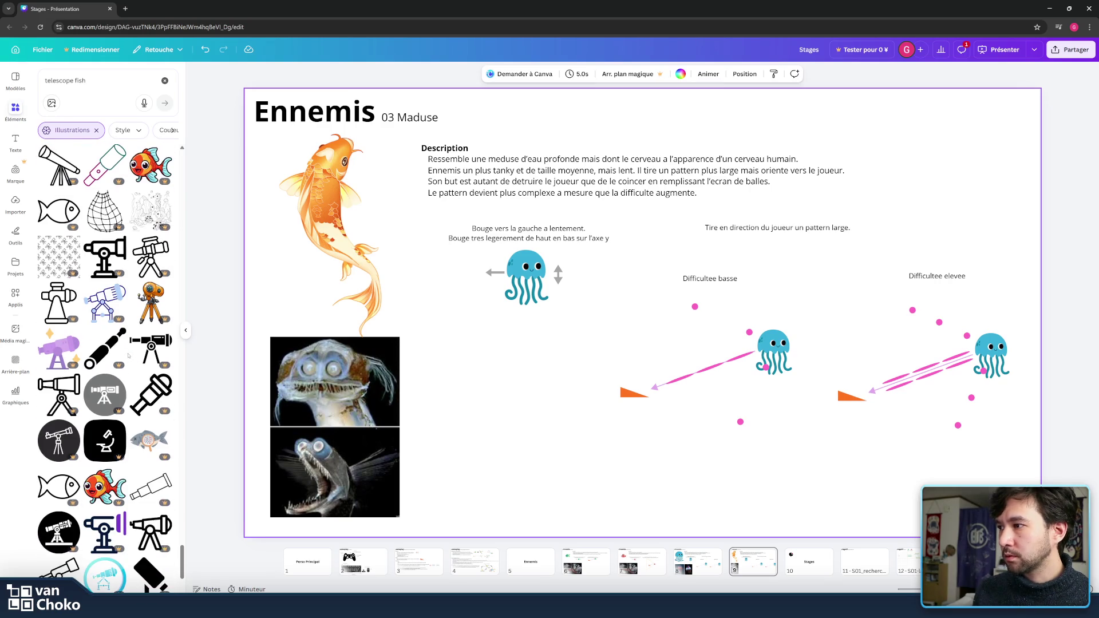
scroll(128, 355, down, 3)
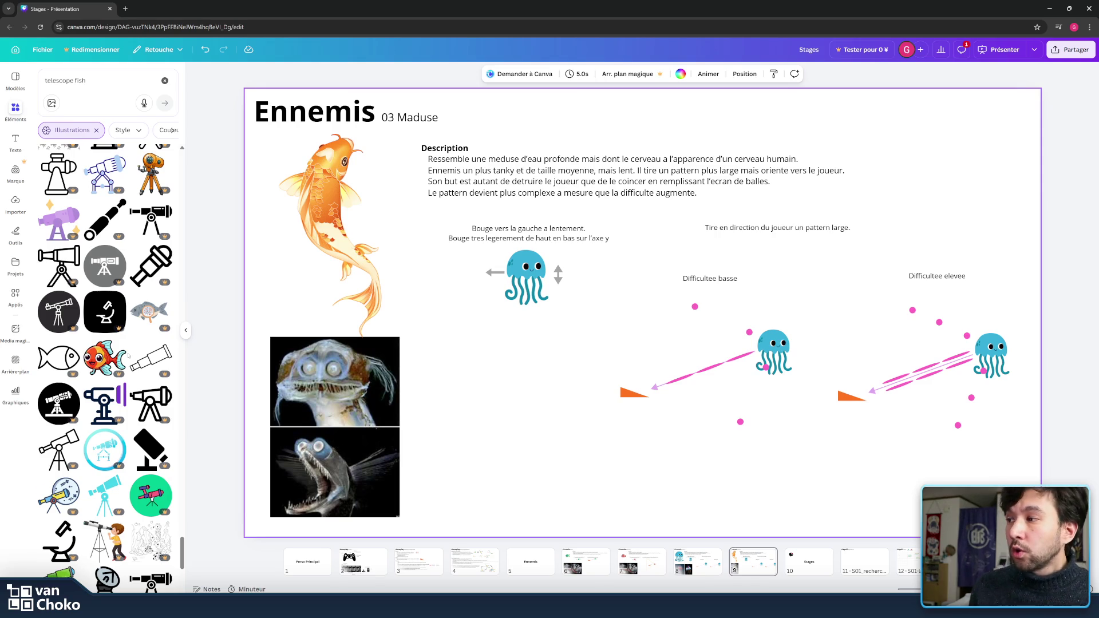
scroll(128, 354, down, 2)
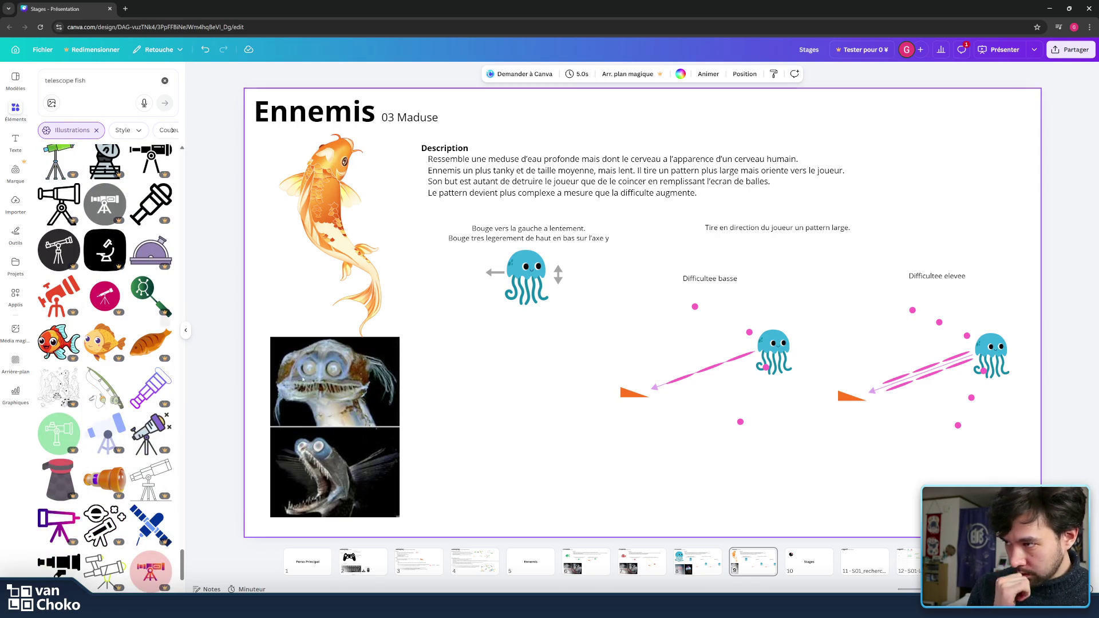
click(351, 256)
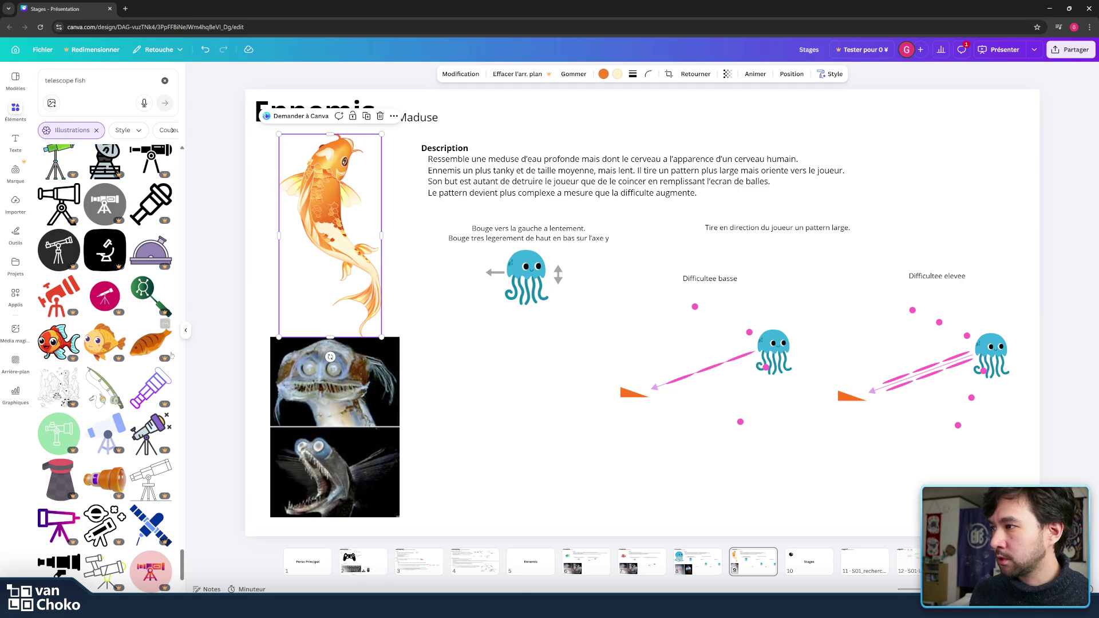
scroll(166, 327, up, 1)
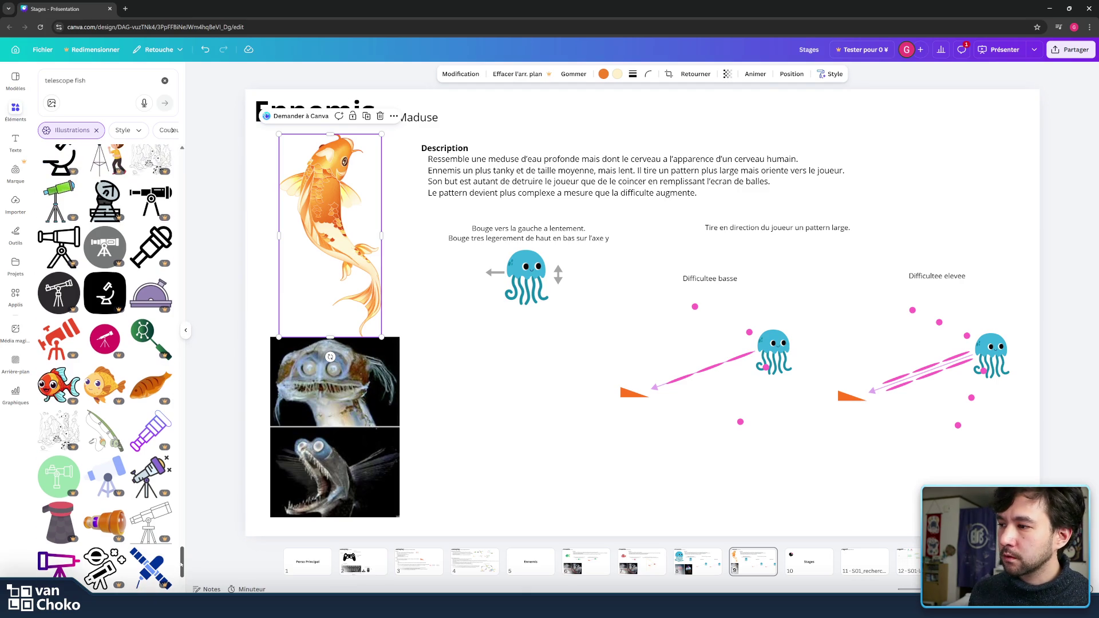
drag(181, 564, 206, 162)
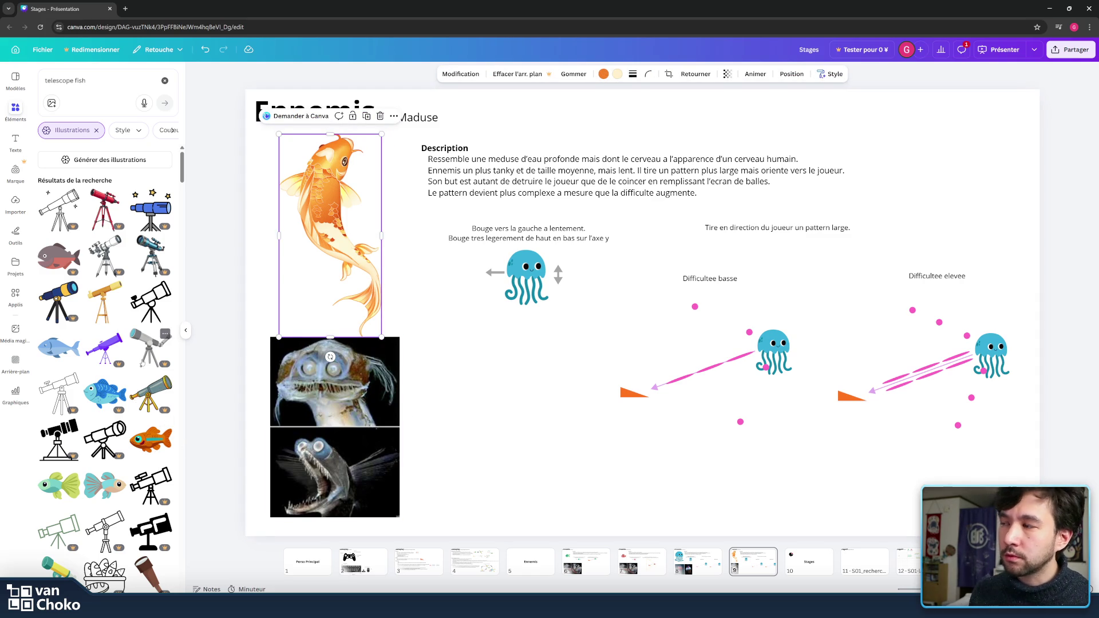
scroll(137, 395, down, 5)
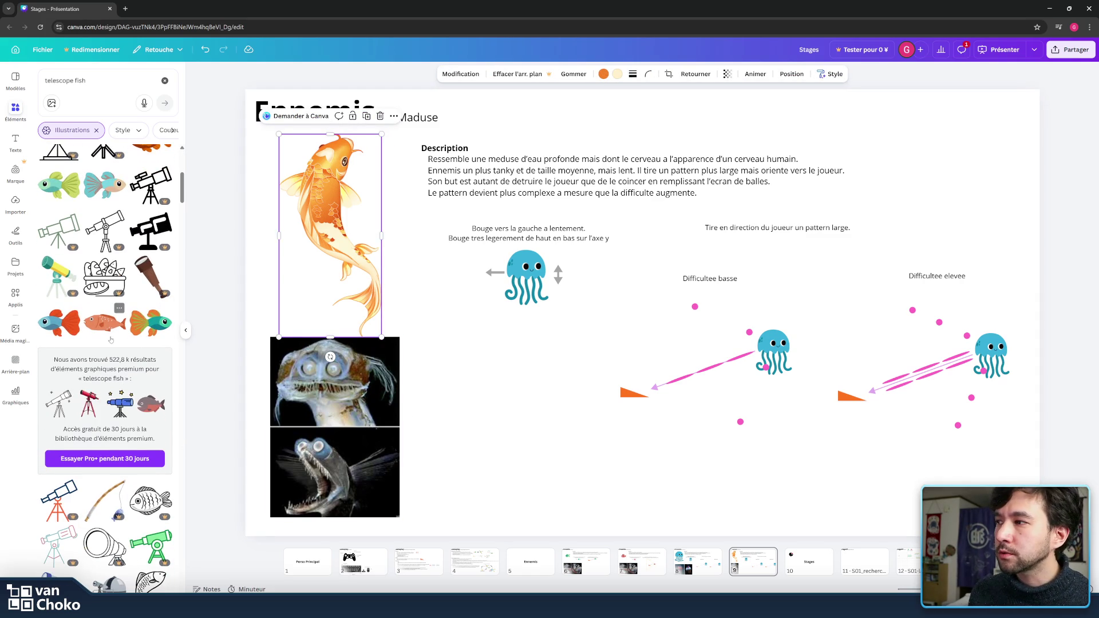
click(105, 364)
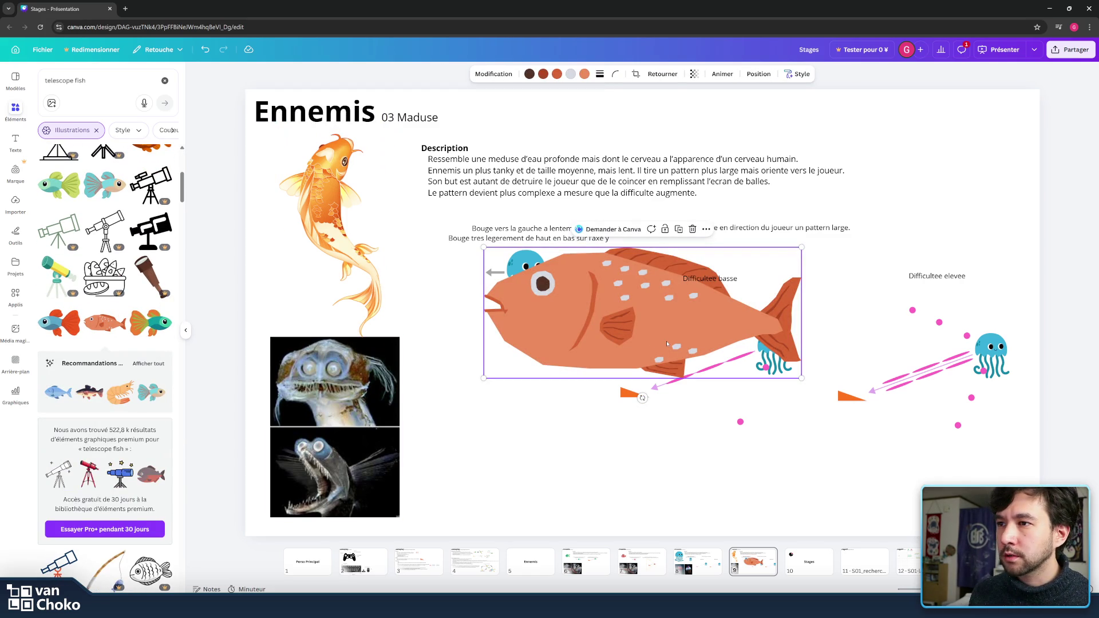
Step: Place the orange spotted fish illustration just below the jellyfish movement notes
mouse_move(667, 338)
mouse_down()
mouse_move(418, 192)
mouse_move(536, 251)
mouse_move(644, 366)
mouse_move(622, 388)
mouse_up()
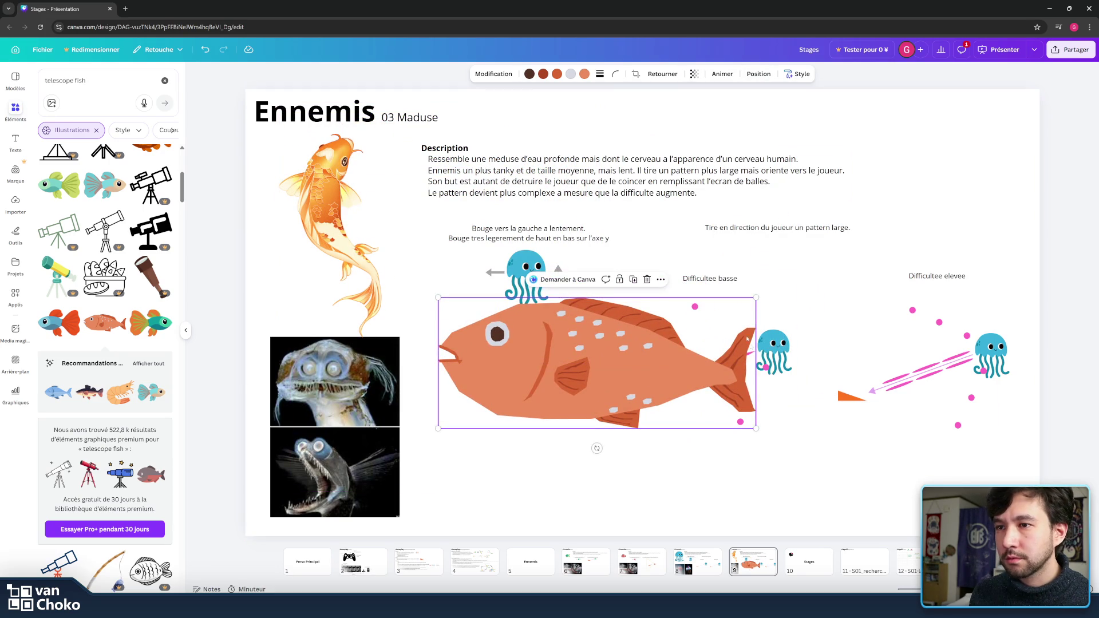
click(661, 279)
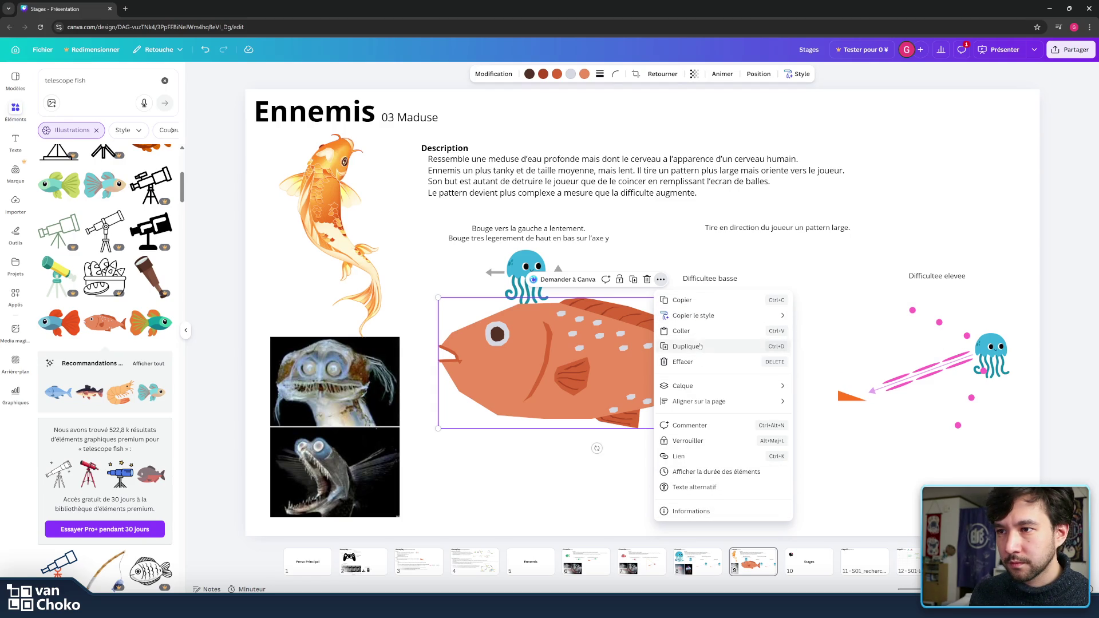
mouse_move(713, 393)
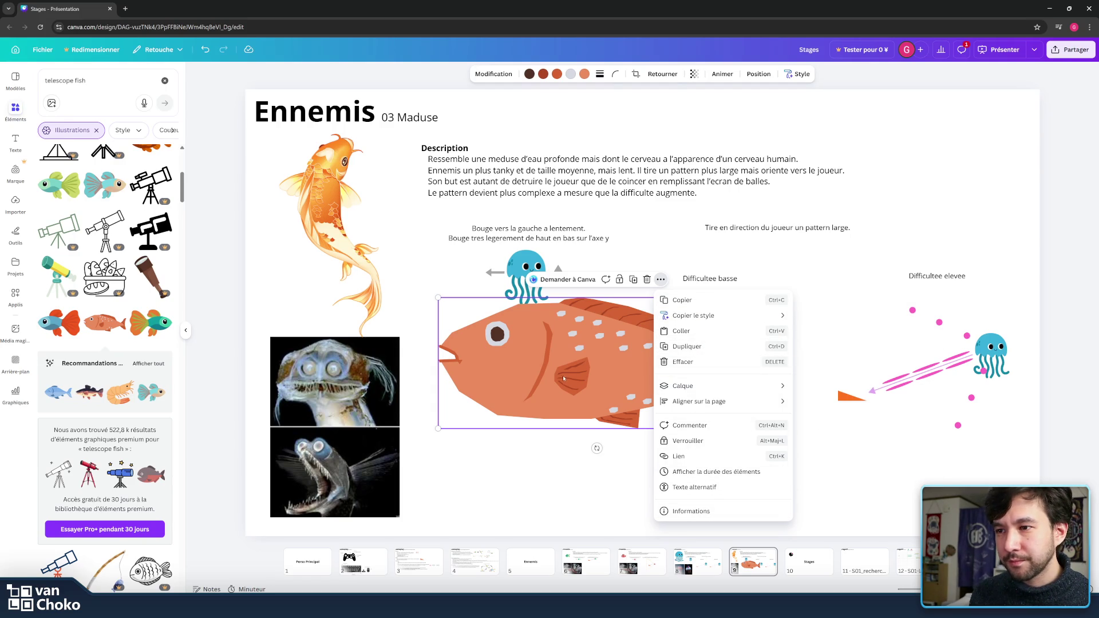
drag(623, 334, 613, 355)
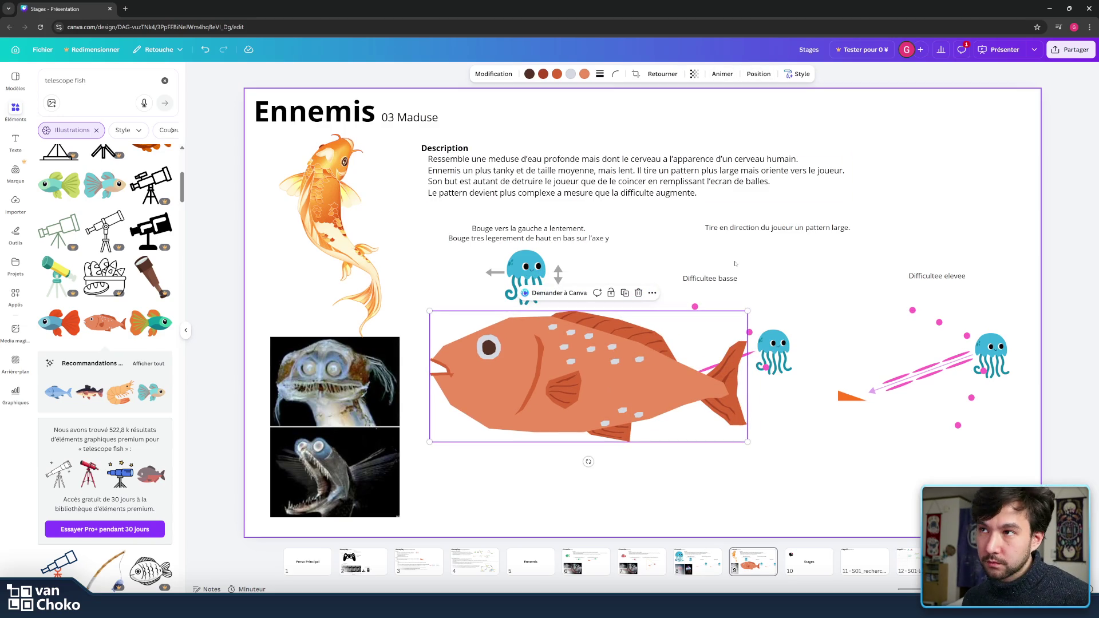
click(636, 76)
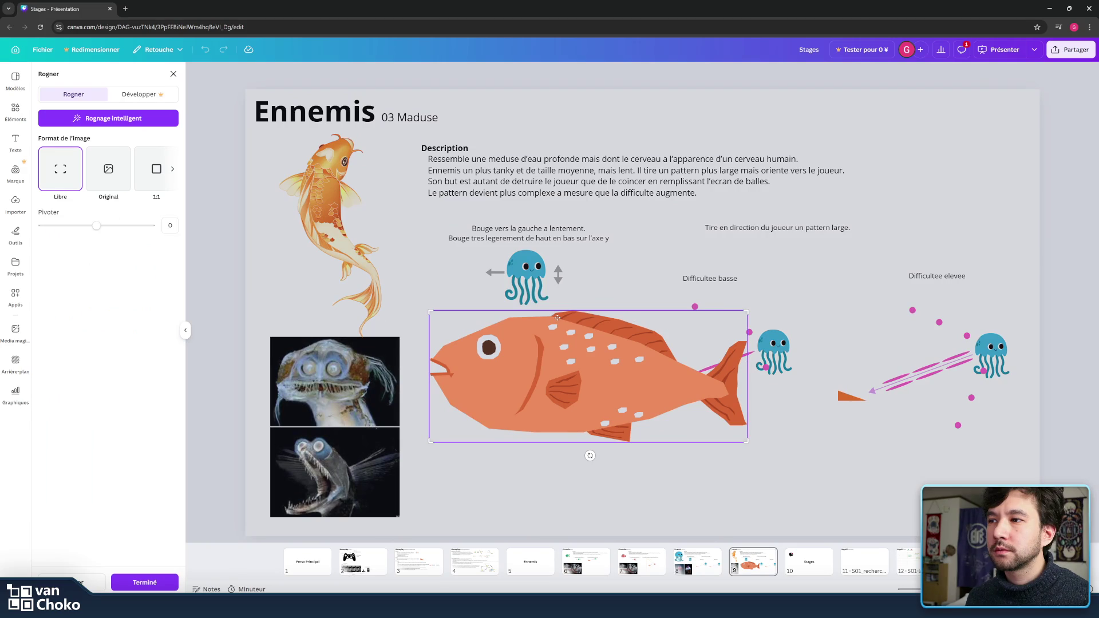
Step: Crop the orange fish down to its head and flip it horizontally to face right
drag(747, 310, 547, 311)
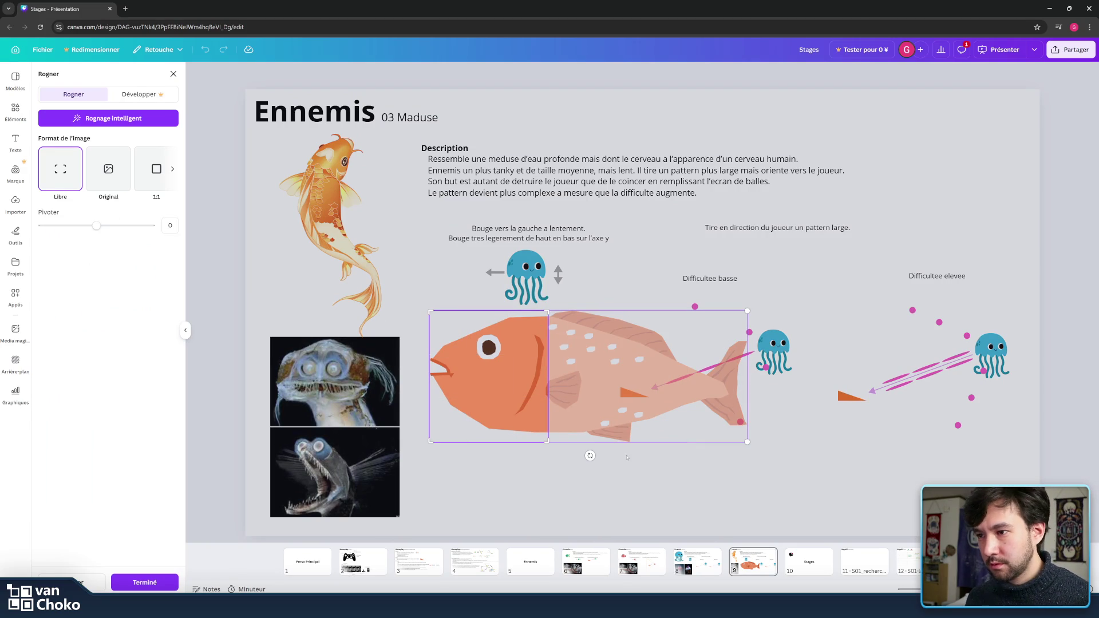
key(Return)
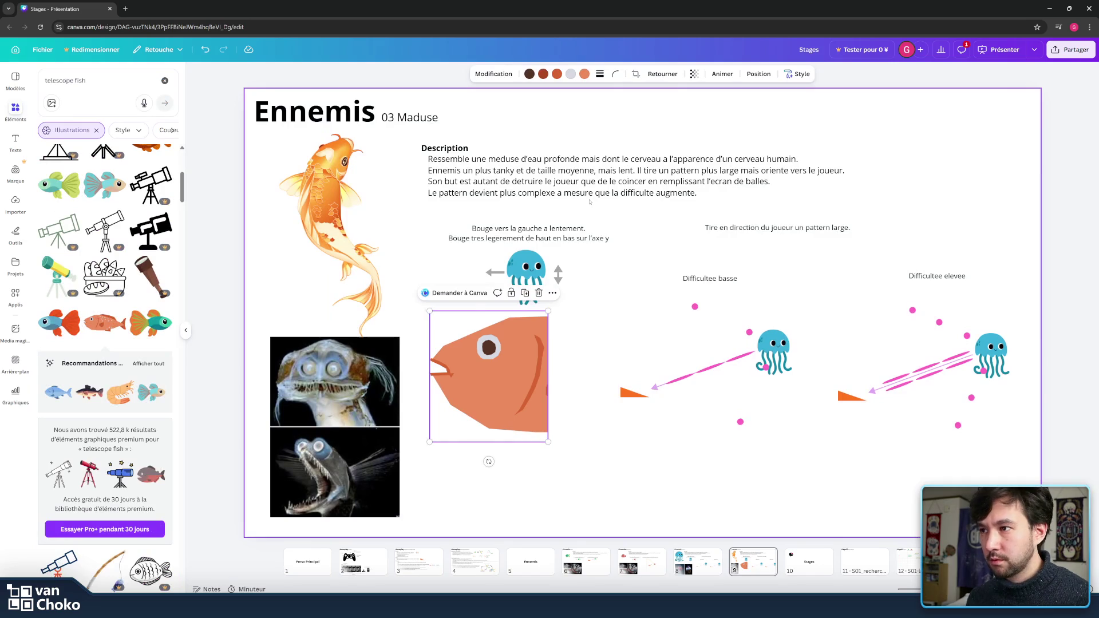
drag(515, 348, 568, 252)
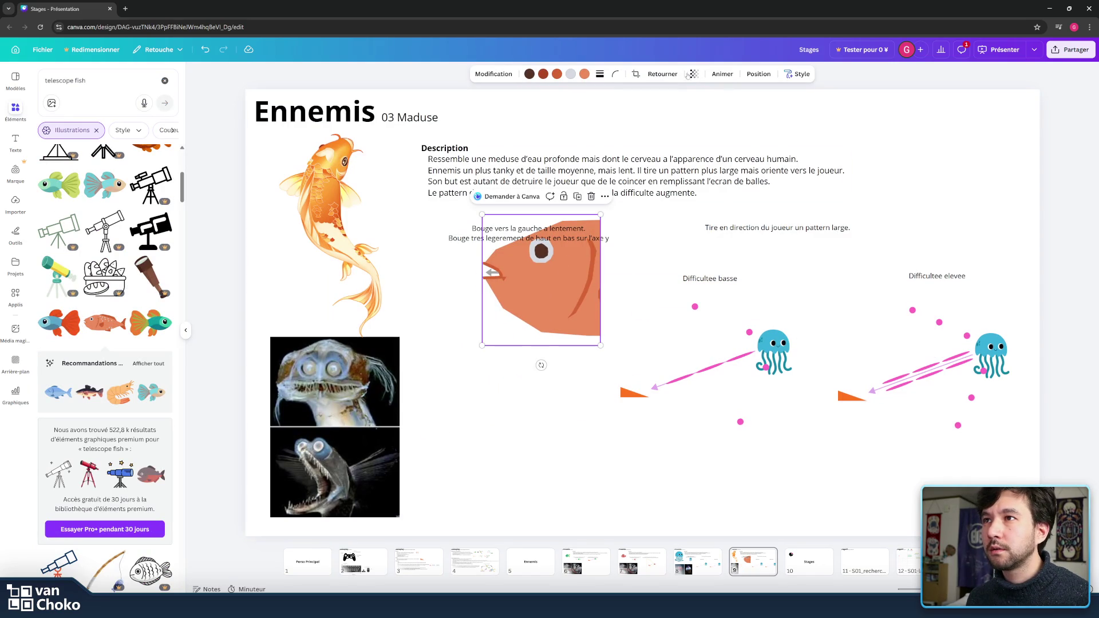
click(662, 74)
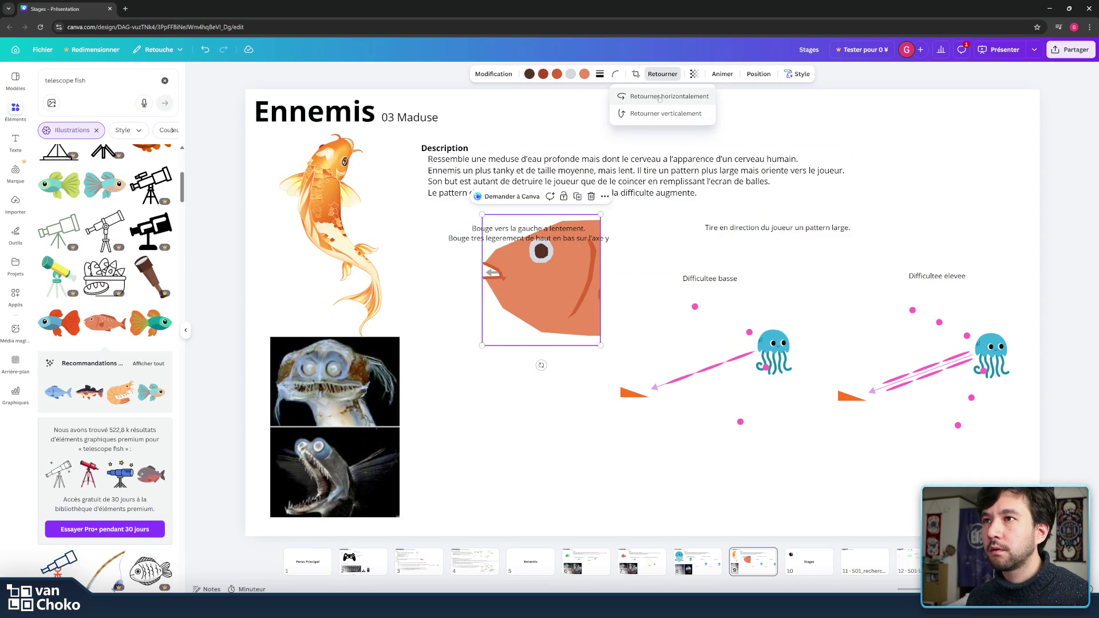
click(660, 97)
Step: Shrink the fish head to about half size and set it over the koi's head
click(556, 300)
drag(556, 299, 381, 195)
drag(424, 111, 366, 176)
drag(348, 212, 363, 168)
drag(381, 131, 350, 157)
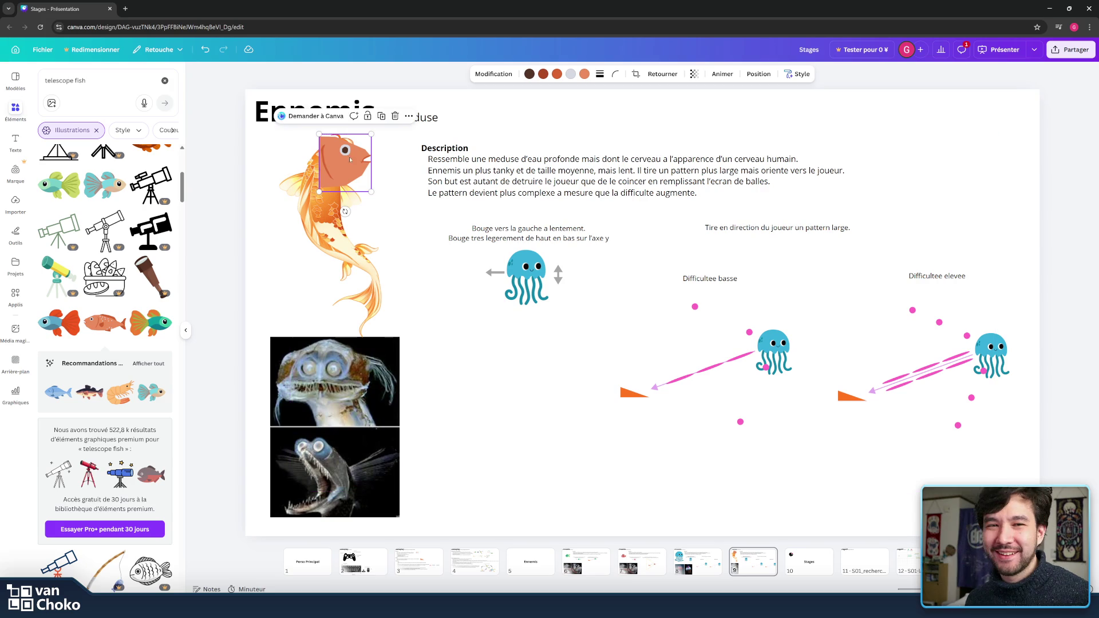
Step: Group the goldfish and the fish head together with Ctrl+G
click(484, 353)
drag(410, 302, 306, 151)
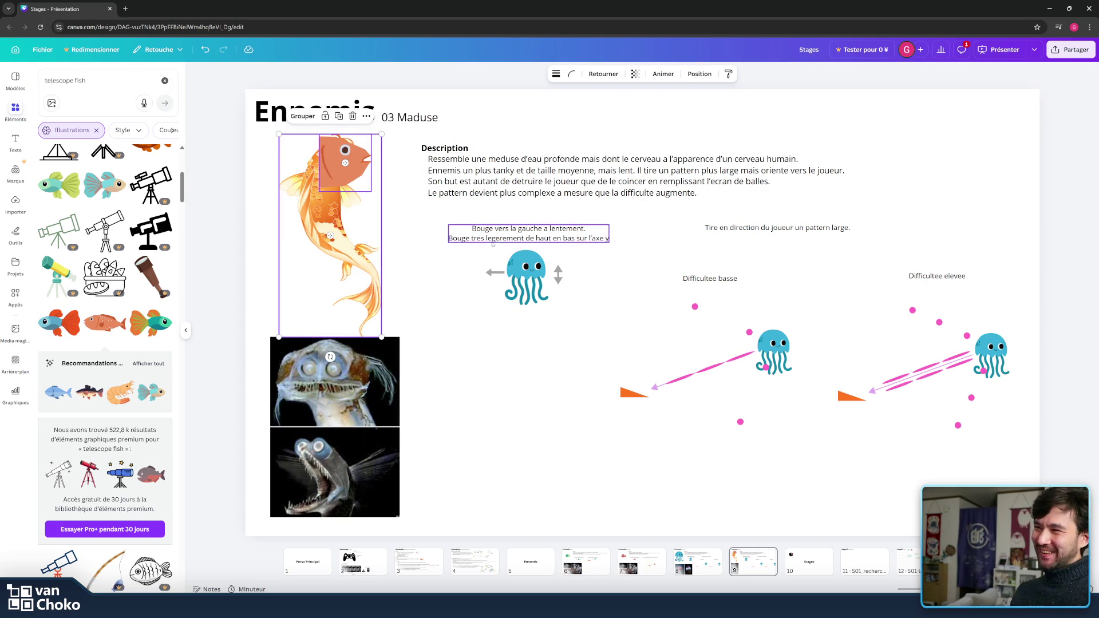
key(ctrl+g)
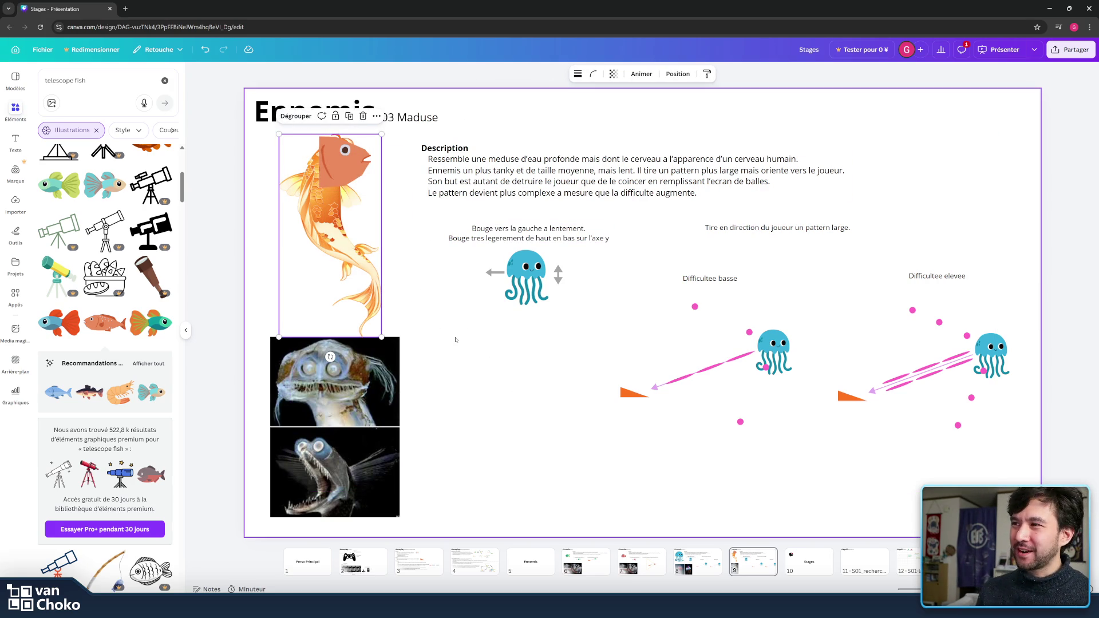
double_click(466, 161)
click(742, 194)
Step: Replace the description with 'un poisson telescope d'eau profonde… Il sort du sol… tire sur le joueur'
key(ctrl+a)
mouse_move(697, 193)
mouse_down()
mouse_move(589, 192)
mouse_move(469, 159)
mouse_up()
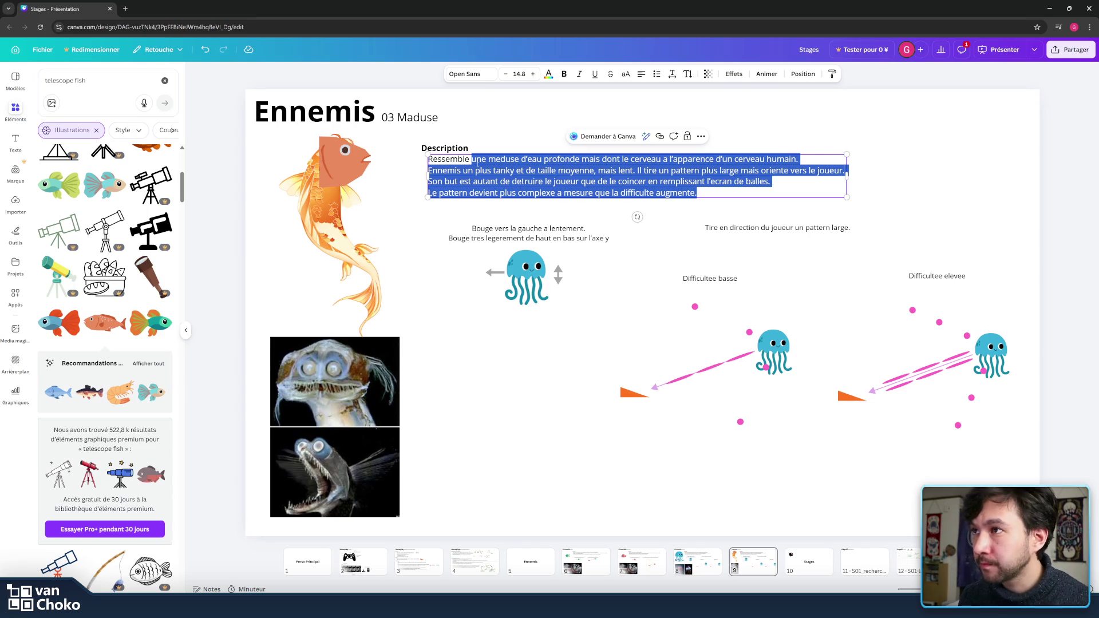
text(a ur)
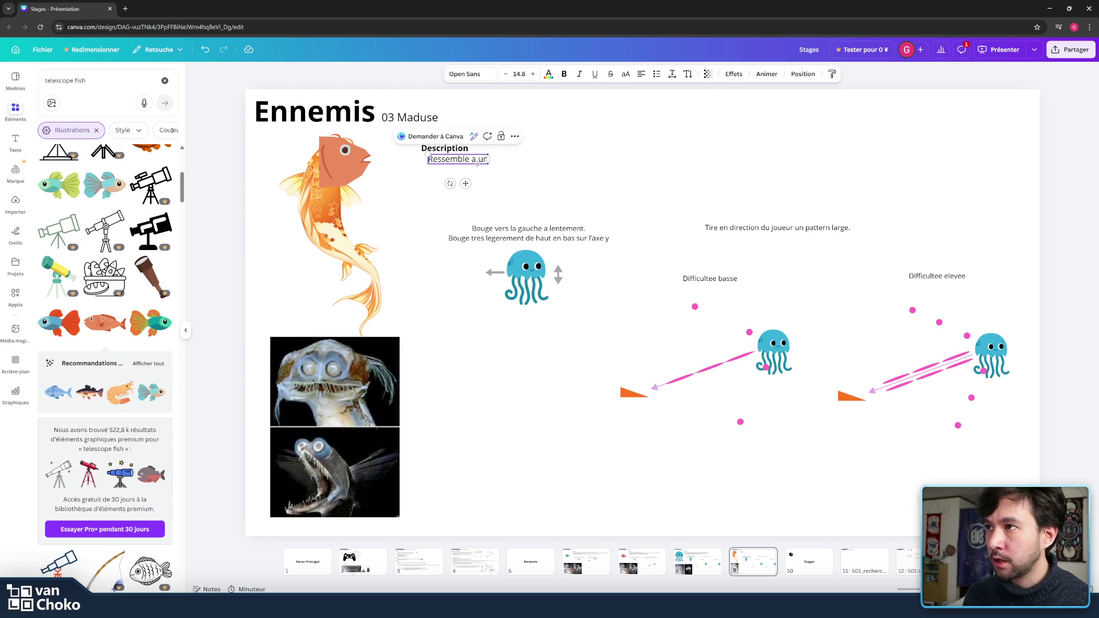
key(BackSpace)
text(n poisson)
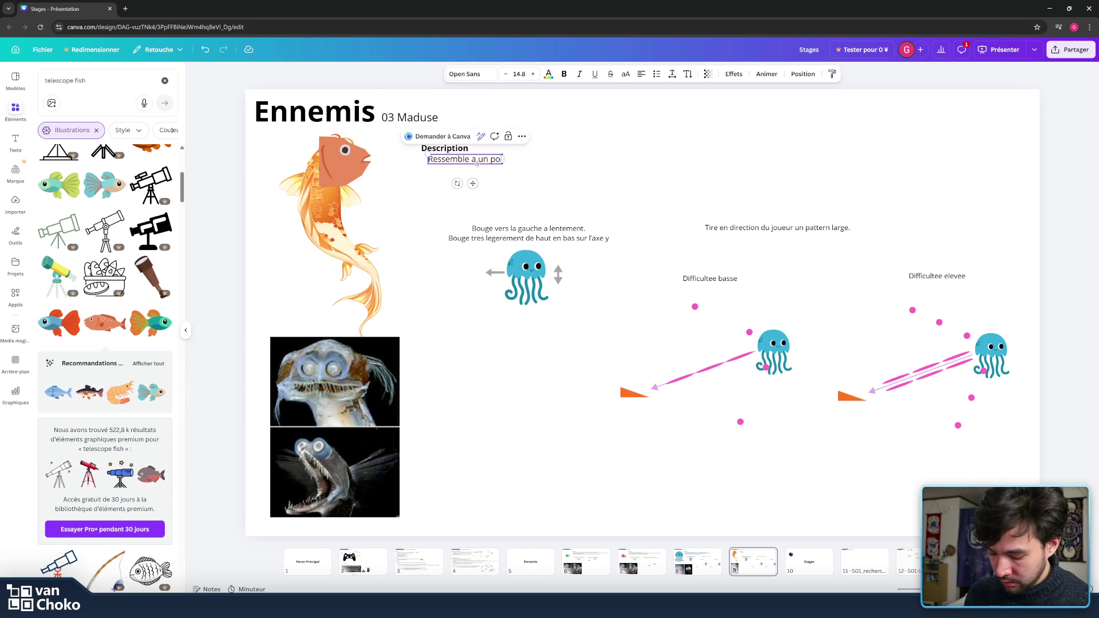
text( d)
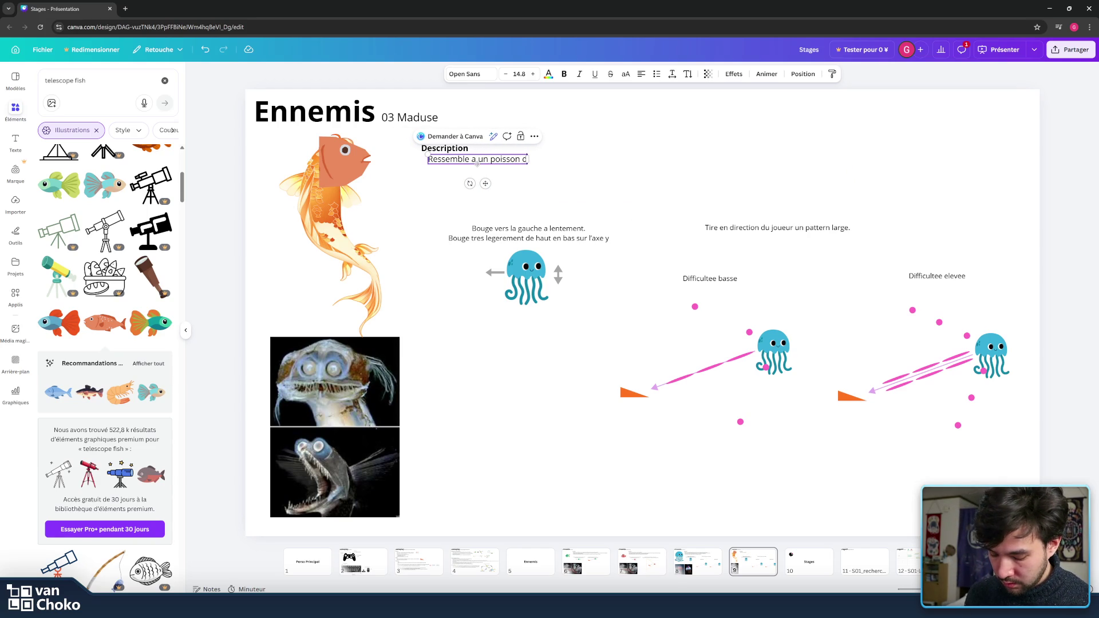
text('eau)
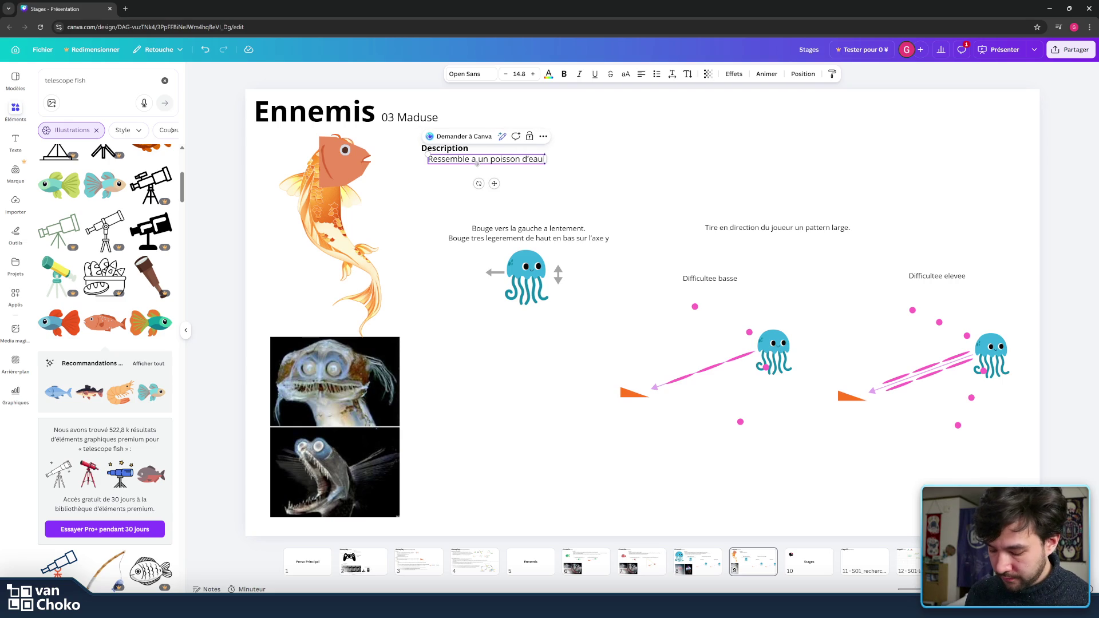
key(BackSpace)
key(BackSpace)
key(BackSpace)
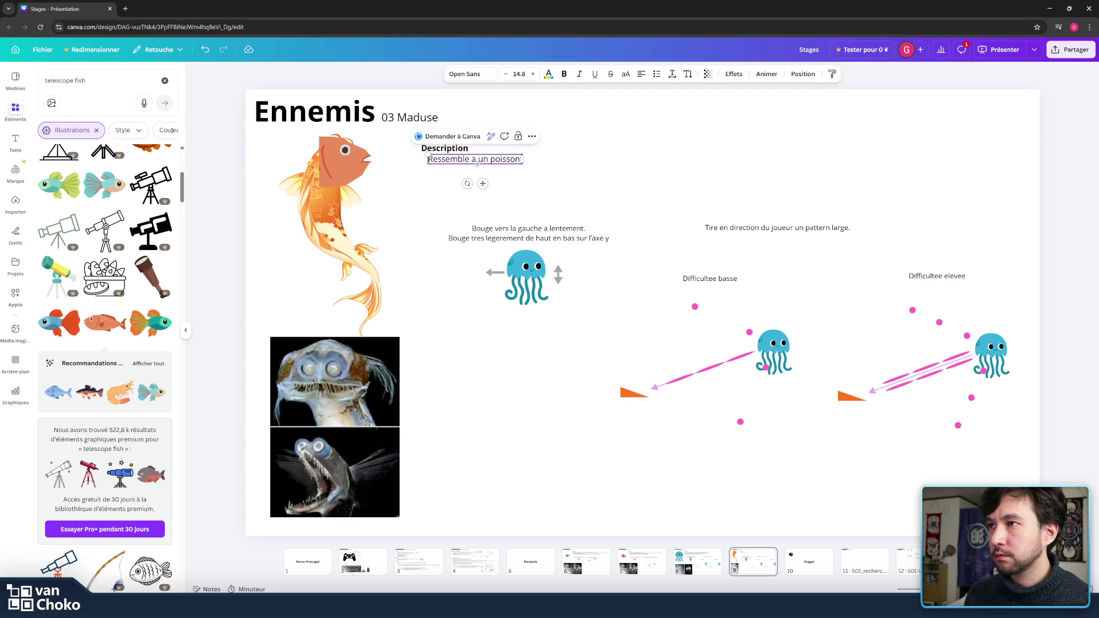
text( telesco)
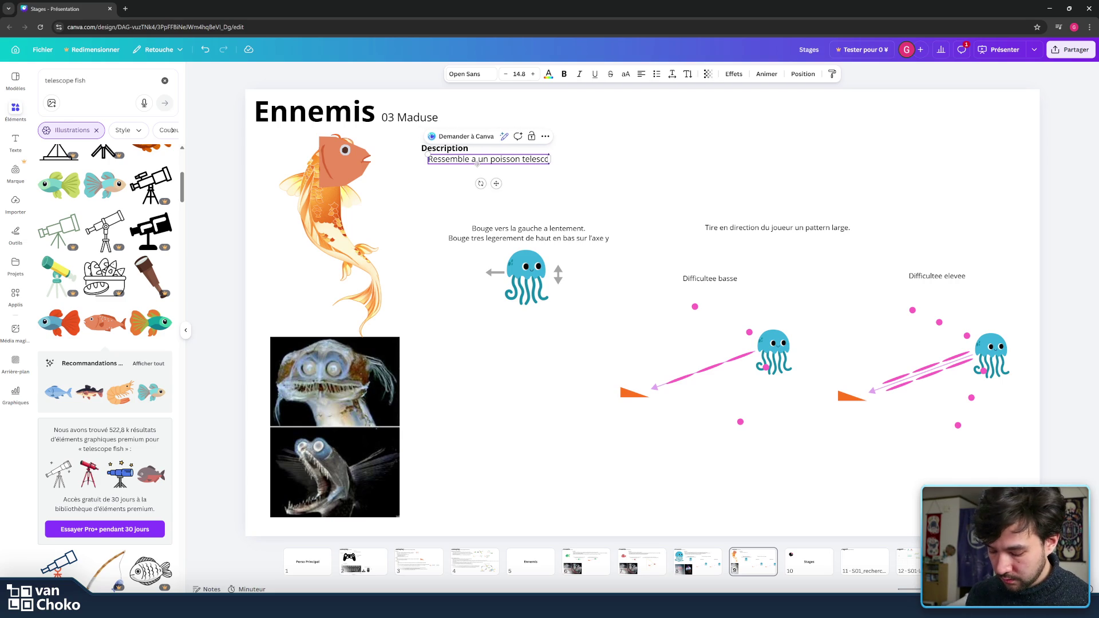
text(pe d'eau p)
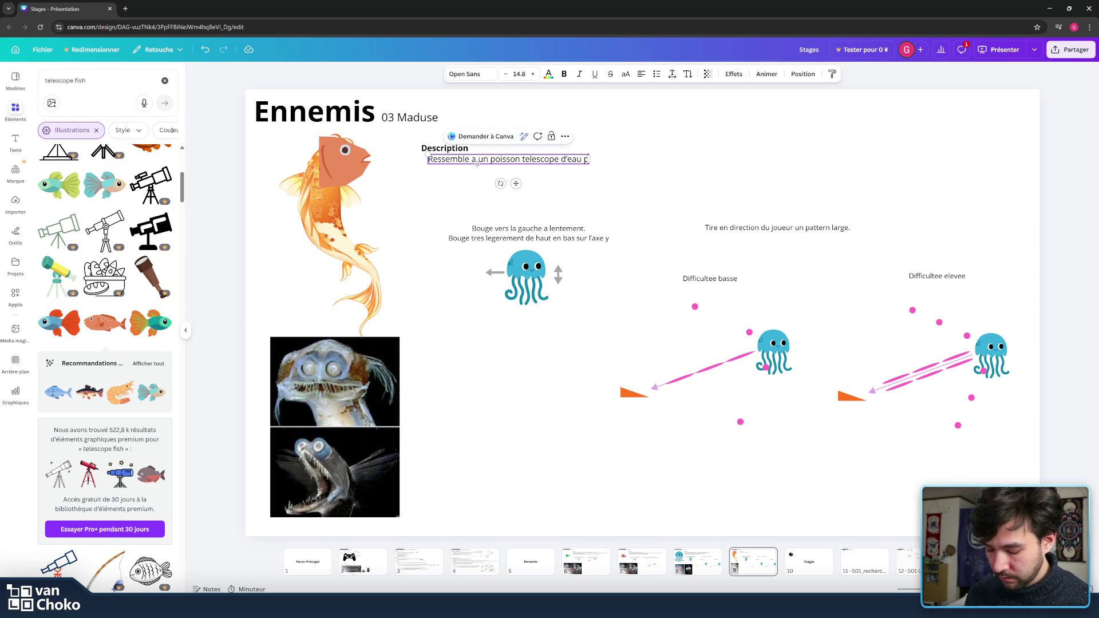
text(rofonde)
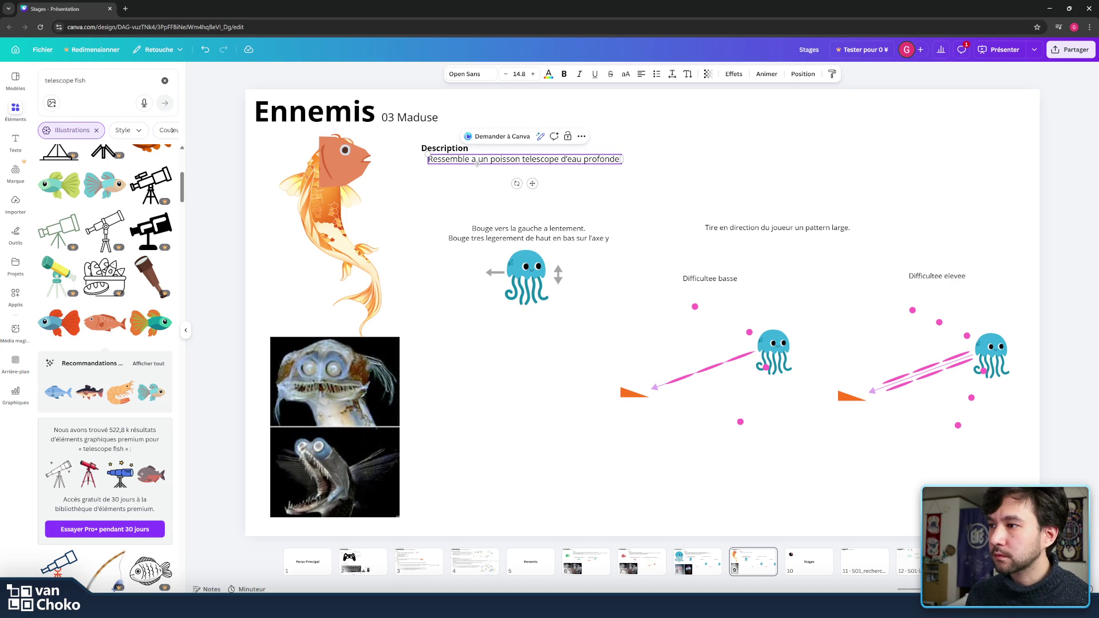
text( . il reste)
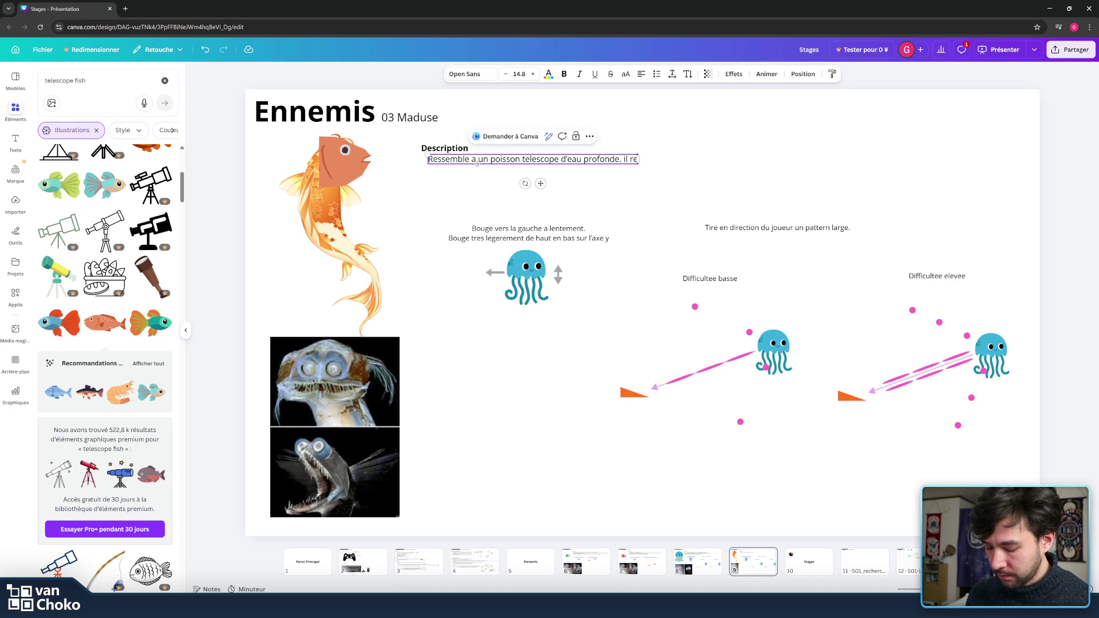
key(BackSpace)
key(BackSpace)
key(BackSpace)
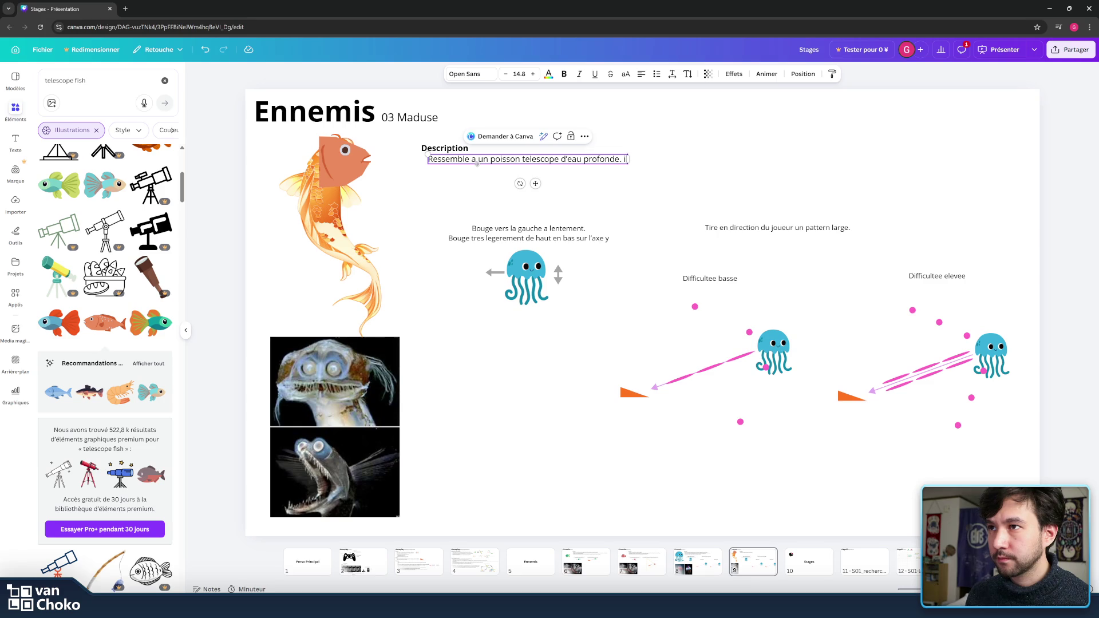
text(Il sort)
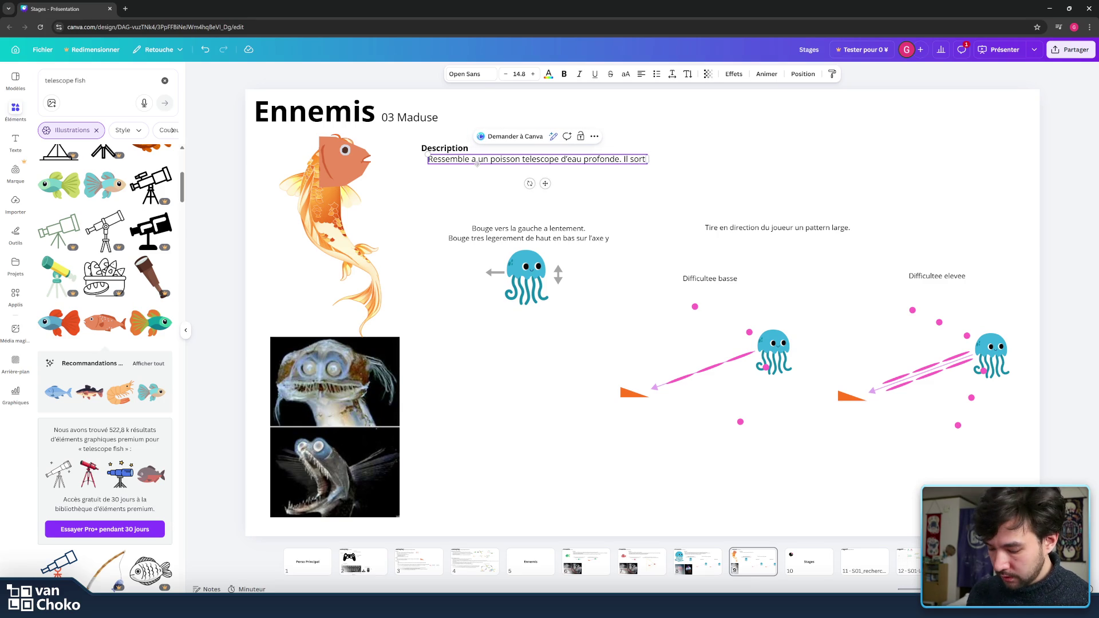
text( du sol ou element)
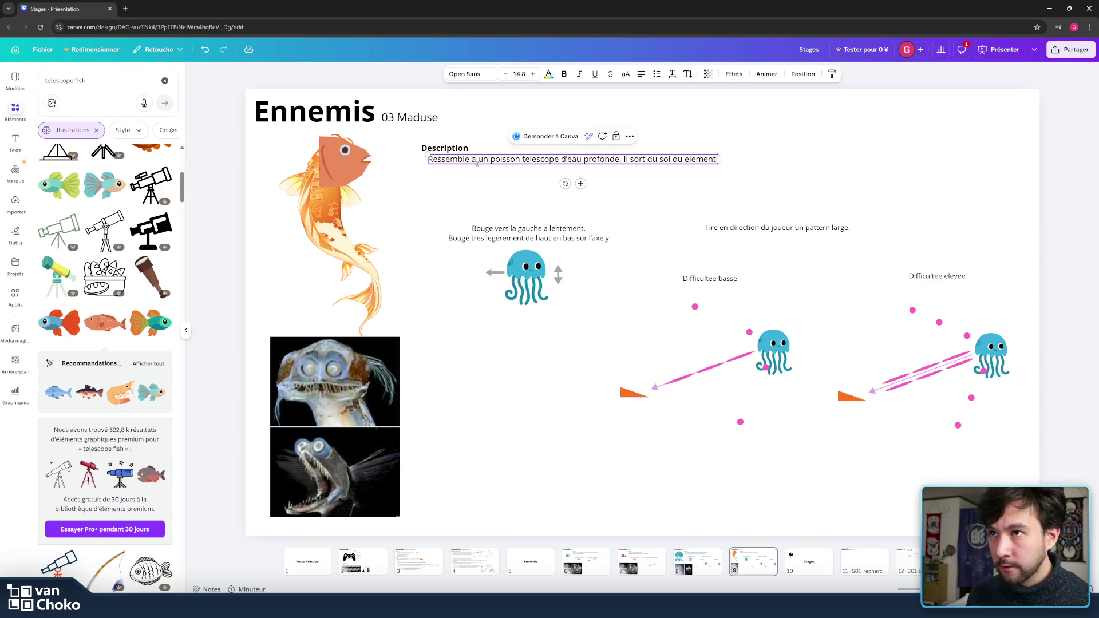
text( du)
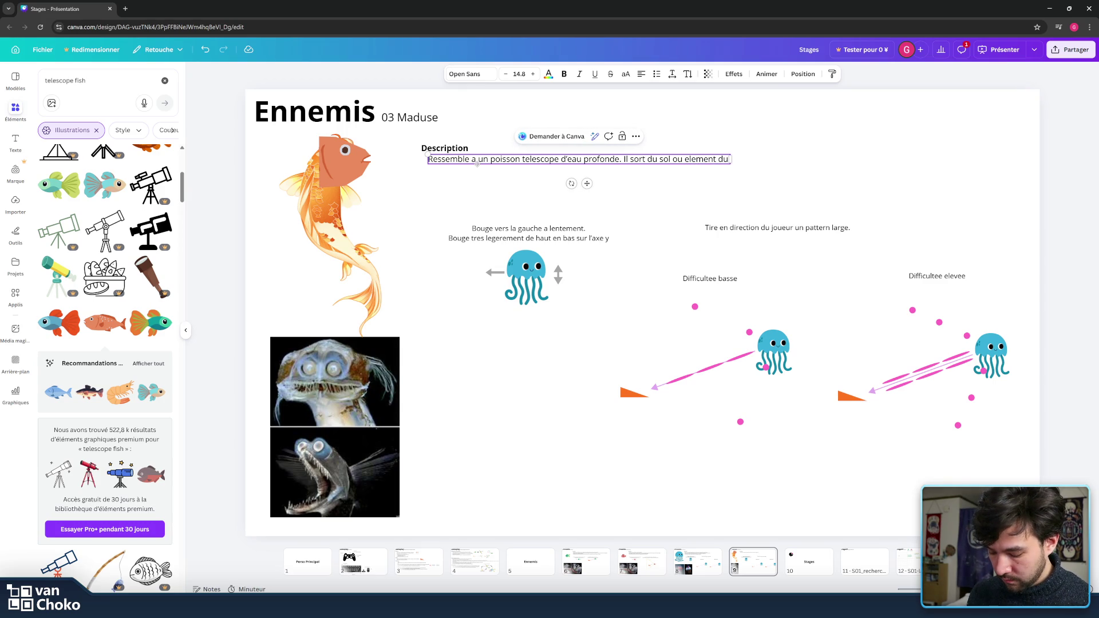
text( decor)
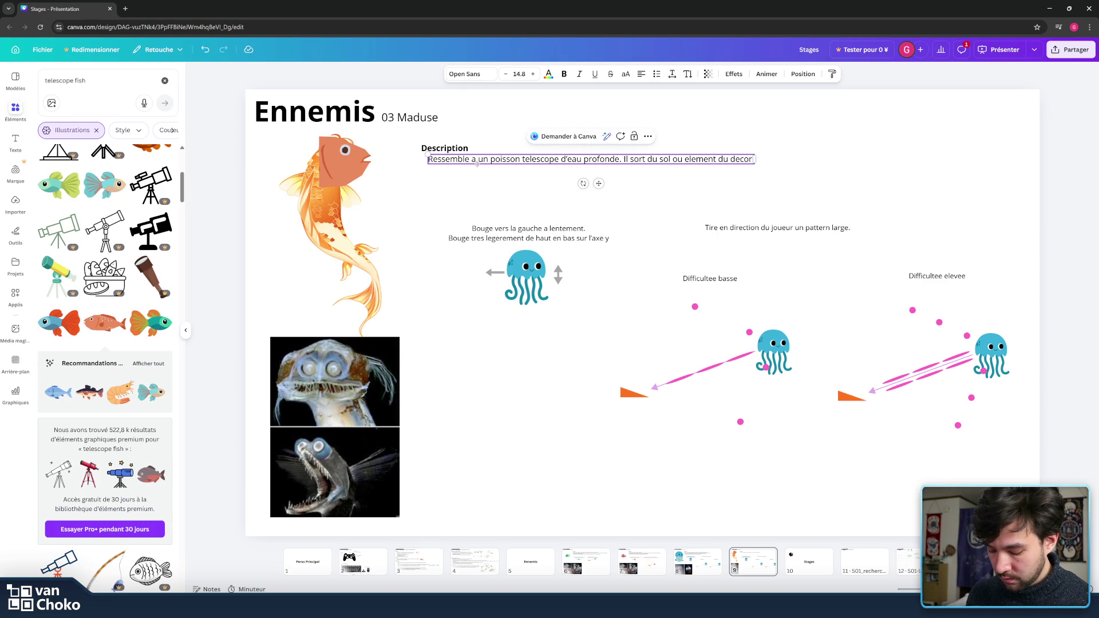
text( d'ou)
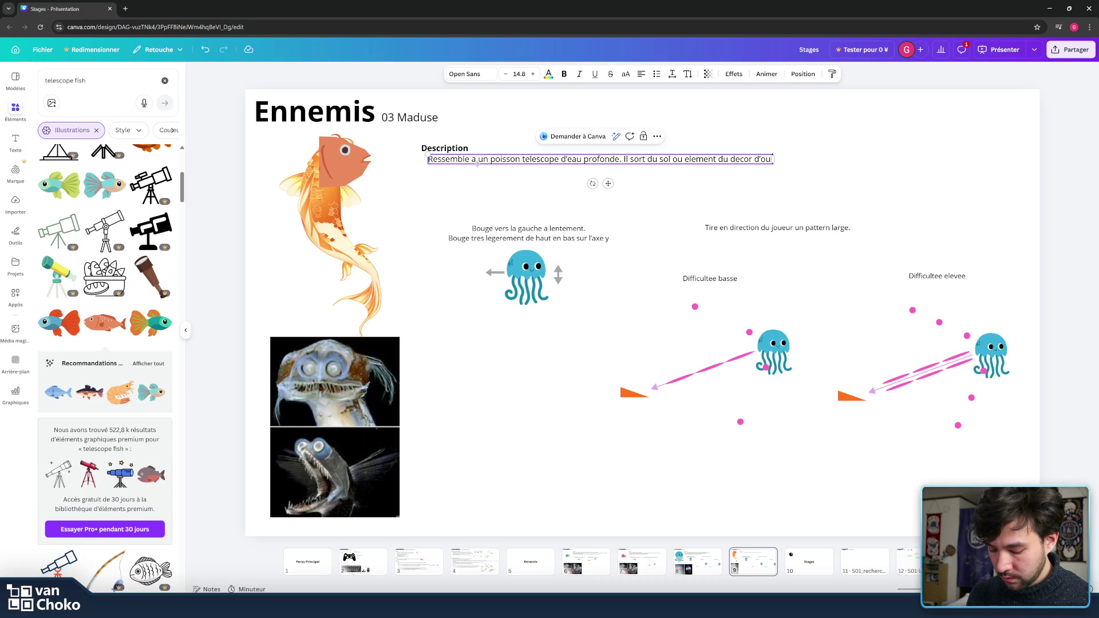
text( il vise)
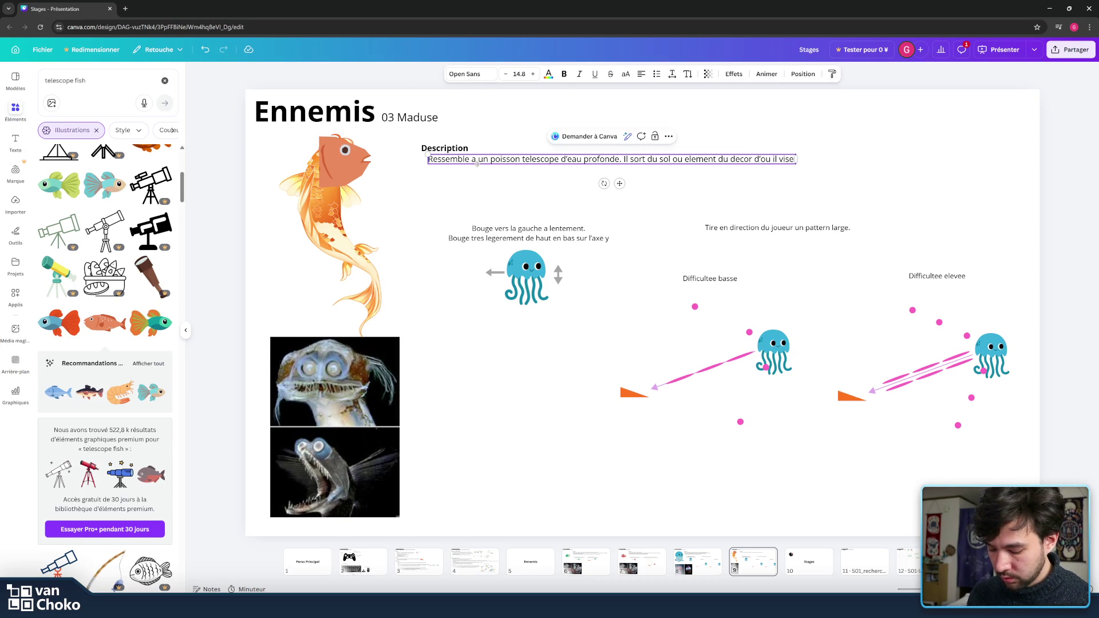
text( tiere)
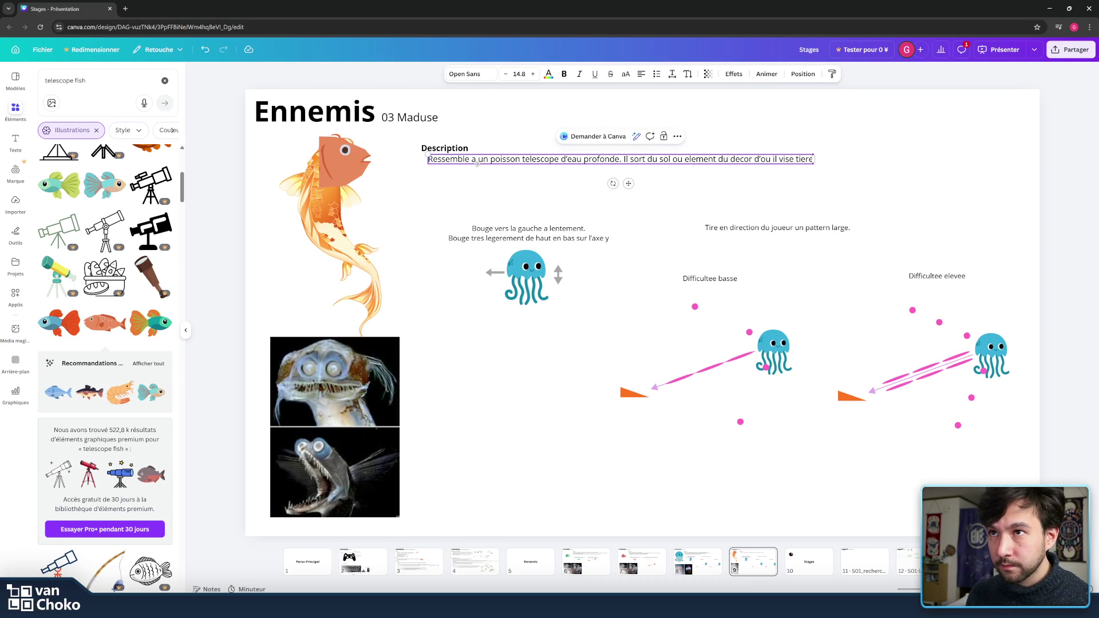
key(BackSpace)
key(BackSpace)
key(BackSpace)
text(re s)
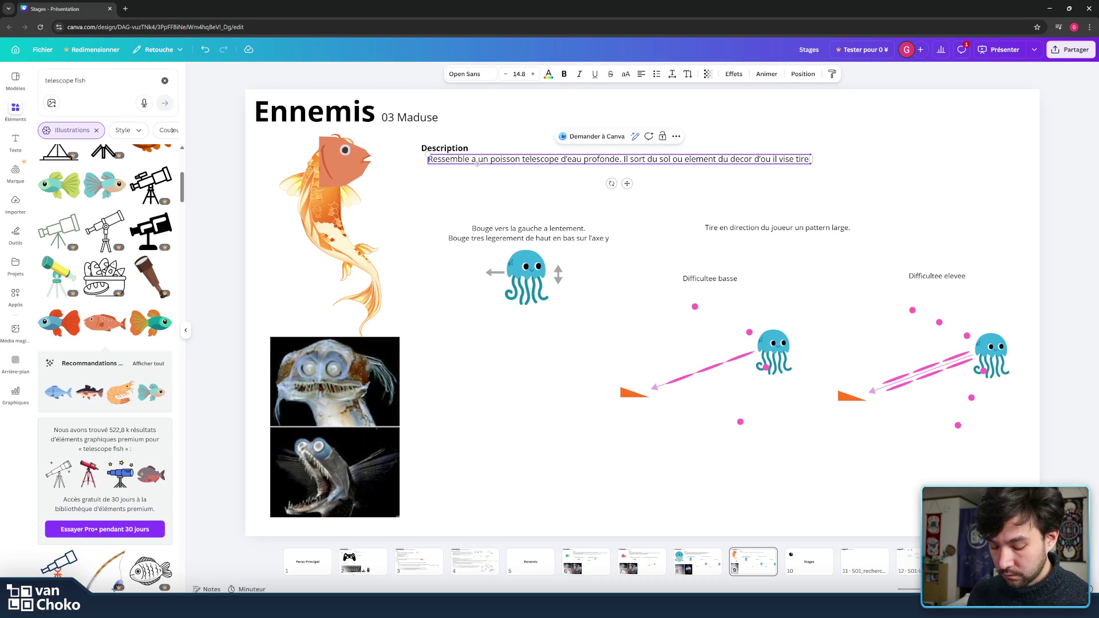
text(ur le)
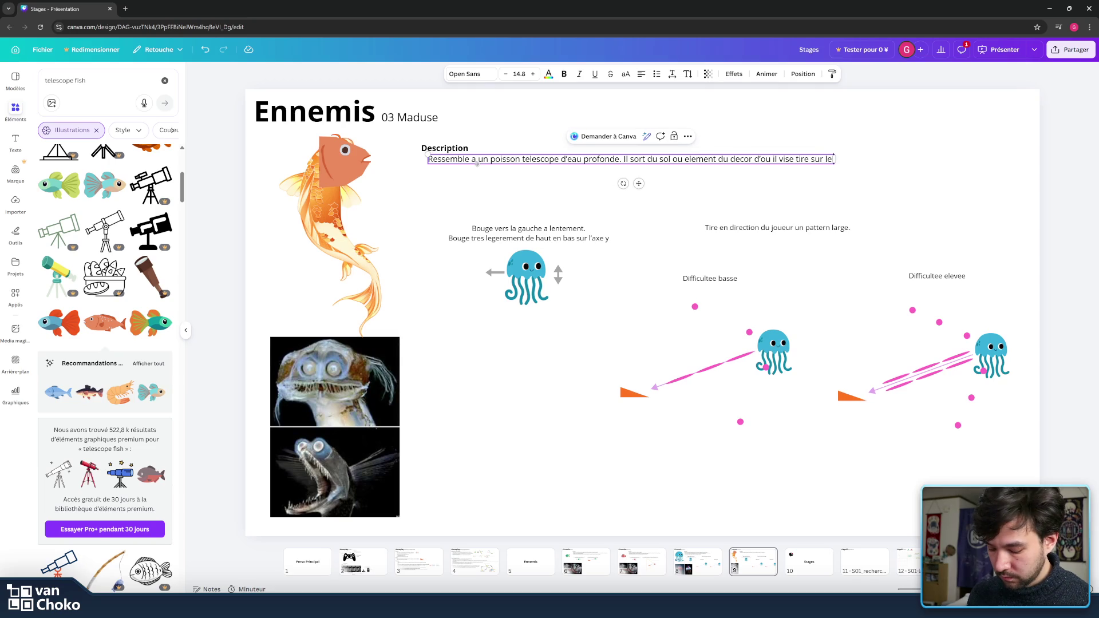
text( joueur.)
key(Return)
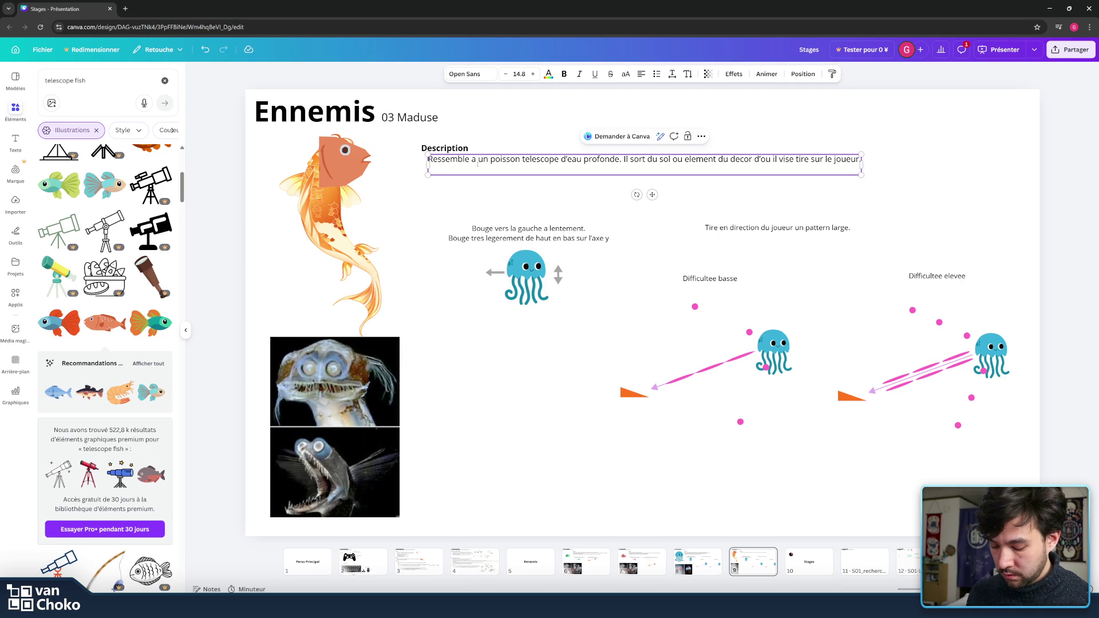
Step: Add 'Il est relativement faible mais tire des paterns plus complexes…' and 'Sa position proche le rend difficile a atteindre'
text(l est r)
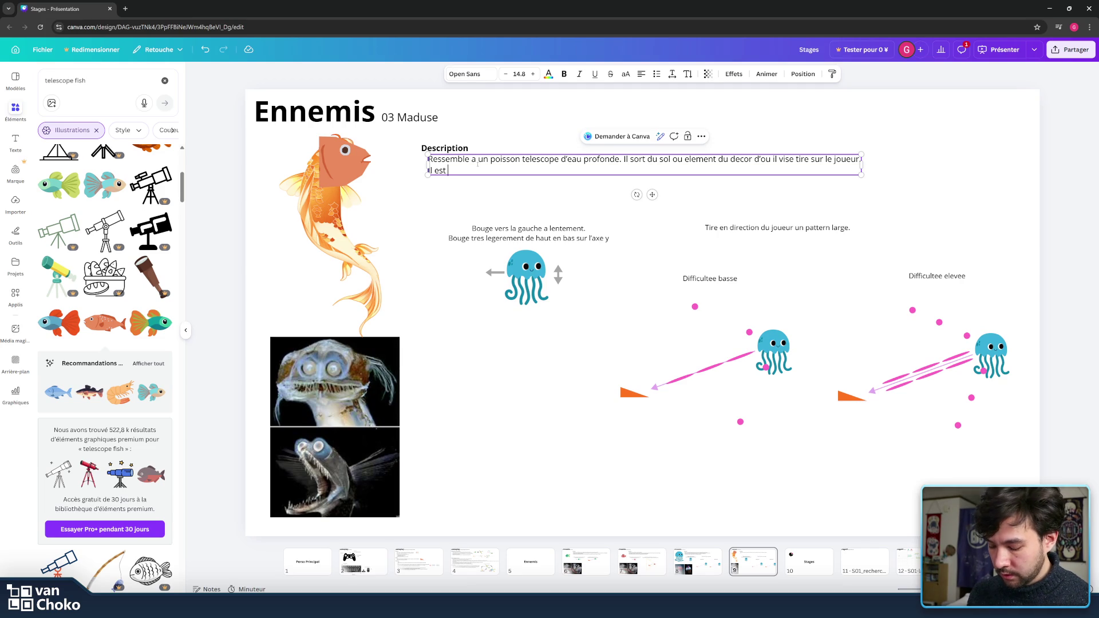
text(ela)
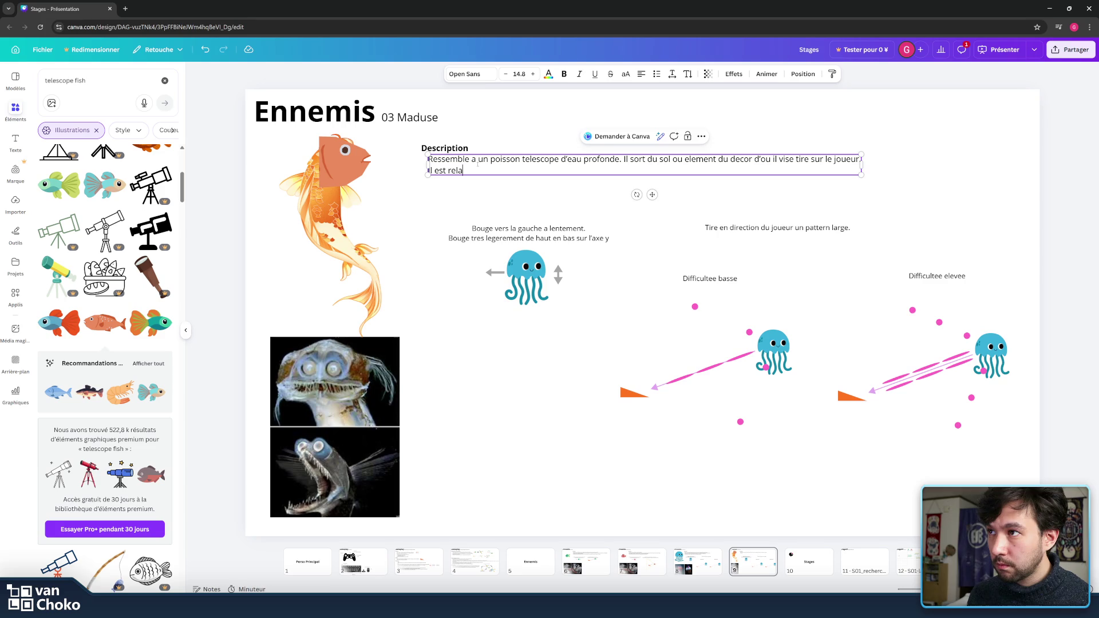
text(tivement )
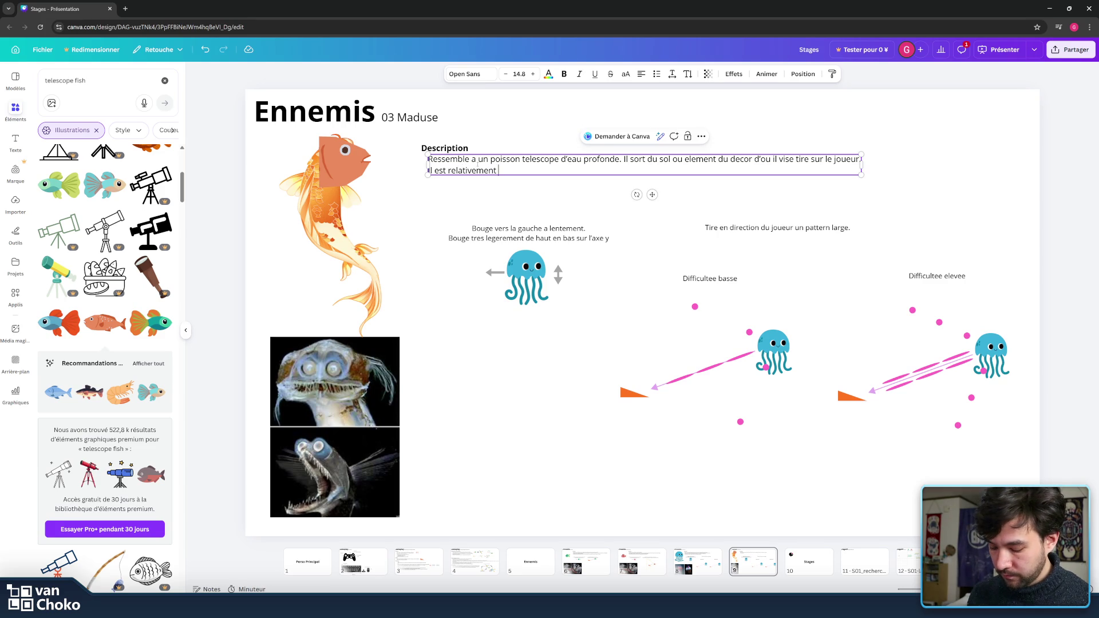
text(faible mais )
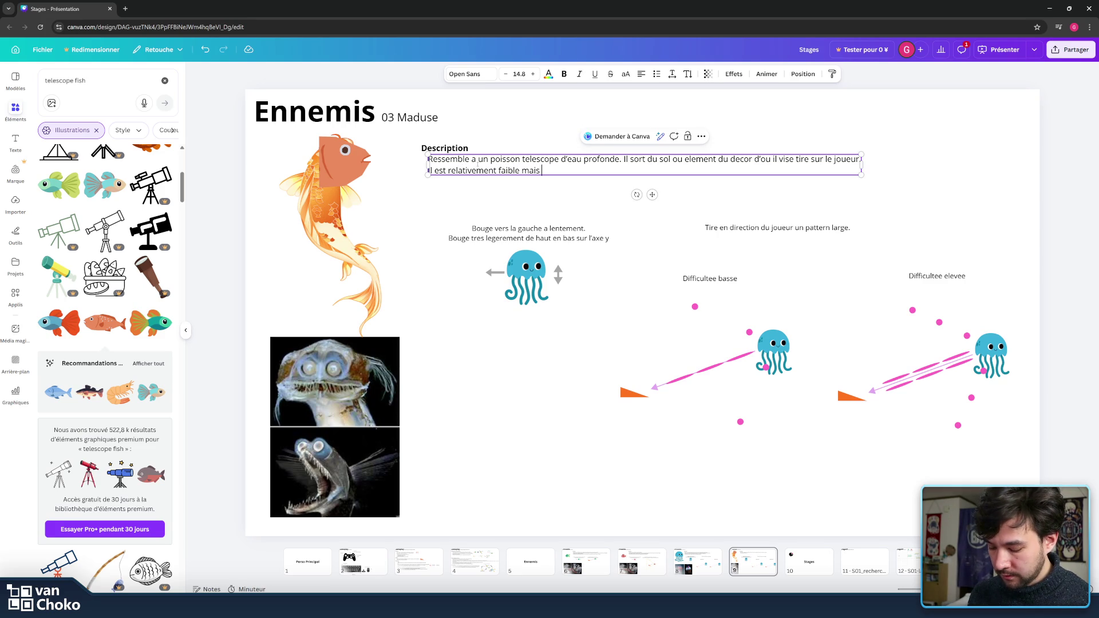
text(tir des)
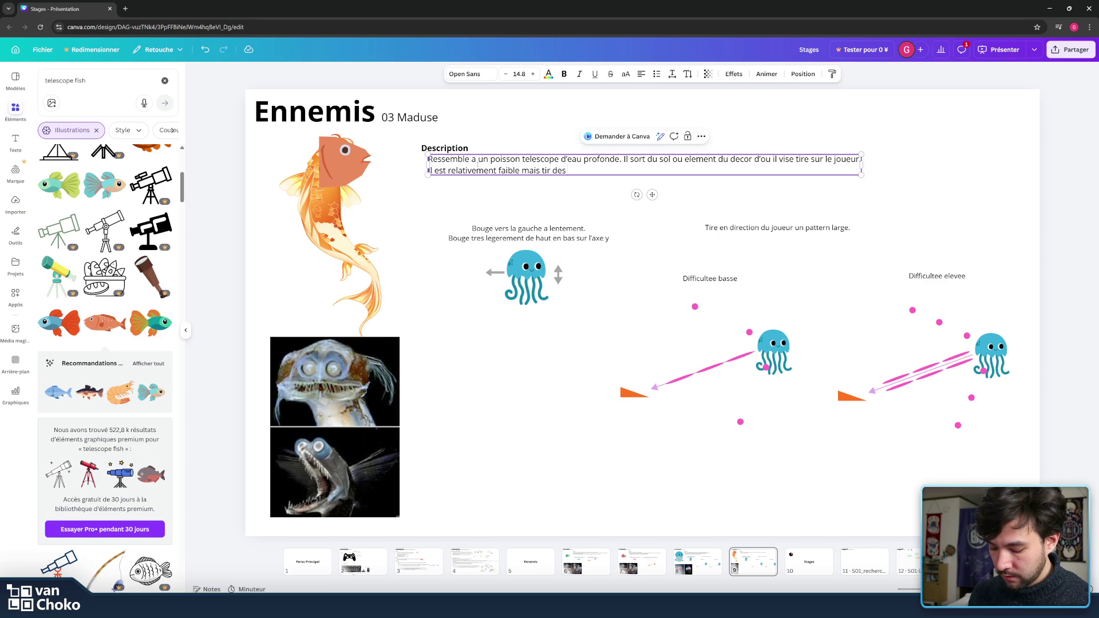
text( patern)
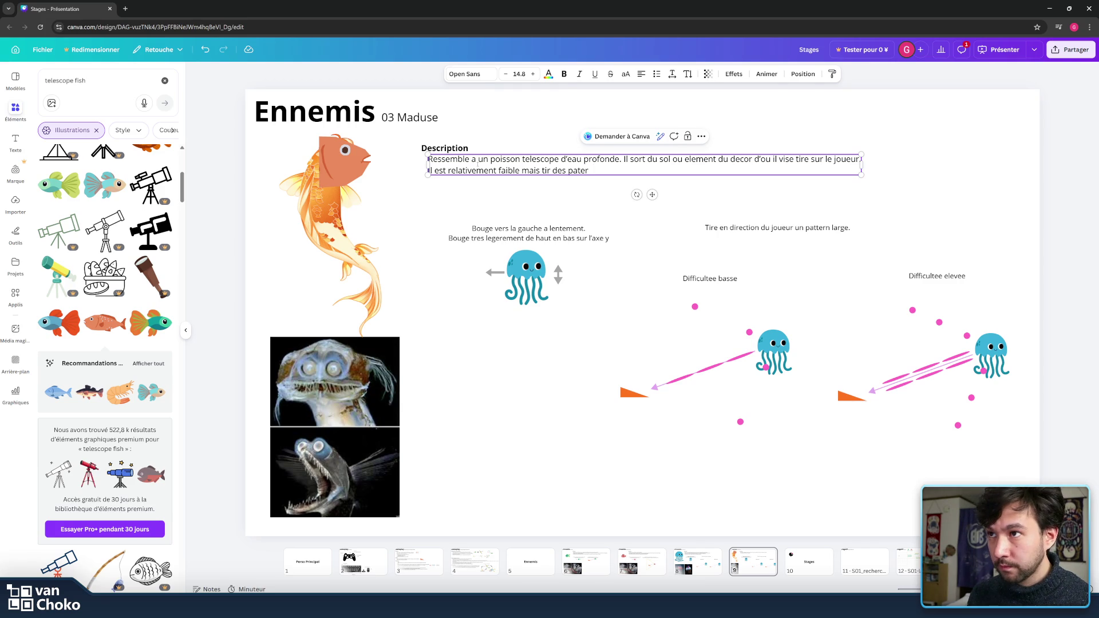
text(ns )
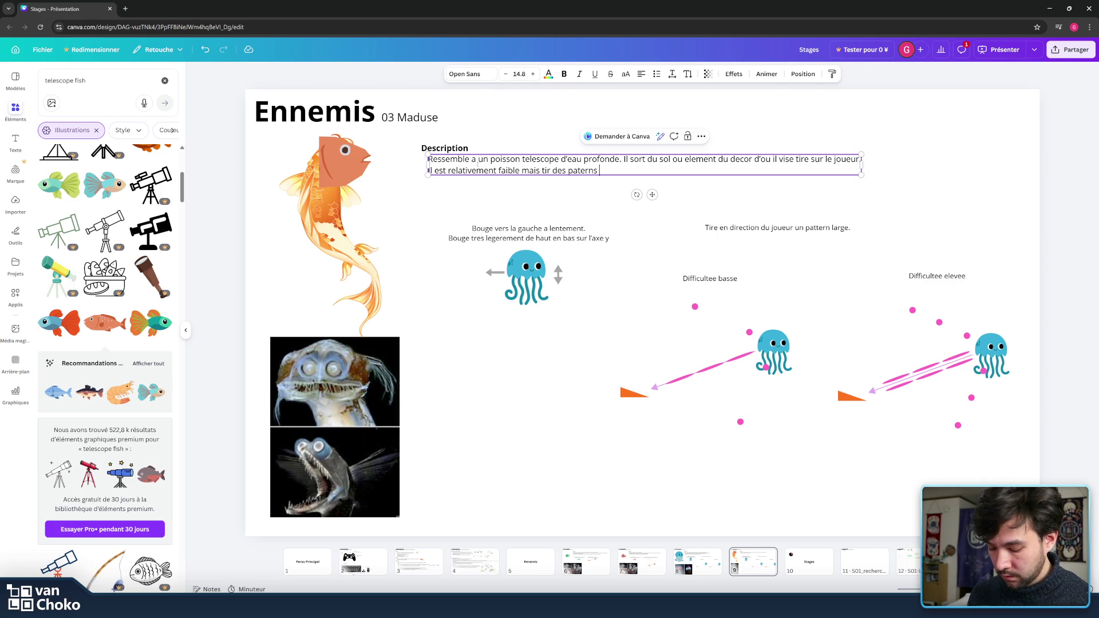
text(p)
key(BackSpace)
text(plus )
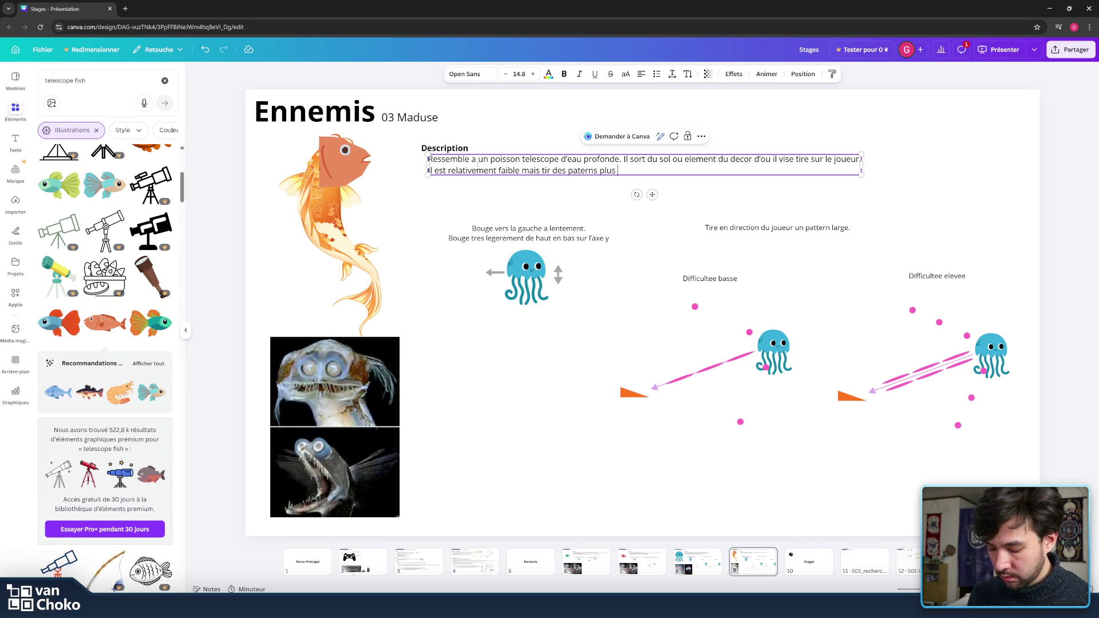
text(complexe)
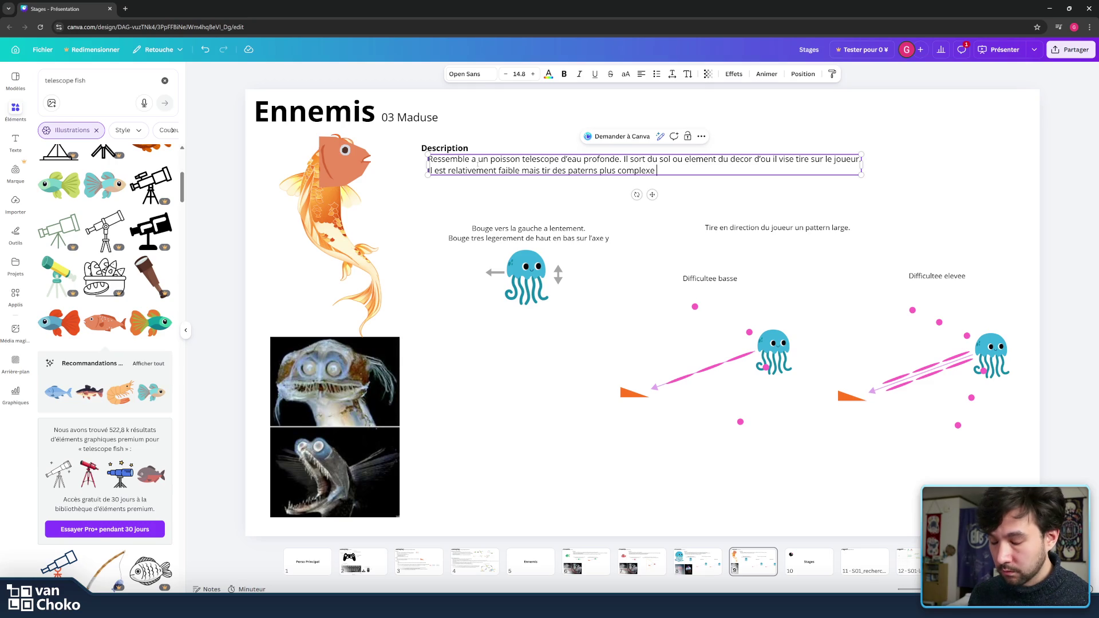
text( qu)
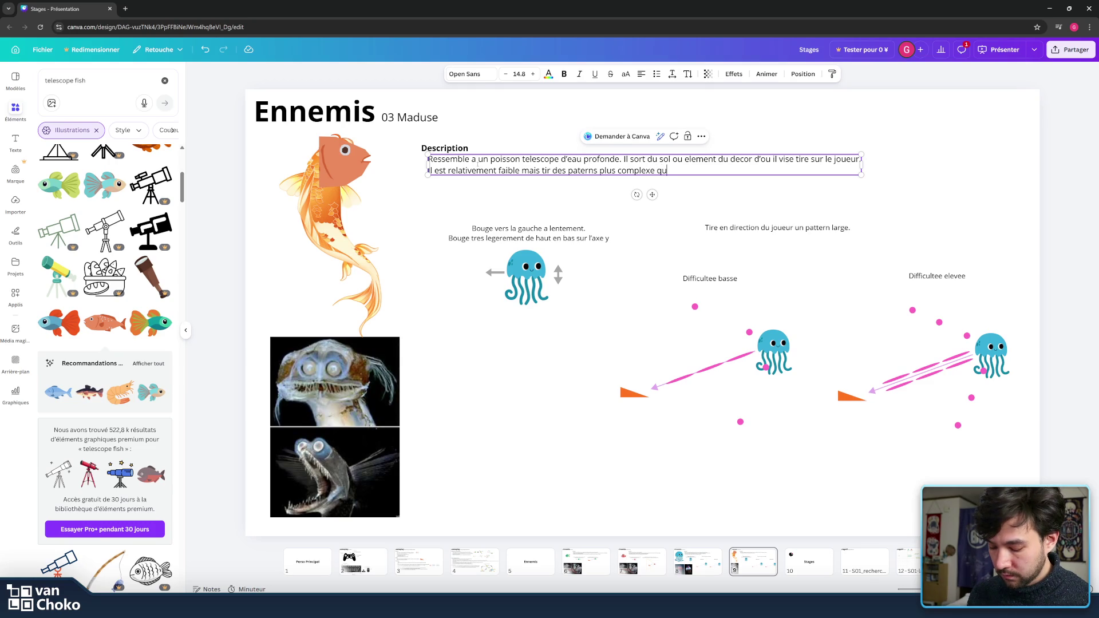
text(i peuve)
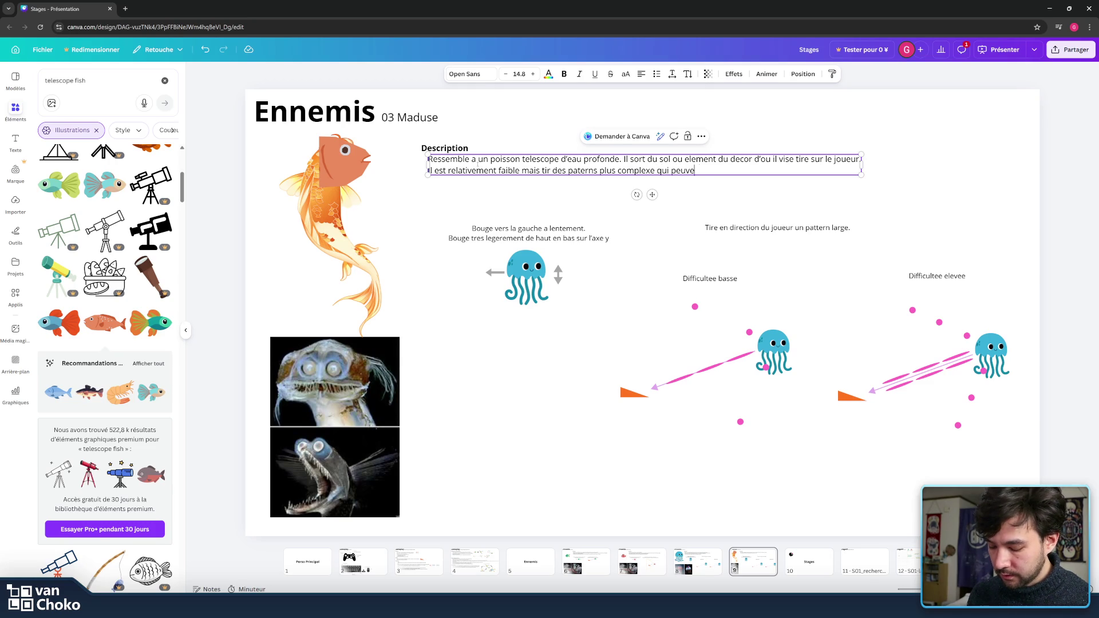
text(nt tres )
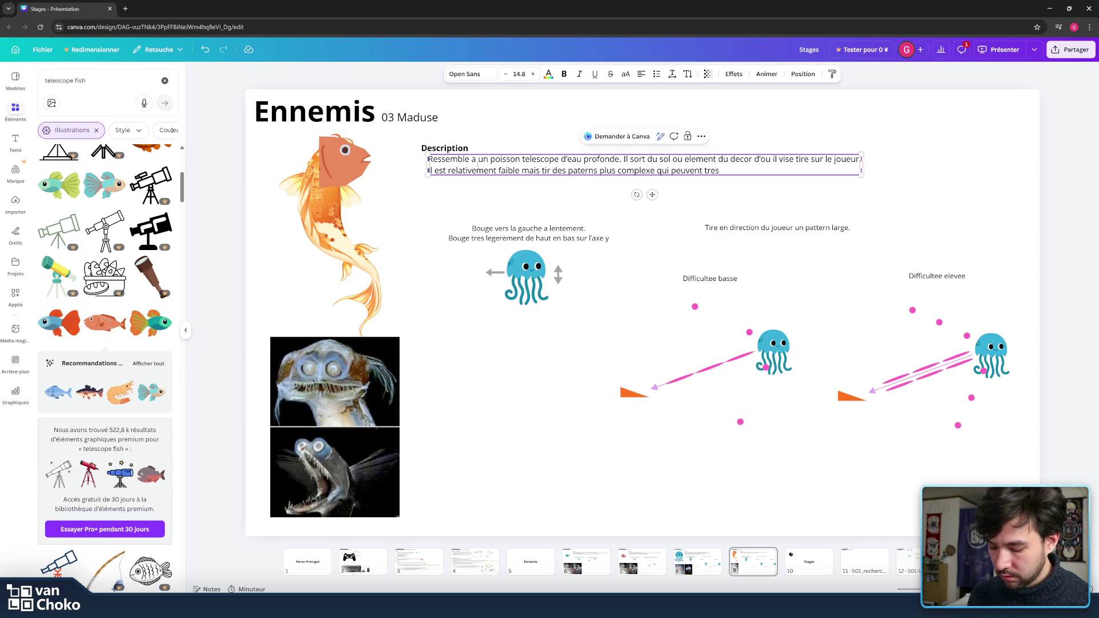
text(dangereux.)
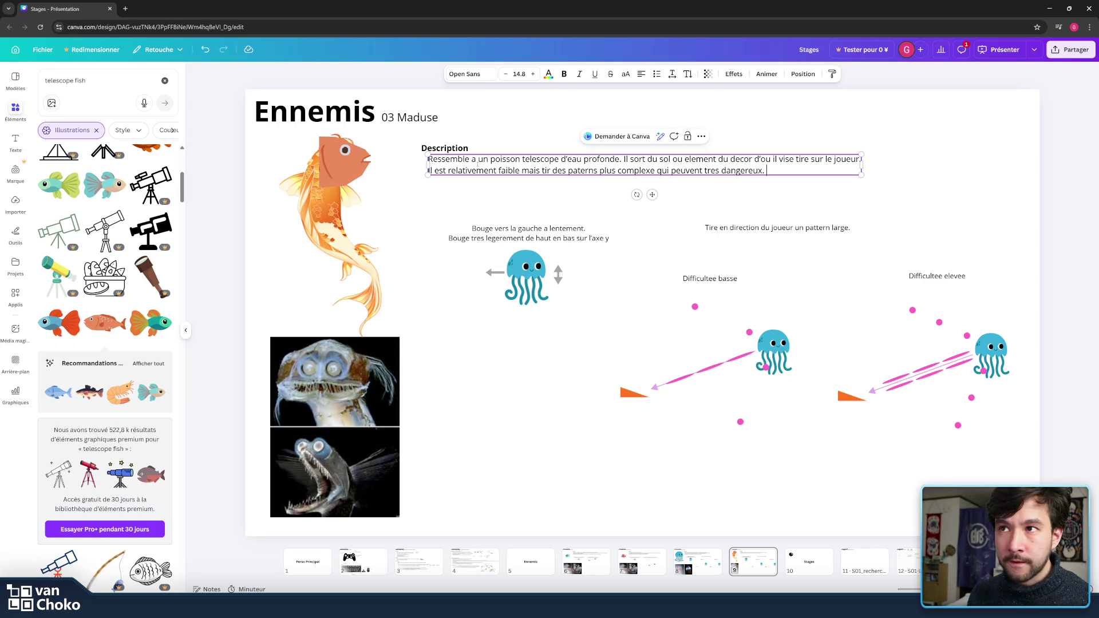
text(sa position)
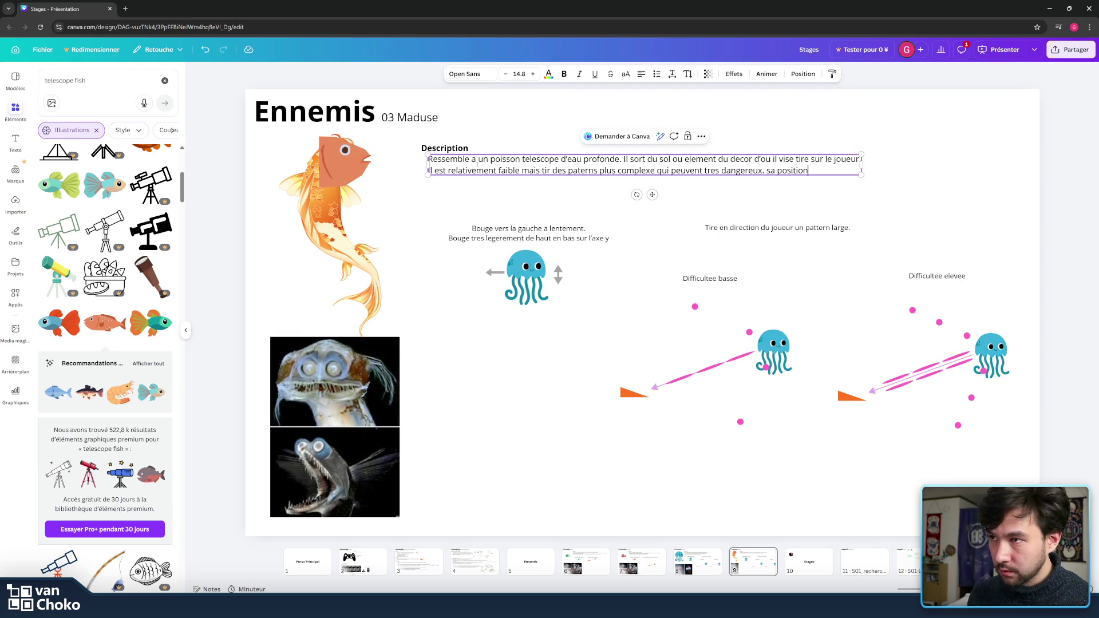
text( da)
key(BackSpace)
key(BackSpace)
key(BackSpace)
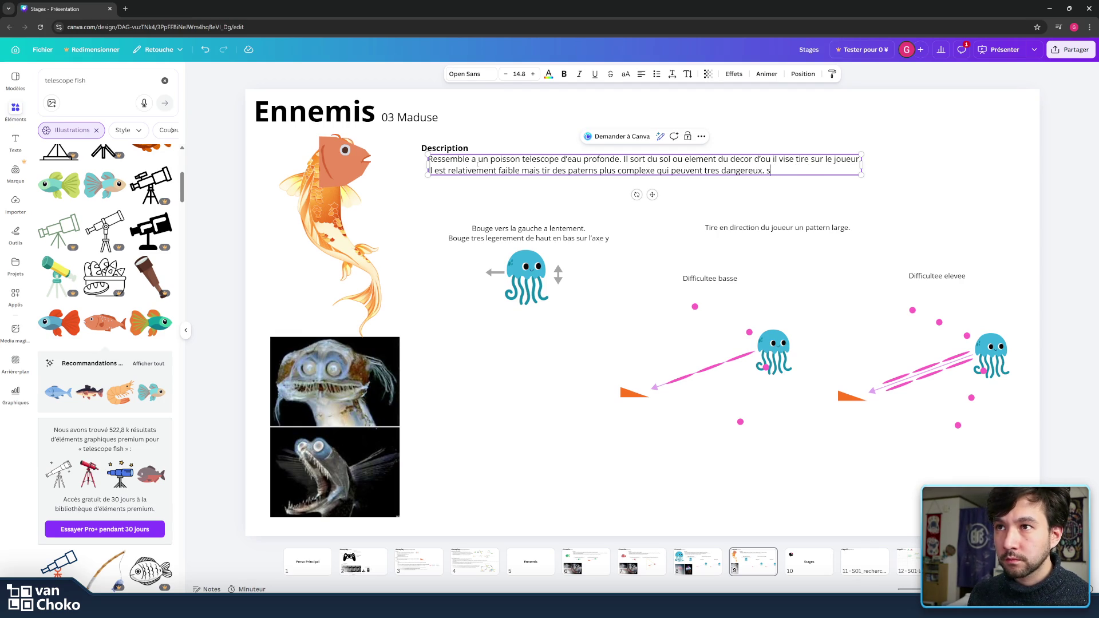
key(BackSpace)
text(Sa pos)
text(ition da)
text(ns le )
text(dec)
key(BackSpace)
key(BackSpace)
key(BackSpace)
text(proche le rend difficile)
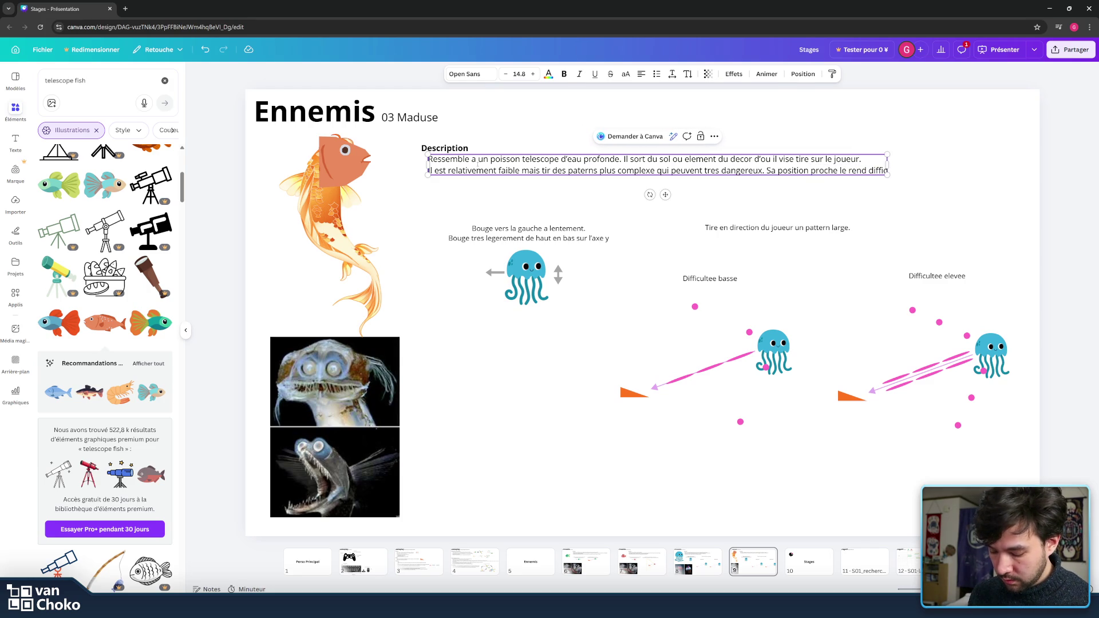
text( a atteindre)
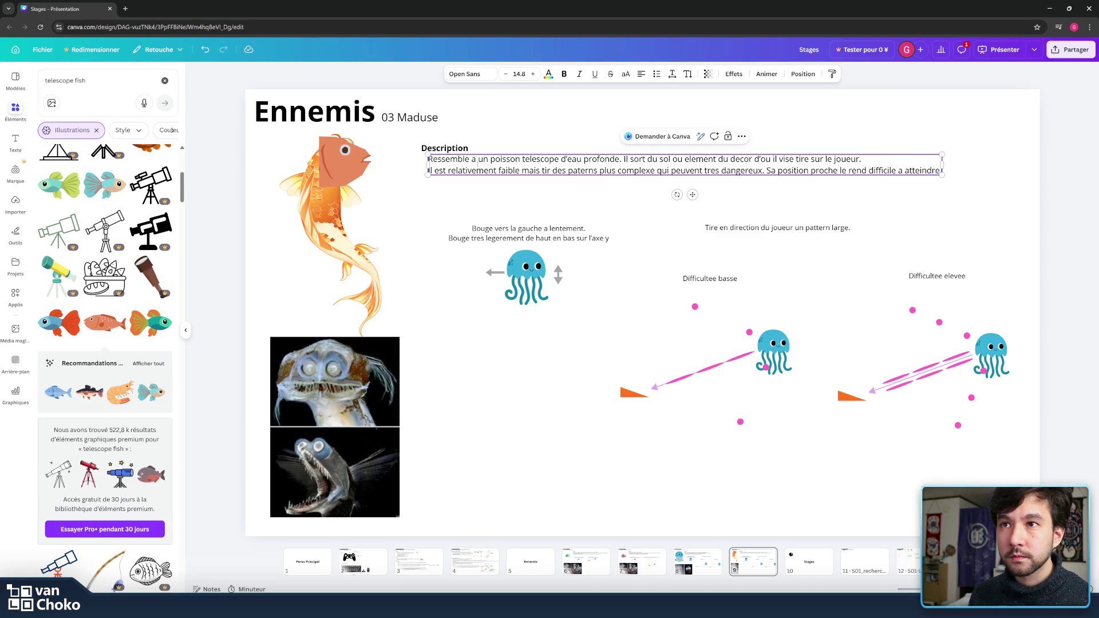
Step: Delete the left diagram's jellyfish and put a small copy of the goldfish between its arrows
click(519, 251)
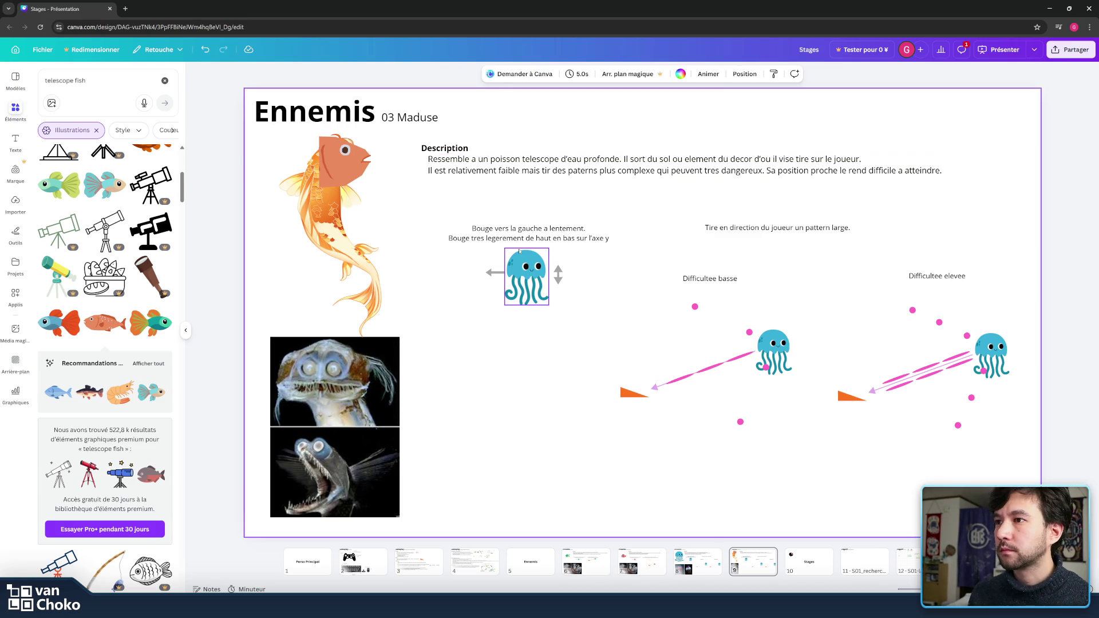
key(Delete)
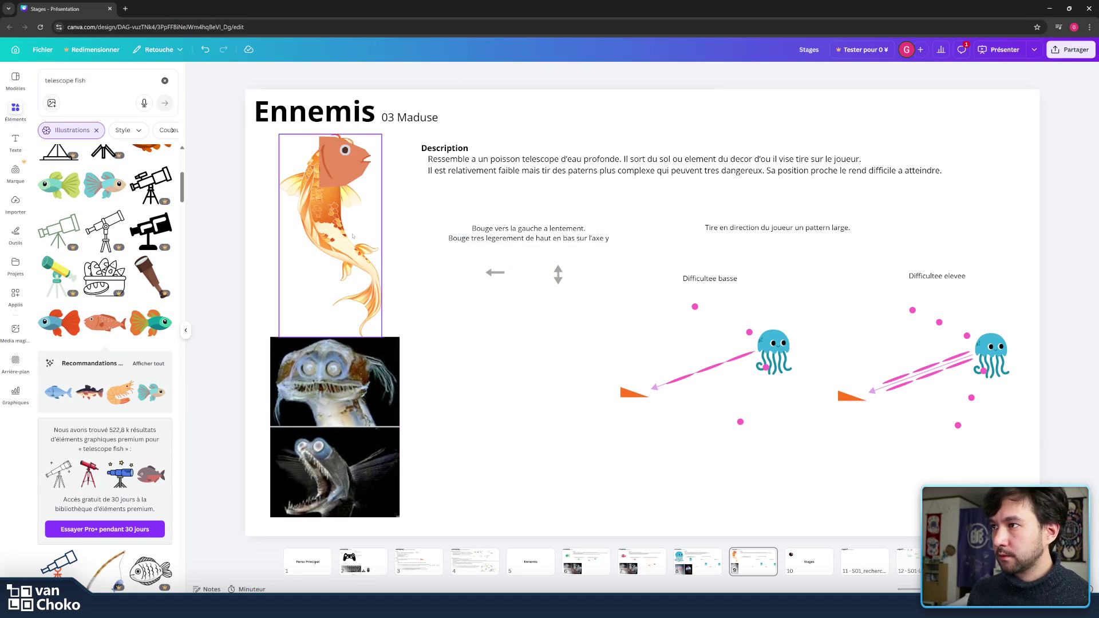
click(353, 235)
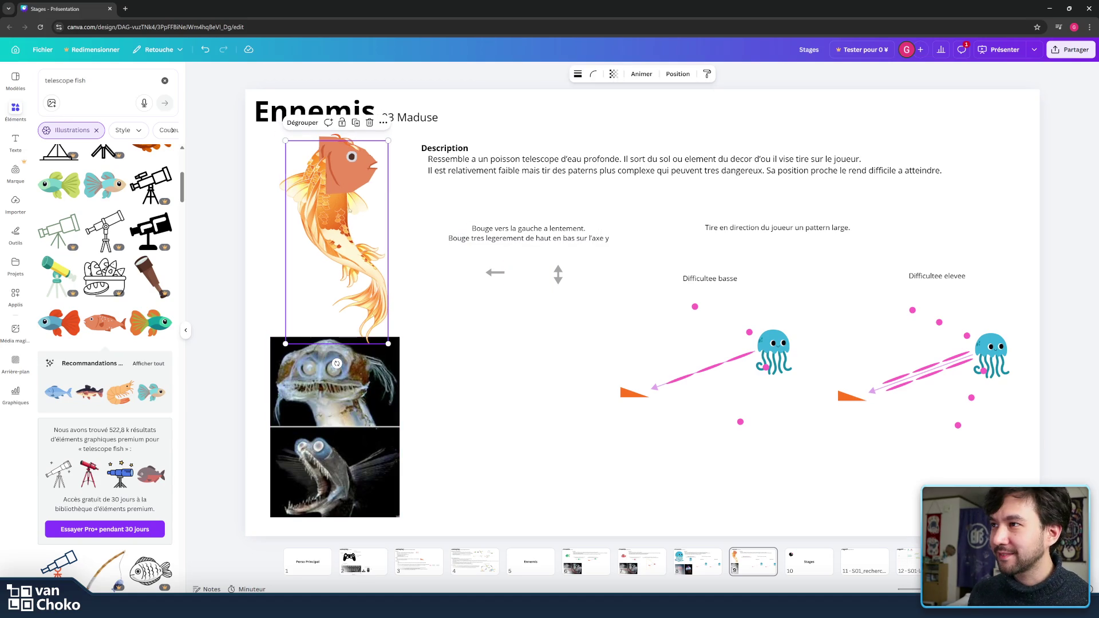
alt+drag(352, 235, 550, 285)
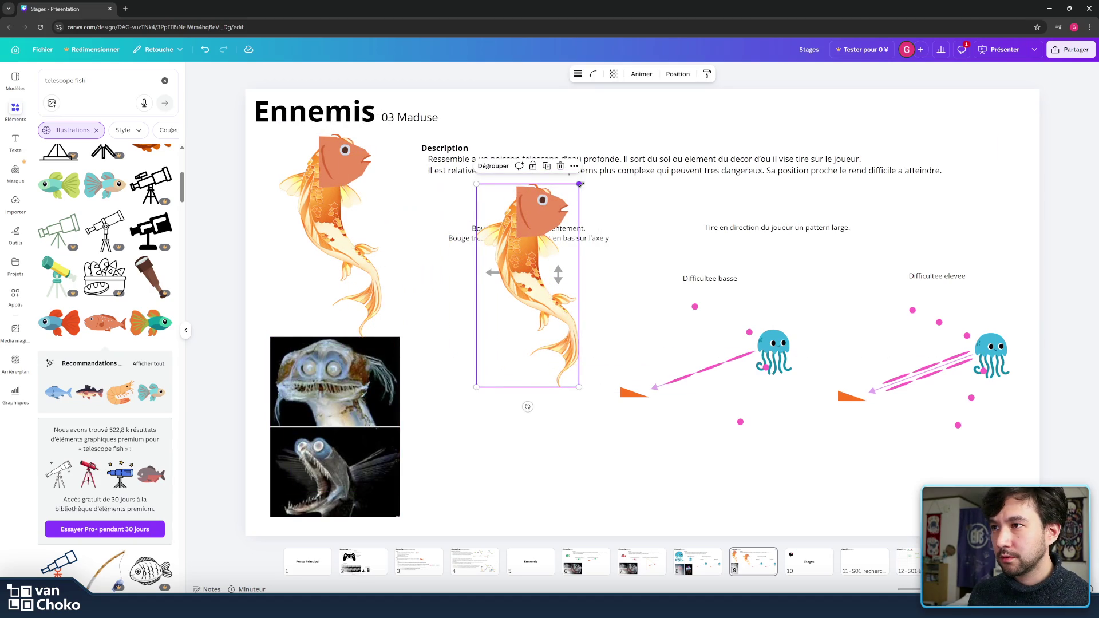
drag(580, 184, 523, 296)
drag(493, 342, 523, 293)
click(558, 274)
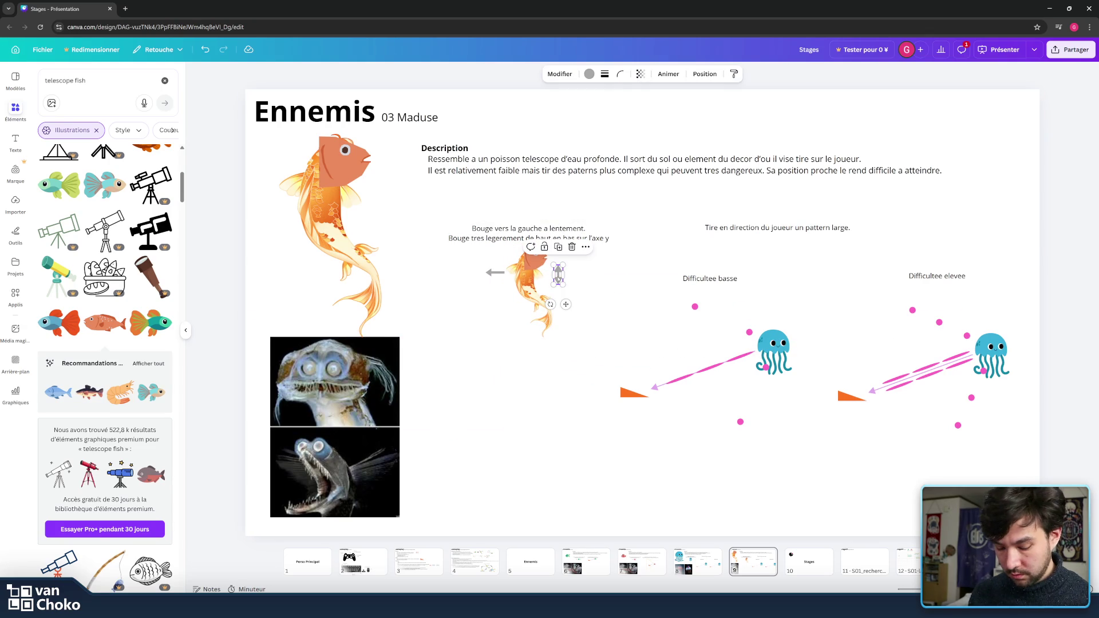
click(529, 286)
mouse_move(528, 271)
mouse_down()
mouse_move(528, 319)
mouse_move(528, 304)
mouse_up()
click(545, 261)
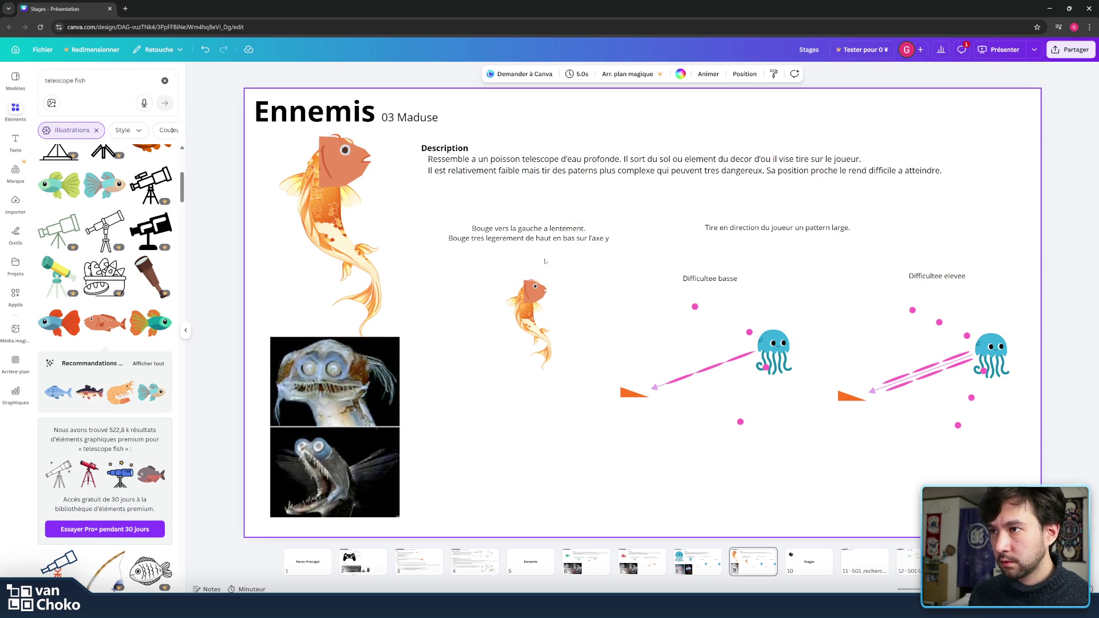
click(12, 111)
Step: Add a curved line and shape it into a grey arc over the small fish
mouse_move(16, 234)
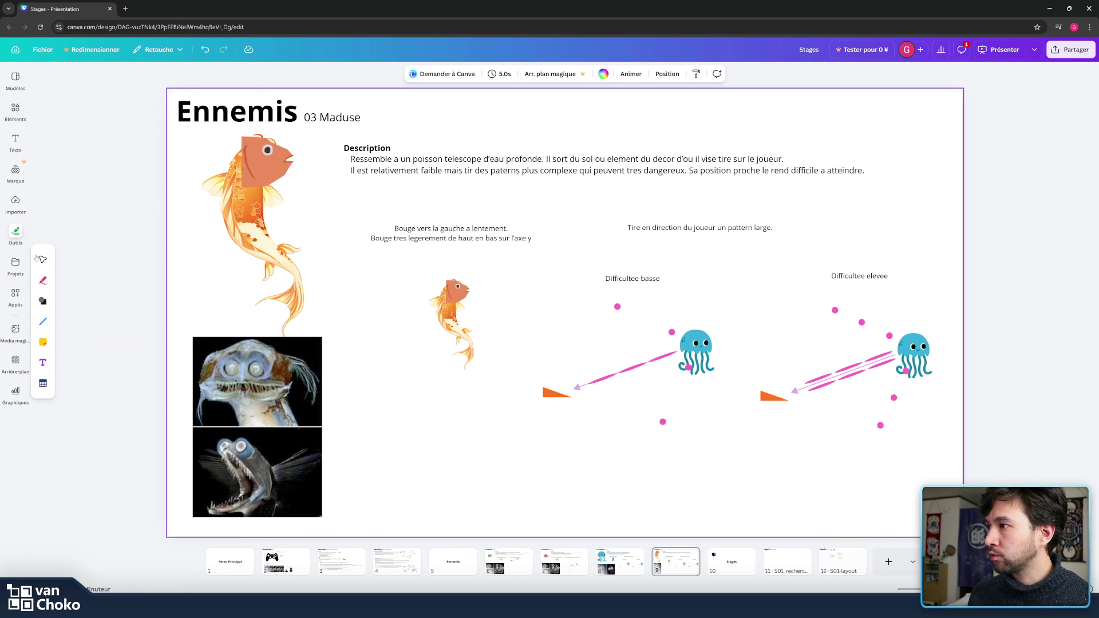
click(43, 322)
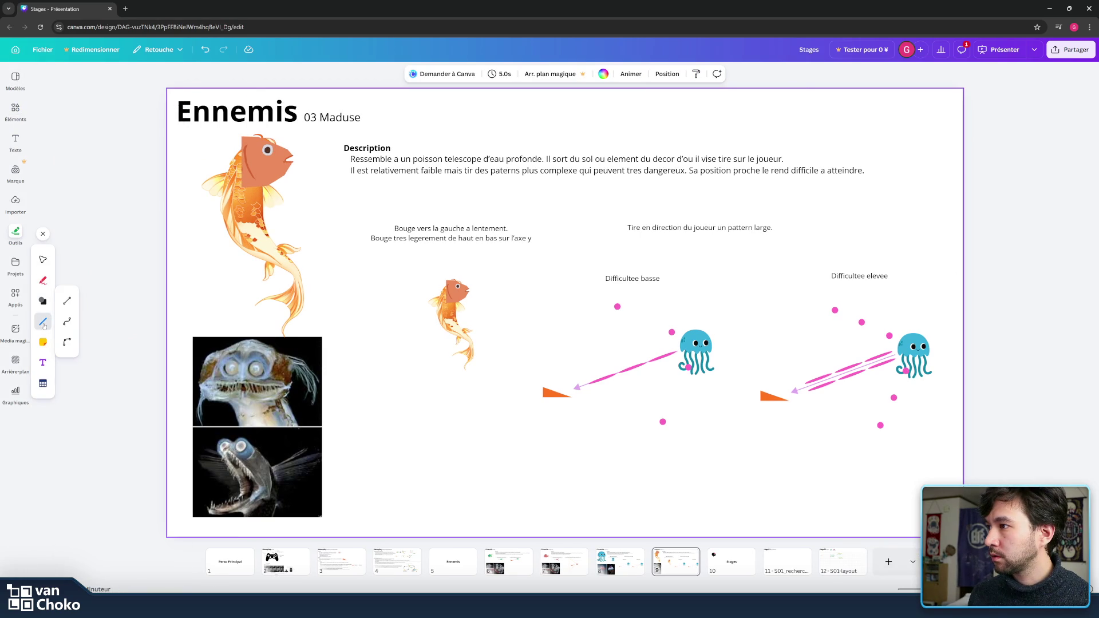
click(68, 344)
mouse_move(424, 340)
mouse_down()
mouse_move(419, 290)
mouse_move(413, 297)
mouse_up()
mouse_move(705, 341)
mouse_down()
mouse_move(516, 288)
mouse_move(489, 296)
mouse_move(447, 258)
mouse_up()
drag(489, 296, 484, 296)
drag(403, 296, 421, 292)
mouse_move(453, 254)
mouse_down()
mouse_move(454, 272)
mouse_move(479, 287)
mouse_move(426, 284)
mouse_move(454, 256)
mouse_move(454, 271)
mouse_move(478, 282)
mouse_up()
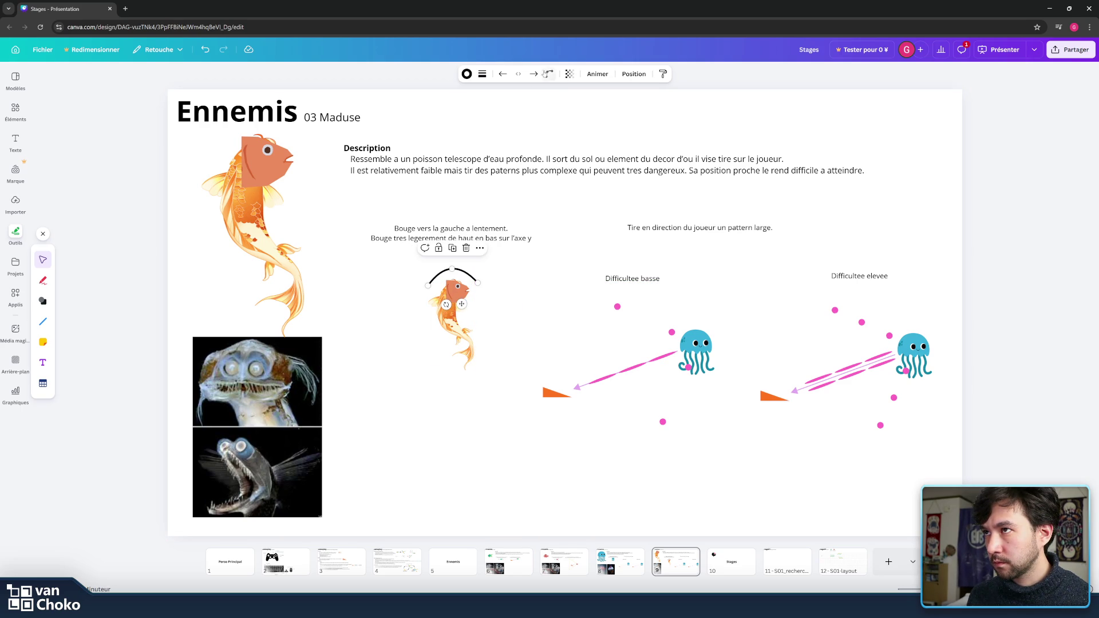
click(467, 73)
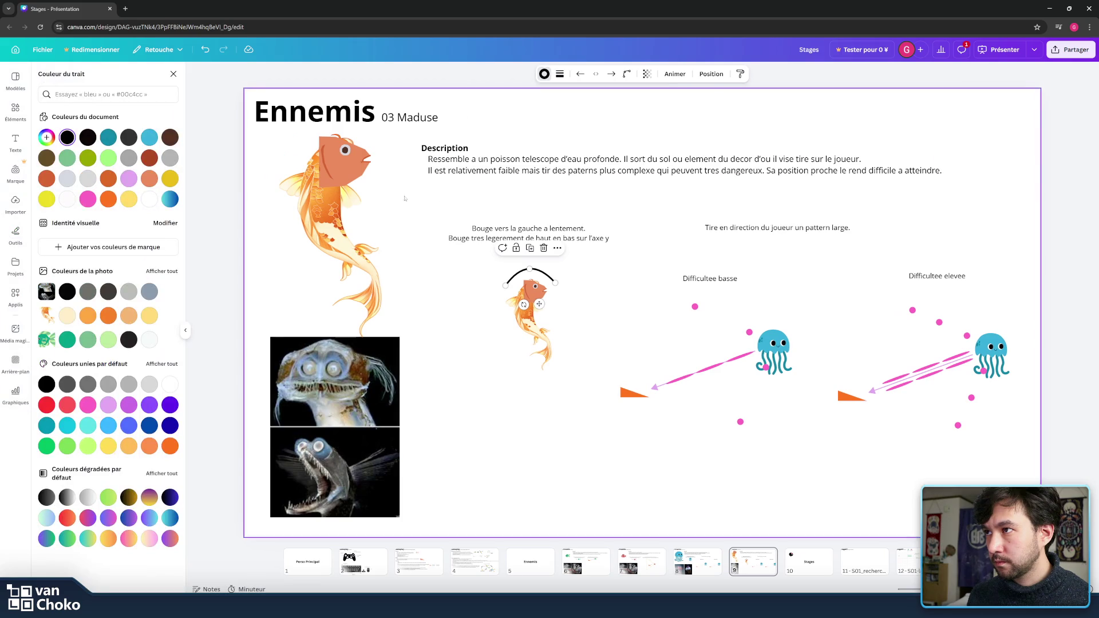
click(129, 157)
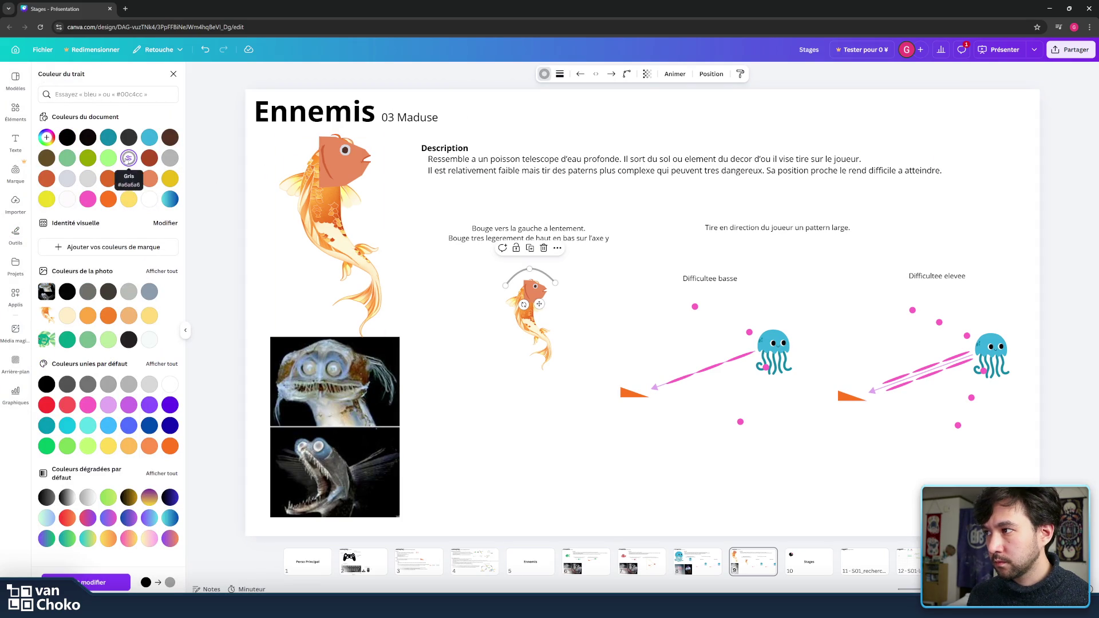
Step: Add a triangle from the basic shapes to the slide
click(16, 232)
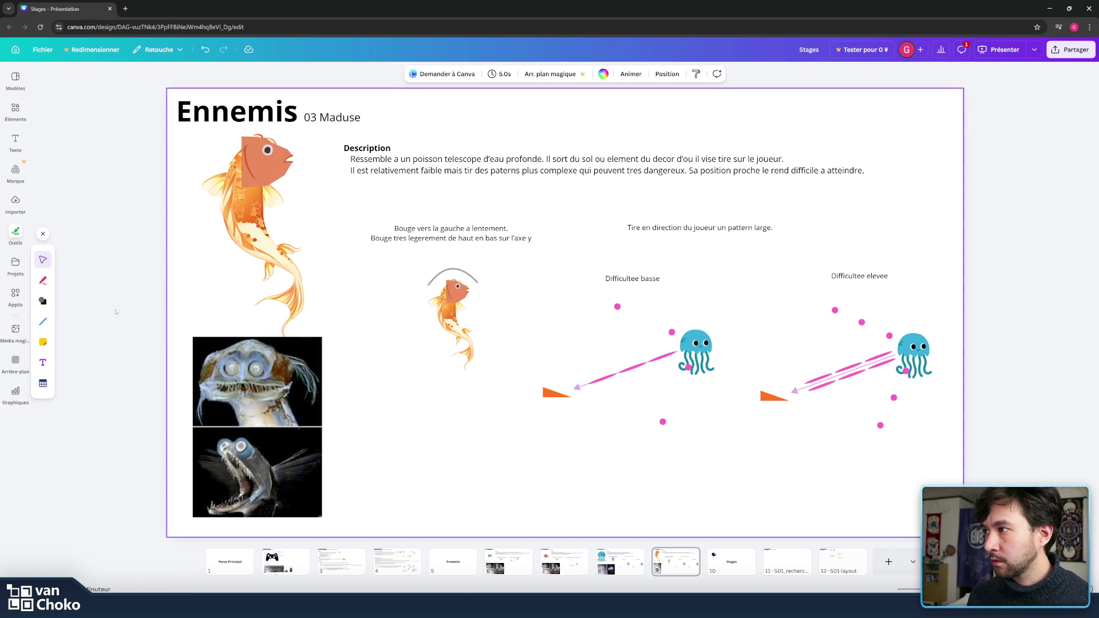
click(43, 300)
click(67, 342)
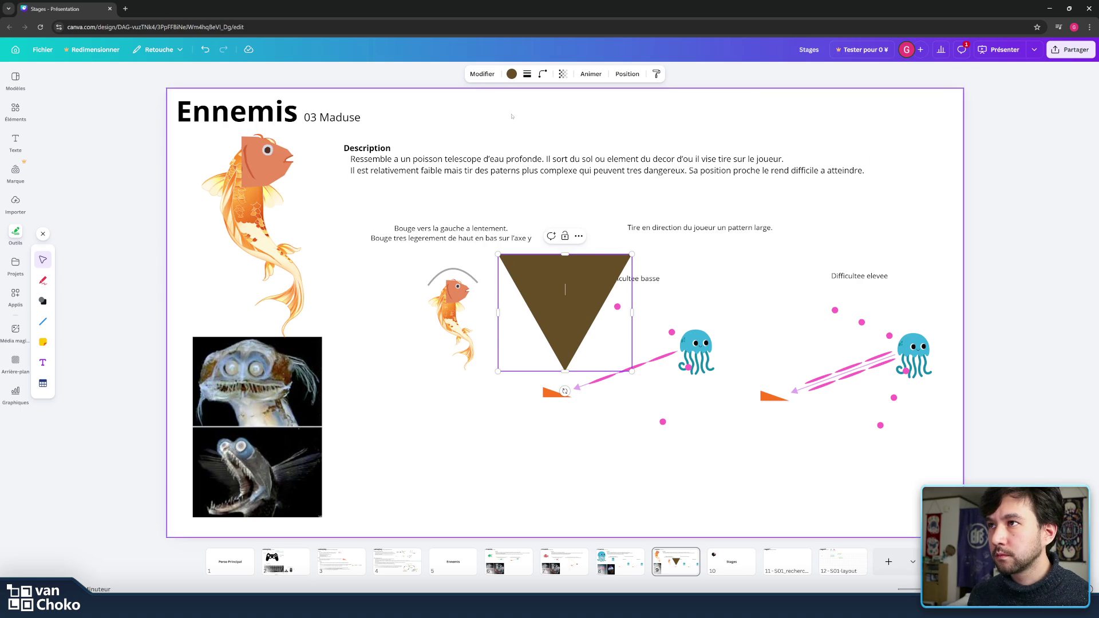
Step: Make the triangle a small grey arrowhead rotated onto the arc's ends
click(512, 74)
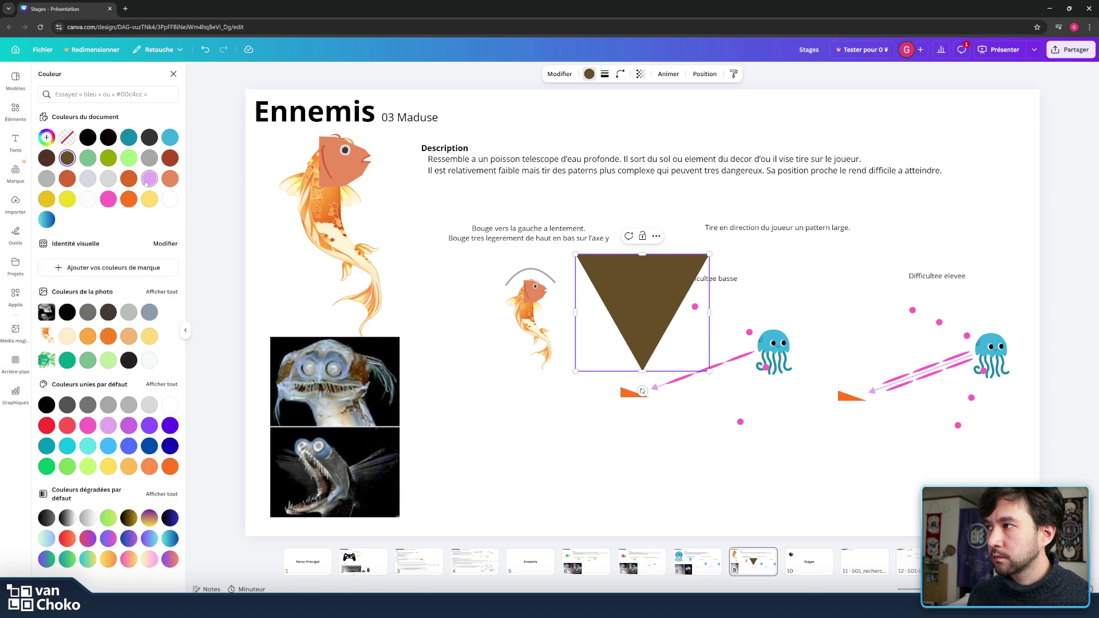
click(149, 161)
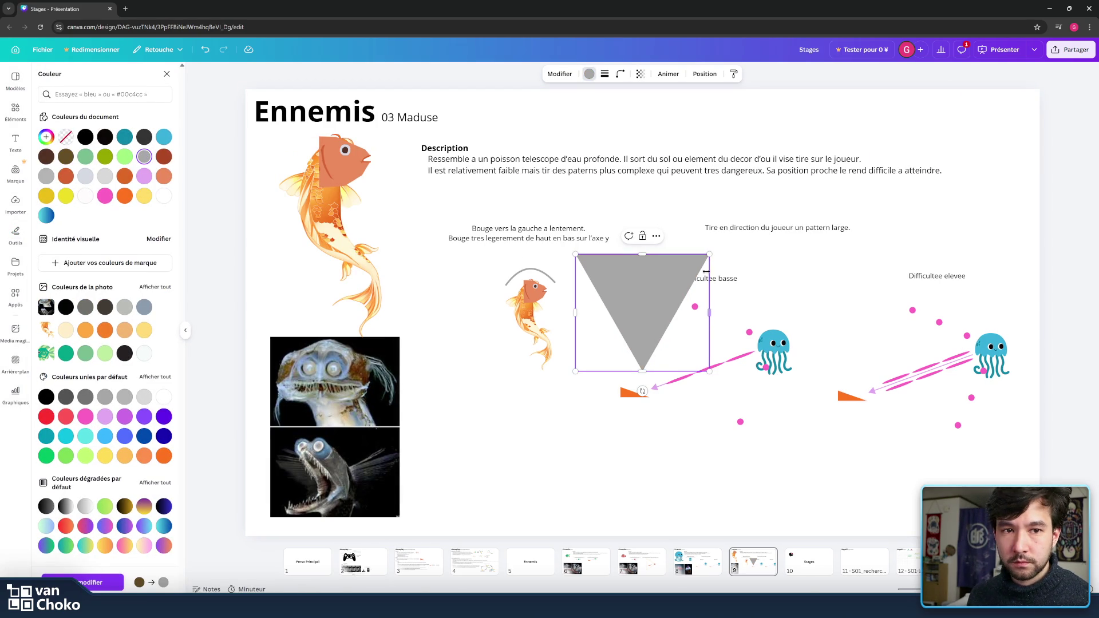
mouse_move(709, 254)
mouse_down()
mouse_move(464, 332)
mouse_move(595, 329)
mouse_move(579, 352)
mouse_up()
mouse_move(587, 391)
mouse_down()
mouse_move(515, 306)
mouse_move(487, 291)
mouse_move(475, 298)
mouse_move(582, 321)
mouse_move(557, 320)
mouse_up()
click(521, 303)
click(511, 280)
mouse_move(518, 284)
mouse_down()
mouse_move(576, 289)
mouse_move(505, 281)
mouse_up()
click(532, 320)
click(621, 297)
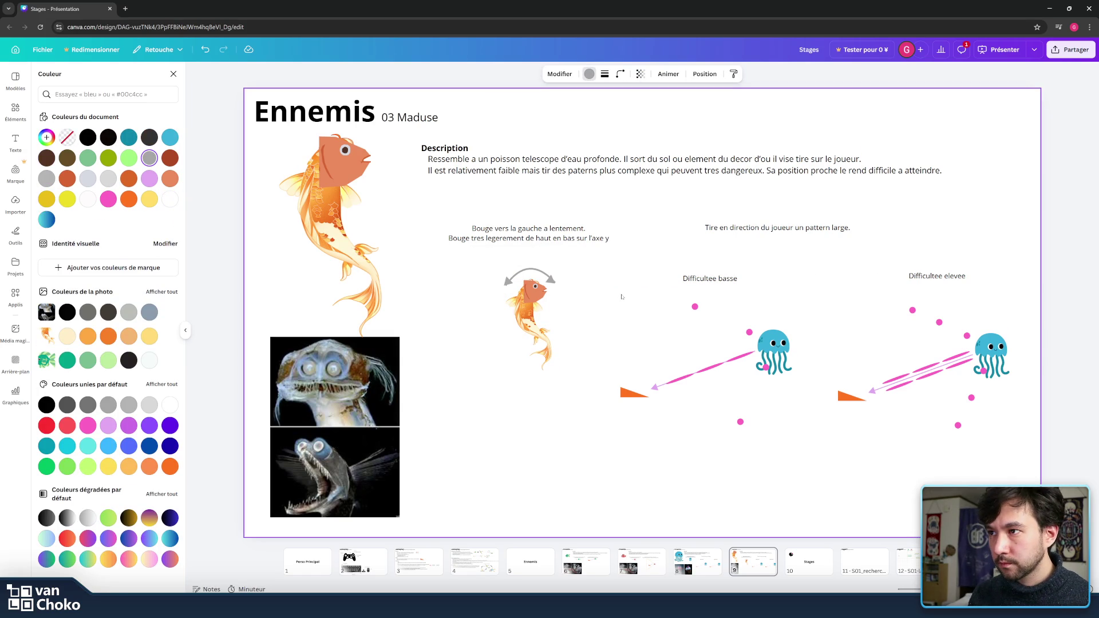
click(591, 287)
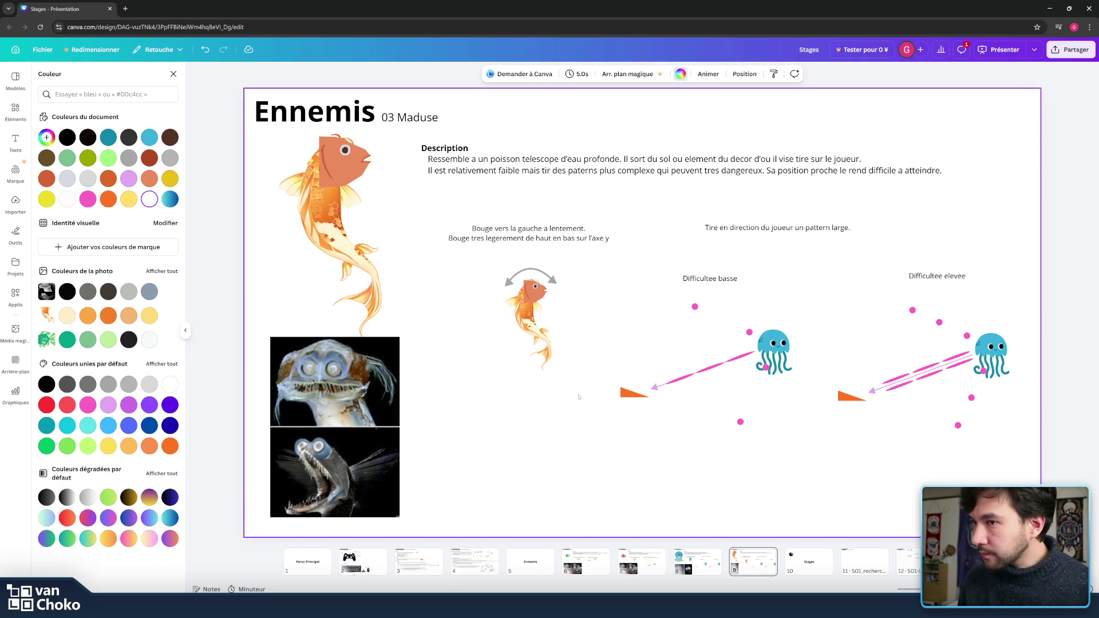
Step: Select the middle diagram's jellyfish and place the caret in its pattern caption
click(777, 353)
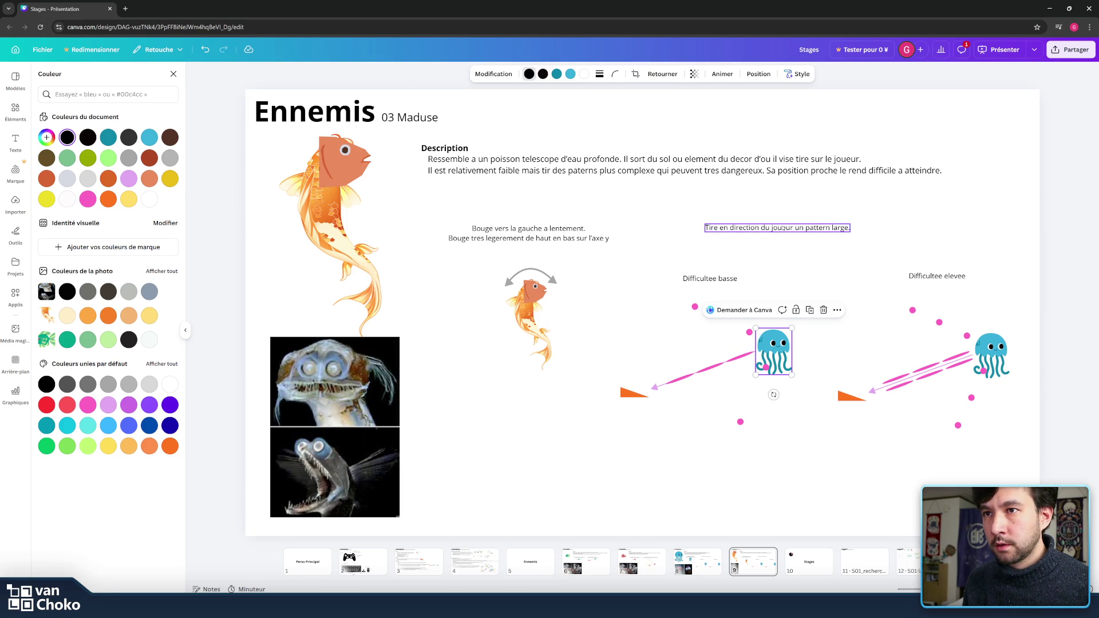
click(783, 228)
click(752, 227)
click(752, 228)
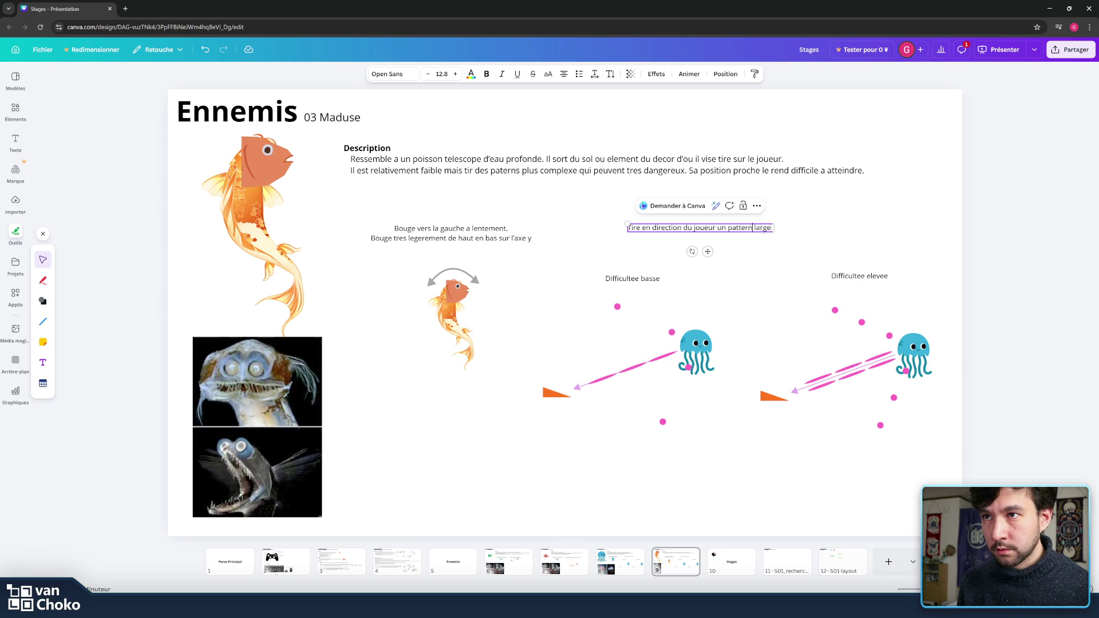
Step: Change the word 'large' in the pattern caption to 'simple'
double_click(776, 228)
text(simple)
click(591, 277)
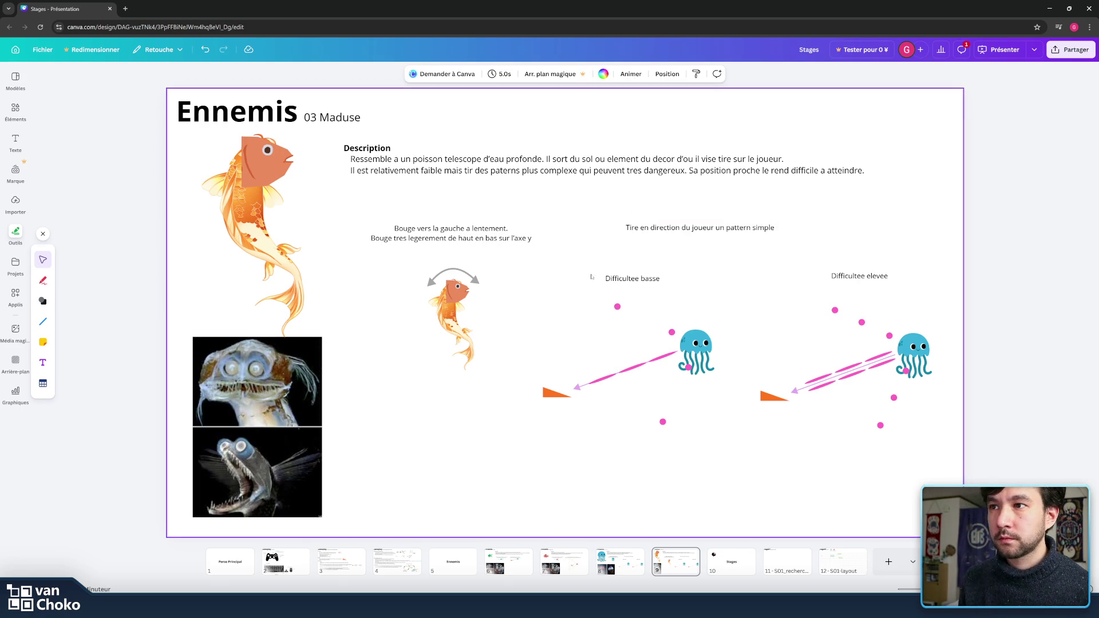
Step: Copy the fish onto the middle diagram and delete its jellyfish
click(466, 297)
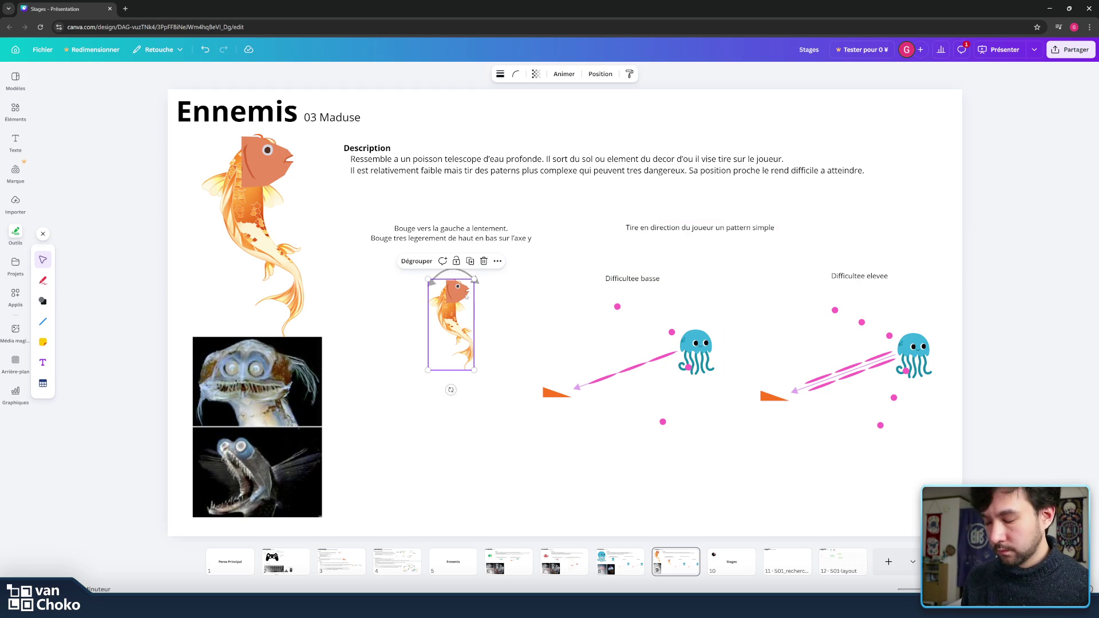
mouse_move(467, 298)
mouse_down()
mouse_move(749, 320)
mouse_move(730, 290)
mouse_up()
click(691, 341)
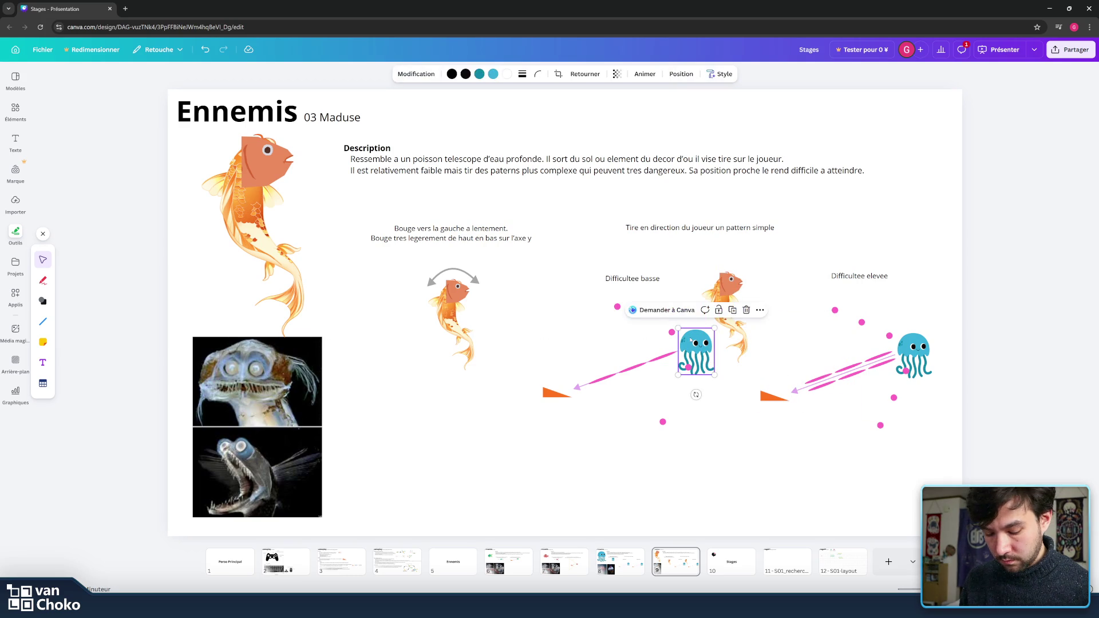
key(Delete)
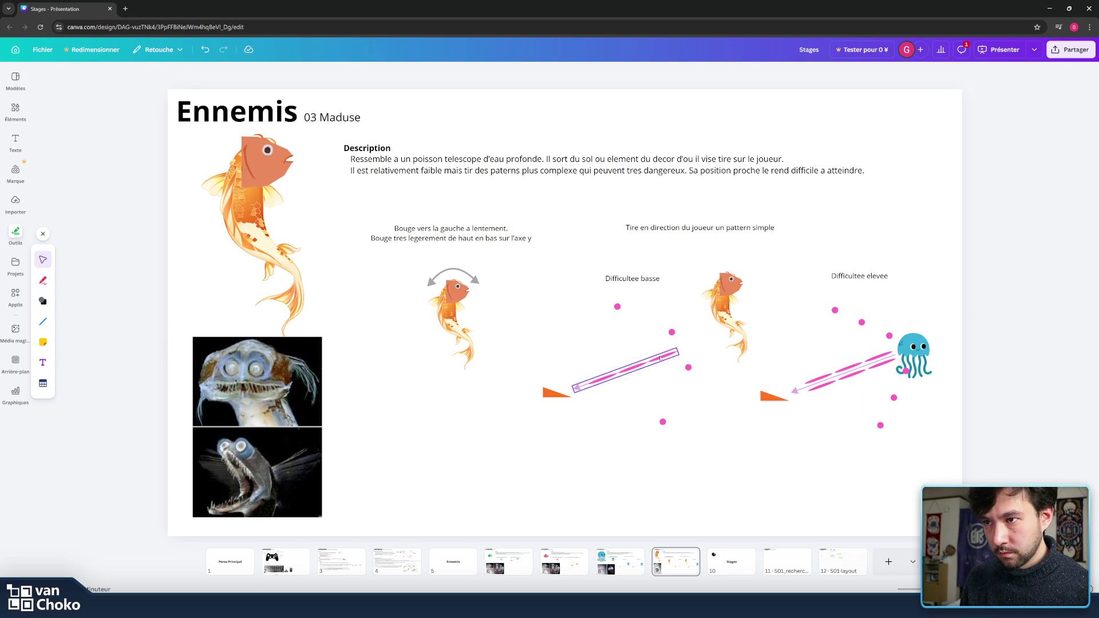
Step: Delete all pieces of the pink shot and move the orange triangle up-left
click(660, 356)
key(Delete)
click(627, 366)
key(Delete)
click(630, 370)
key(Delete)
click(596, 380)
key(Delete)
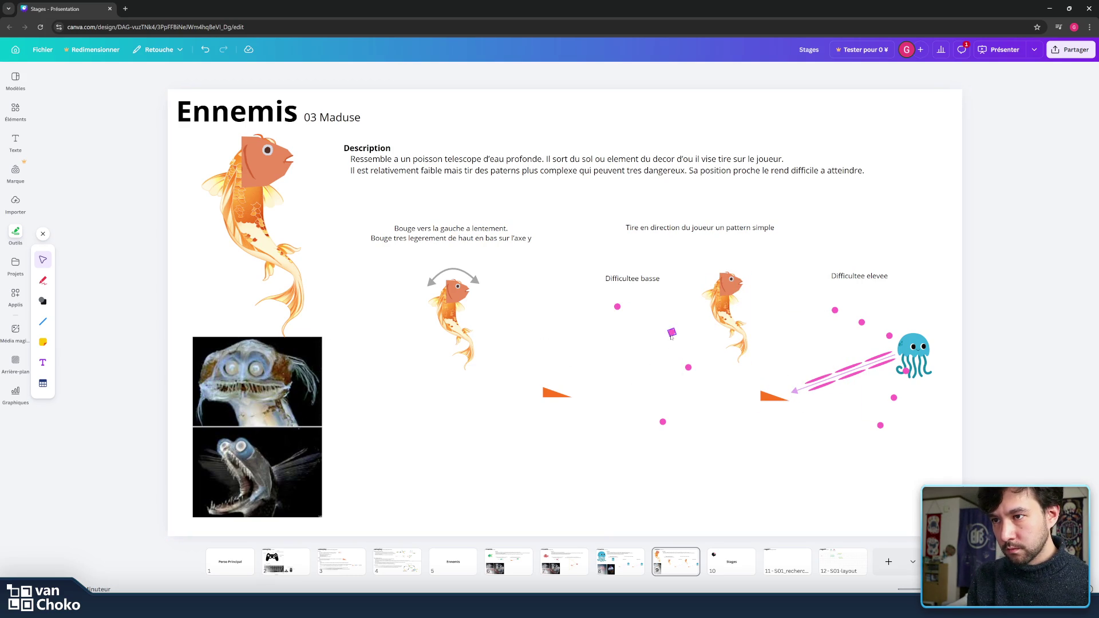
click(671, 332)
drag(556, 394, 571, 313)
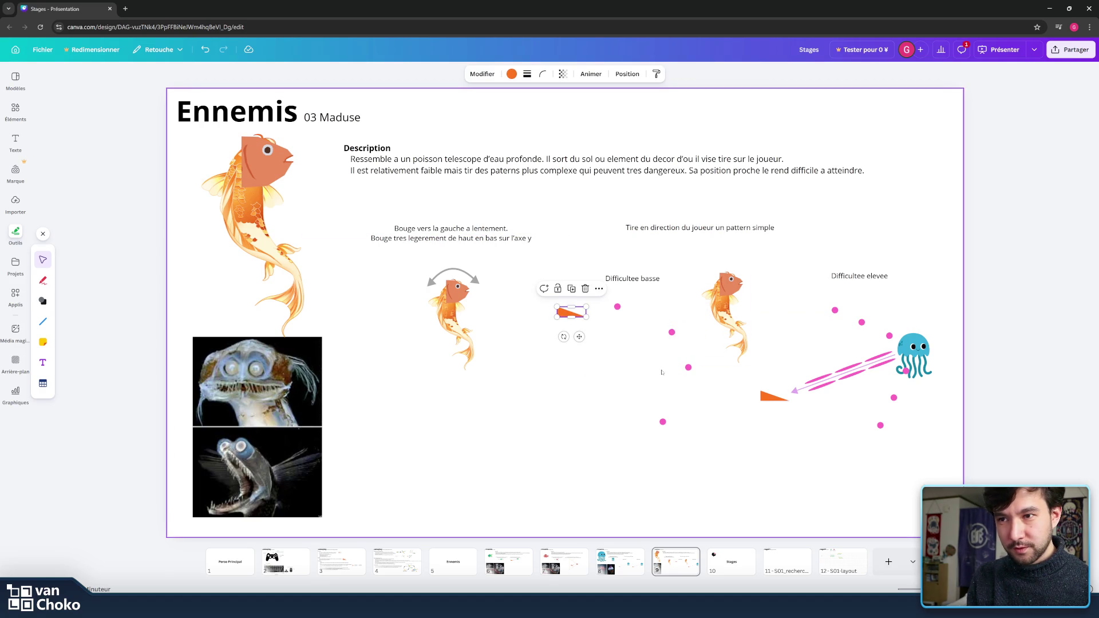
Step: Delete two stray pink dots and move the fish down and to the left
click(688, 367)
key(Delete)
click(662, 423)
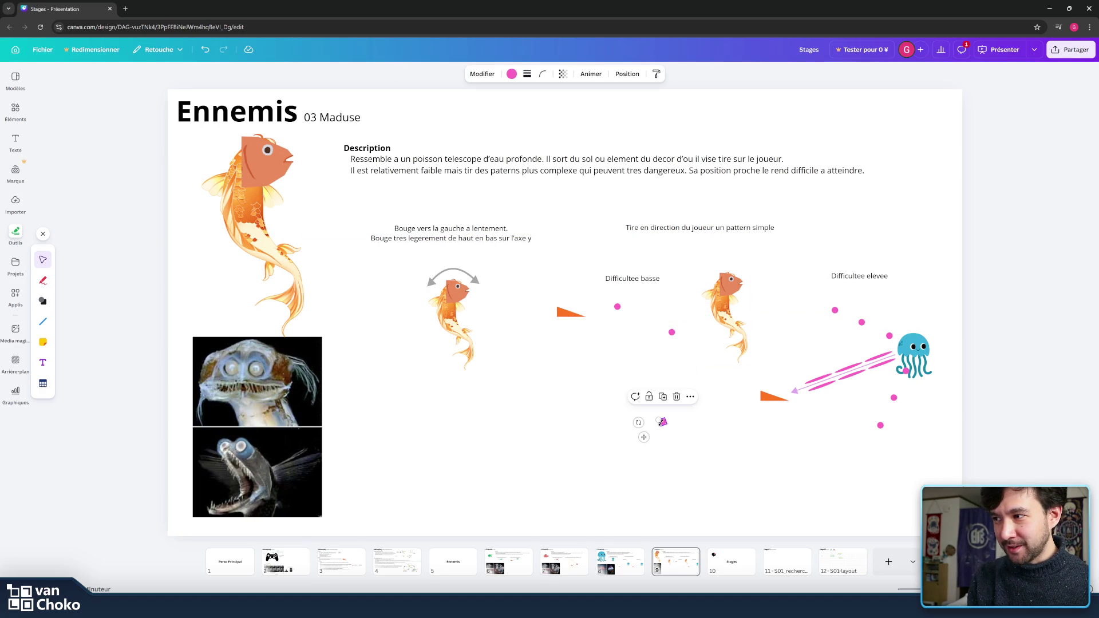
key(Delete)
click(297, 390)
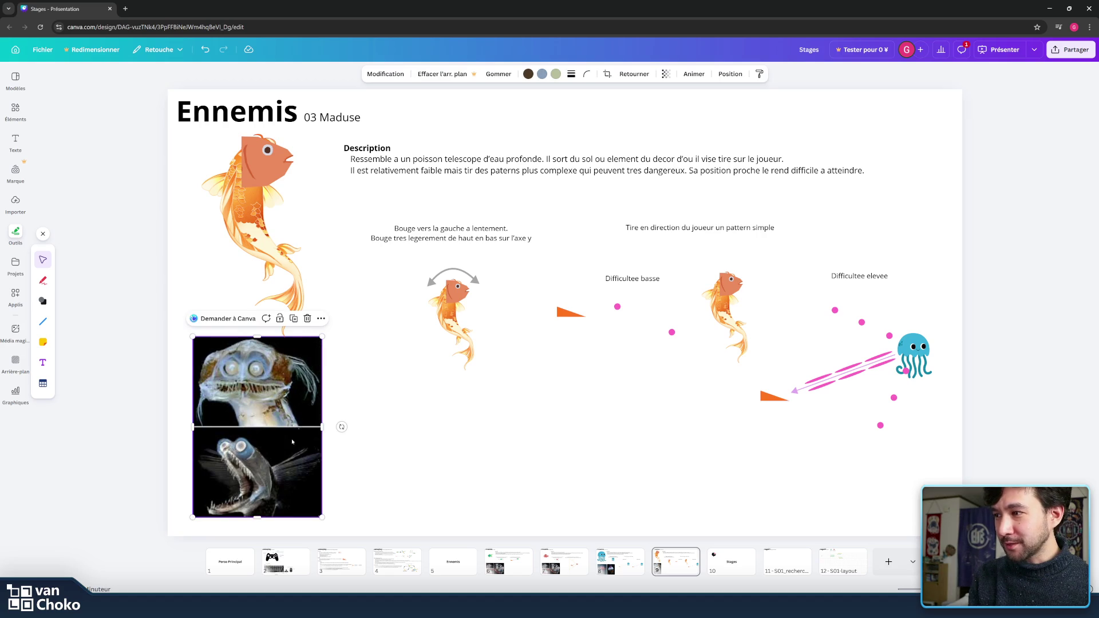
click(495, 445)
mouse_move(718, 272)
mouse_down()
mouse_move(657, 342)
mouse_move(668, 338)
mouse_move(630, 337)
mouse_move(664, 395)
mouse_move(666, 379)
mouse_up()
click(684, 364)
Step: Bring two pink dots together and line them up just above the fish
click(634, 339)
mouse_move(630, 337)
mouse_down()
mouse_move(644, 344)
mouse_move(621, 309)
mouse_move(650, 349)
mouse_move(643, 323)
mouse_up()
click(621, 311)
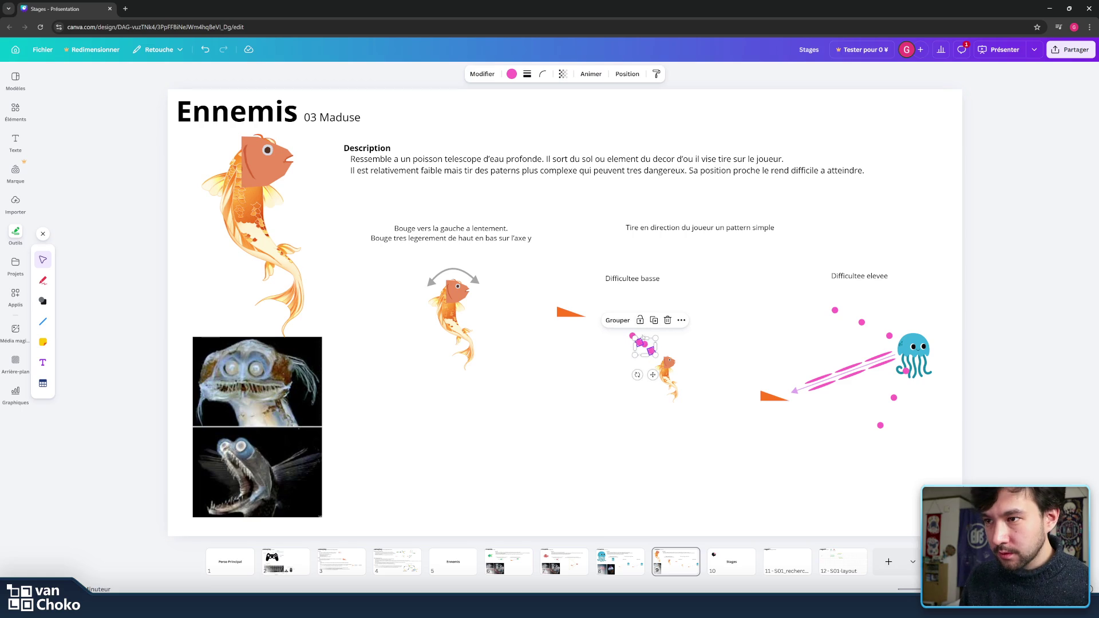
mouse_move(646, 369)
mouse_down()
mouse_move(640, 383)
mouse_move(661, 372)
mouse_up()
click(668, 372)
click(643, 341)
Step: Tighten the remaining pink dots into the cluster, nudging the top one down
click(645, 343)
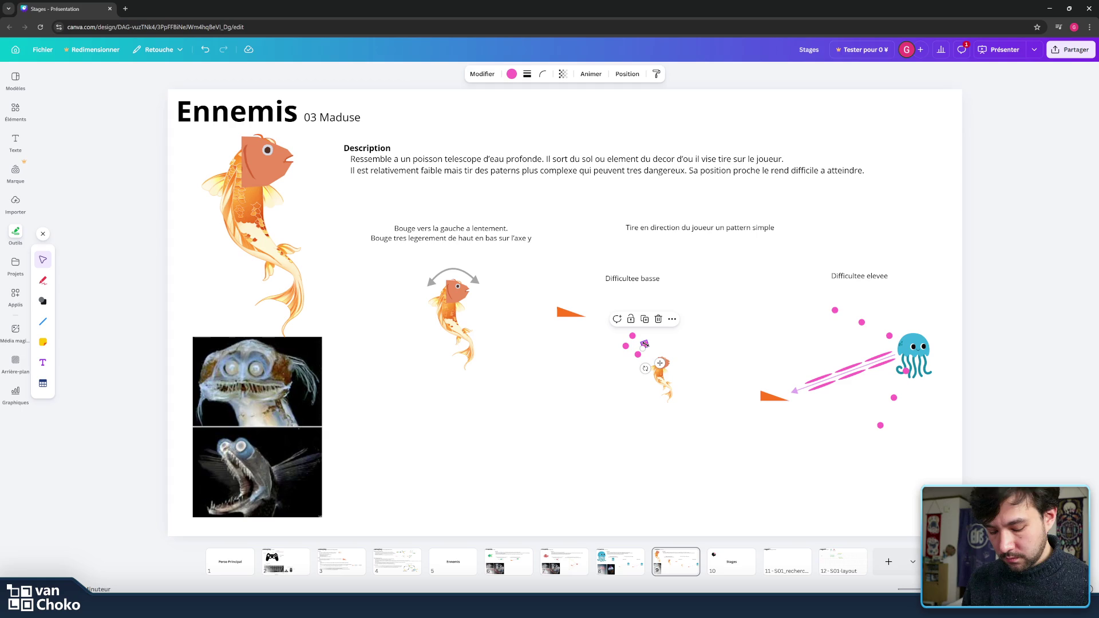
click(692, 338)
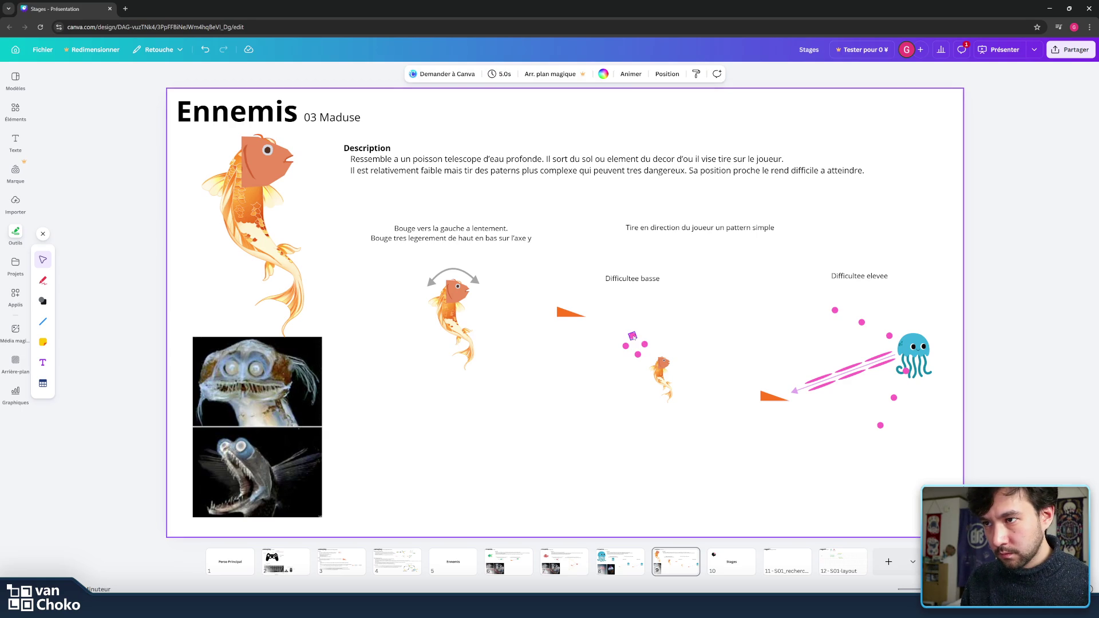
click(631, 335)
drag(631, 335, 638, 354)
click(685, 354)
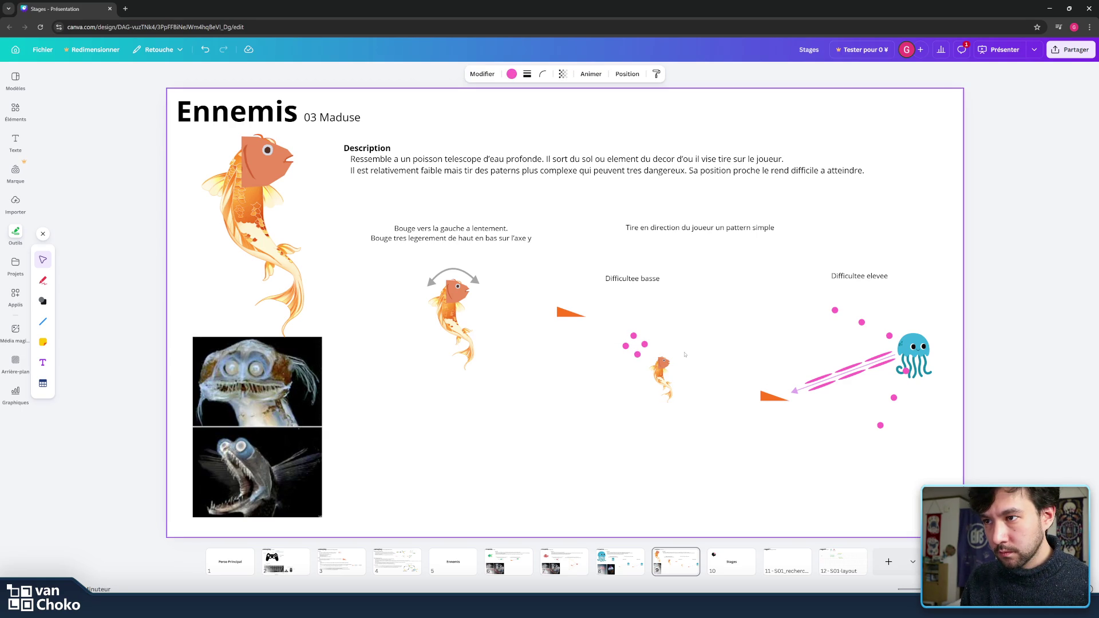
click(632, 335)
key(Down)
key(Down)
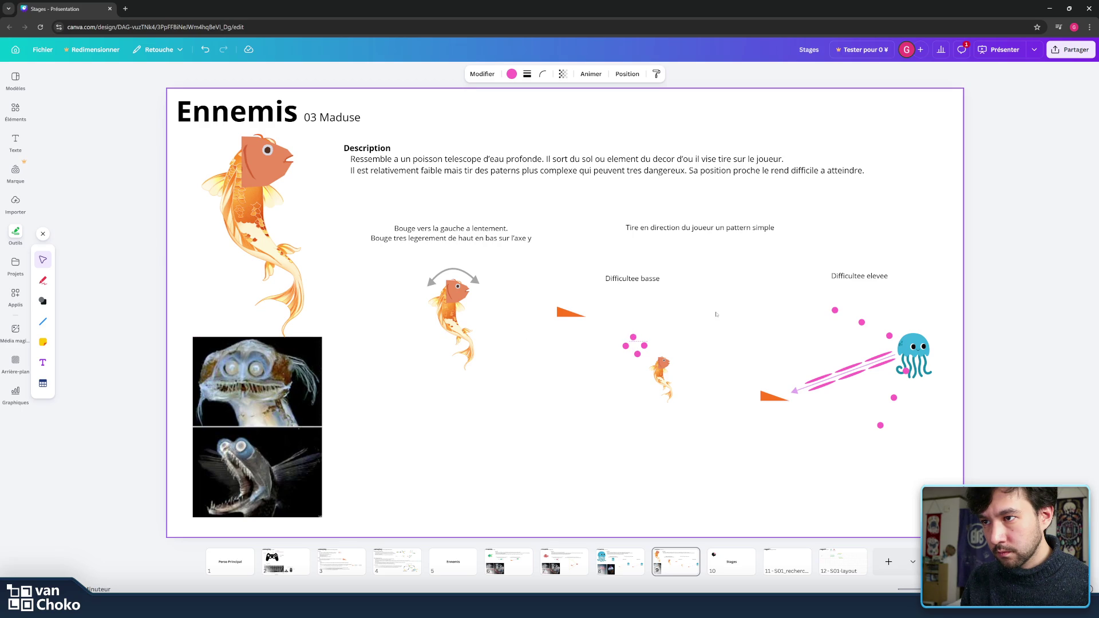
click(711, 332)
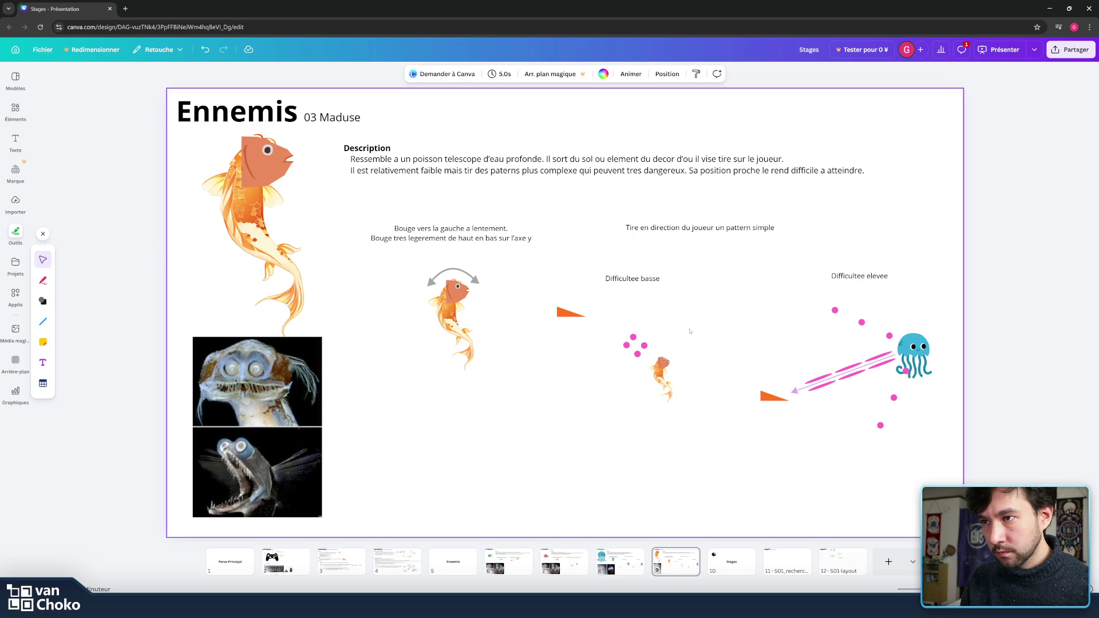
click(643, 345)
click(719, 330)
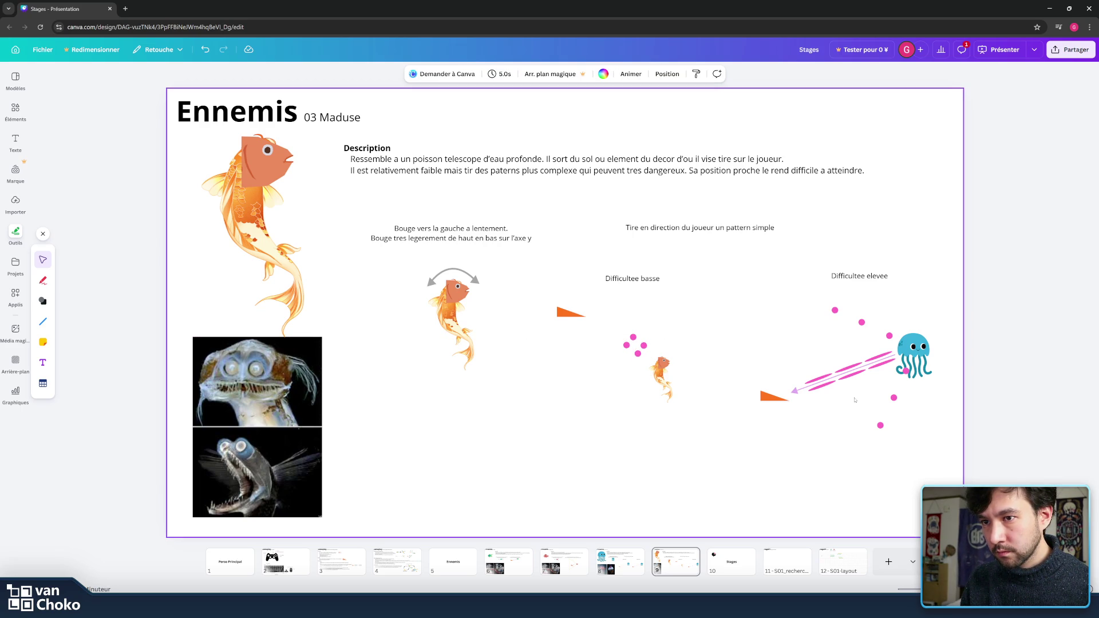
click(792, 390)
Step: Position the pink line so it runs from the fish to the orange triangle
mouse_move(799, 390)
mouse_down()
mouse_move(855, 424)
mouse_move(853, 411)
mouse_move(622, 367)
mouse_up()
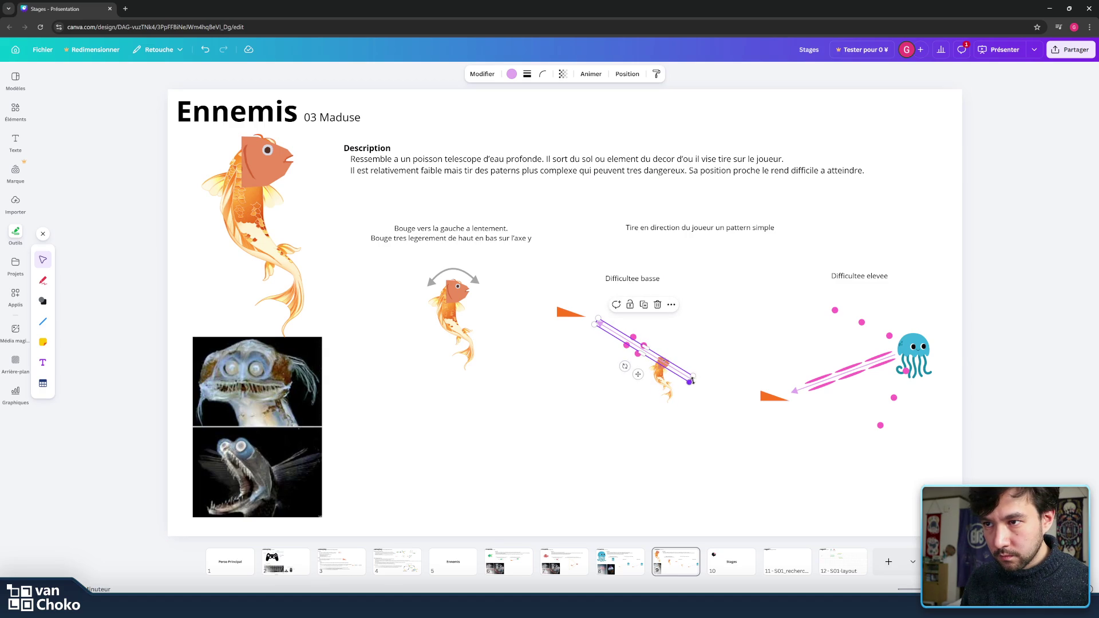
drag(693, 380, 651, 364)
click(730, 343)
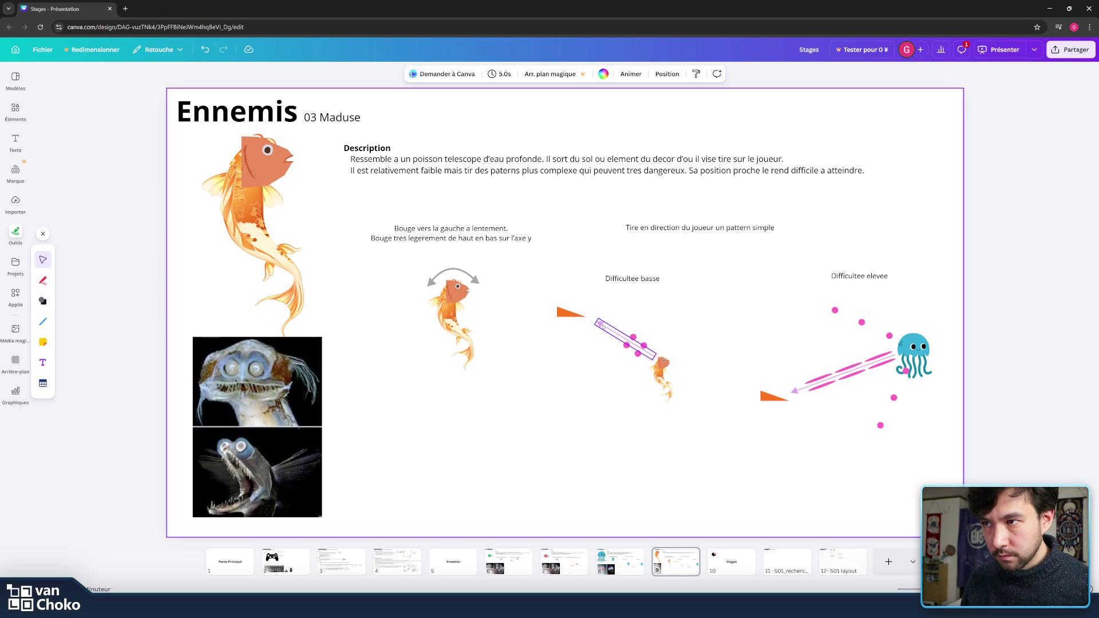
click(601, 323)
drag(599, 324, 591, 318)
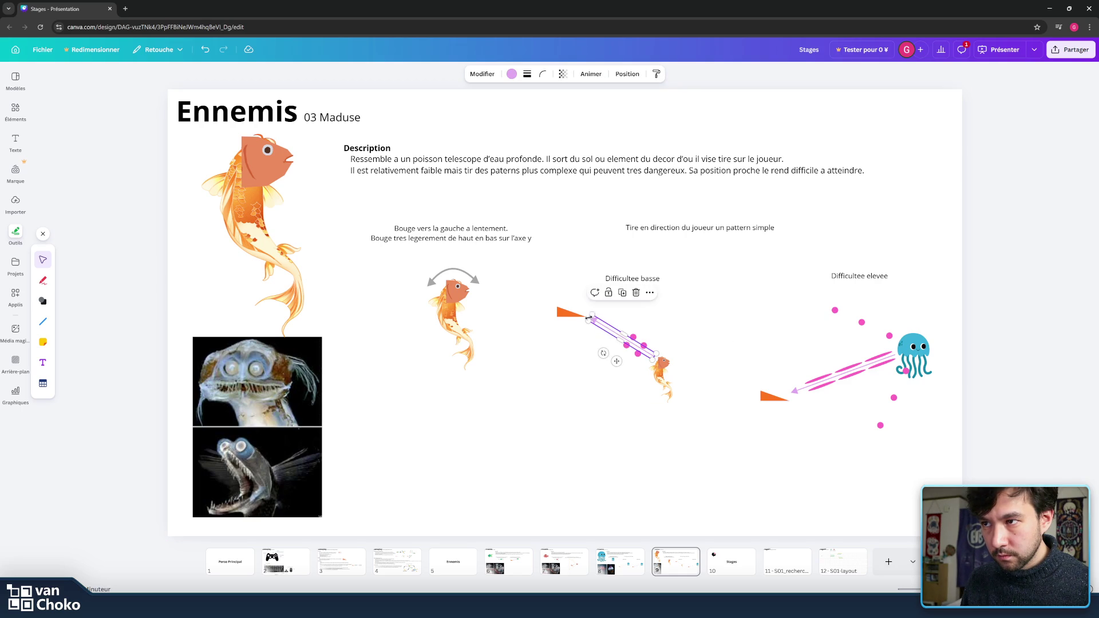
click(729, 297)
Step: Nudge the pink dots into place along the aiming line
click(644, 345)
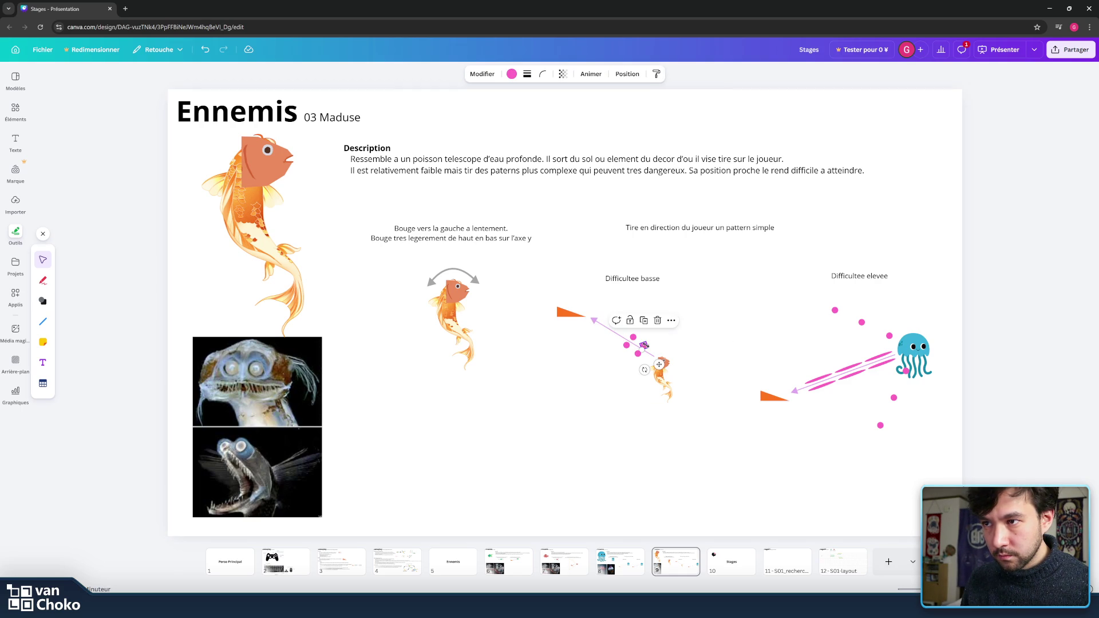
drag(644, 345, 645, 344)
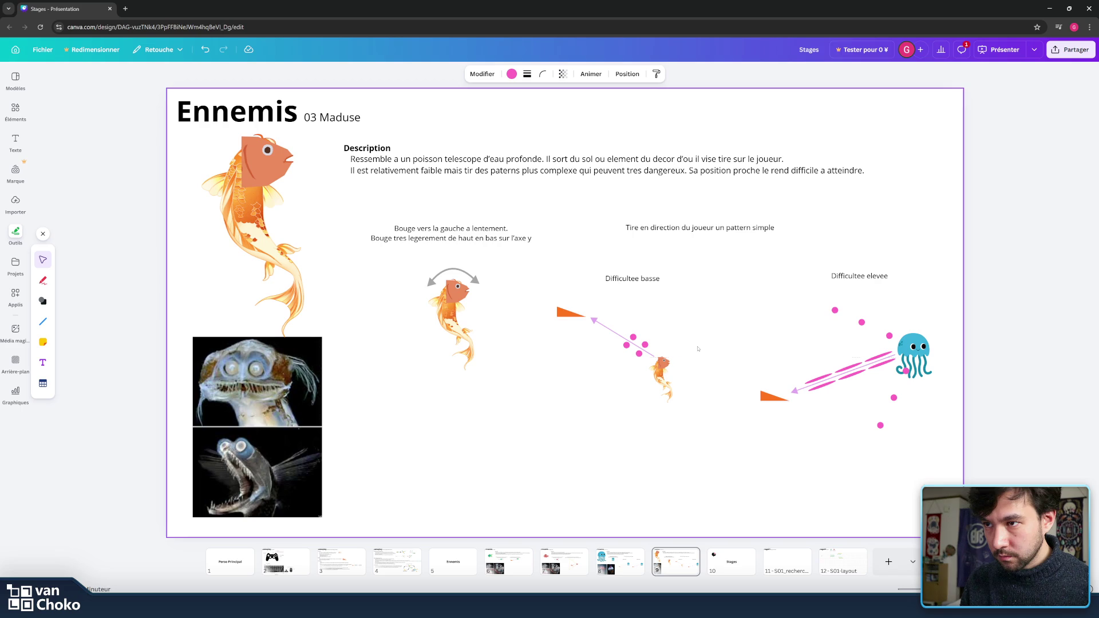
click(649, 351)
drag(645, 345, 639, 354)
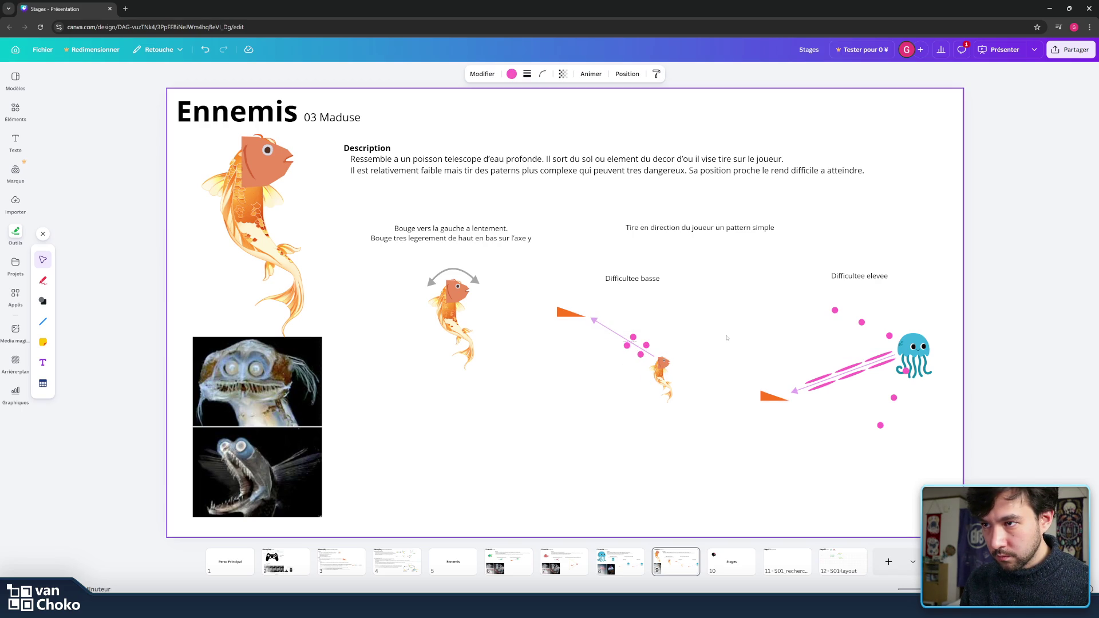
key(Tab)
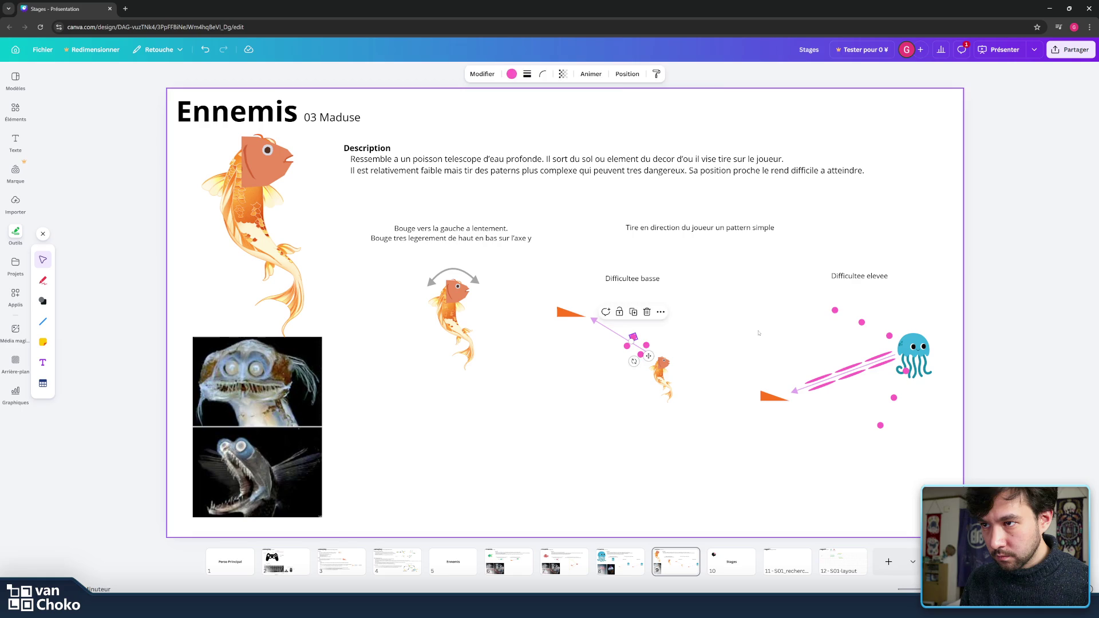
click(758, 333)
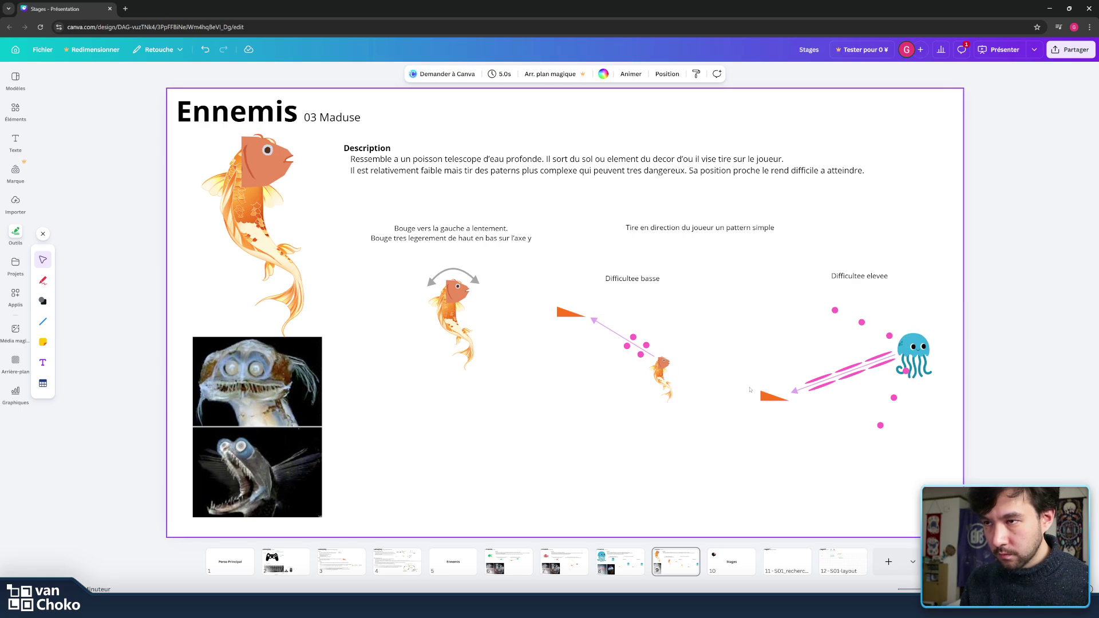
mouse_move(928, 455)
mouse_down()
mouse_move(903, 419)
mouse_move(740, 308)
mouse_up()
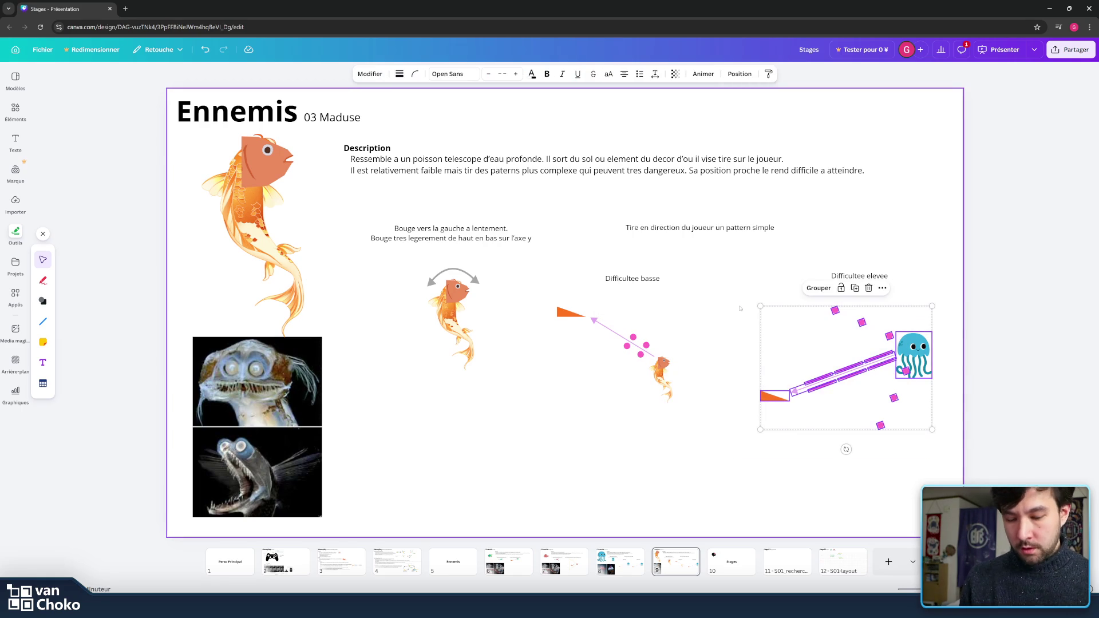
Step: Delete the jellyfish scene and place a copy of the fish diagram under Difficultee elevee
key(Delete)
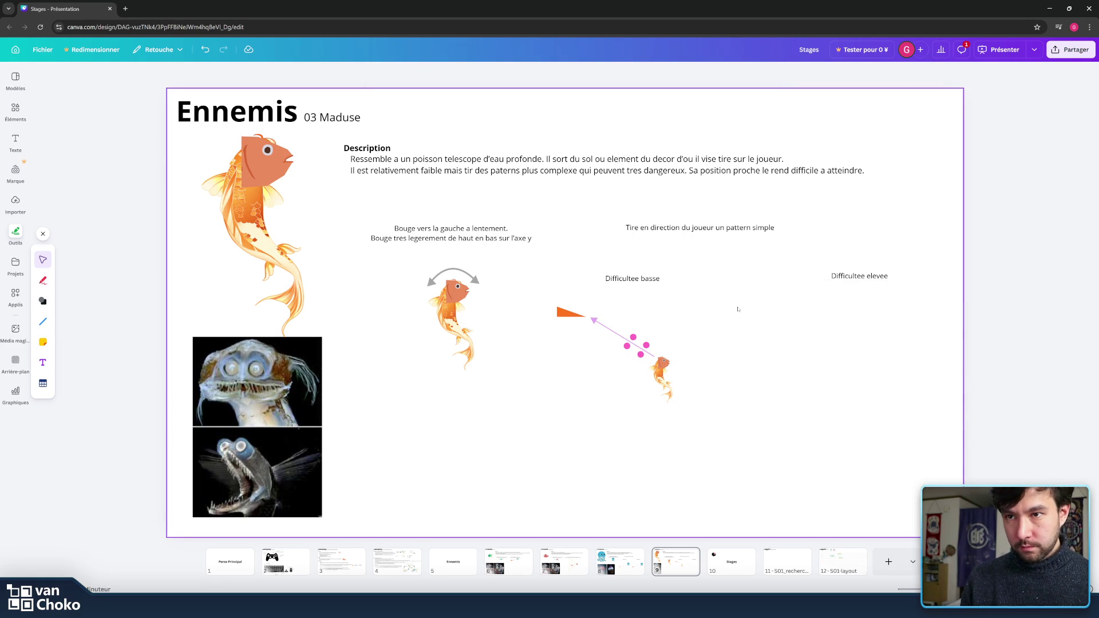
drag(543, 298, 731, 459)
key(ctrl+d)
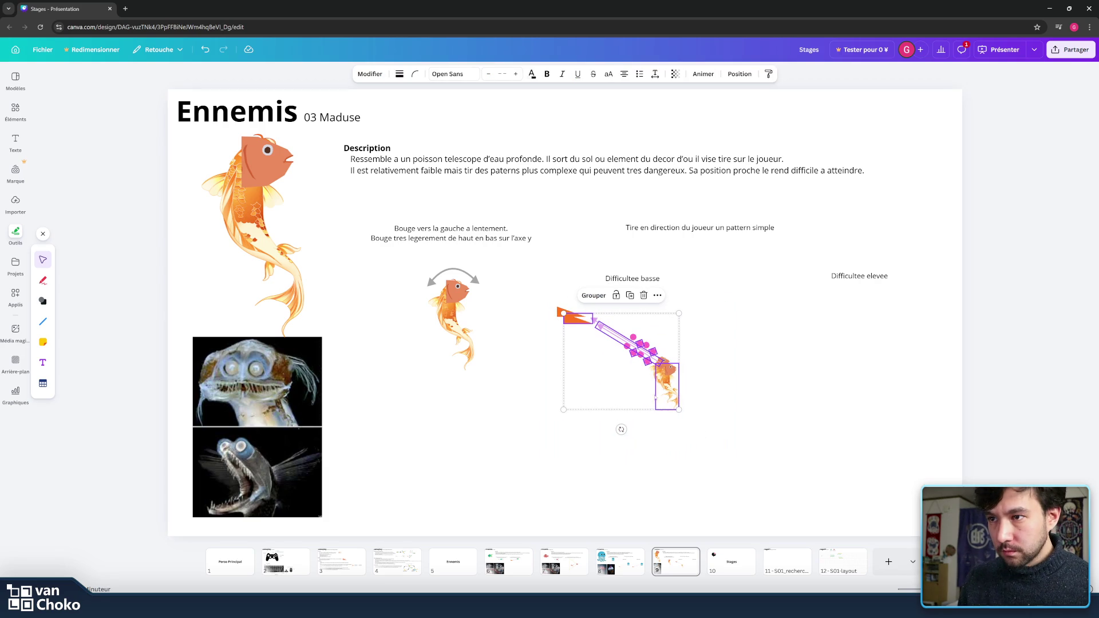
drag(666, 382, 901, 379)
click(853, 422)
Step: Duplicate the pink dots in the copied diagram to form a denser bullet cluster
click(867, 349)
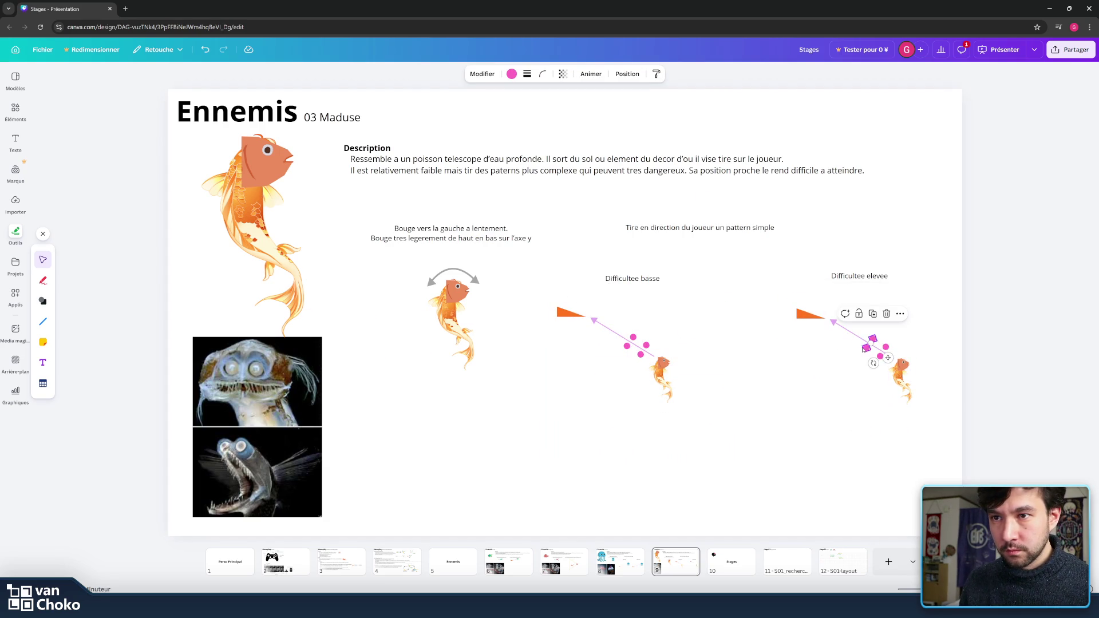
key(ctrl+d)
drag(870, 346, 883, 354)
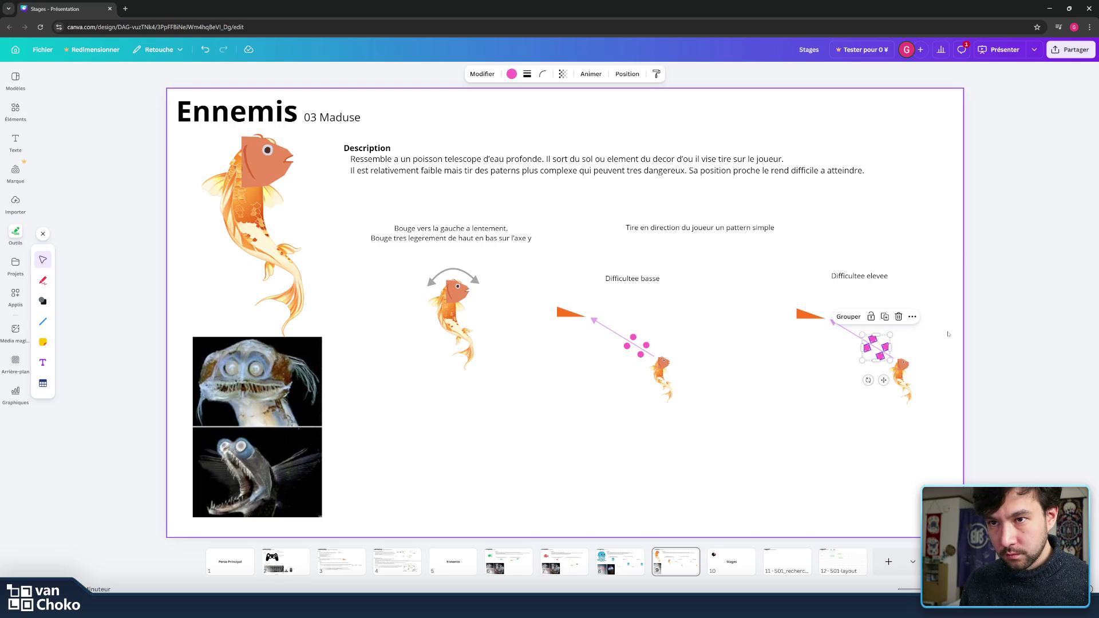
key(ctrl+z)
key(ctrl+z)
key(ctrl+d)
drag(883, 378, 884, 376)
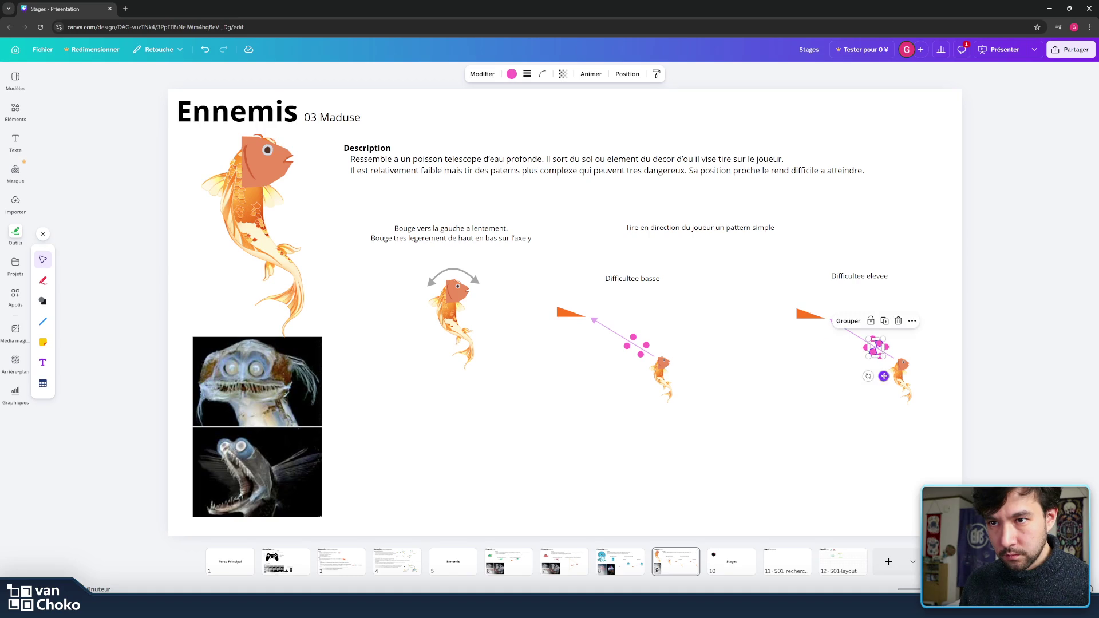
click(922, 309)
Step: Slide the duplicated pink bullet cluster up-left along the arrow line
click(873, 339)
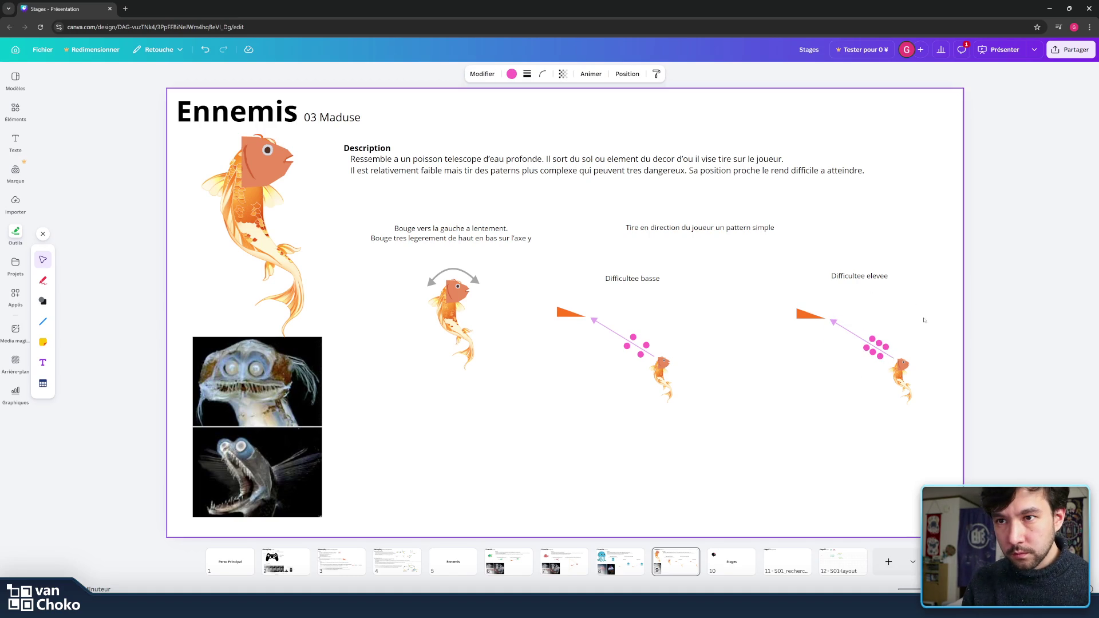
click(922, 320)
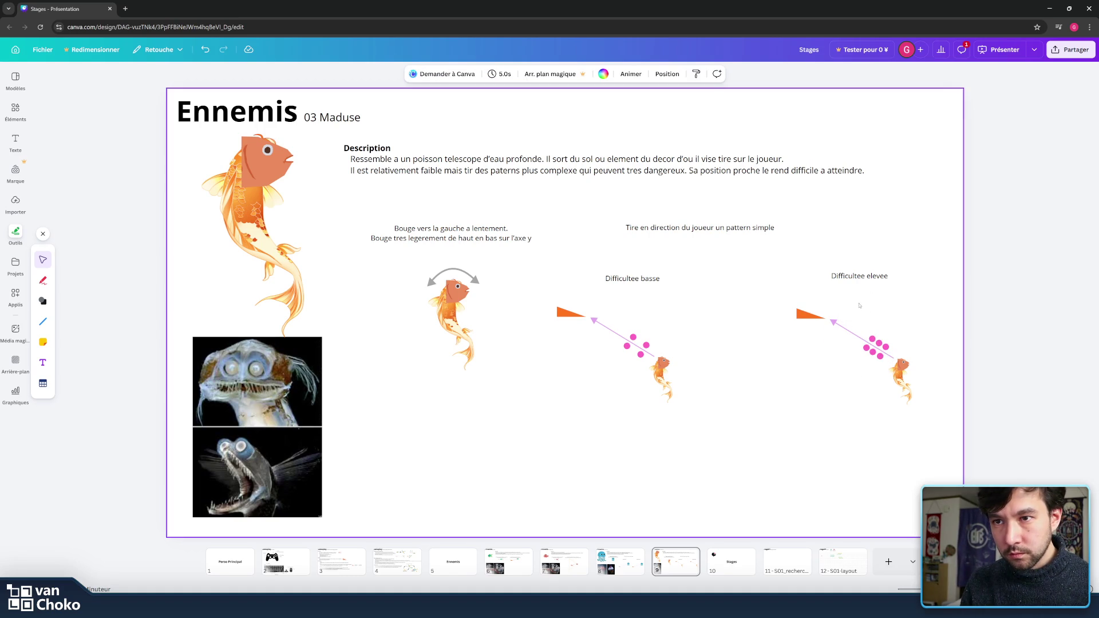
click(881, 345)
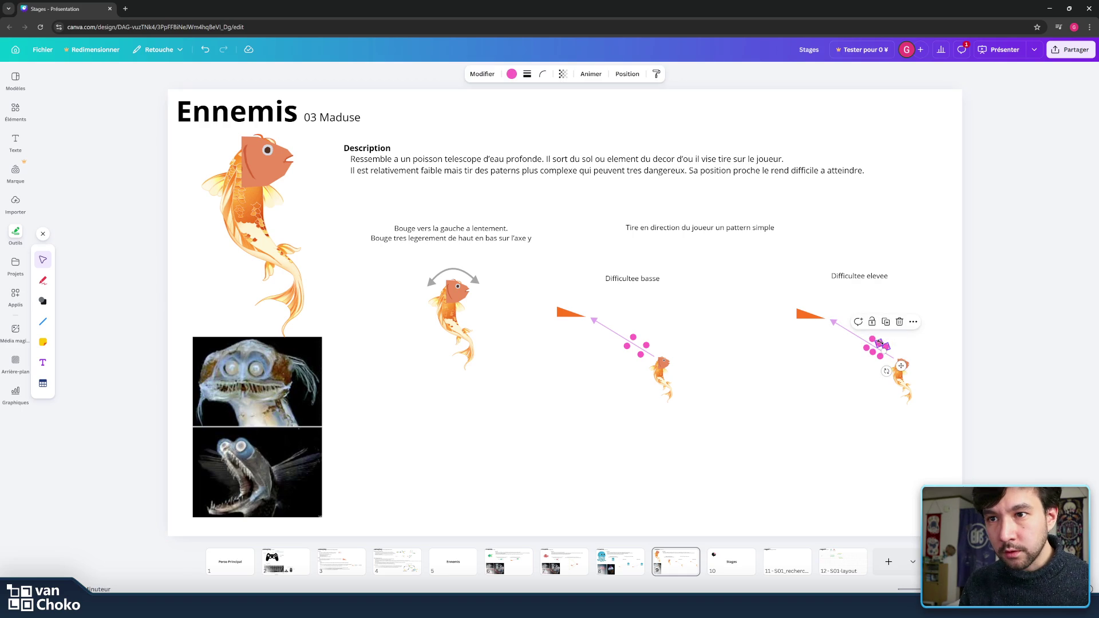
shift+click(872, 340)
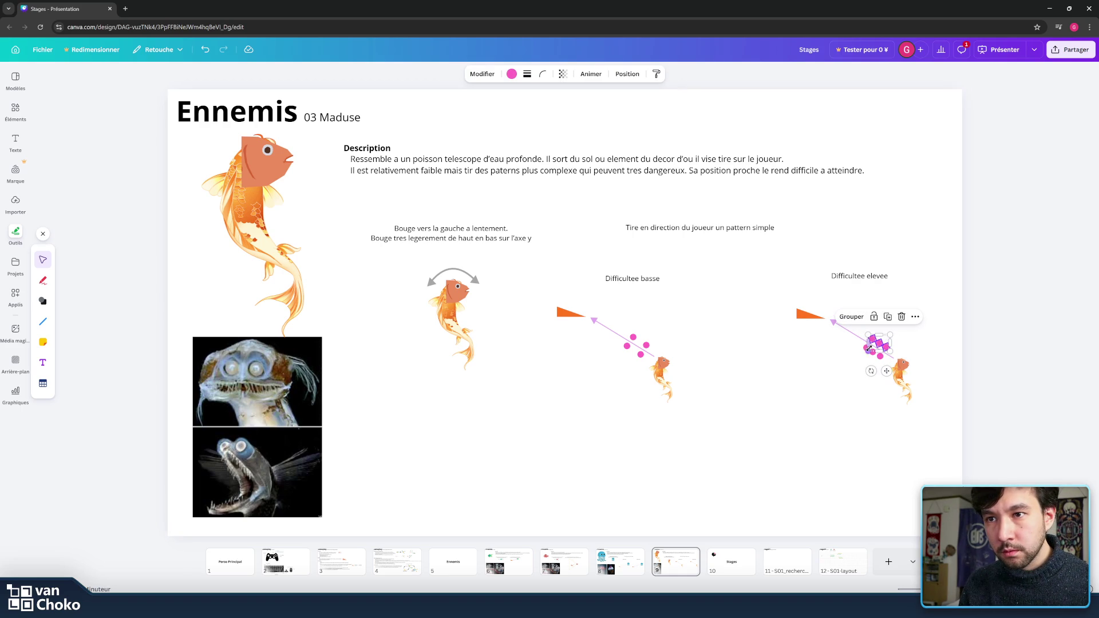
drag(869, 347, 882, 357)
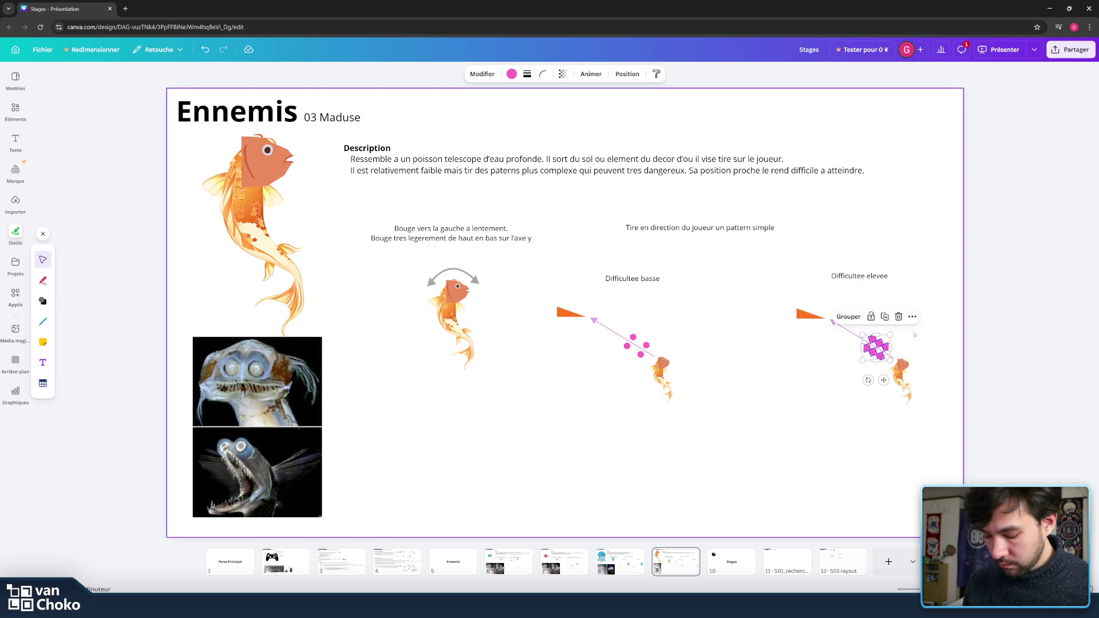
drag(883, 380, 851, 362)
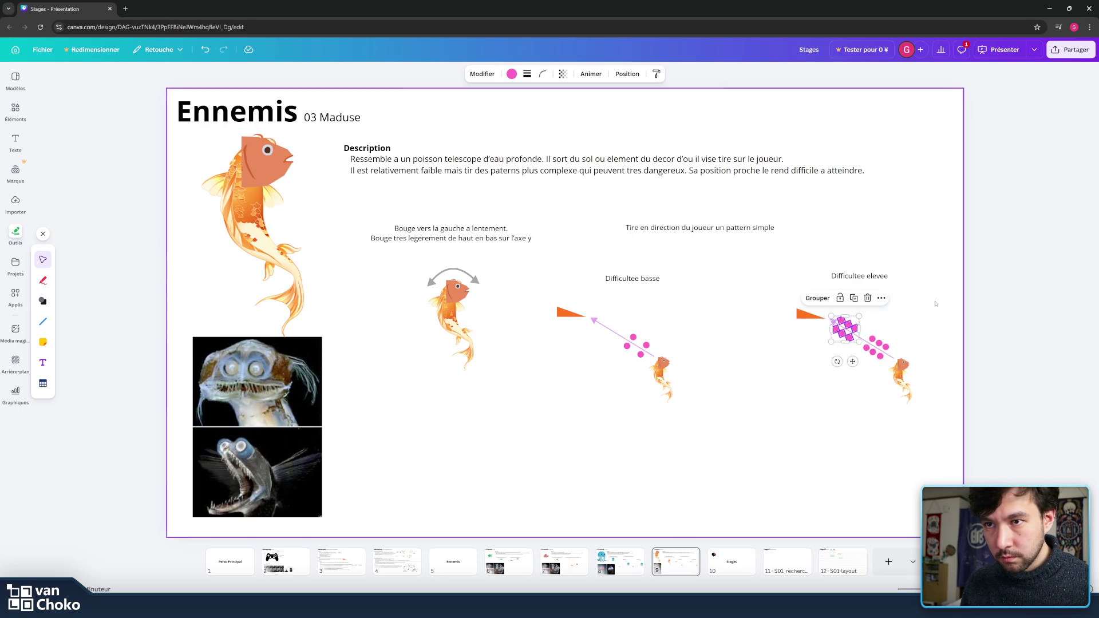
click(914, 418)
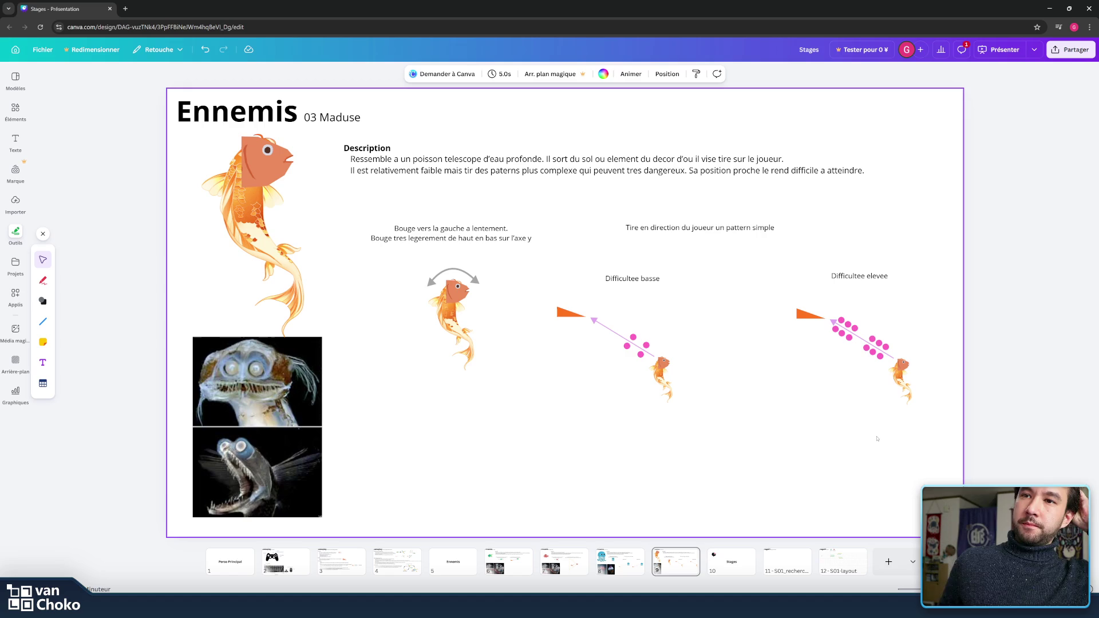
Step: Place a straight line under the Difficultee basse fish, trim both ends, and colour it dark brown
mouse_move(47, 331)
click(67, 300)
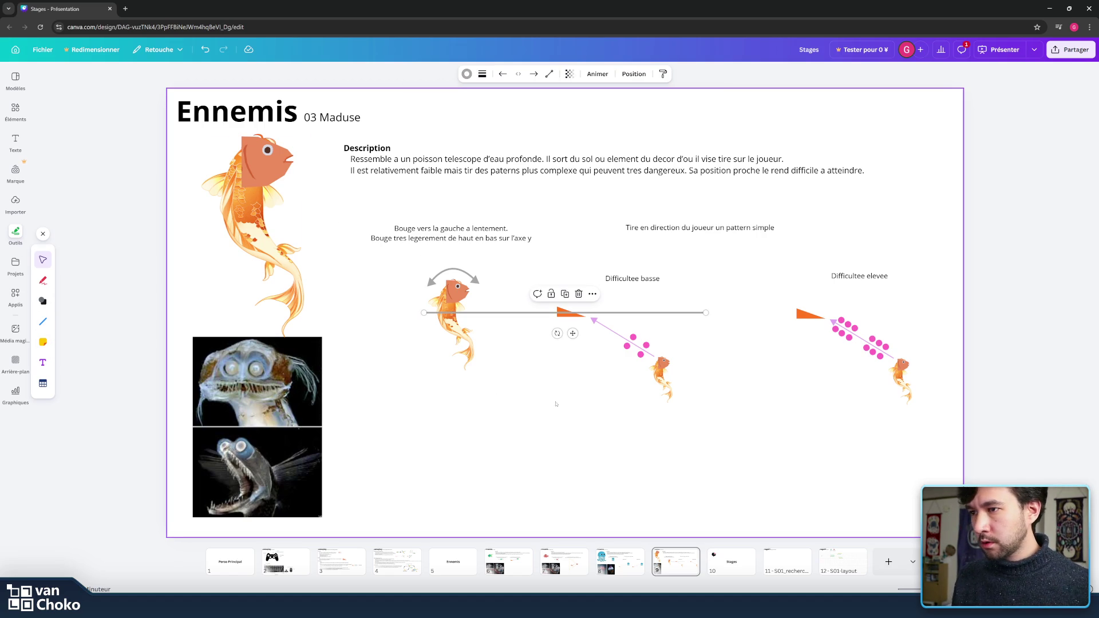
drag(520, 312, 588, 392)
drag(774, 393, 699, 393)
drag(492, 393, 565, 392)
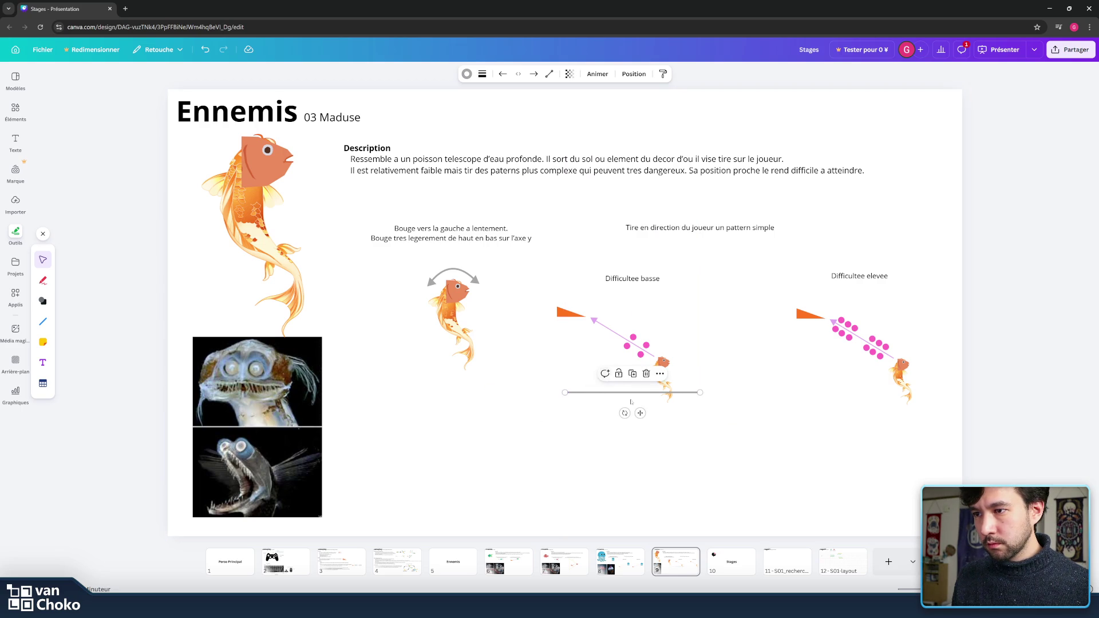
click(466, 74)
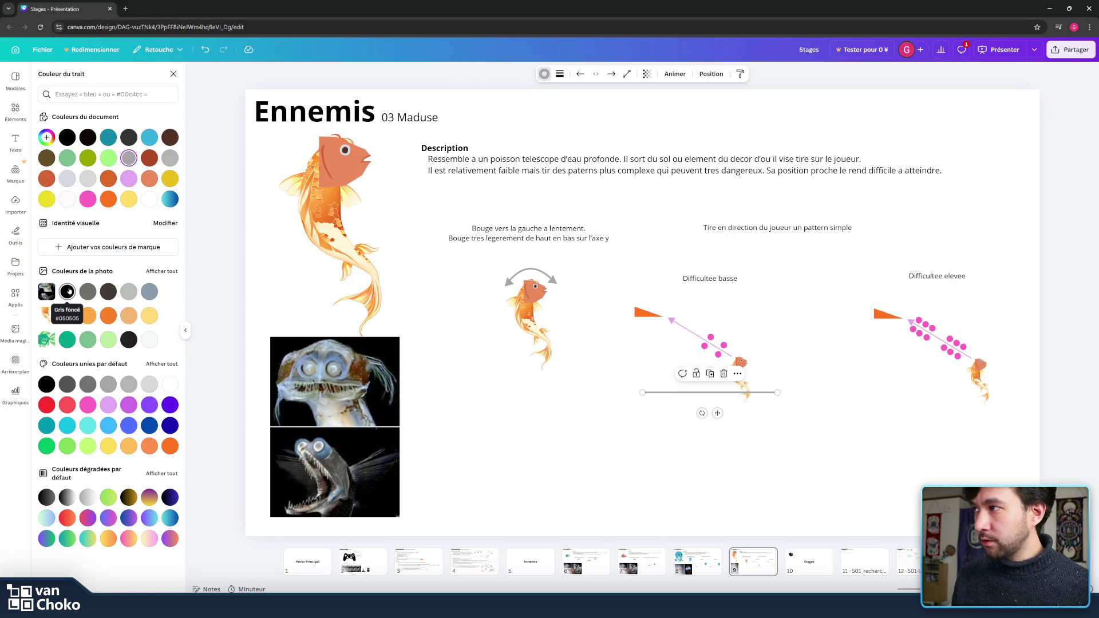
click(67, 292)
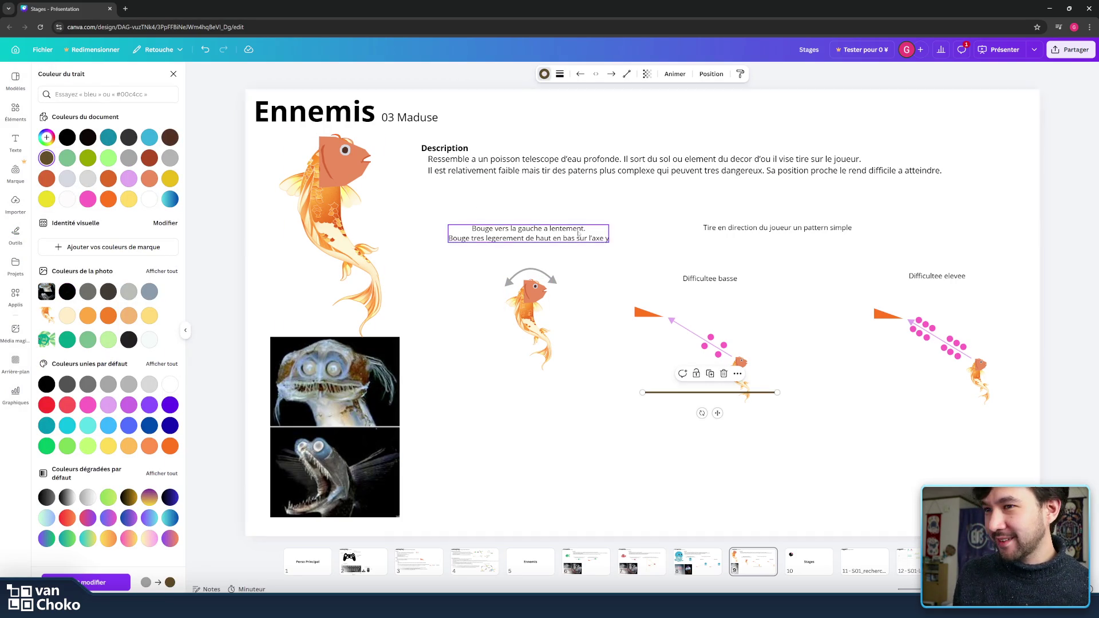
click(771, 265)
click(700, 392)
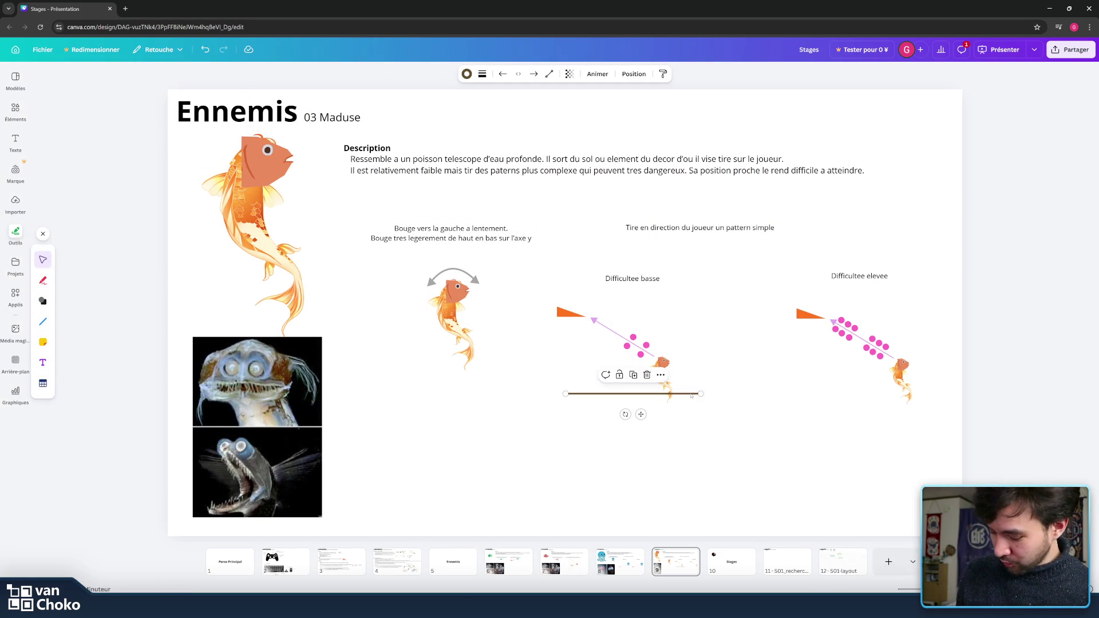
Step: Duplicate the brown ground line and place the copy under the Difficultee elevee fish
key(ctrl+d)
mouse_move(686, 400)
mouse_down()
mouse_move(928, 407)
mouse_move(903, 394)
mouse_up()
click(875, 446)
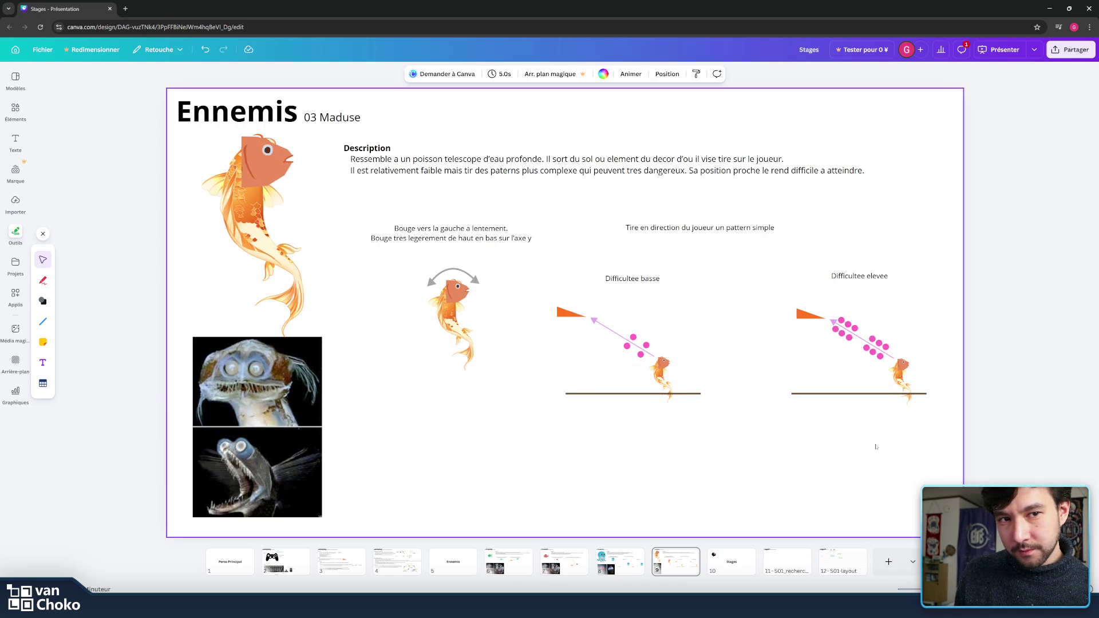
Step: Nudge both difficulty diagrams slightly and move this slide ahead of the jellyfish slide
drag(932, 461, 550, 247)
click(580, 234)
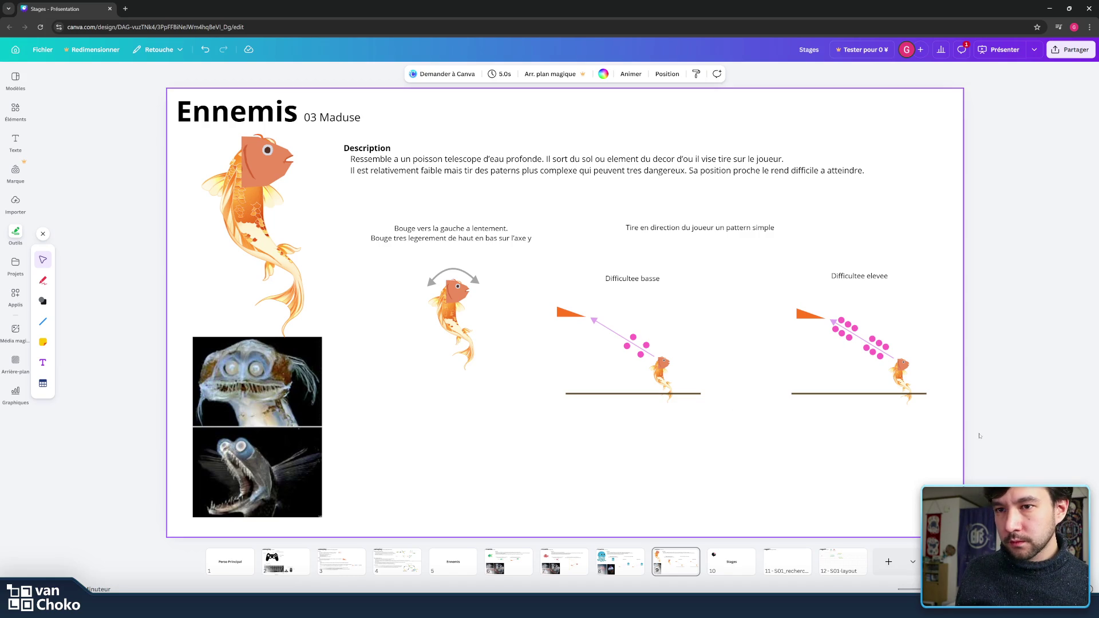
mouse_move(947, 432)
mouse_down()
mouse_move(555, 301)
mouse_move(574, 310)
mouse_up()
click(664, 442)
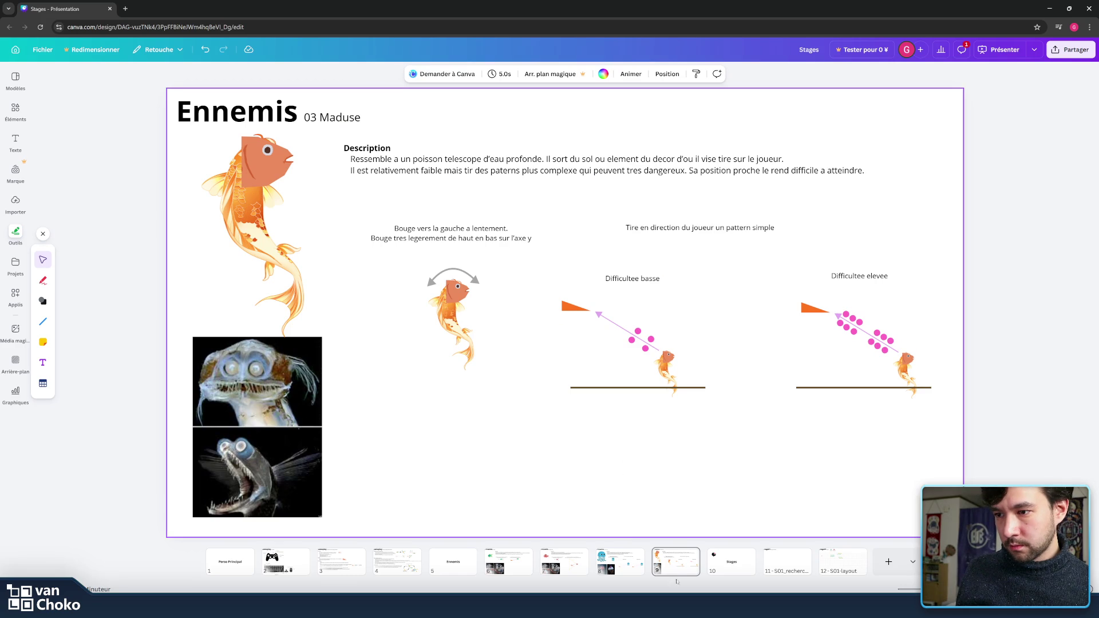
drag(674, 563, 619, 564)
Step: Change the fish slide's '03 Maduse' subtitle to '03 Telescope'
click(317, 117)
click(316, 118)
click(317, 117)
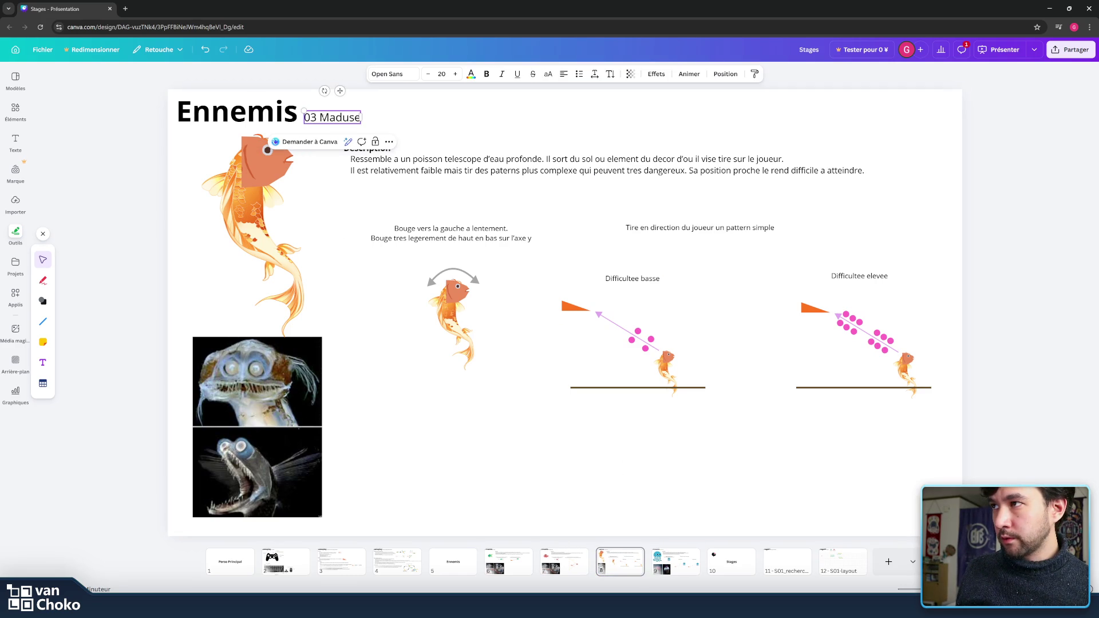
drag(319, 117, 363, 117)
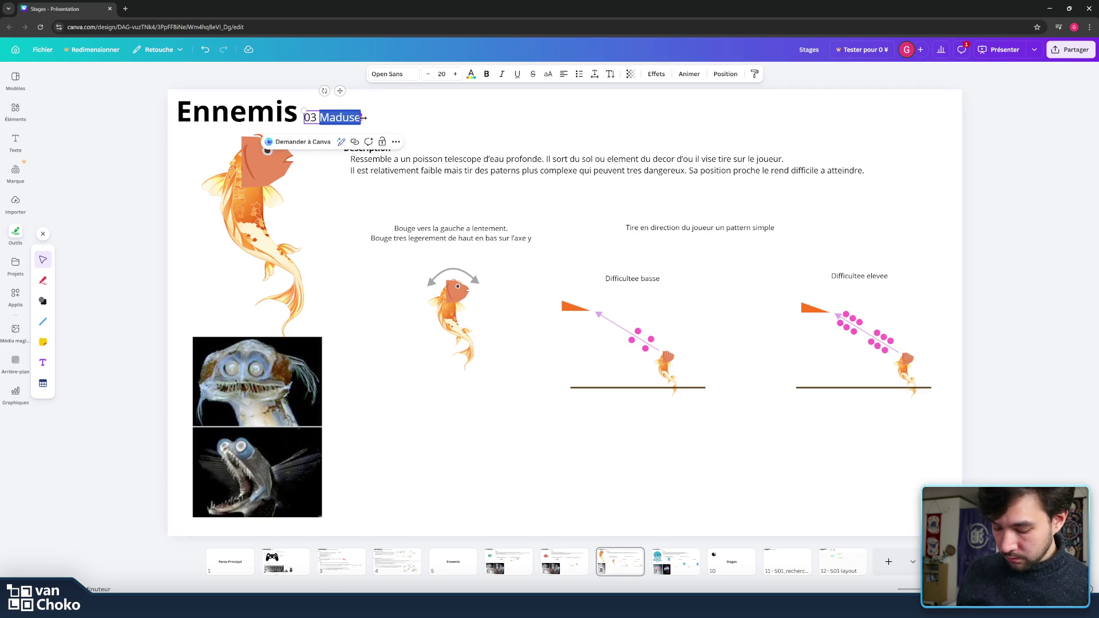
key(ctrl+z)
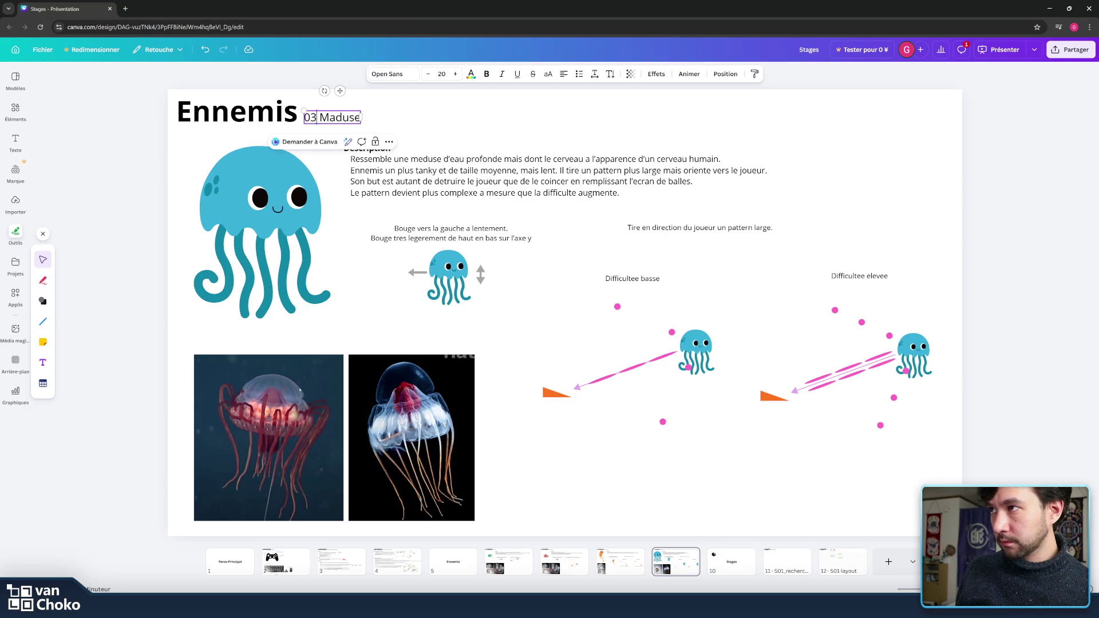
Step: Renumber the jellyfish slide's subtitle from 03 to 04, then return to the Telescope slide
key(BackSpace)
text(4)
click(560, 198)
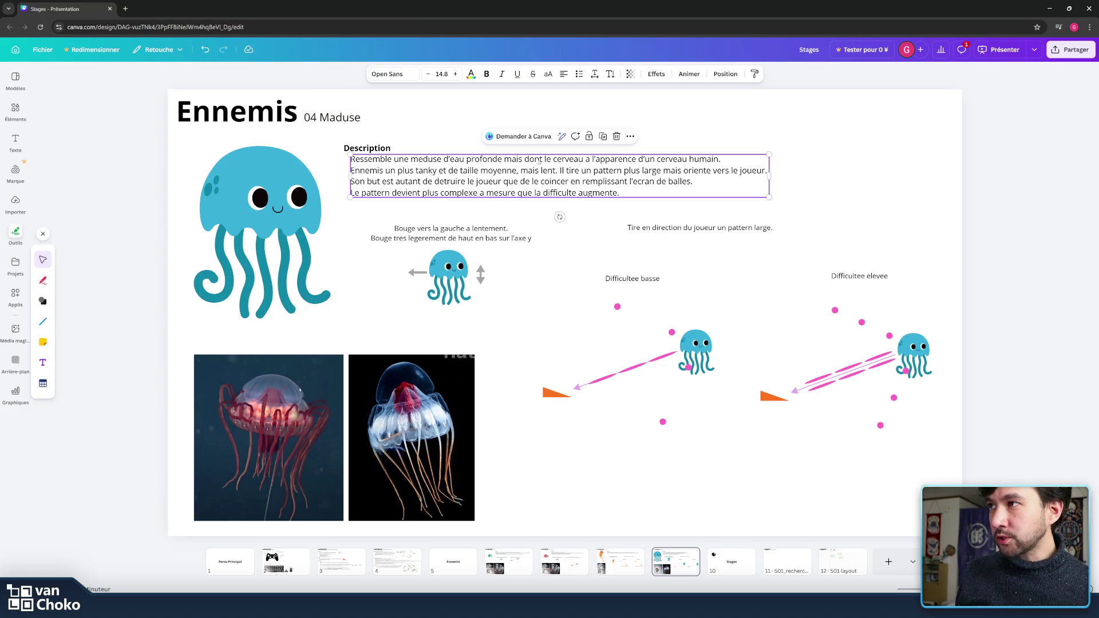
click(560, 216)
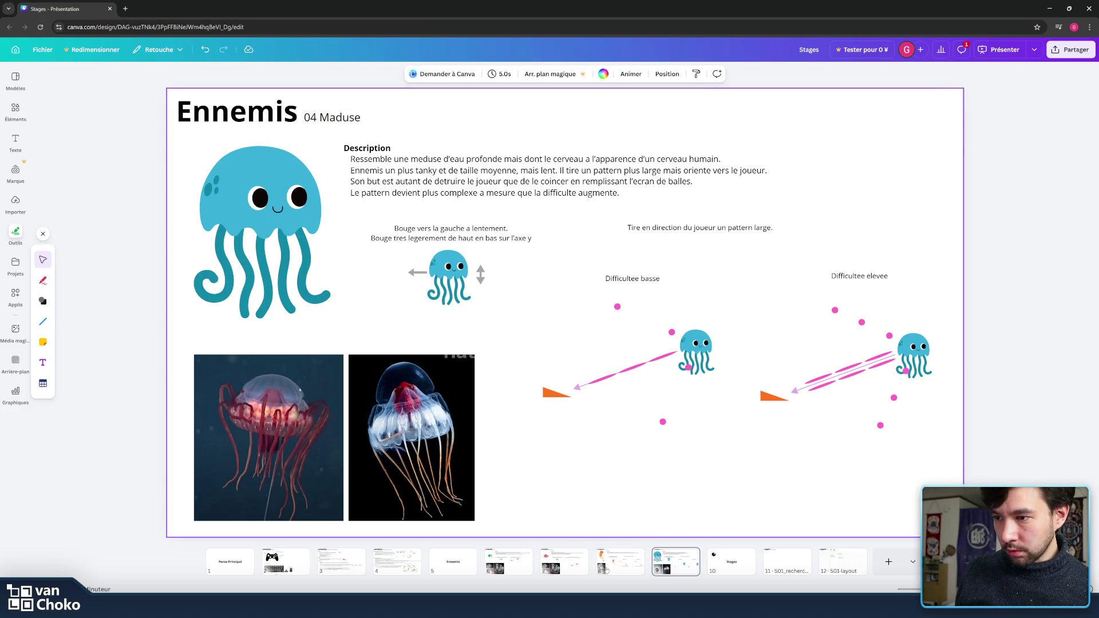
click(620, 561)
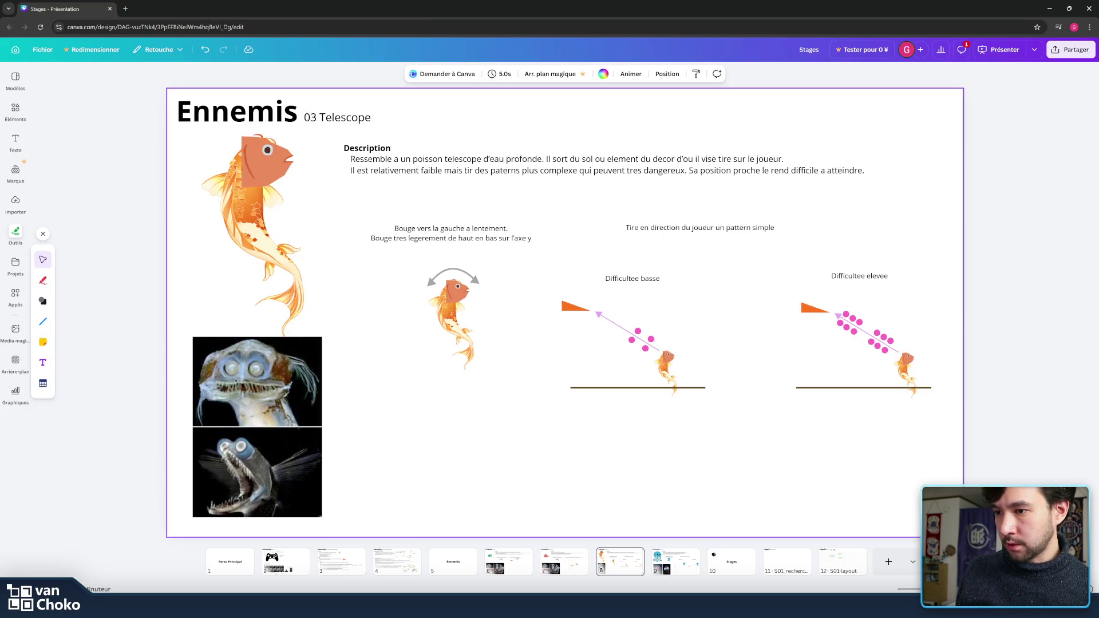
click(663, 563)
click(618, 560)
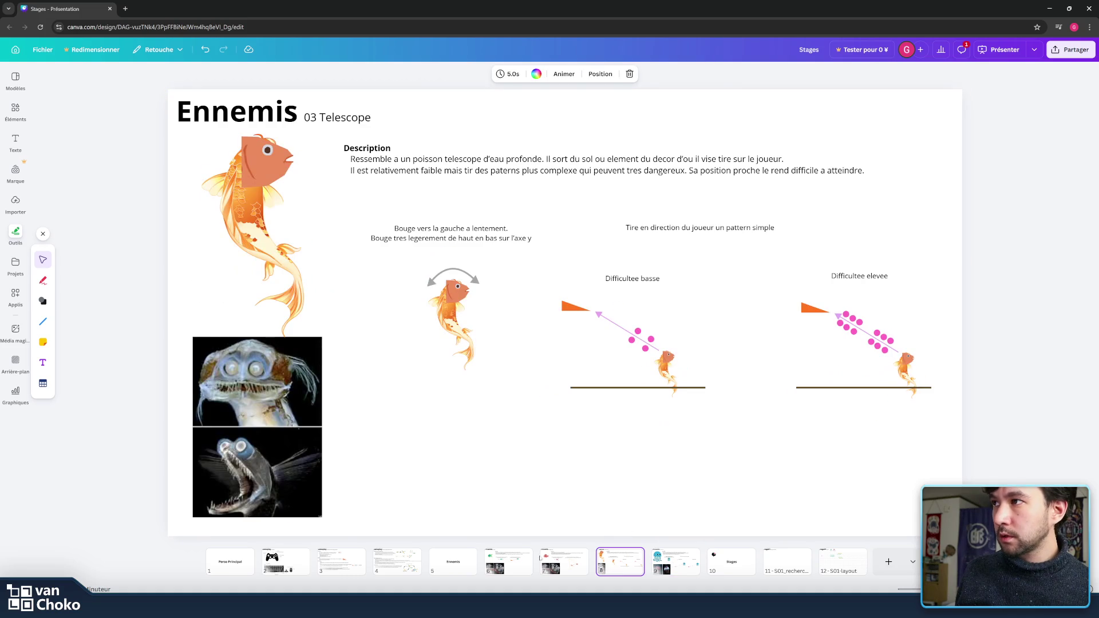
Step: Flip through the Fishy, Angry Fishy, Telescope and Maduse slides to review them
click(561, 565)
click(508, 563)
click(564, 563)
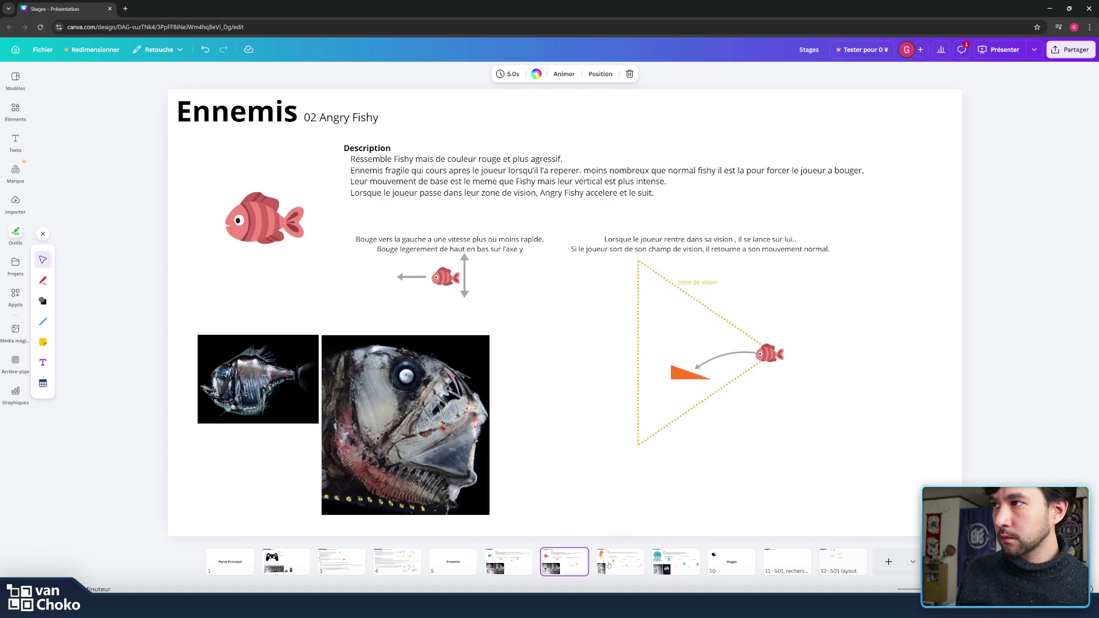
click(629, 564)
click(677, 568)
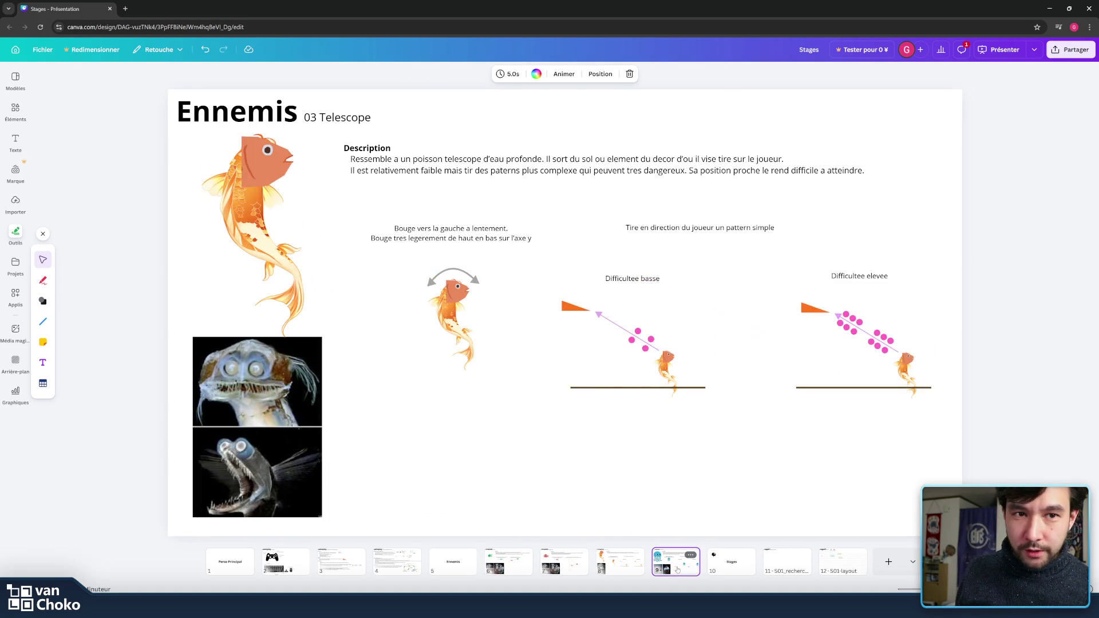
click(564, 563)
click(507, 563)
click(563, 563)
click(673, 559)
click(612, 556)
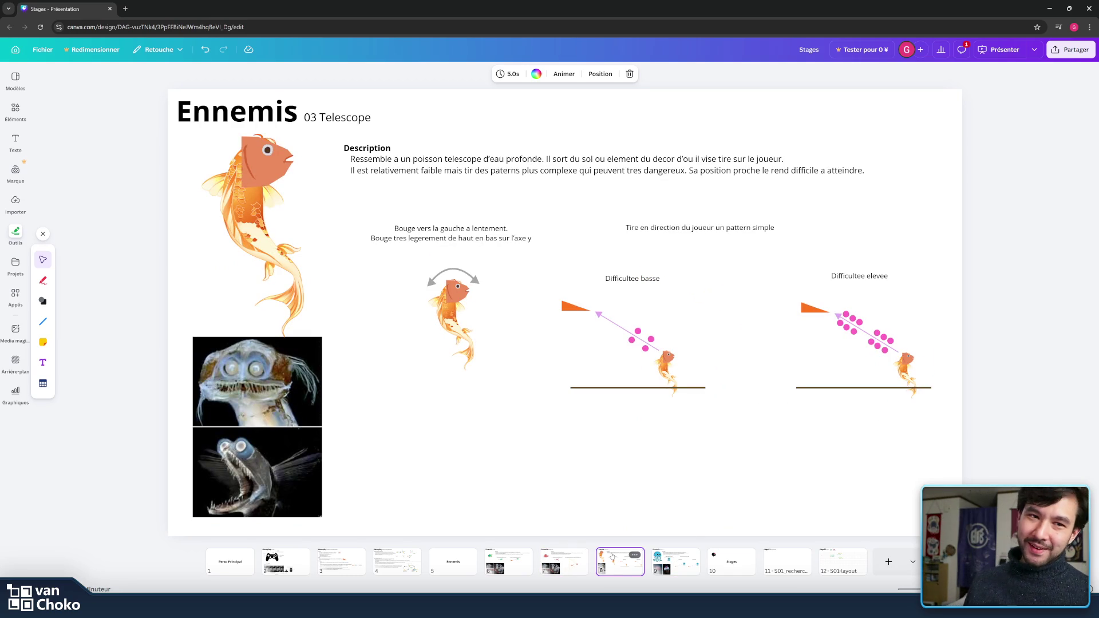
Step: Settle on the Ennemis 03 Telescope slide and bring the 'deep sea fish' image search forward
click(734, 383)
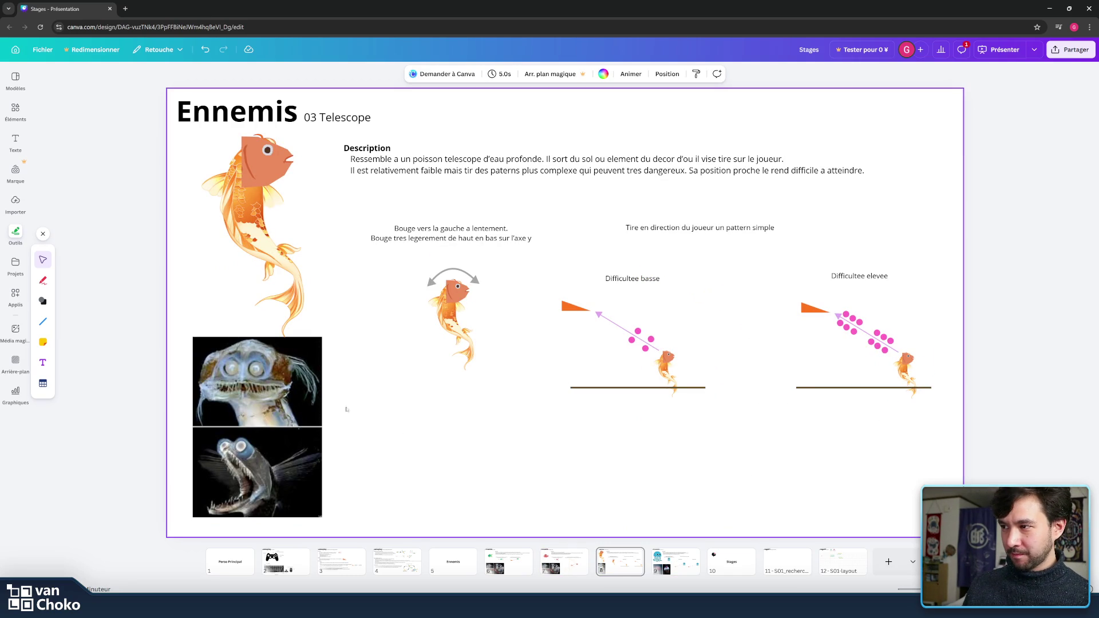
click(675, 558)
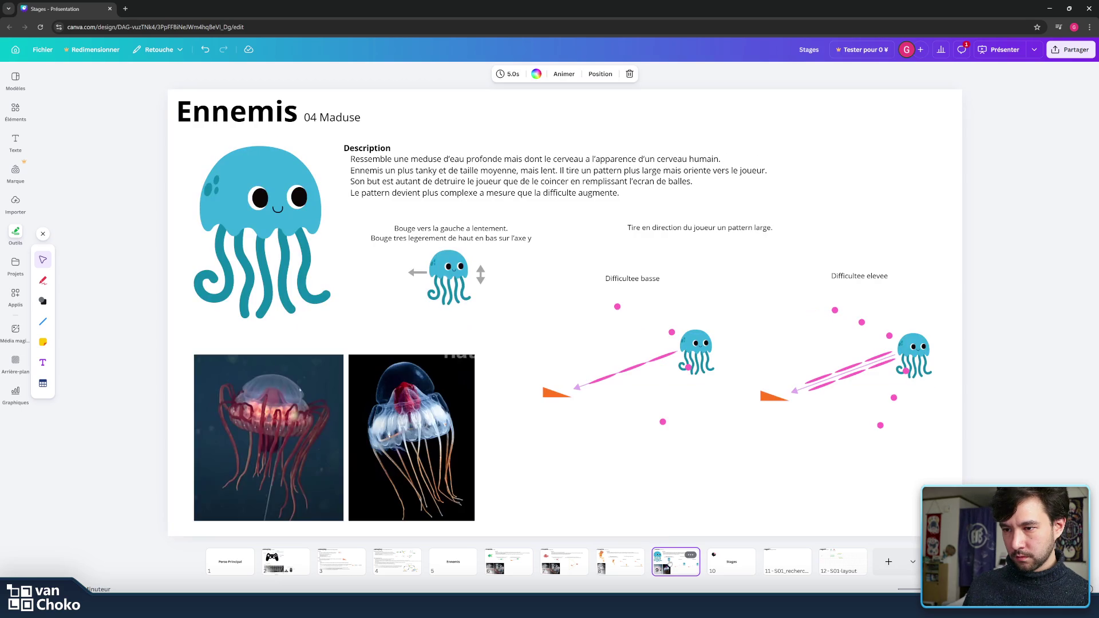
click(606, 561)
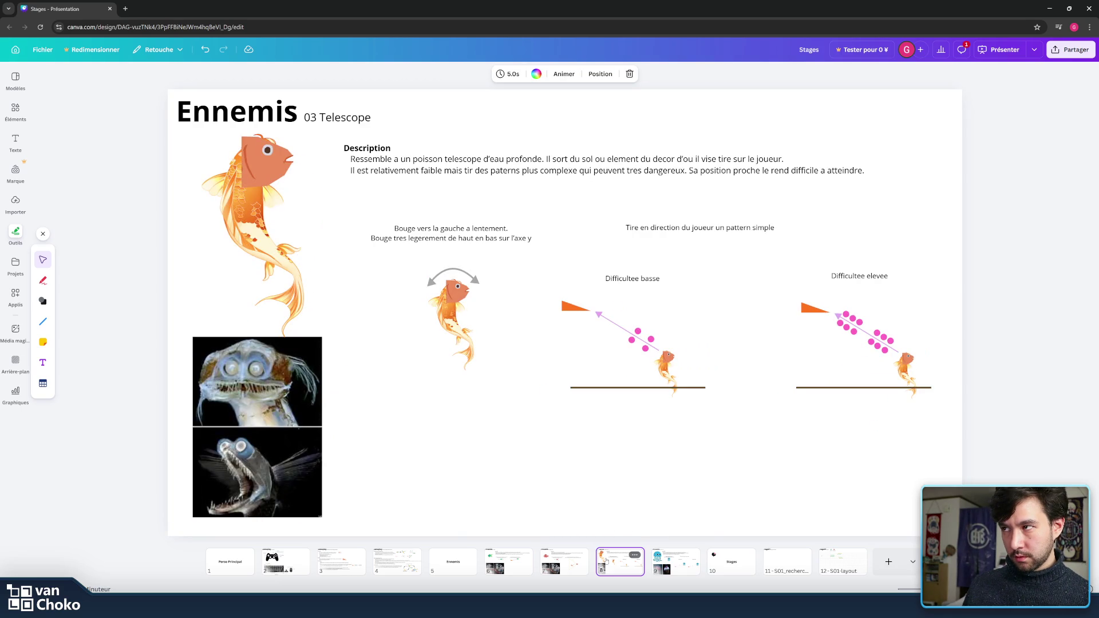
click(650, 492)
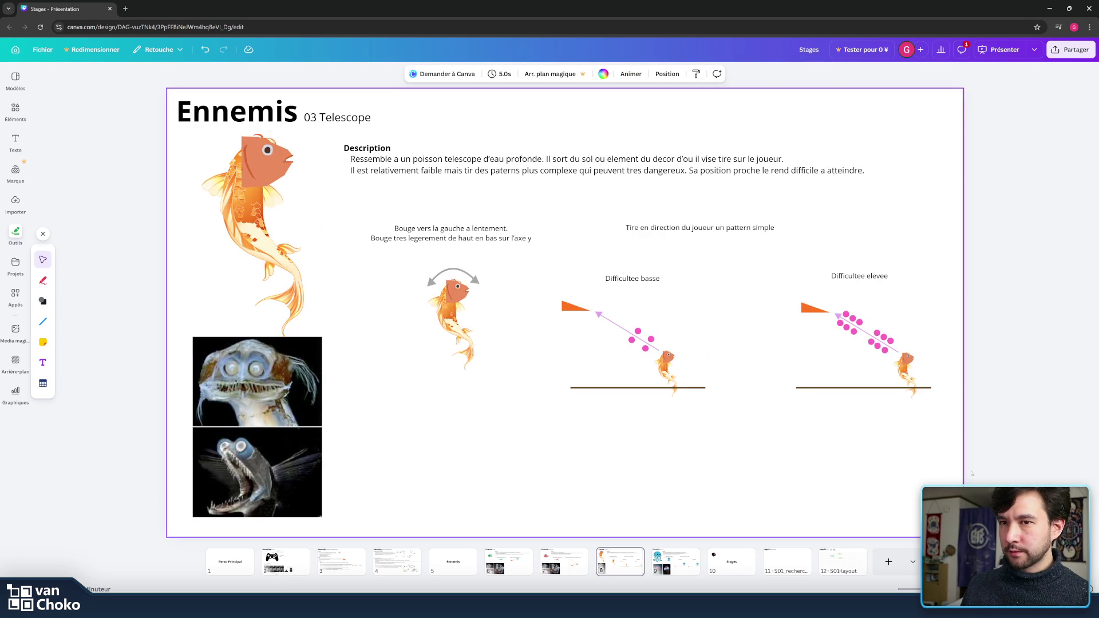
click(988, 460)
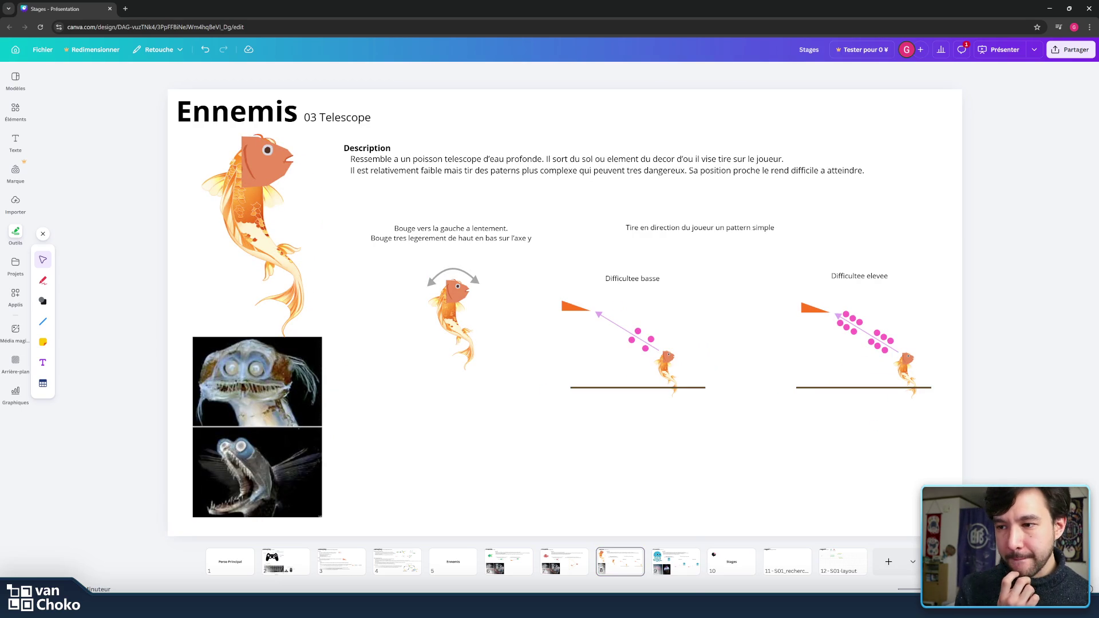
mouse_move(648, 607)
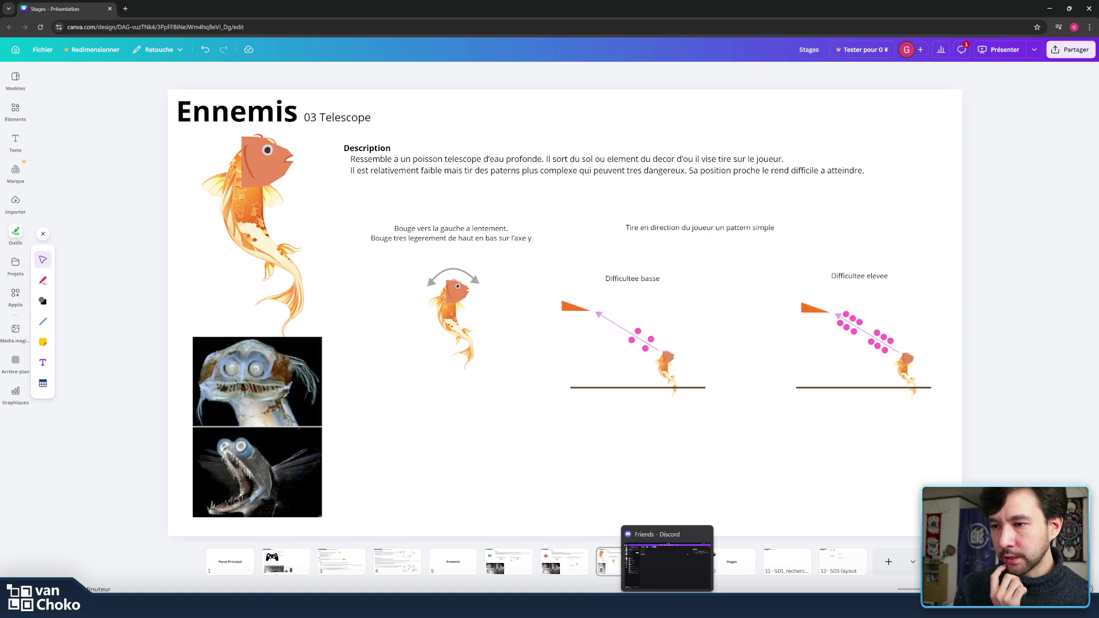
click(724, 464)
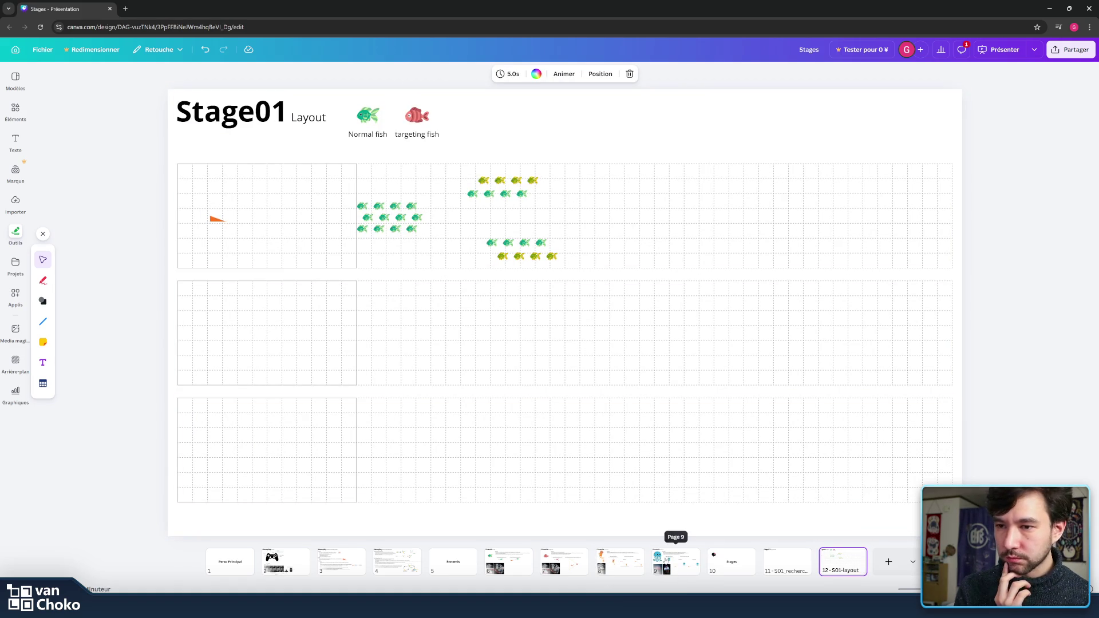
click(679, 576)
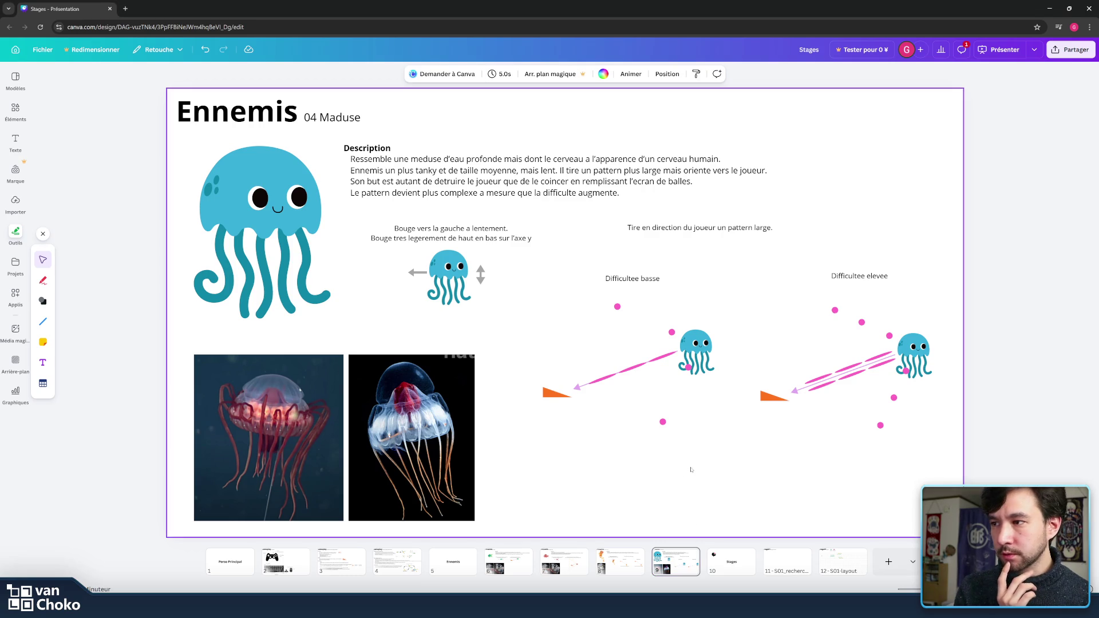
click(627, 563)
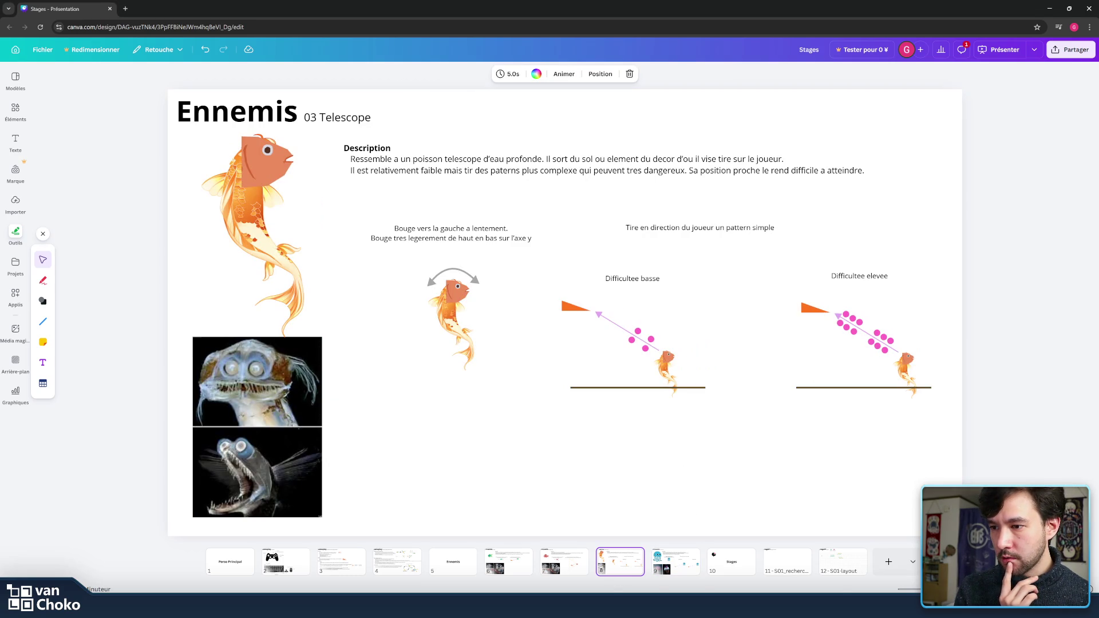
mouse_move(610, 607)
click(704, 564)
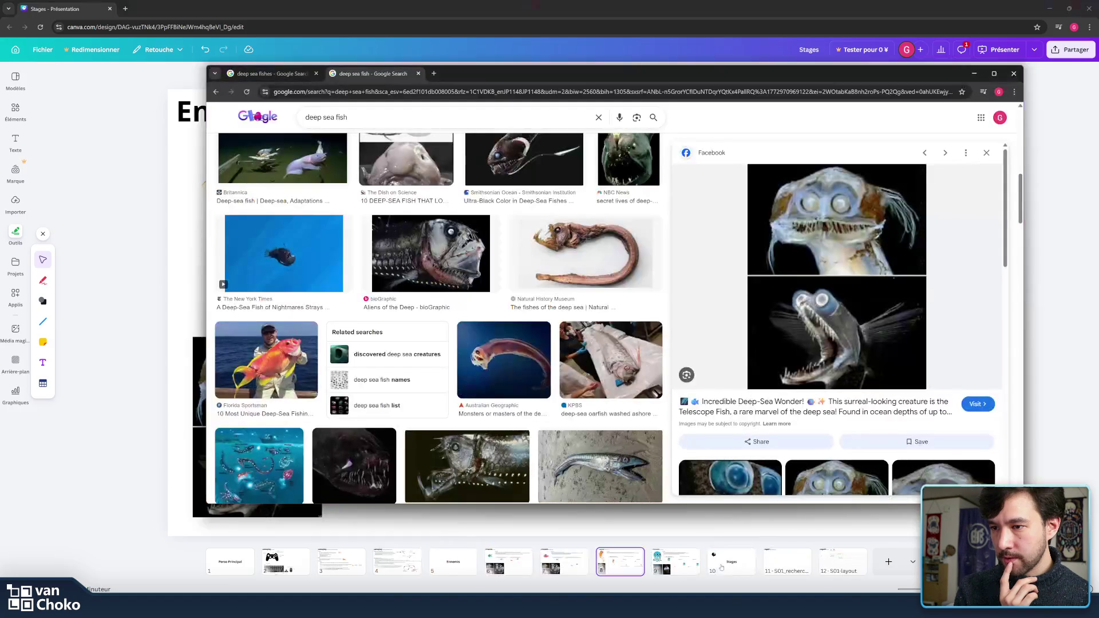
Step: Change the image search to 'deep sea angel' and preview the Angel of Death result
double_click(382, 117)
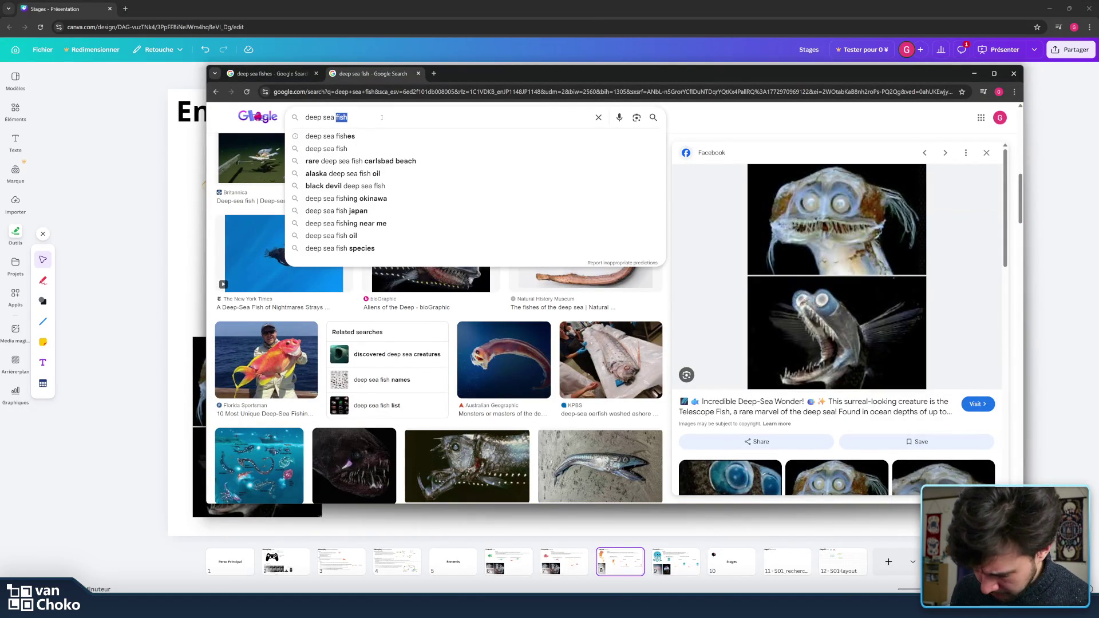
text(angel)
key(Return)
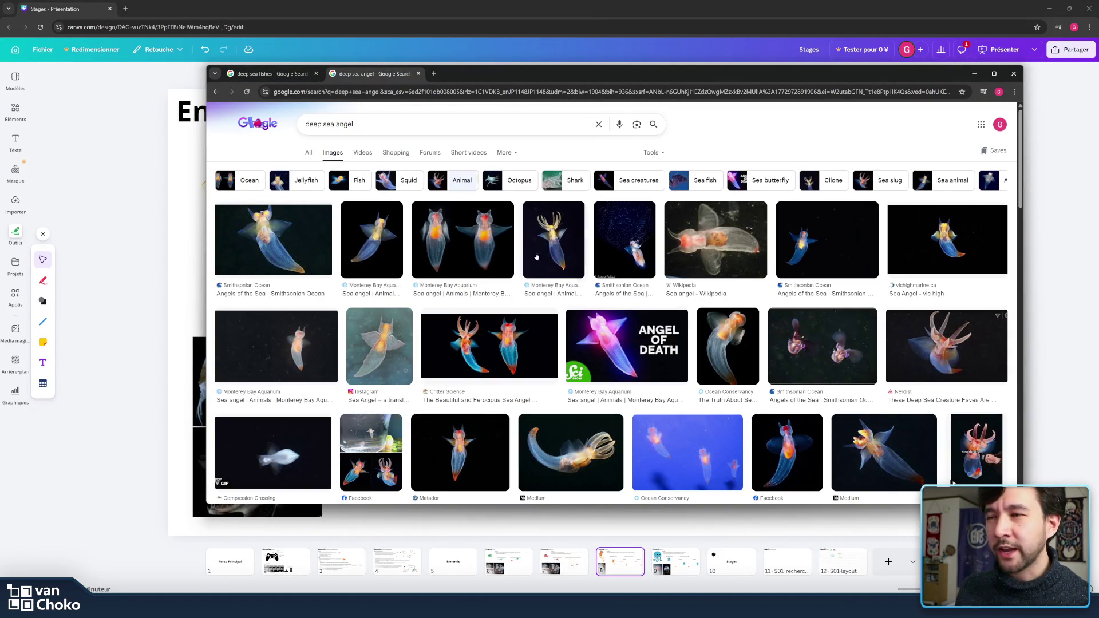
click(661, 325)
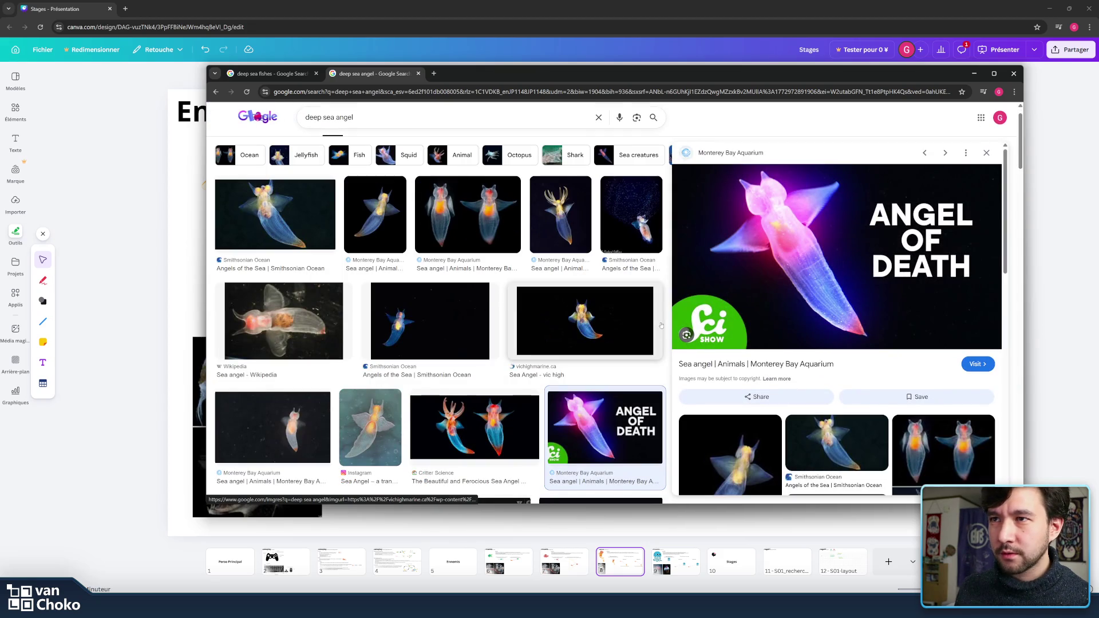
scroll(782, 401, down, 3)
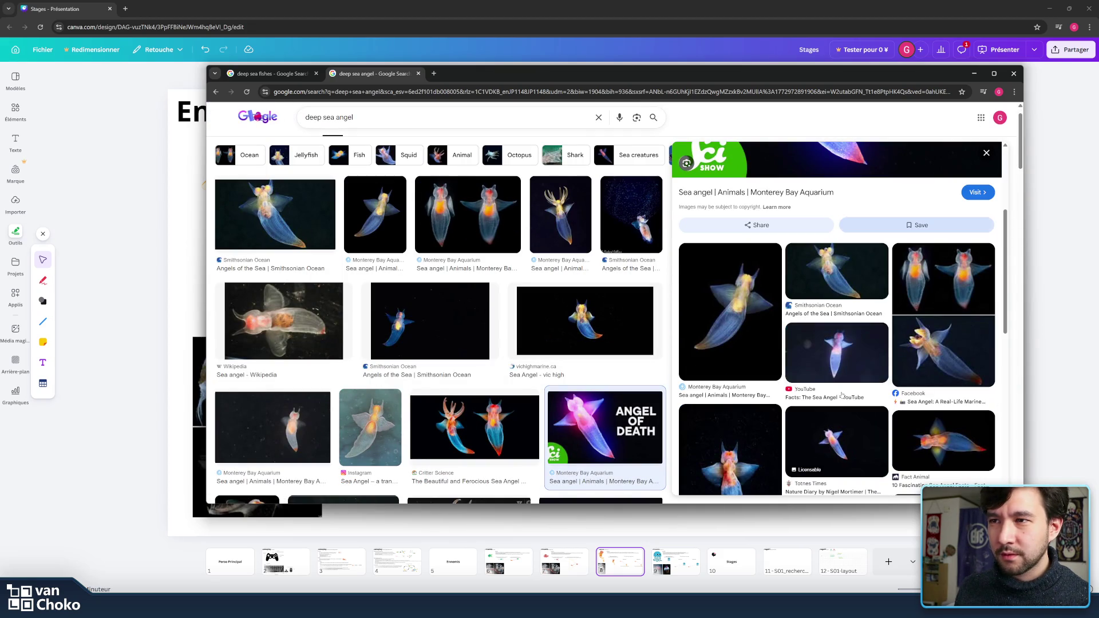
scroll(784, 406, down, 5)
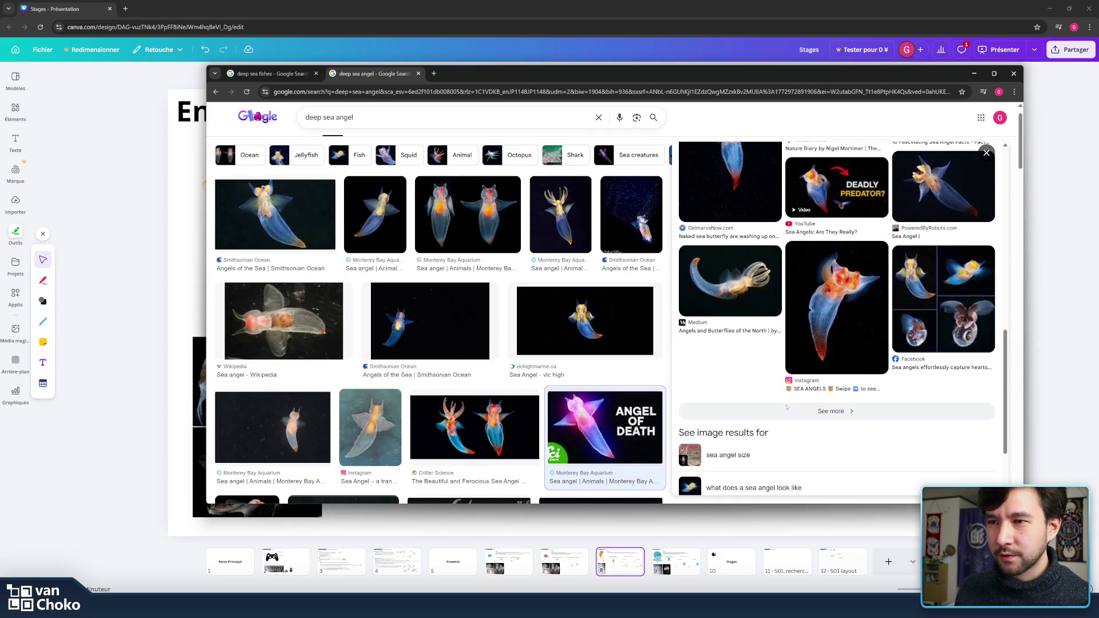
scroll(784, 401, up, 8)
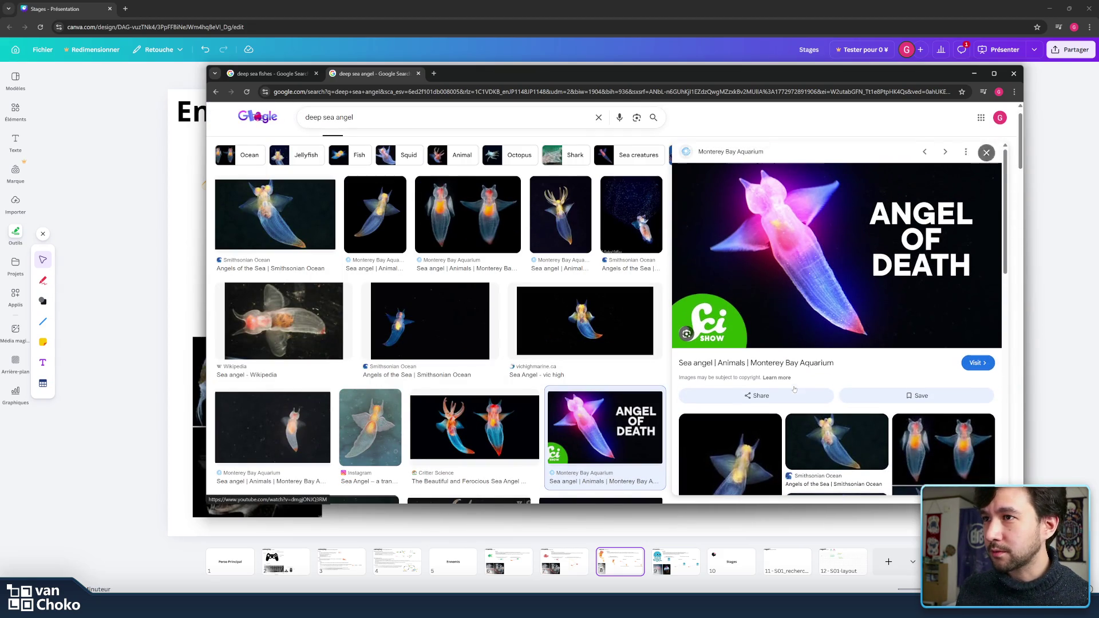
Step: Preview the Monterey Bay Aquarium and Smithsonian 'Angels of the Sea' photos
click(587, 222)
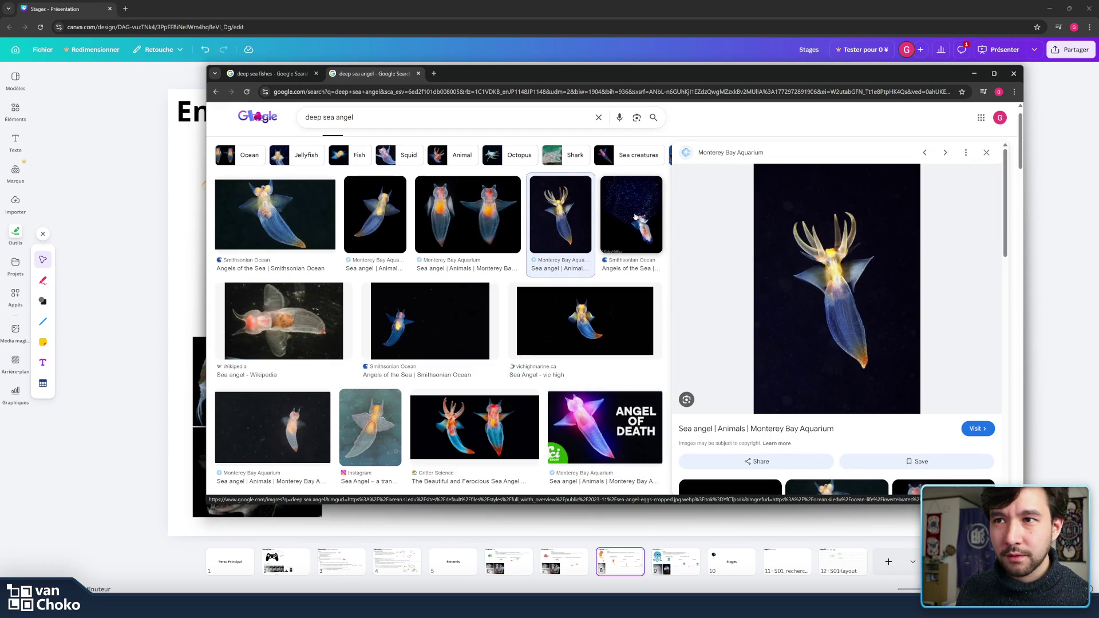
click(635, 216)
key(Left)
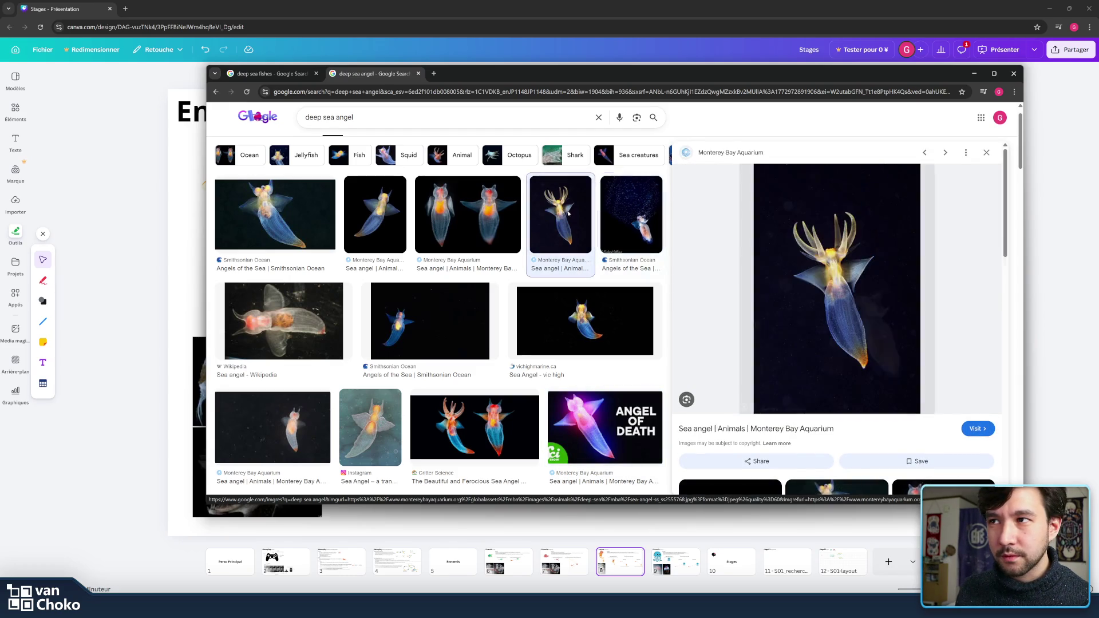
click(644, 224)
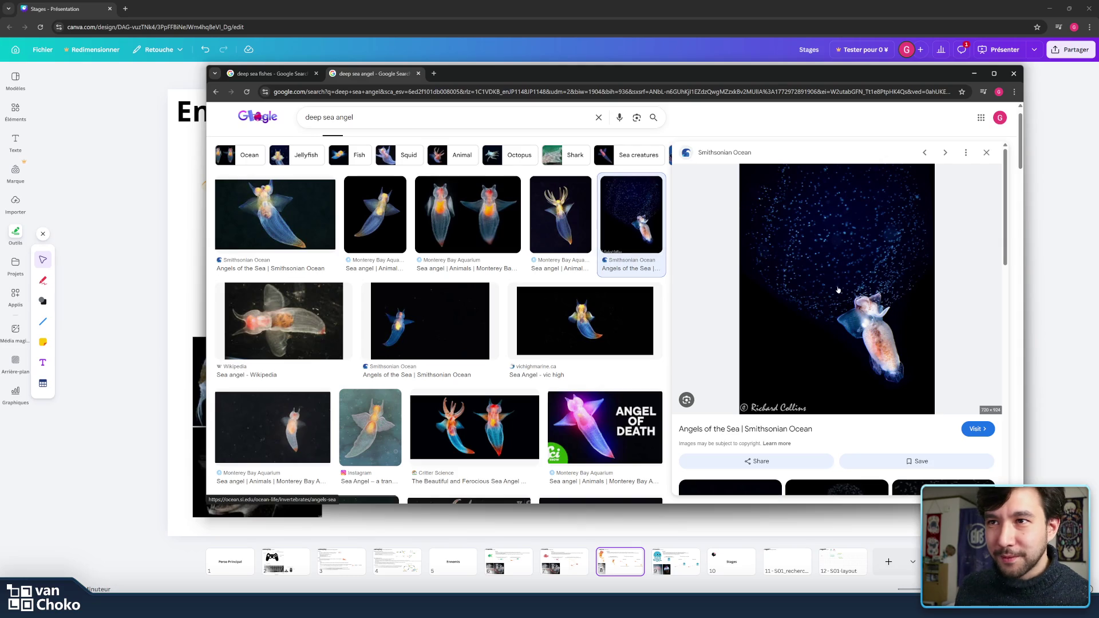
scroll(953, 333, down, 10)
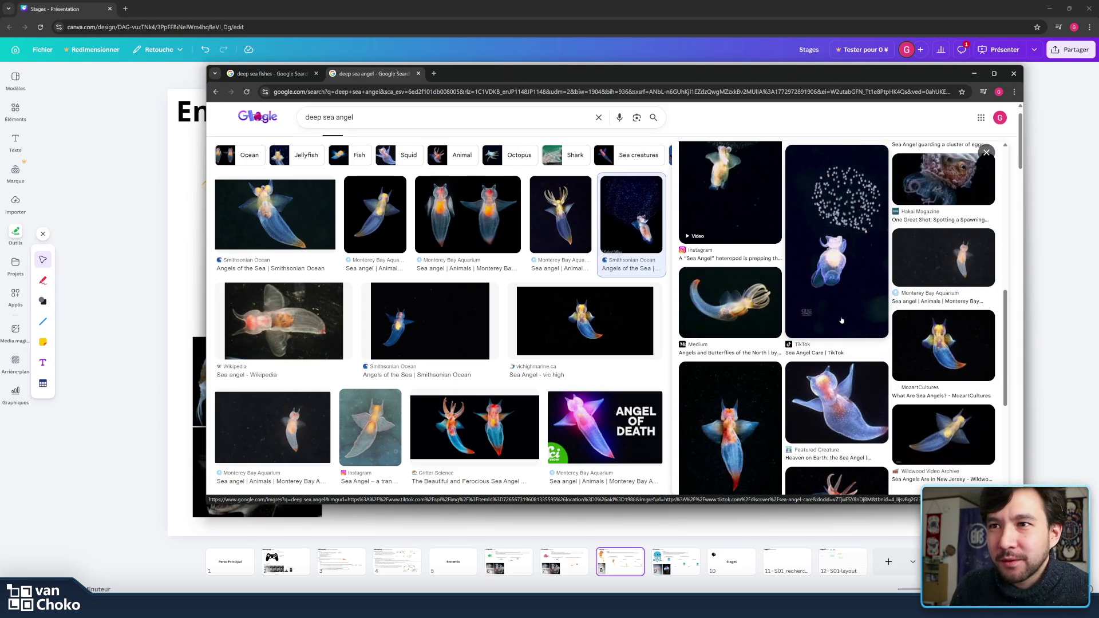
scroll(837, 321, down, 5)
scroll(840, 321, up, 5)
scroll(841, 321, up, 10)
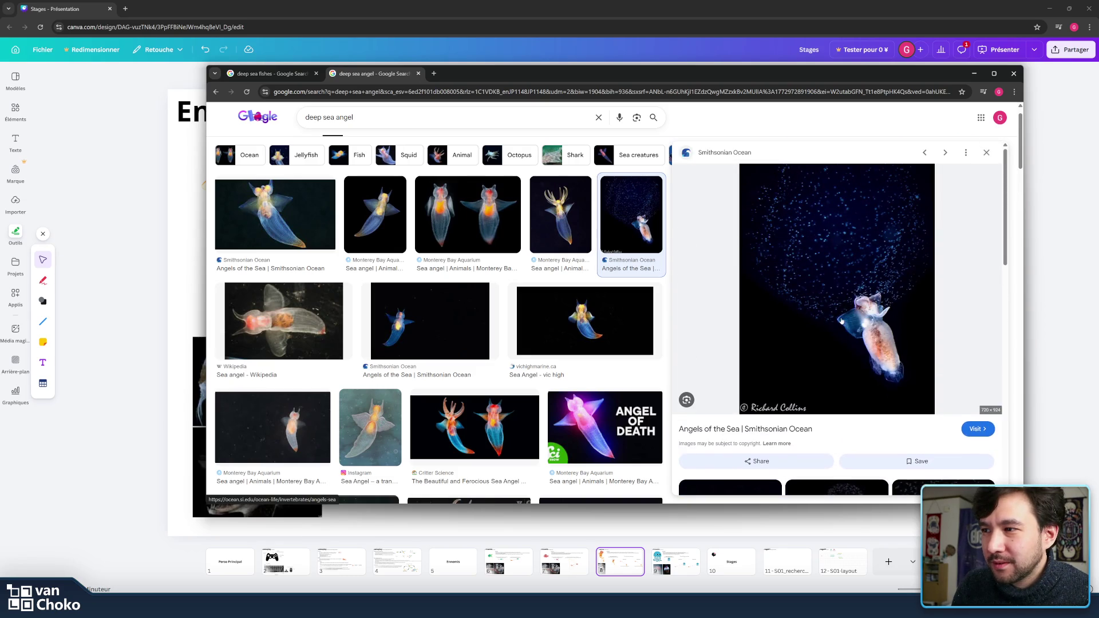
scroll(841, 321, down, 8)
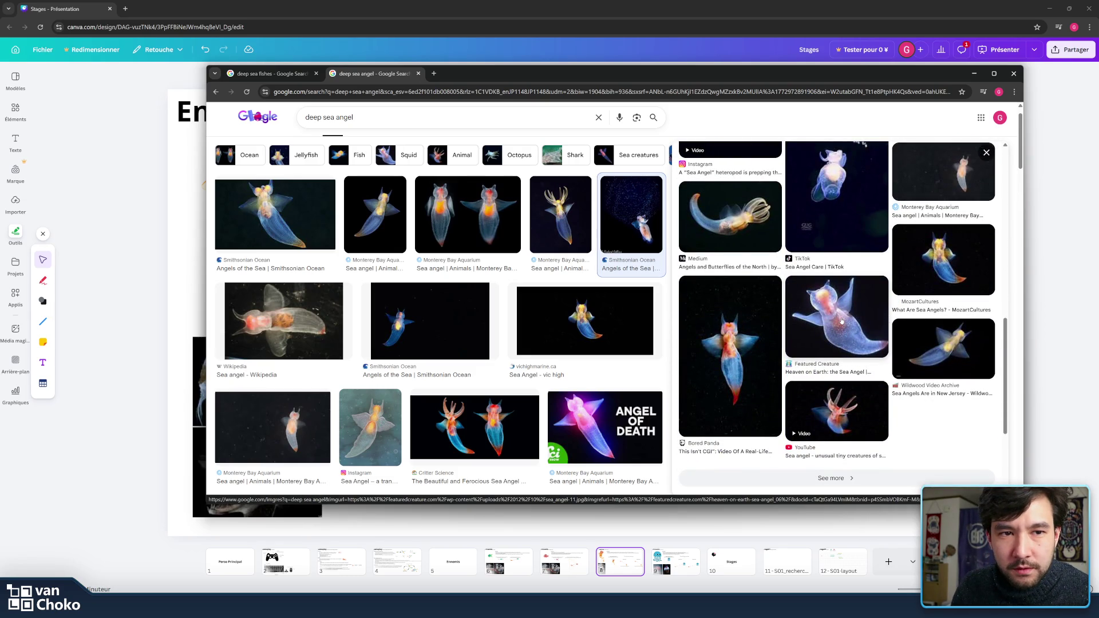
scroll(840, 321, up, 5)
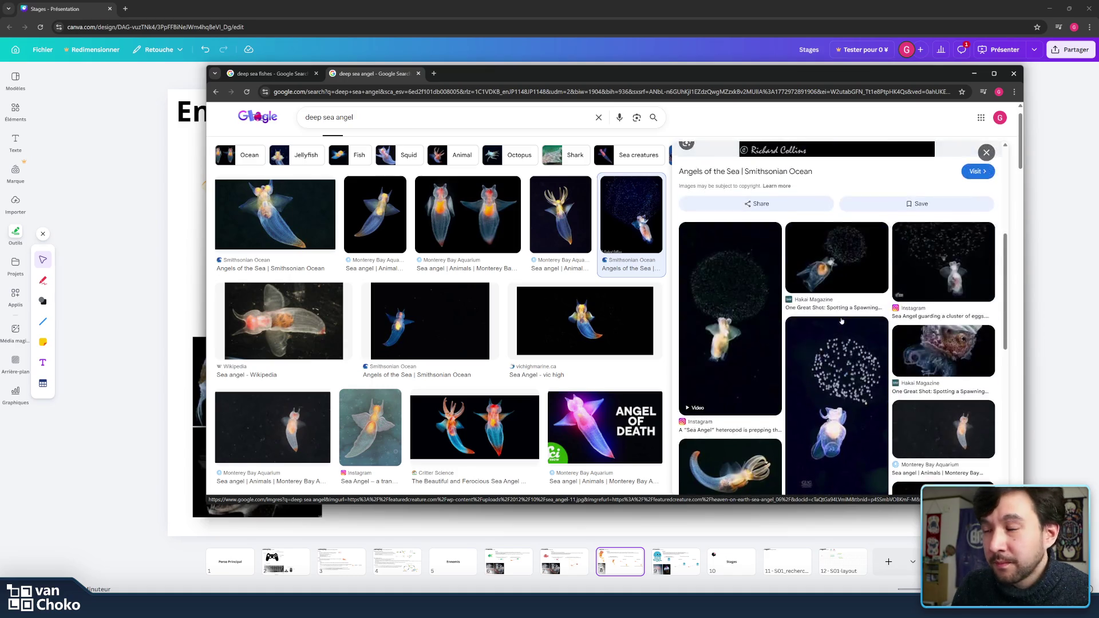
scroll(634, 245, down, 3)
Step: Browse further results, previewing the Vecteezy swimming sea angel and the two-sea-angels photo
click(634, 245)
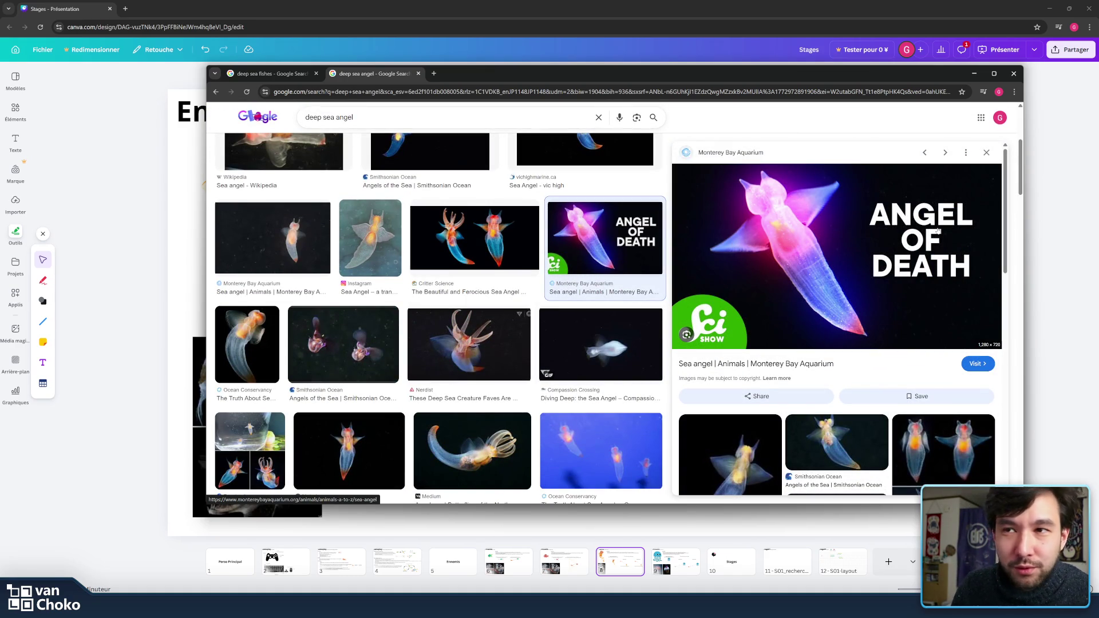
scroll(881, 373, down, 2)
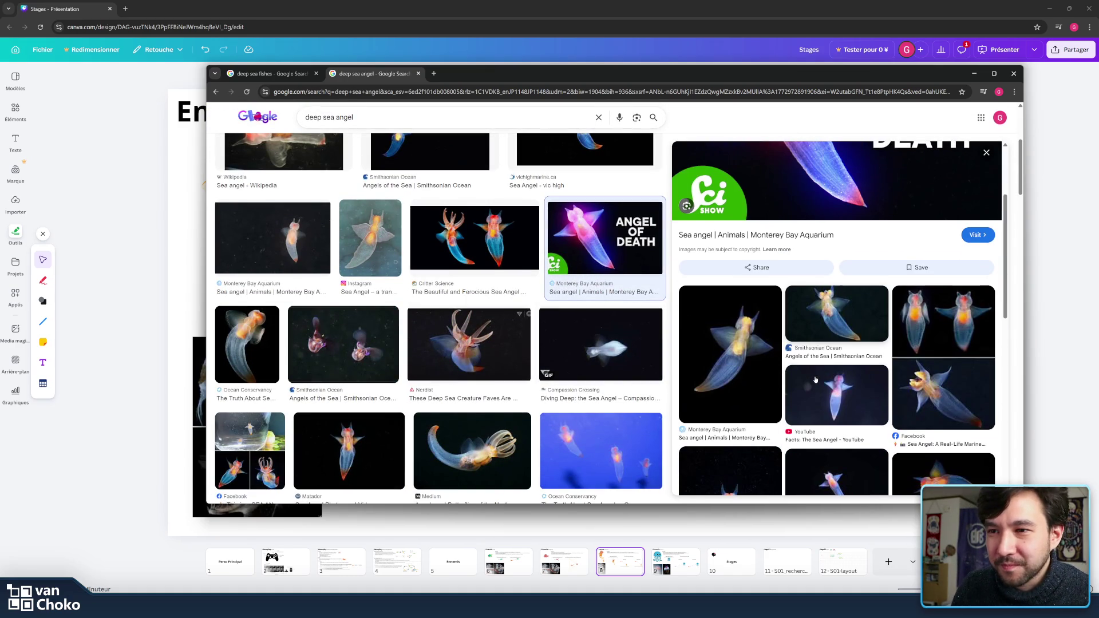
scroll(754, 344, down, 3)
scroll(664, 375, down, 3)
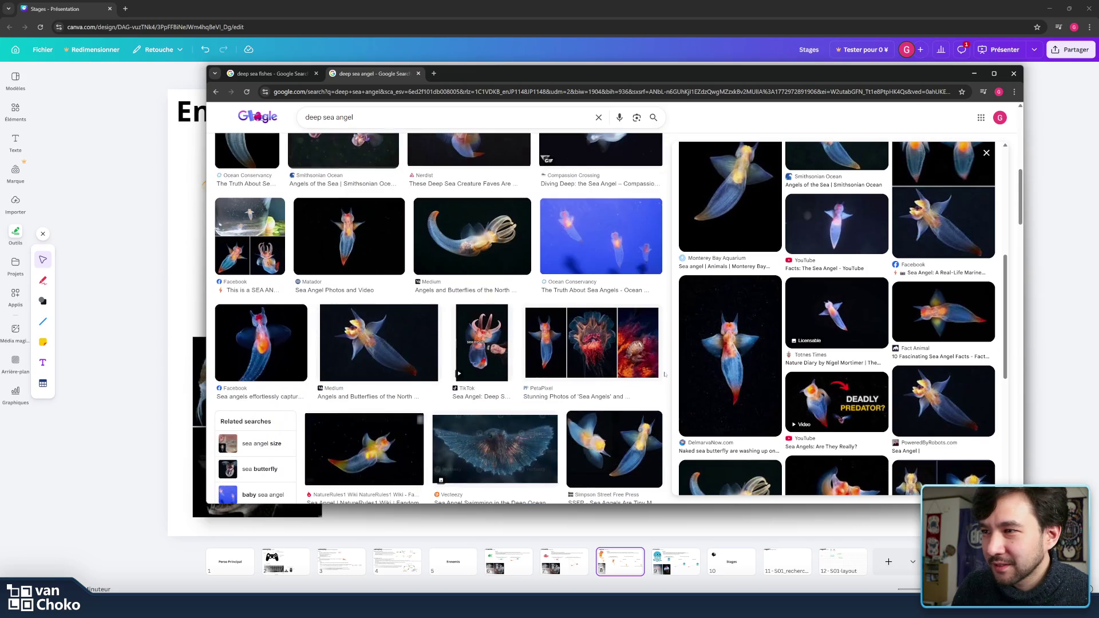
scroll(665, 375, down, 2)
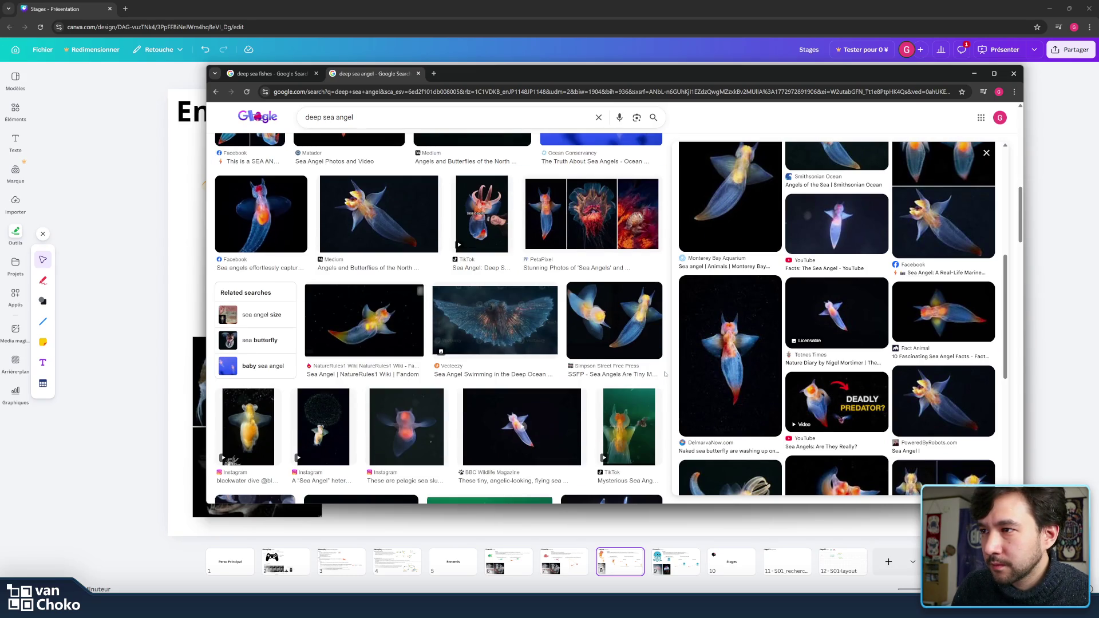
click(495, 314)
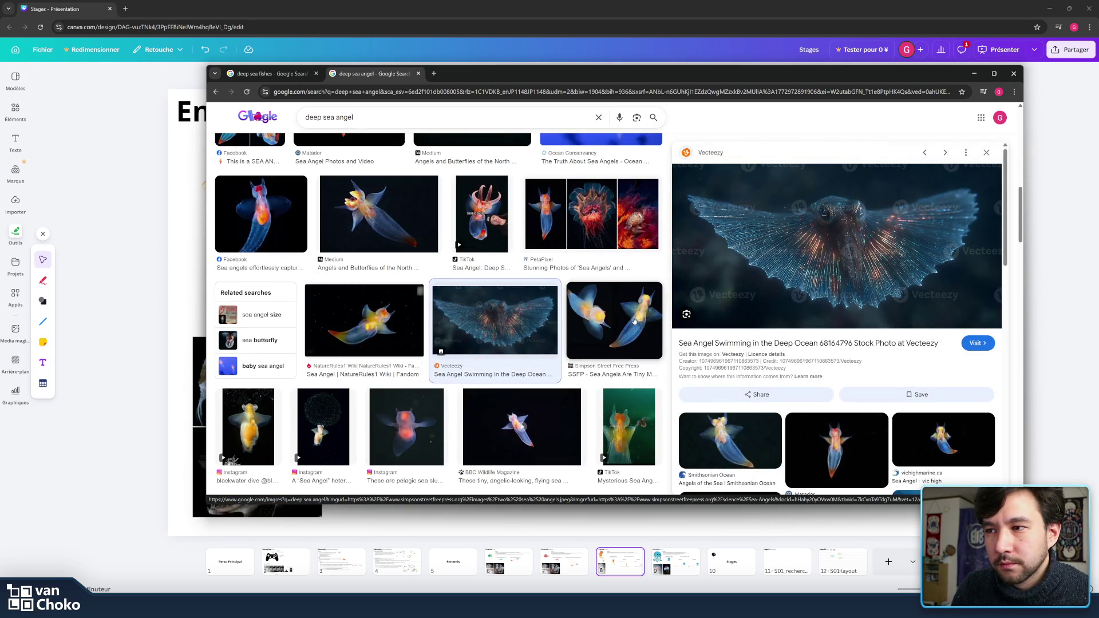
click(634, 321)
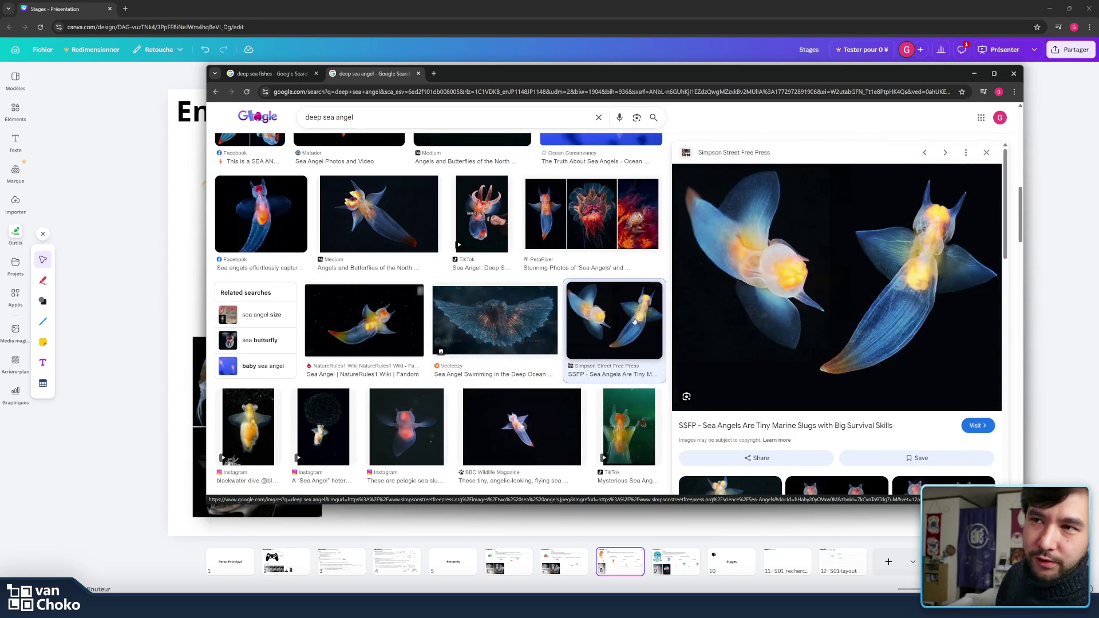
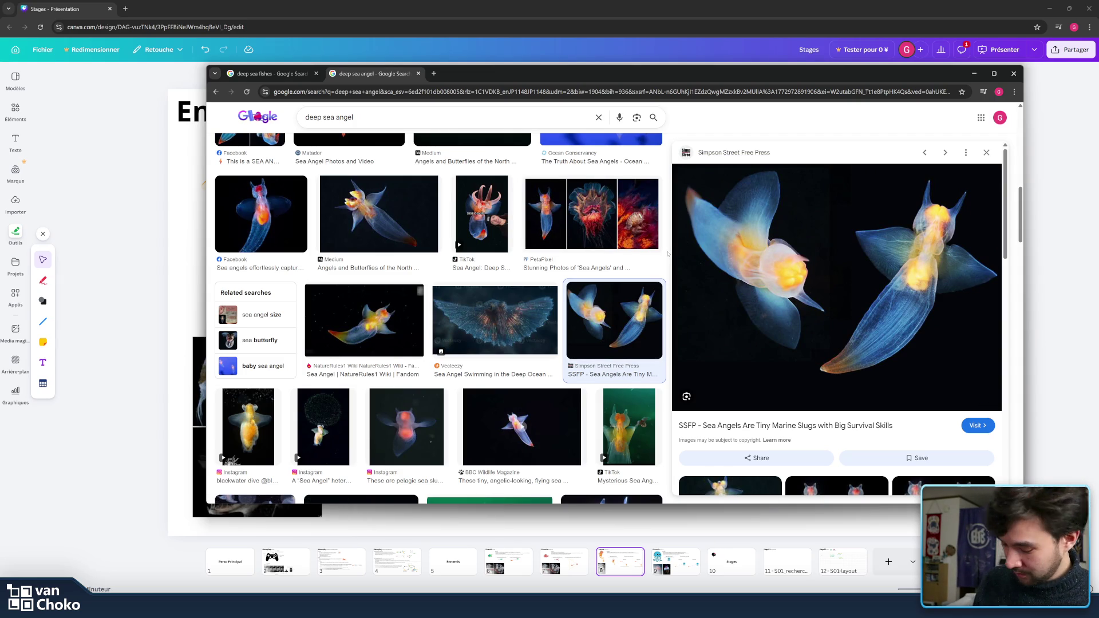
Step: Snip the sea angel preview, then show the Monterey Bay Aquarium sea angel photo in the preview
key(super+shift+s)
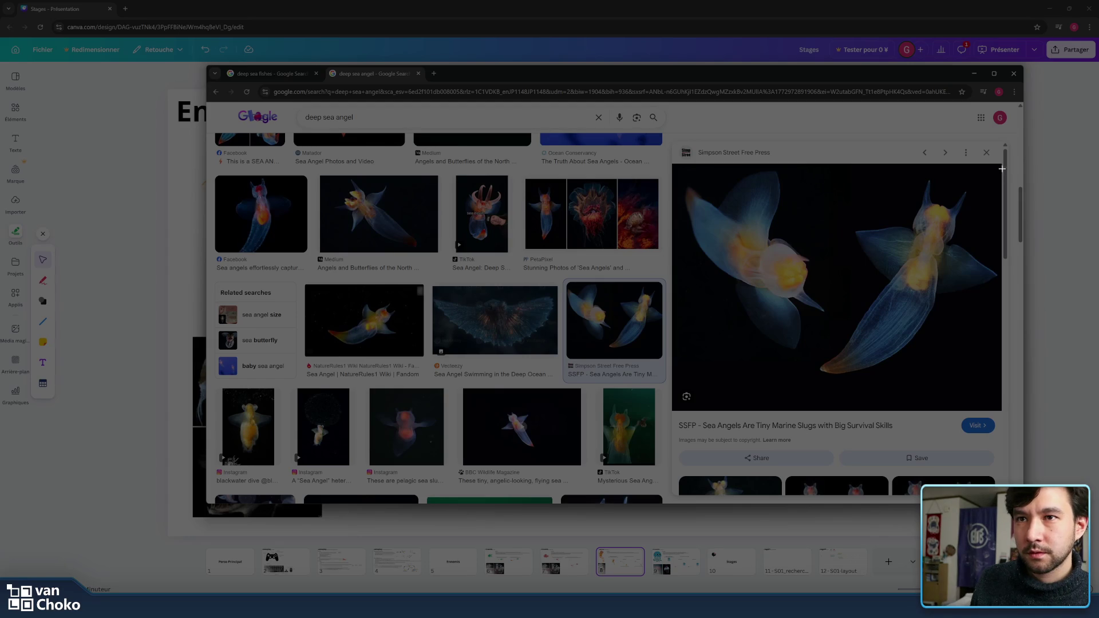
mouse_move(999, 166)
mouse_down()
mouse_move(798, 393)
mouse_move(820, 389)
mouse_up()
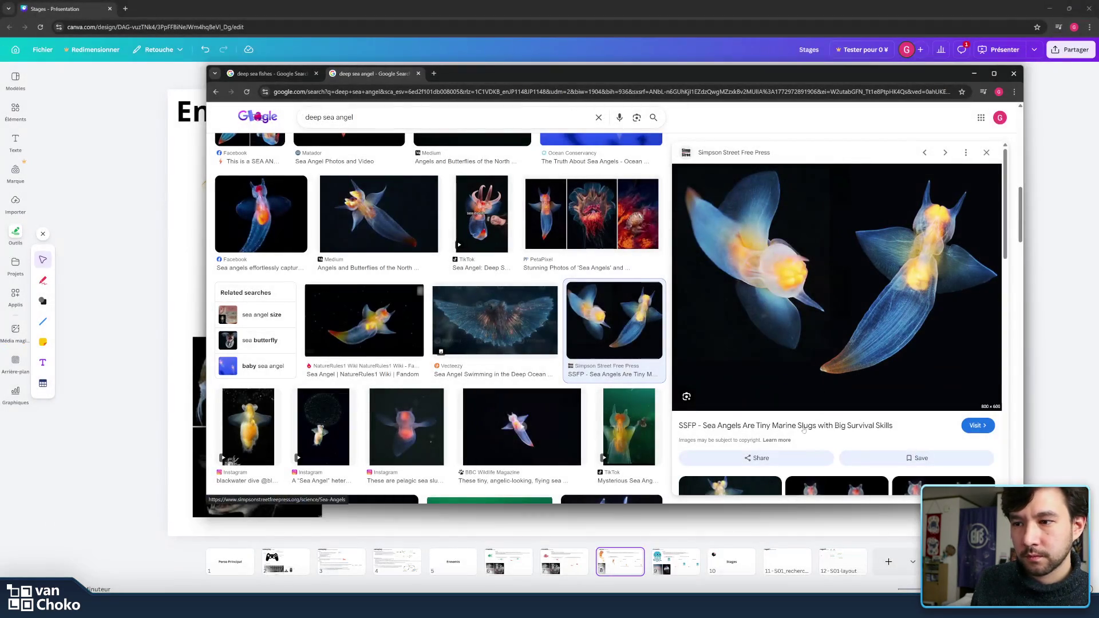
scroll(852, 293, down, 4)
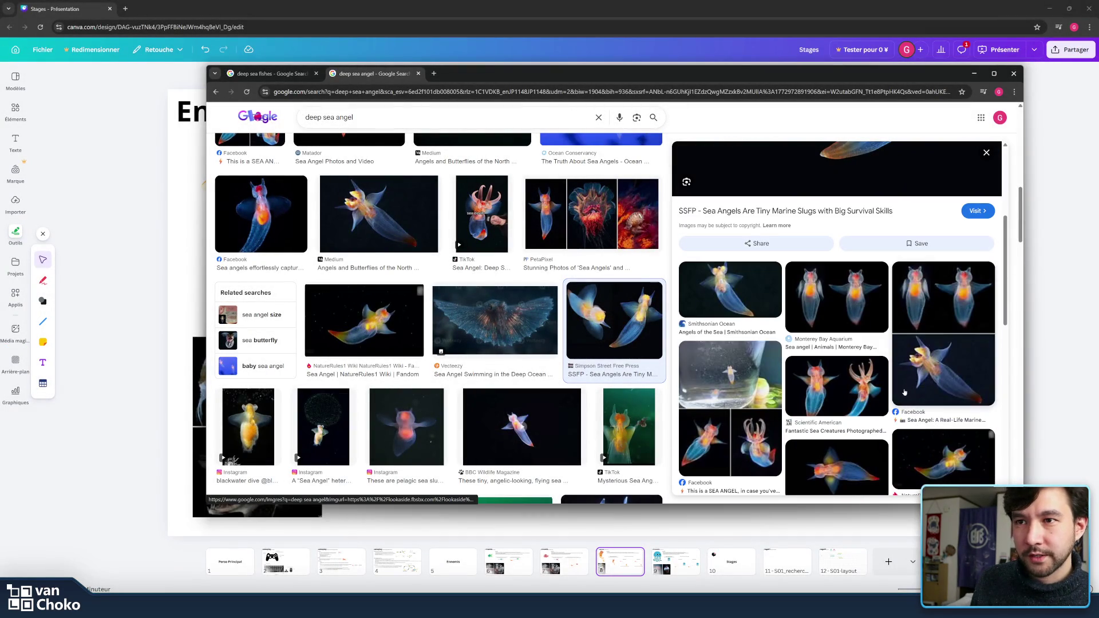
click(853, 293)
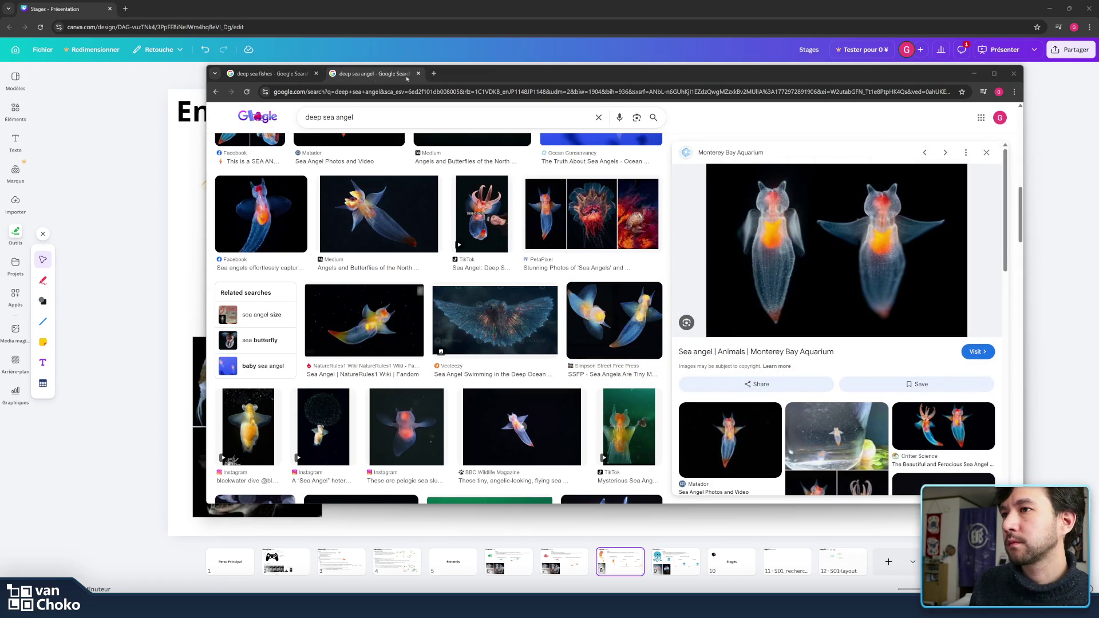
click(437, 74)
Step: Search Google Images for 'dragon bleu des mers'
text(dragon bleu des mers)
key(Return)
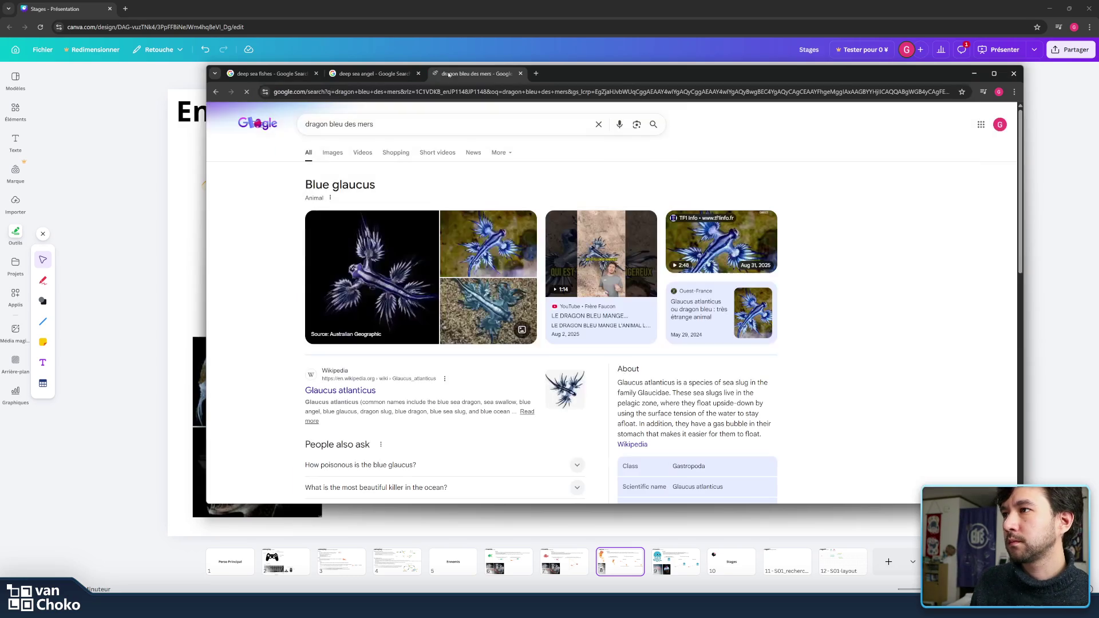
click(335, 153)
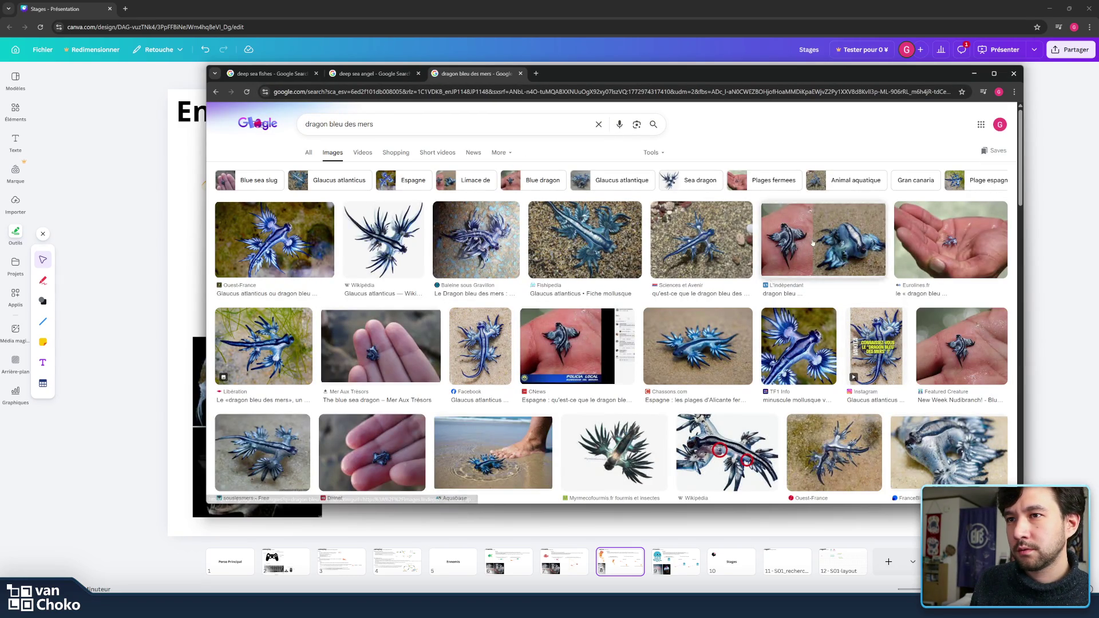
Step: Preview the L'Indépendant and souslesmers blue sea dragon photos and scroll through the results
click(779, 266)
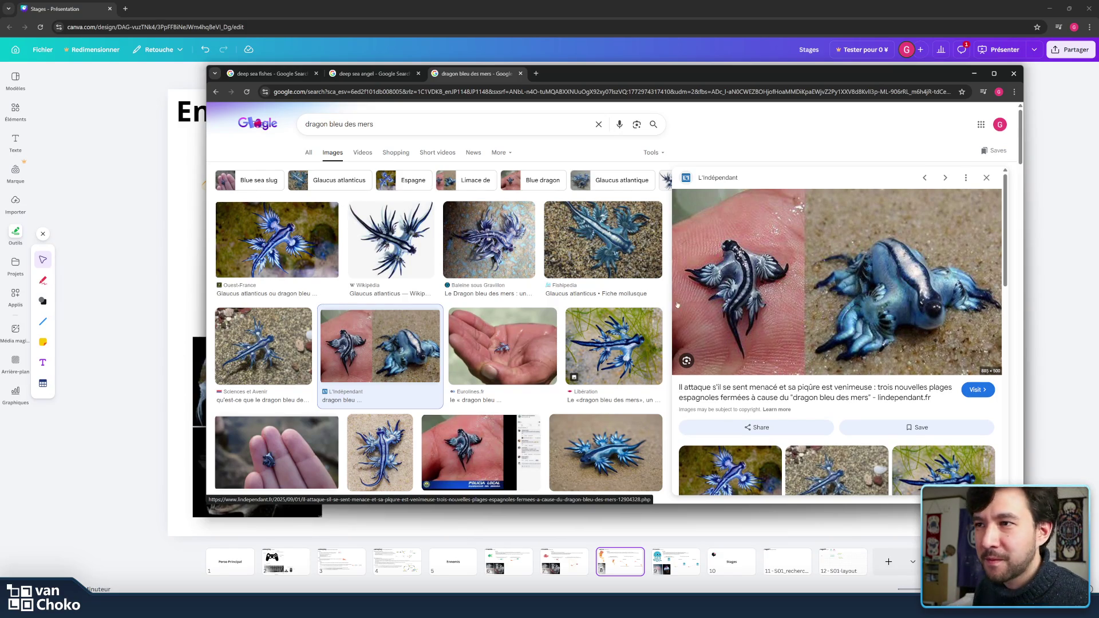
scroll(666, 297, down, 2)
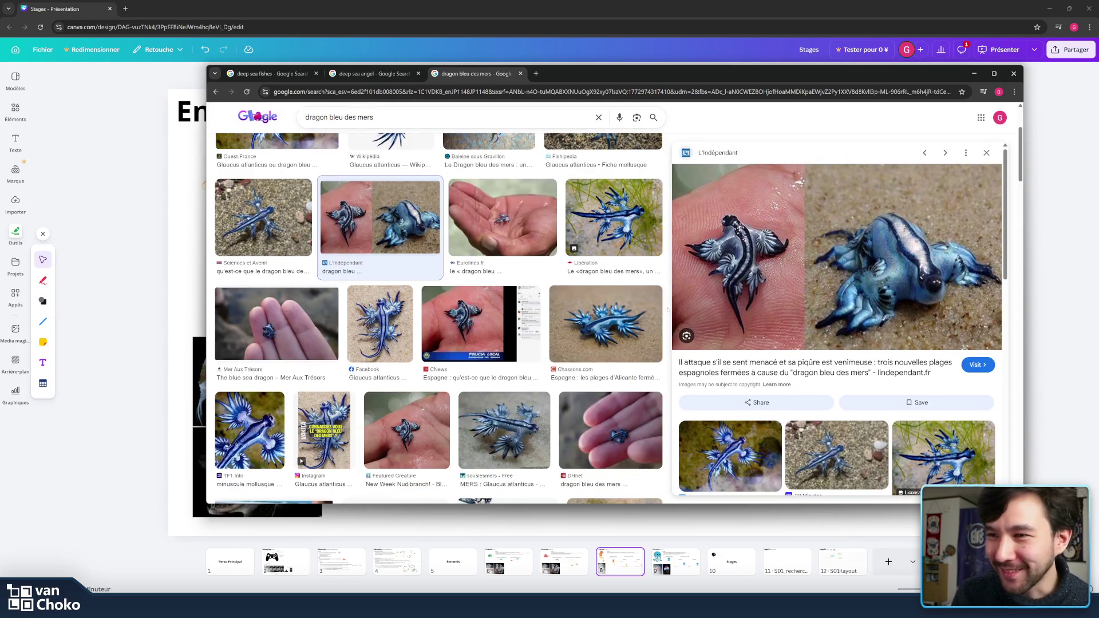
click(530, 406)
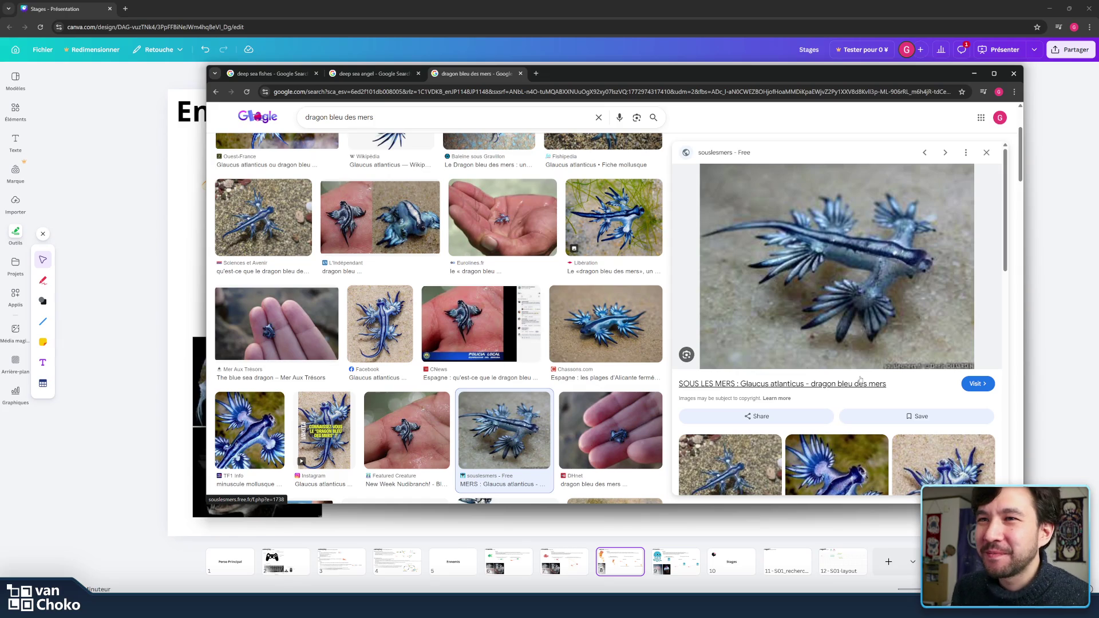
scroll(847, 366, down, 5)
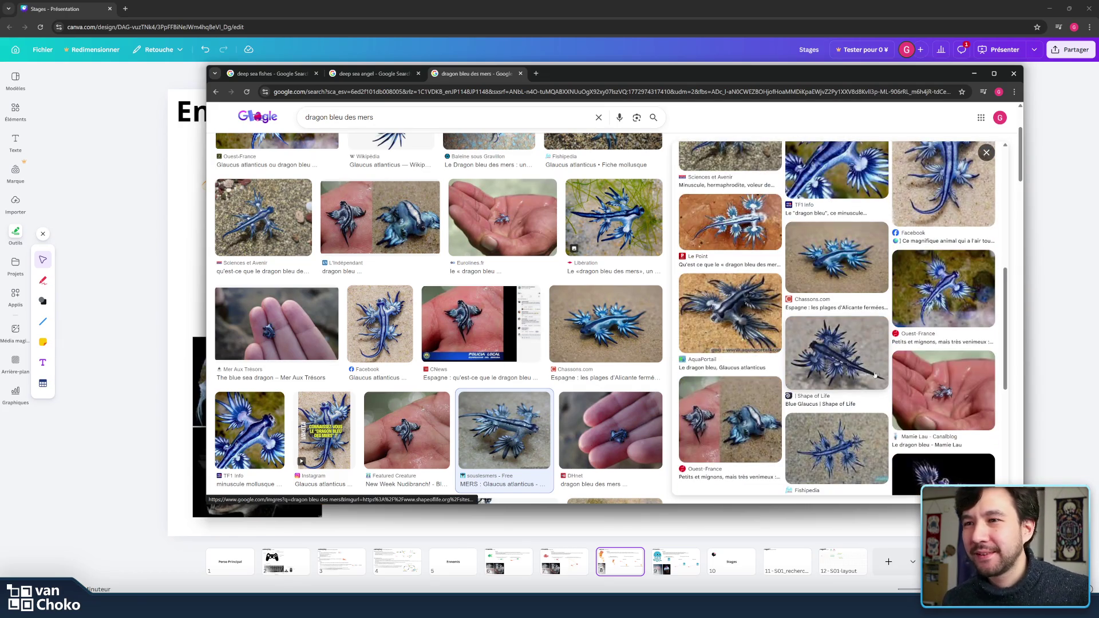
scroll(658, 355, down, 8)
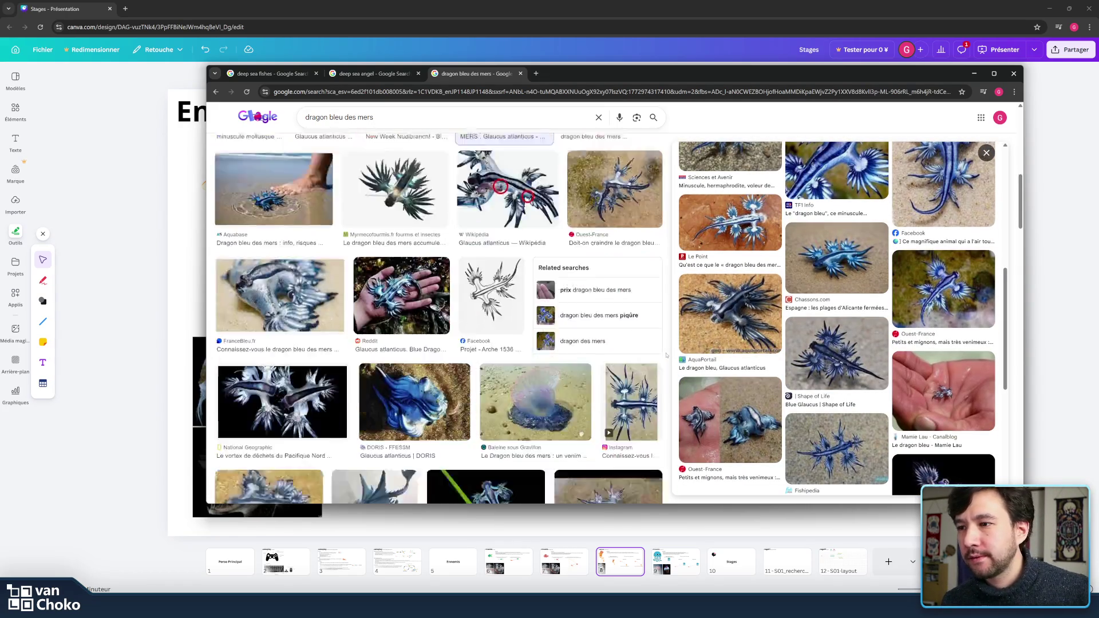
scroll(666, 355, down, 6)
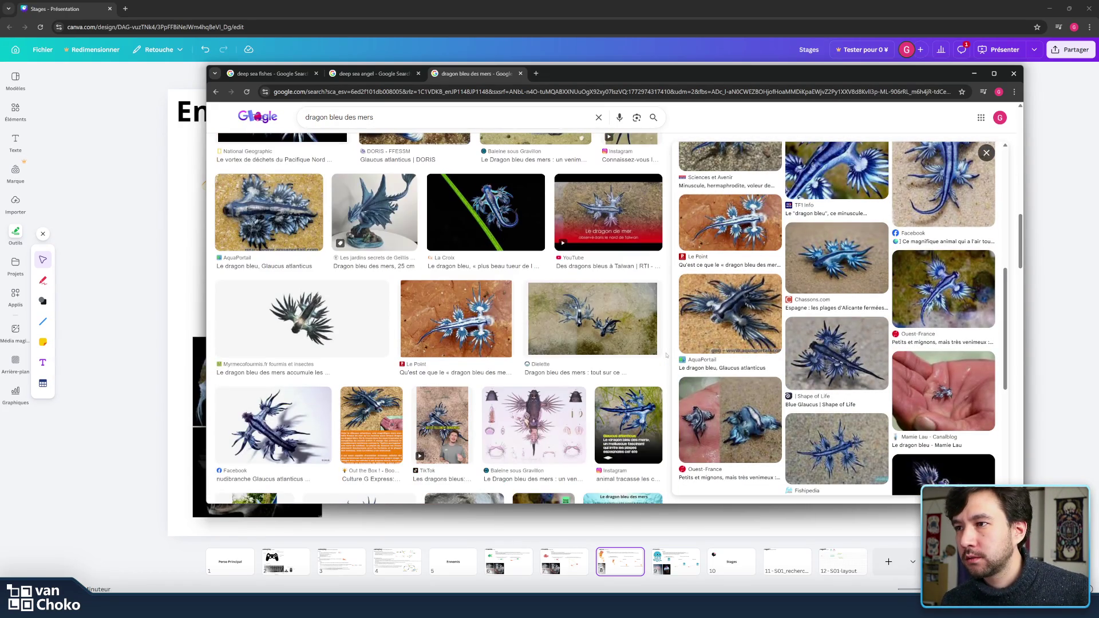
scroll(667, 356, down, 3)
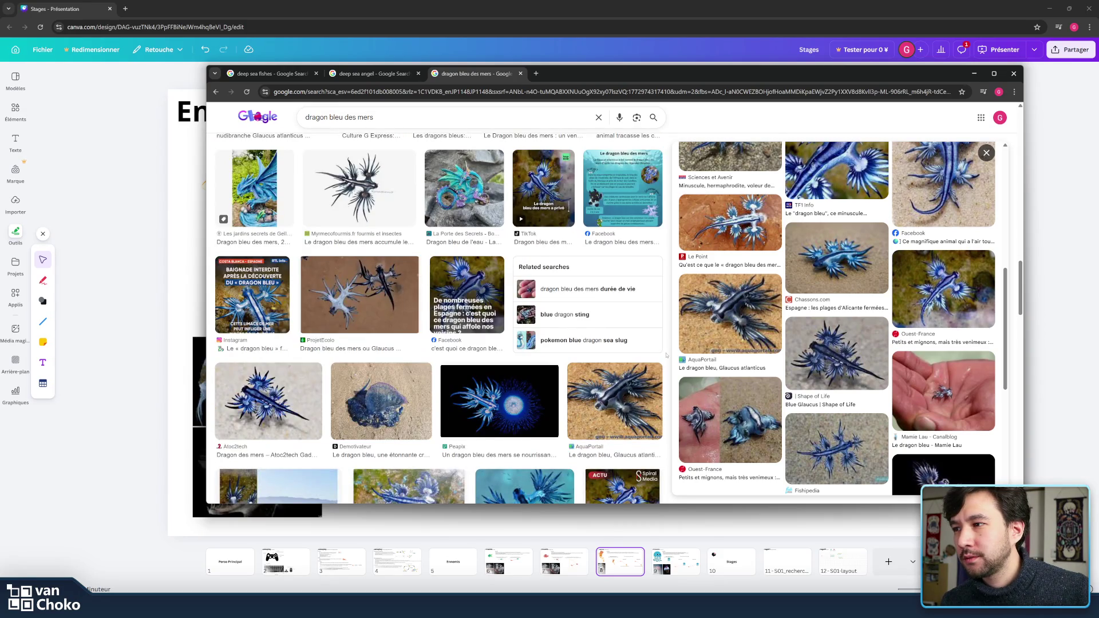
scroll(667, 355, down, 5)
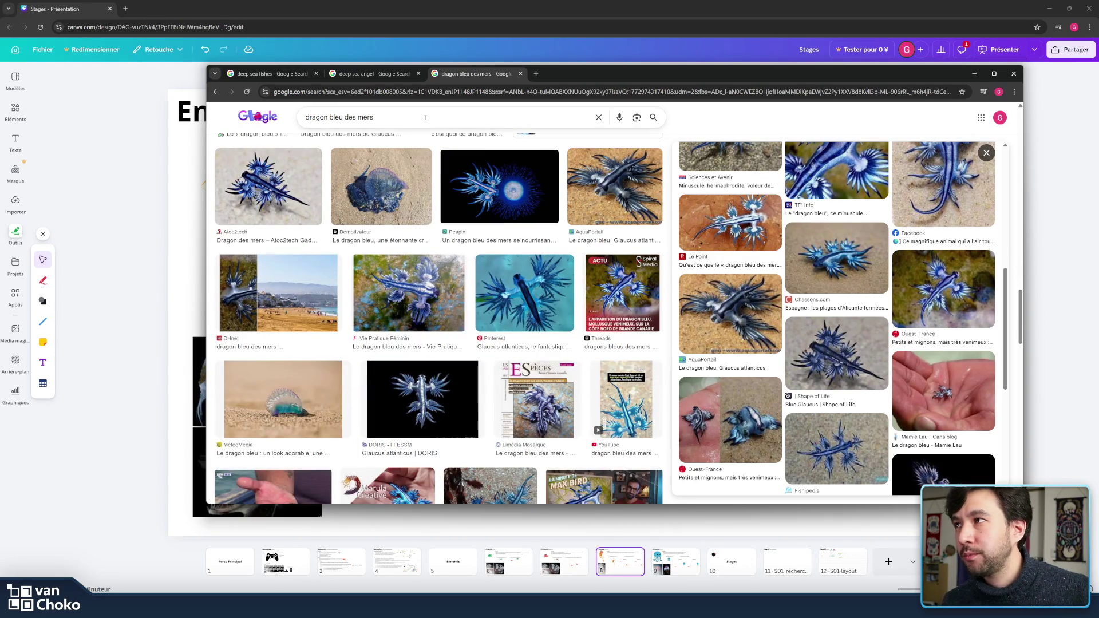
scroll(537, 256, down, 10)
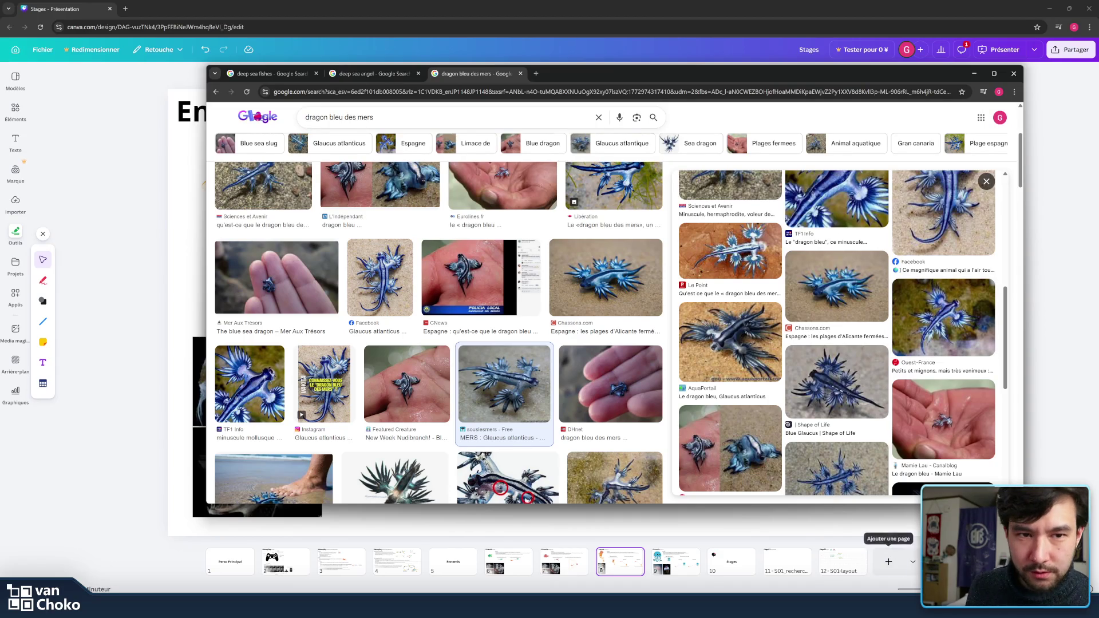
click(892, 518)
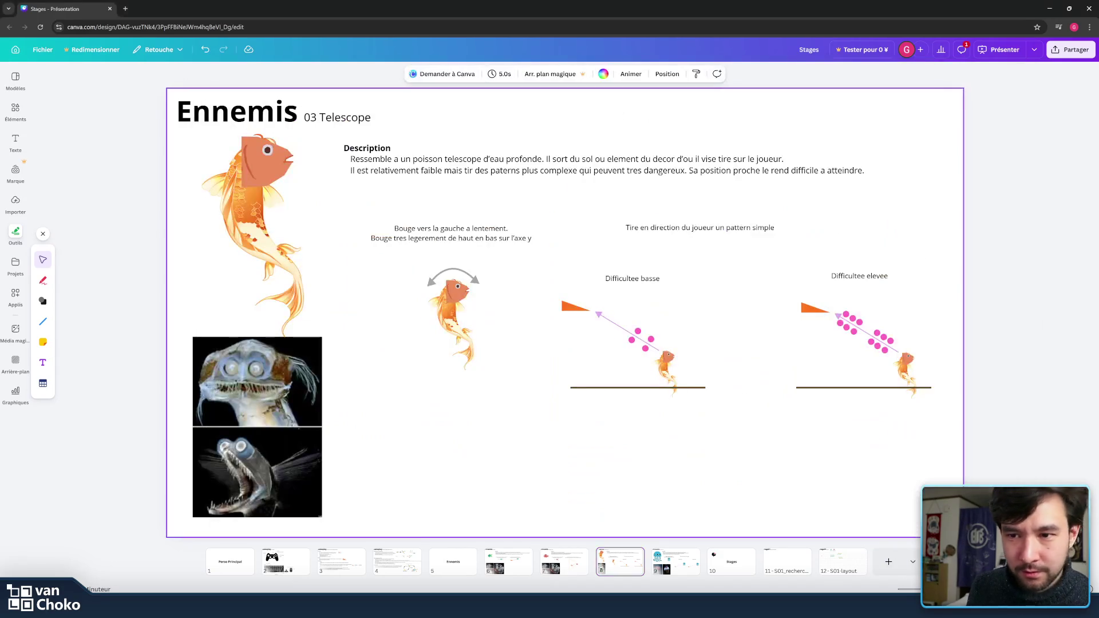
Step: Add a blank page and move it to position 10 in the deck
click(888, 561)
drag(874, 566, 698, 571)
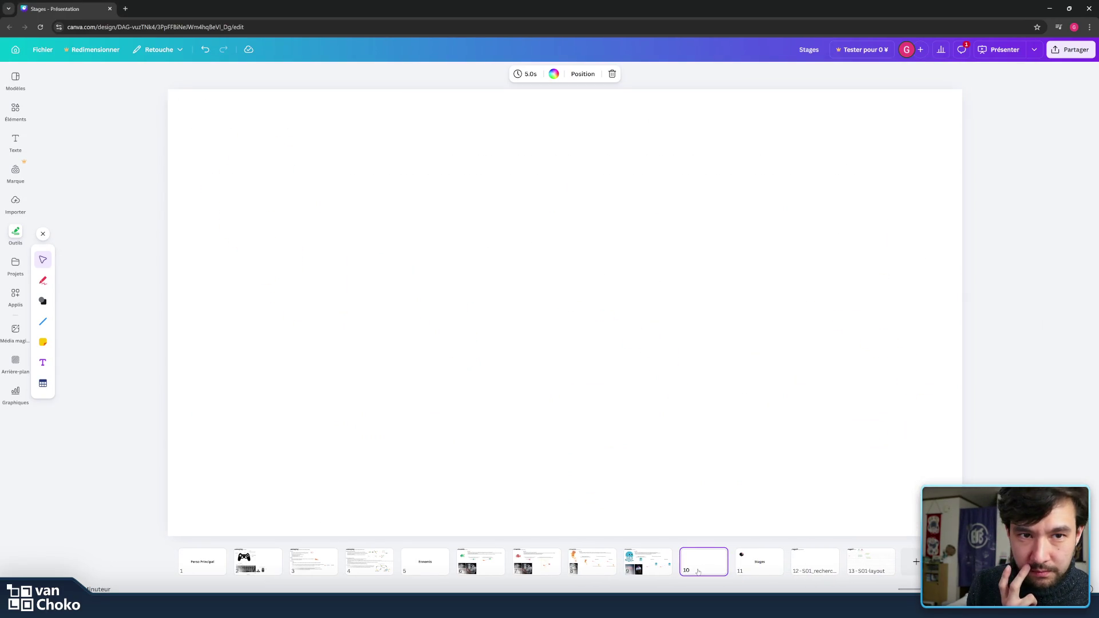
key(Escape)
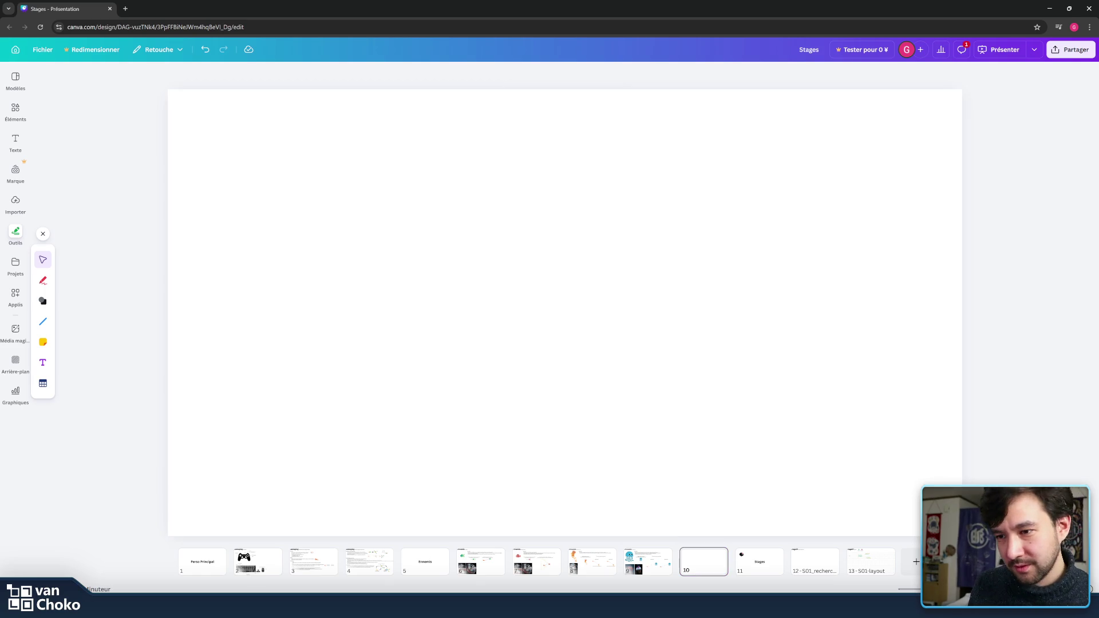
Step: Snip the blue sea dragon preview photo from the image results
mouse_move(610, 607)
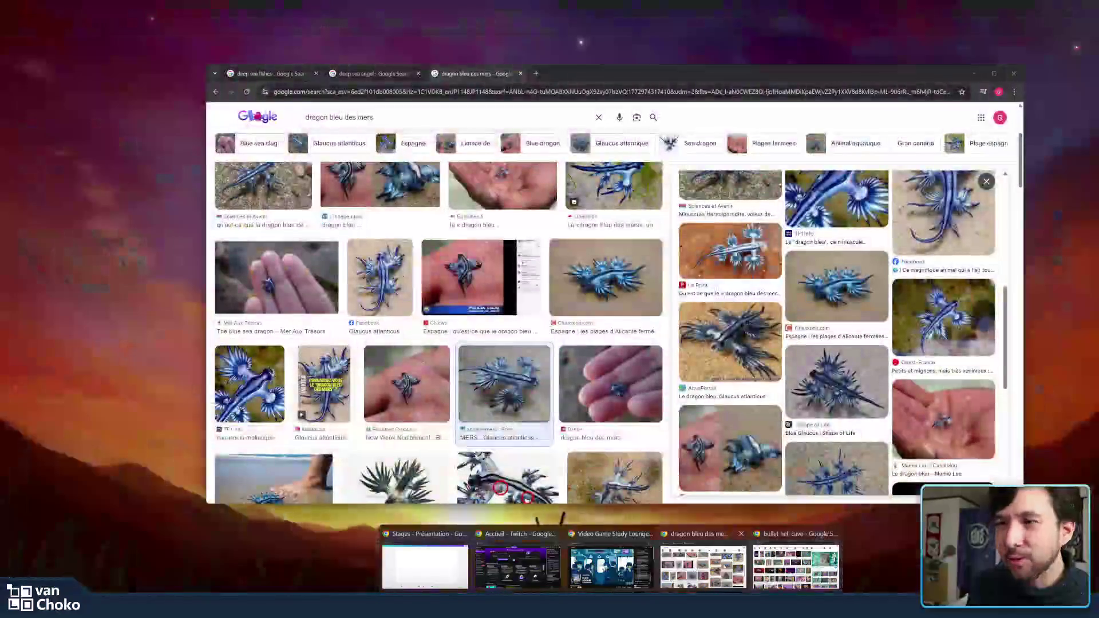
click(702, 567)
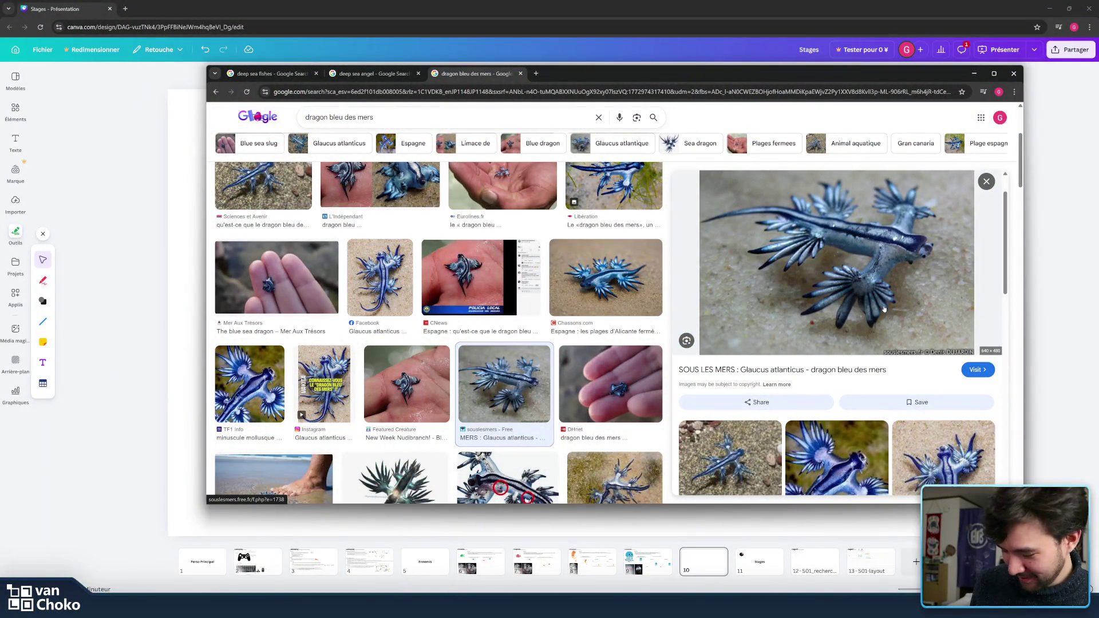
key(super+shift+s)
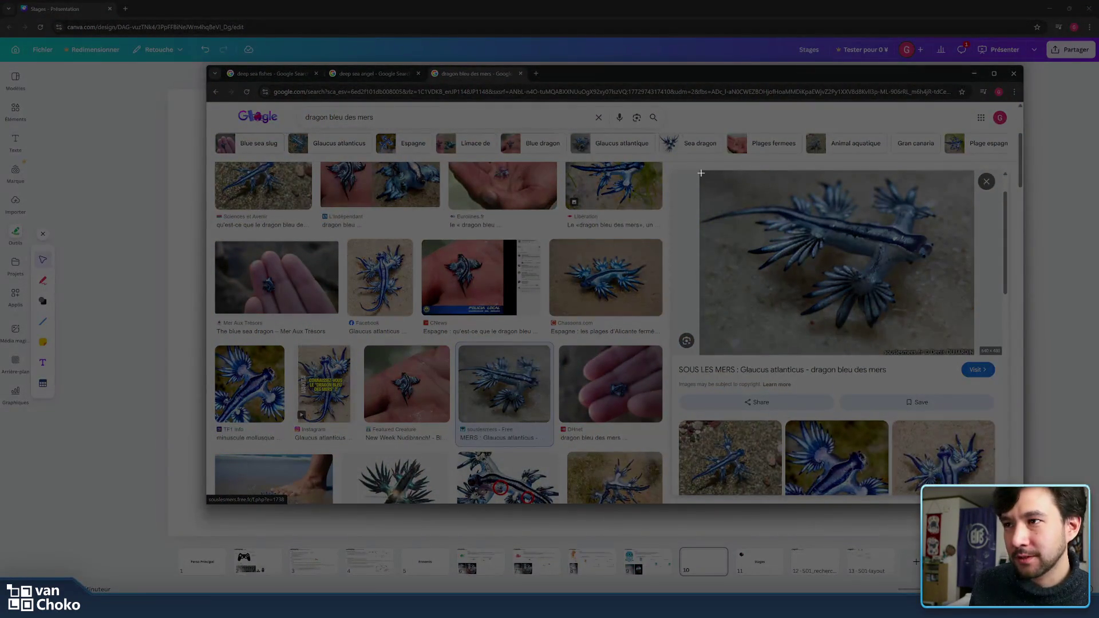
mouse_move(699, 169)
mouse_down()
mouse_move(961, 333)
mouse_move(961, 346)
mouse_up()
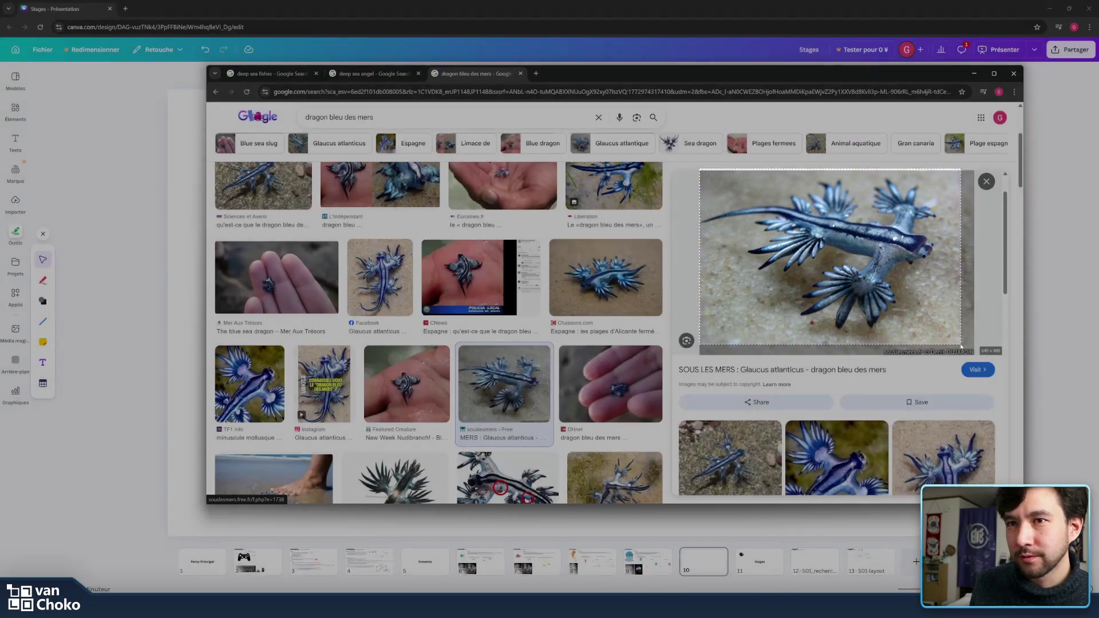
Step: Paste the sea dragon snip onto page 10, shrunk in its lower-left area
key(alt+Tab)
click(515, 227)
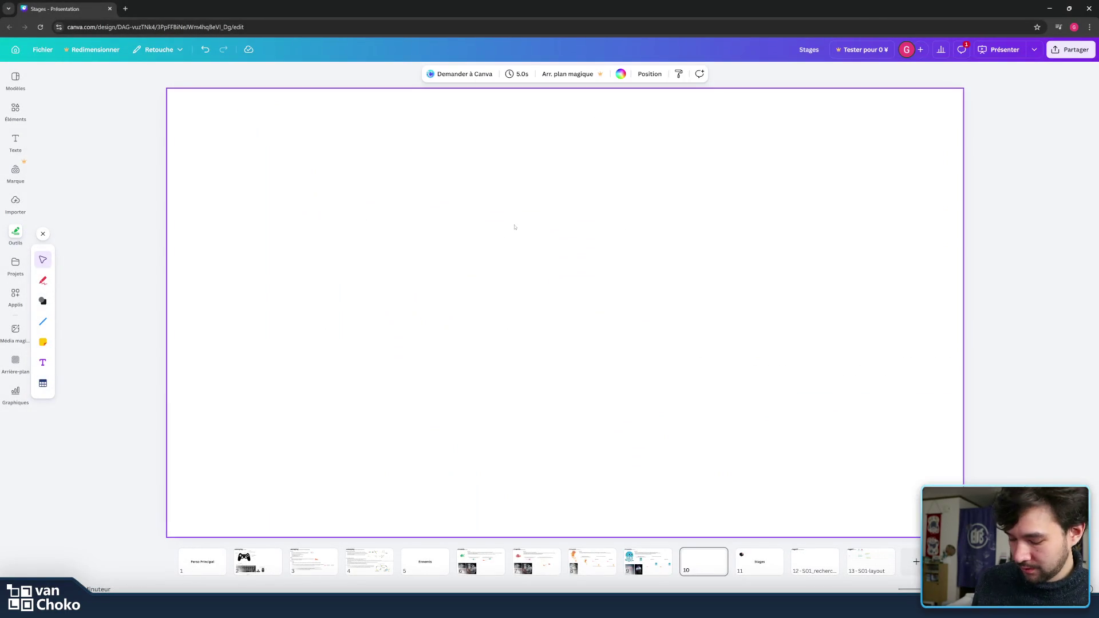
key(ctrl+v)
drag(702, 265, 521, 341)
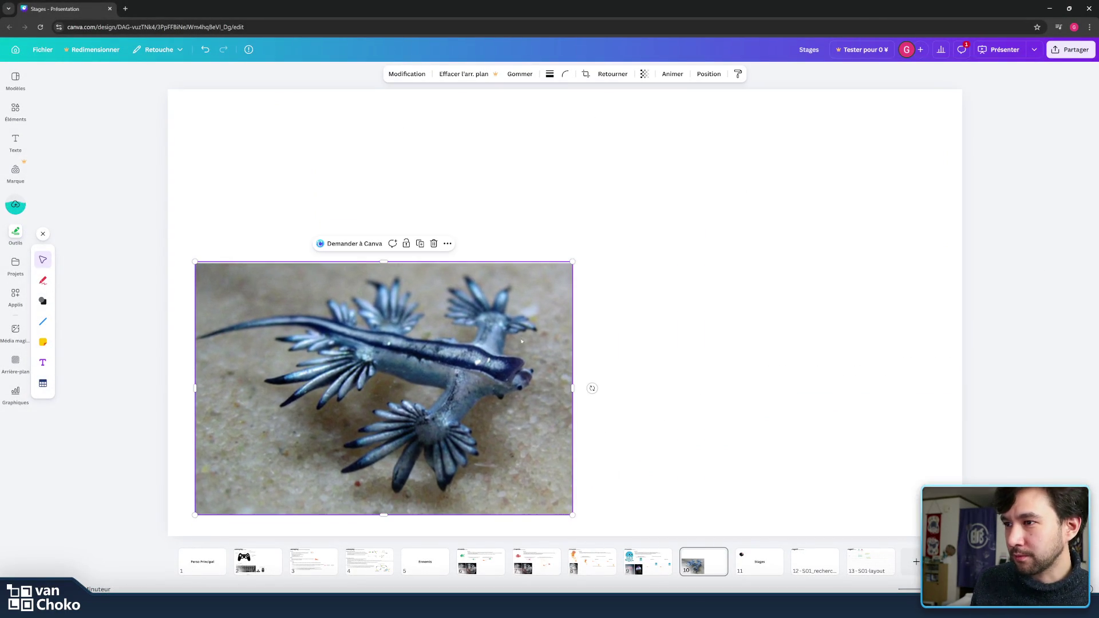
drag(573, 261, 436, 354)
click(248, 108)
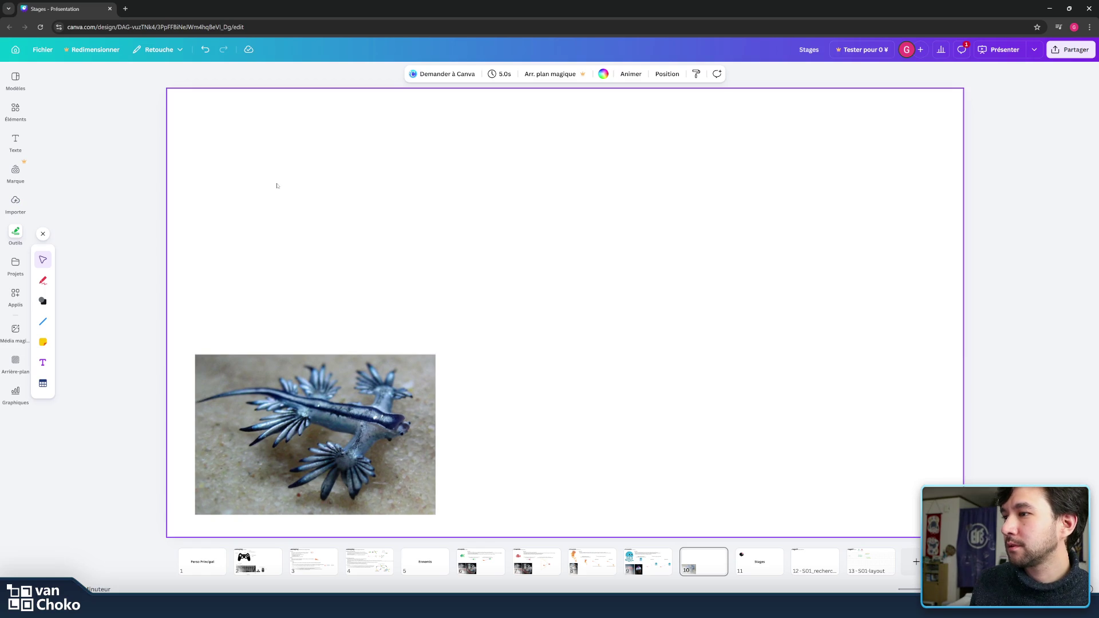
Step: Add a 'Dragon bleu des mers' text label above the photo
click(42, 362)
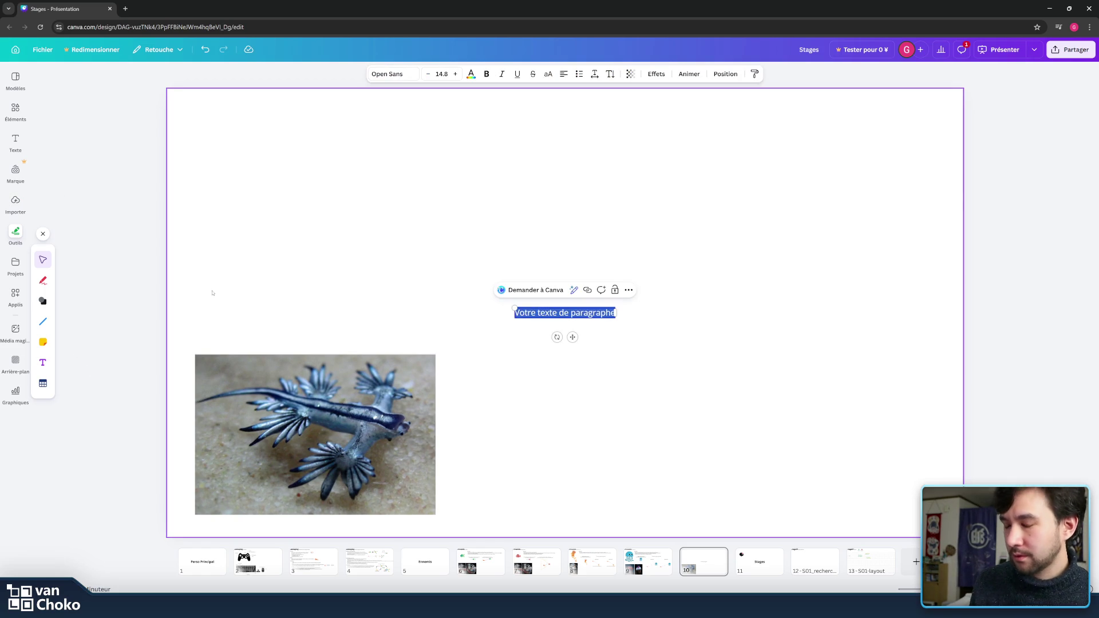
text(Dragon)
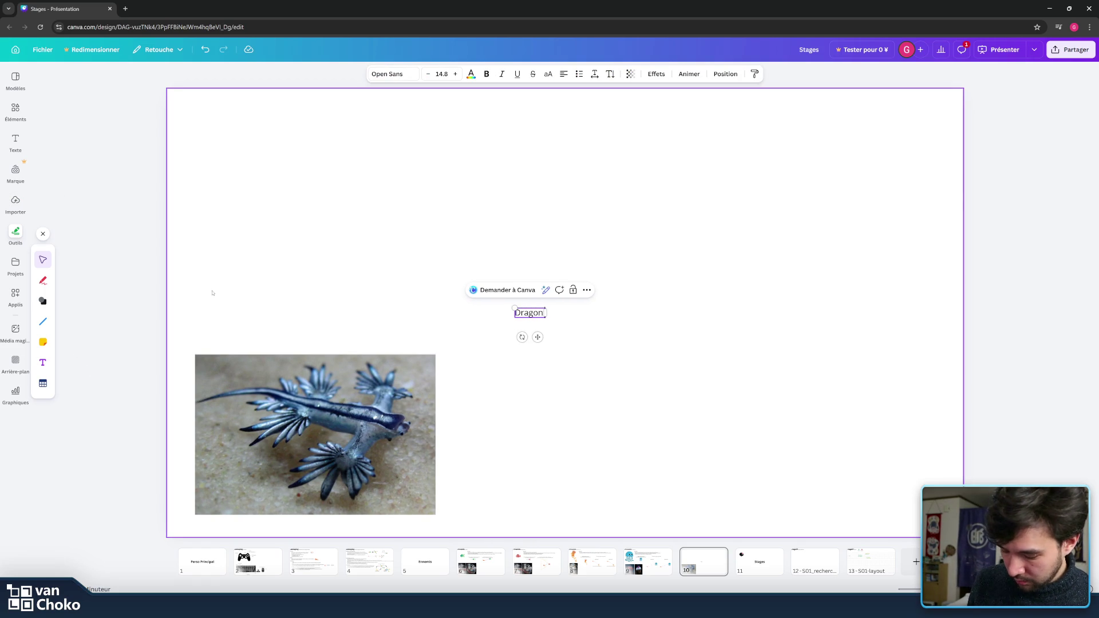
text( bleu des mers)
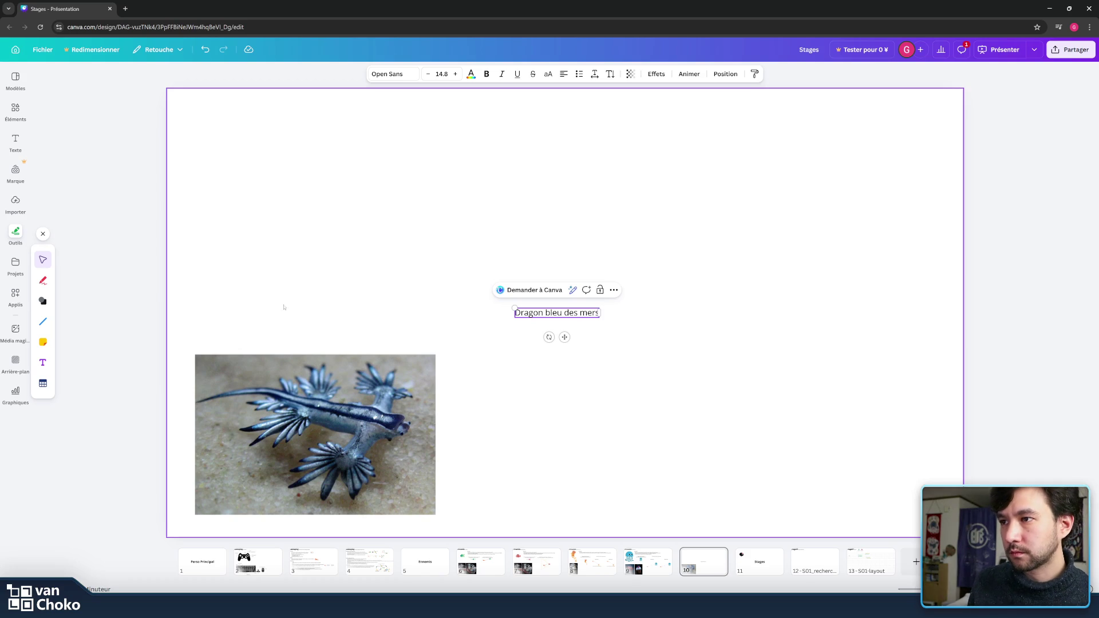
click(497, 366)
drag(368, 303, 248, 335)
click(336, 331)
Step: Append '(Boss?)' to the caption and nudge it down just above the photo
click(254, 335)
click(253, 335)
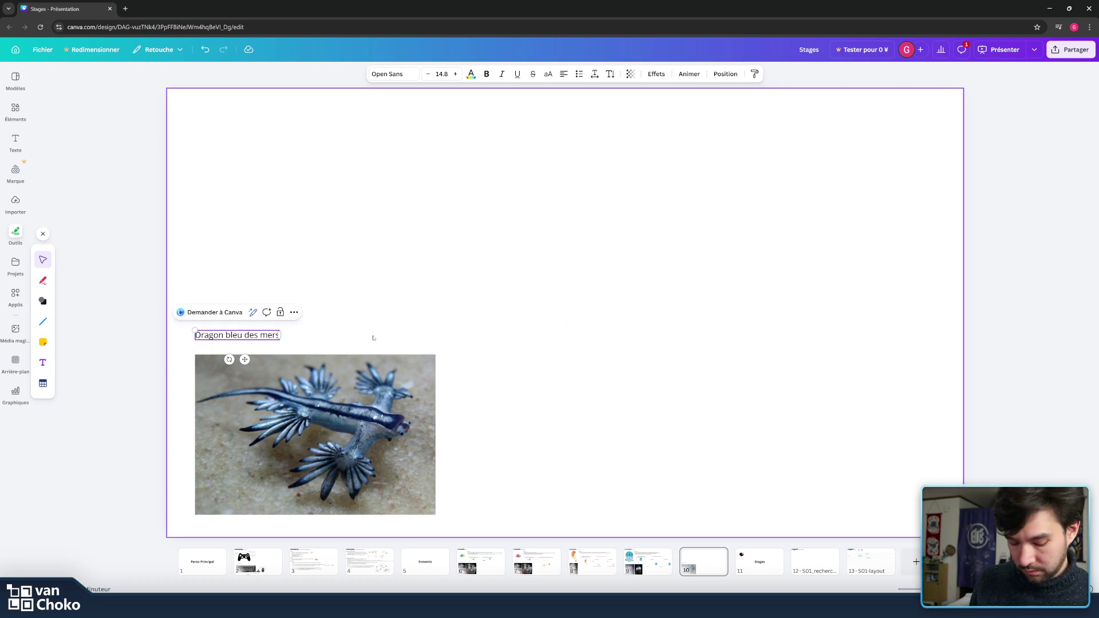
text( Boss)
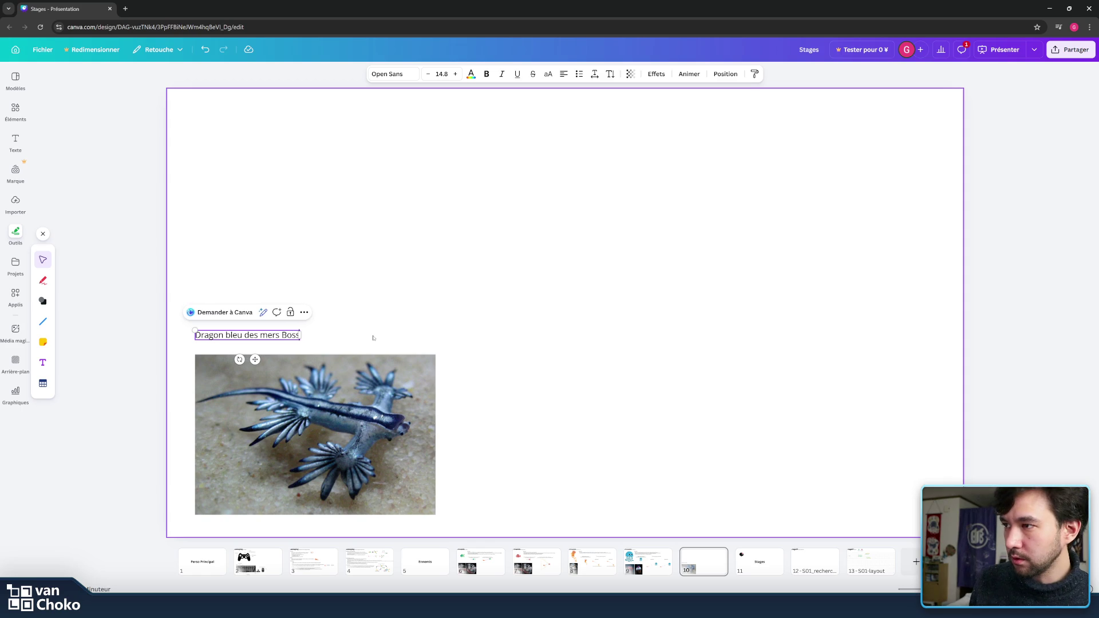
text(es)
key(BackSpace)
key(BackSpace)
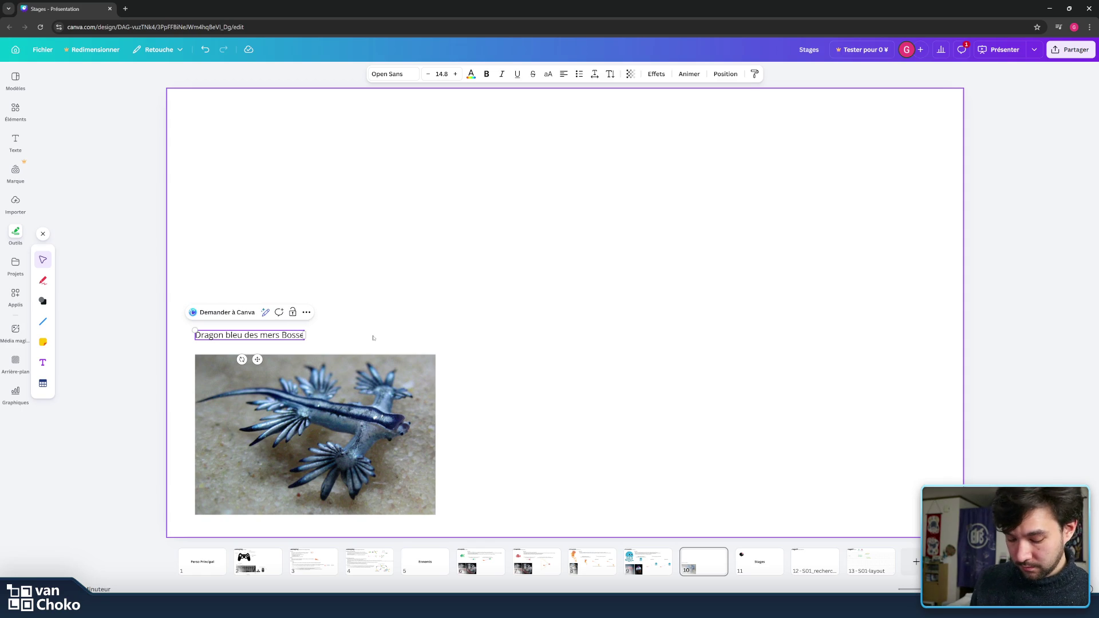
text(?)
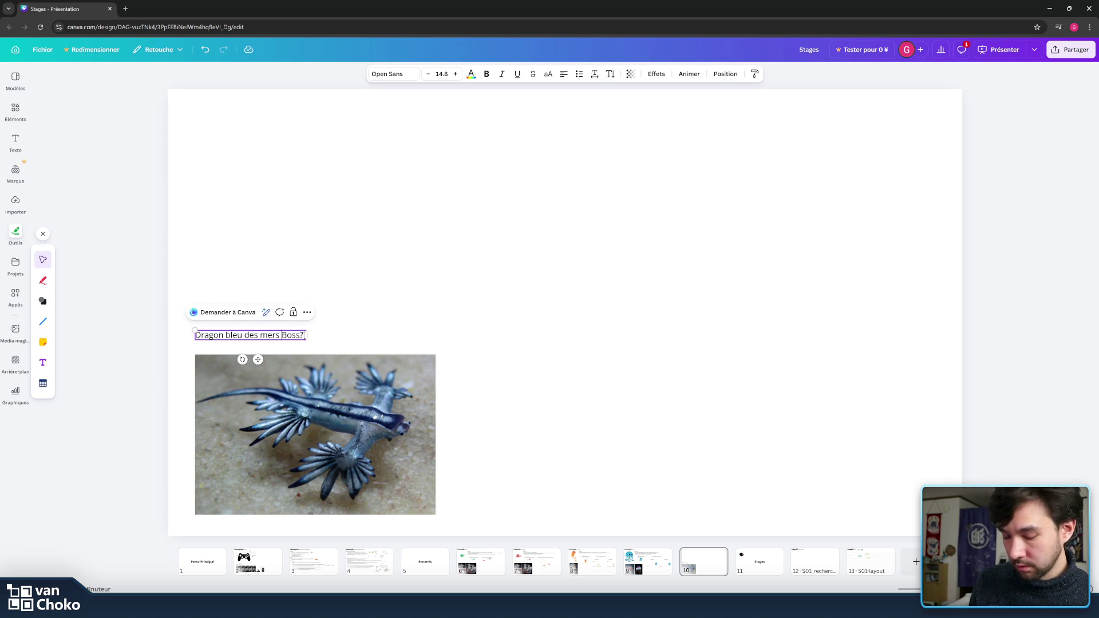
text())
key(ctrl+Left)
text(()
click(462, 325)
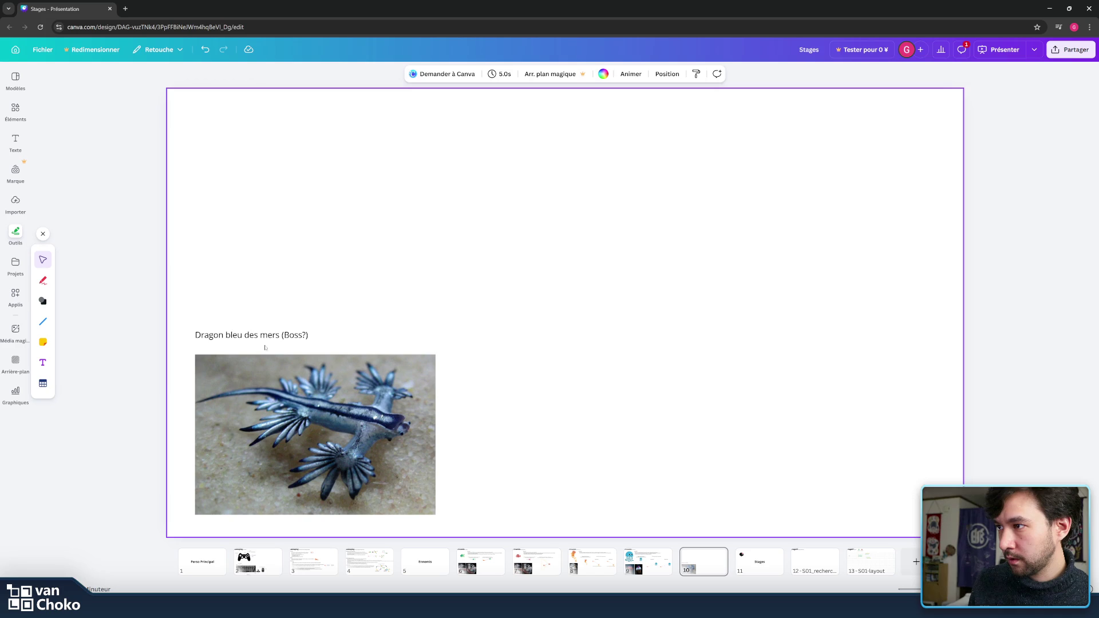
drag(265, 347, 265, 357)
click(548, 381)
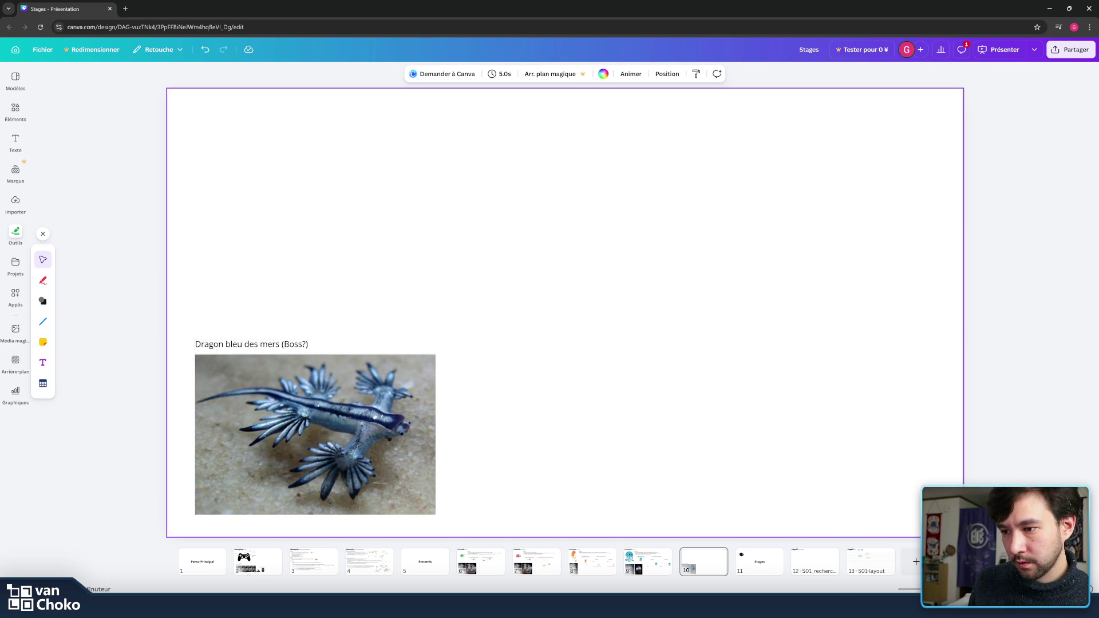
mouse_move(610, 606)
click(708, 543)
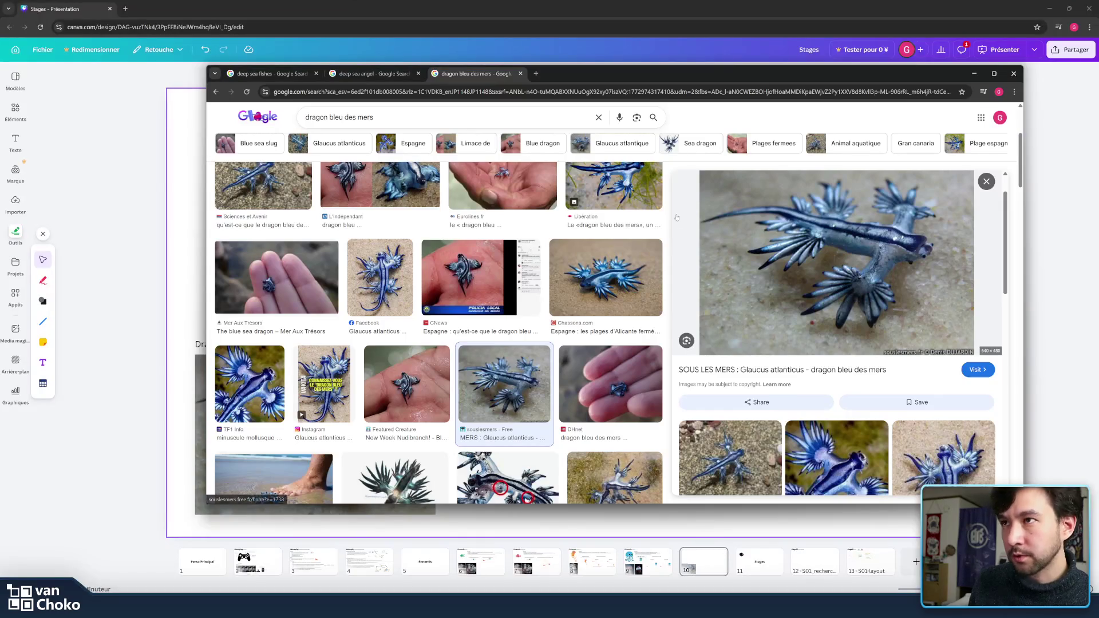
Step: In the deep sea angel results, preview the Facebook sea angel image
key(ctrl+shift+Tab)
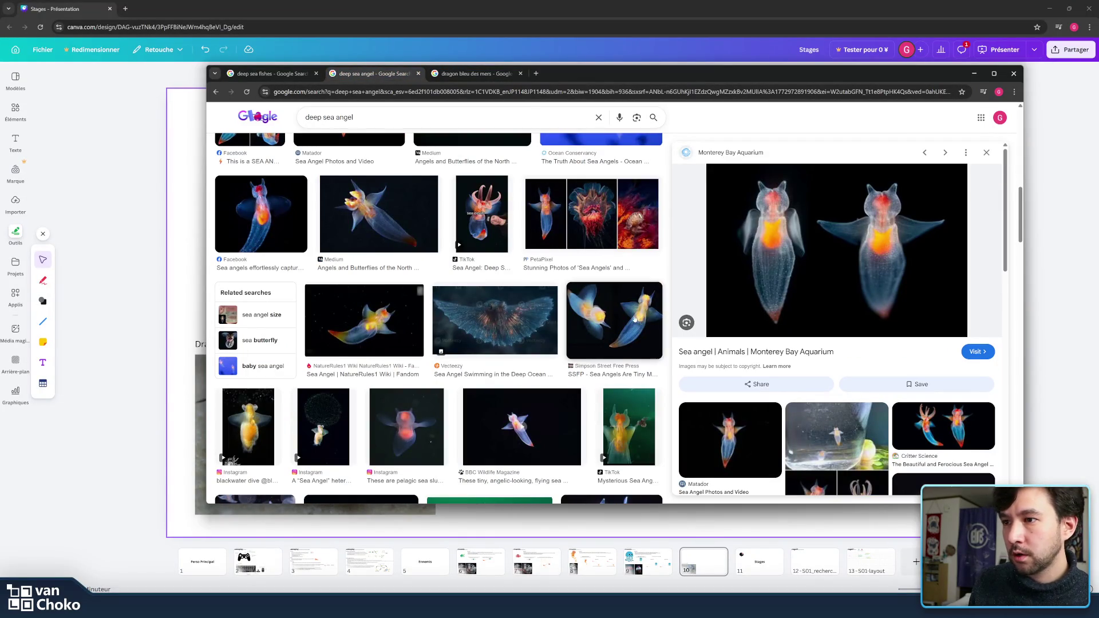
scroll(632, 320, down, 6)
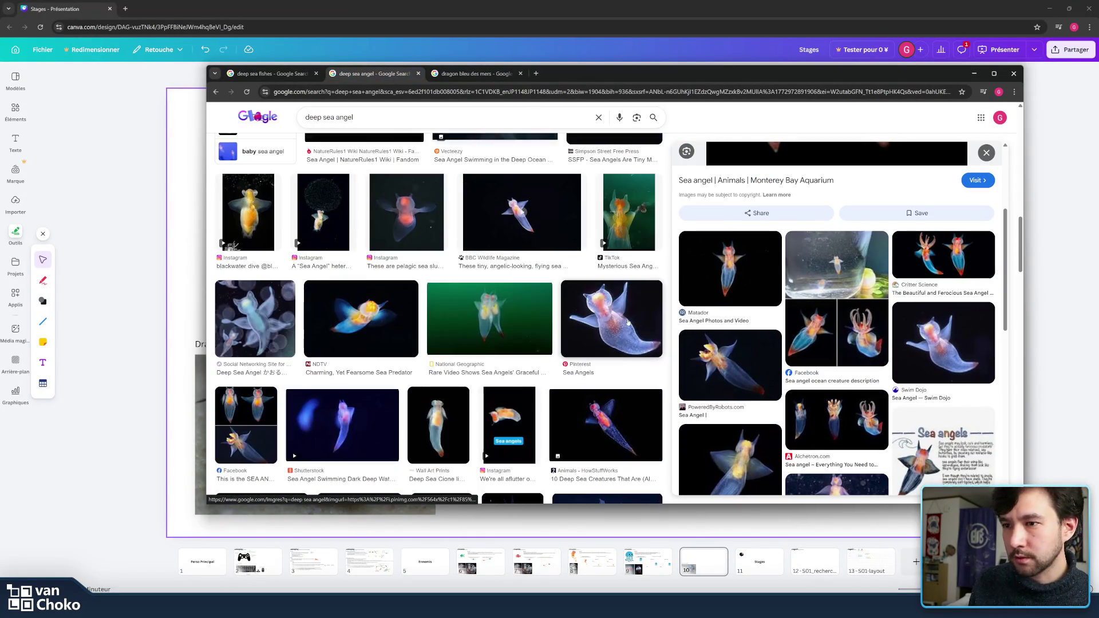
scroll(627, 322, down, 1)
click(865, 342)
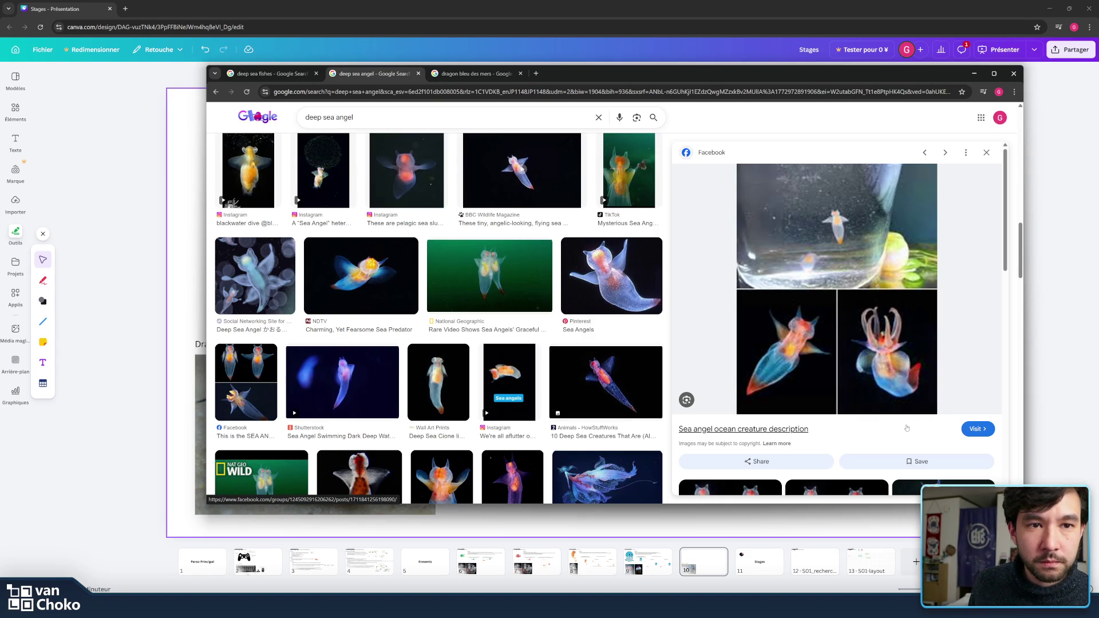
Step: In the dragon bleu des mers results, preview the Glaucus atlanticus Wikipédia image
click(468, 73)
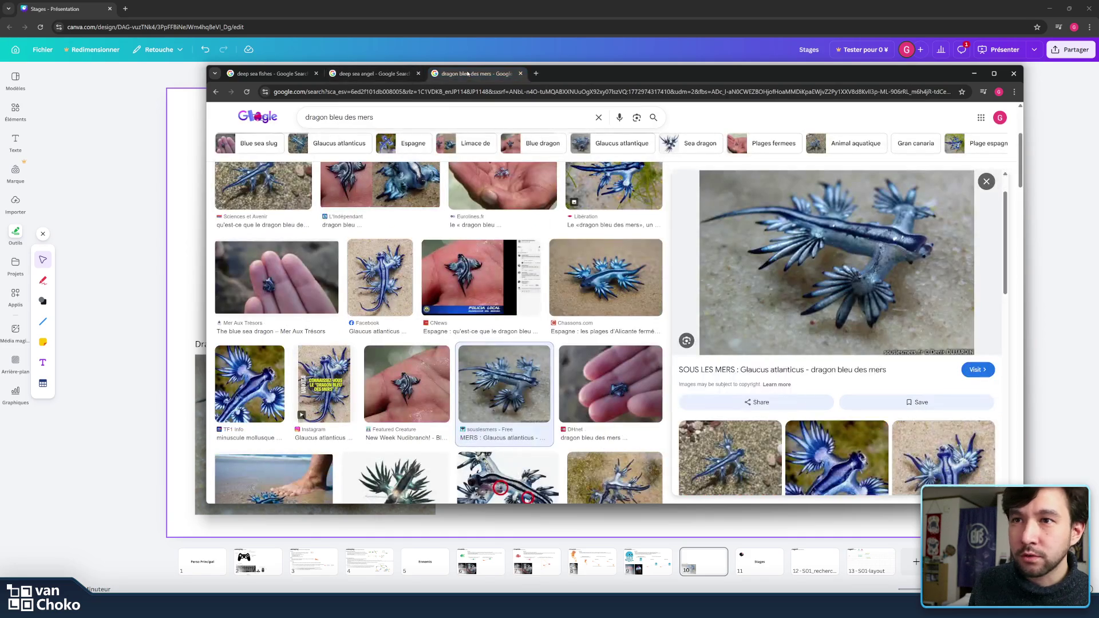
scroll(766, 287, down, 3)
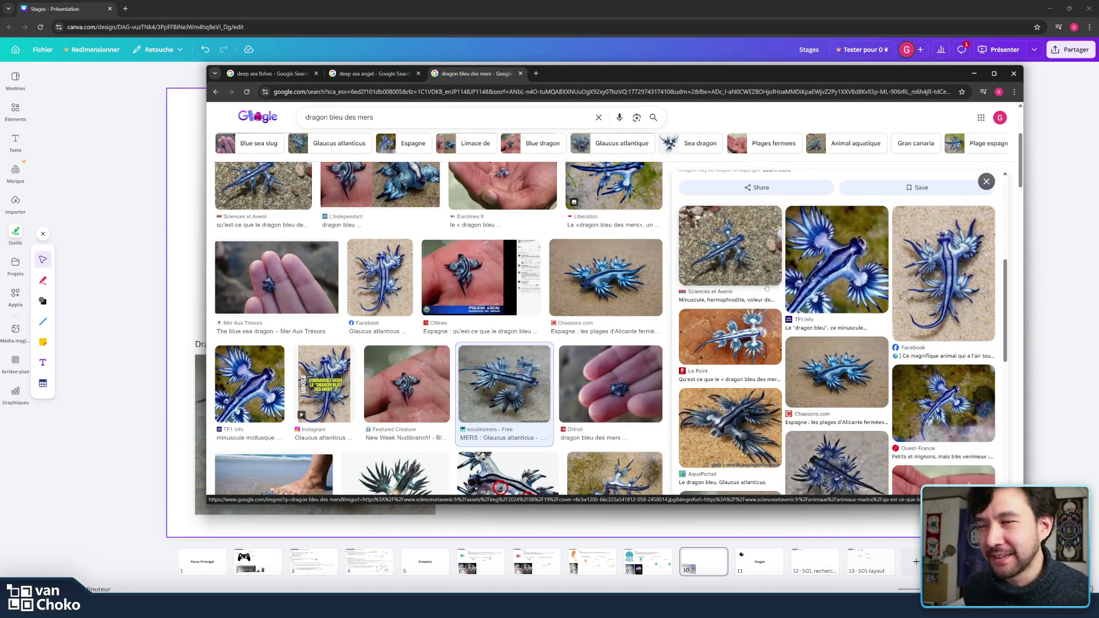
scroll(766, 287, down, 1)
scroll(639, 326, down, 4)
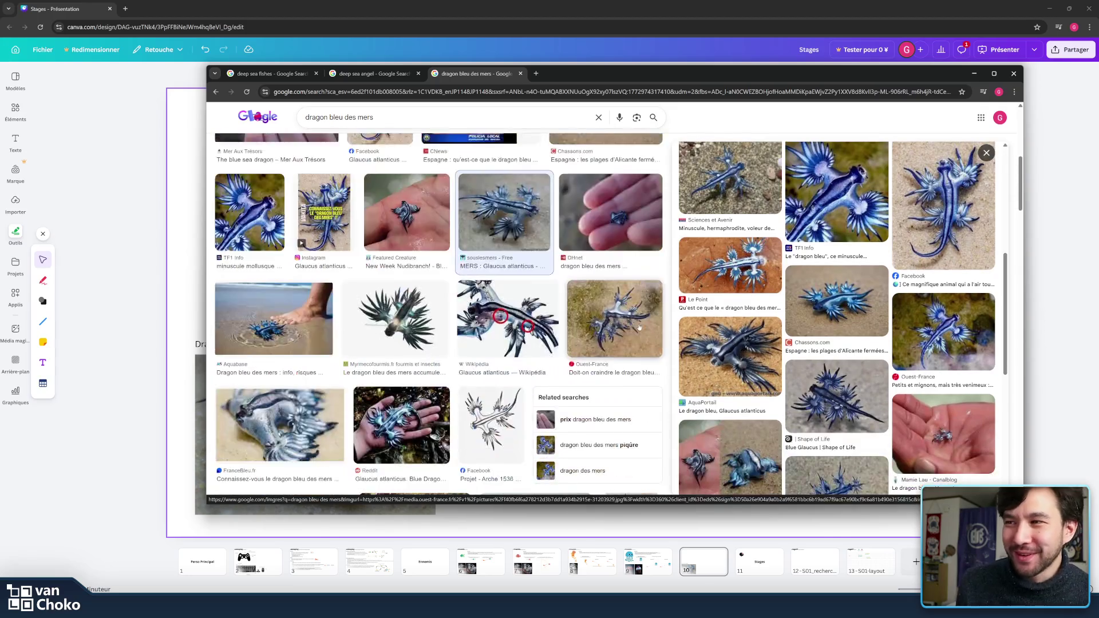
click(541, 208)
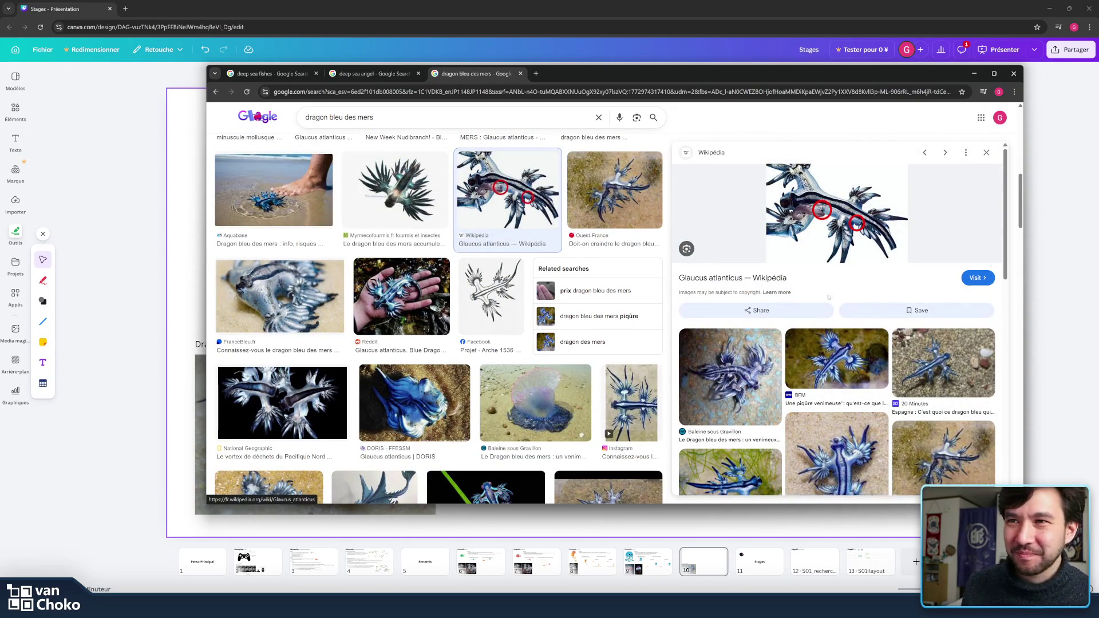
scroll(827, 283, down, 3)
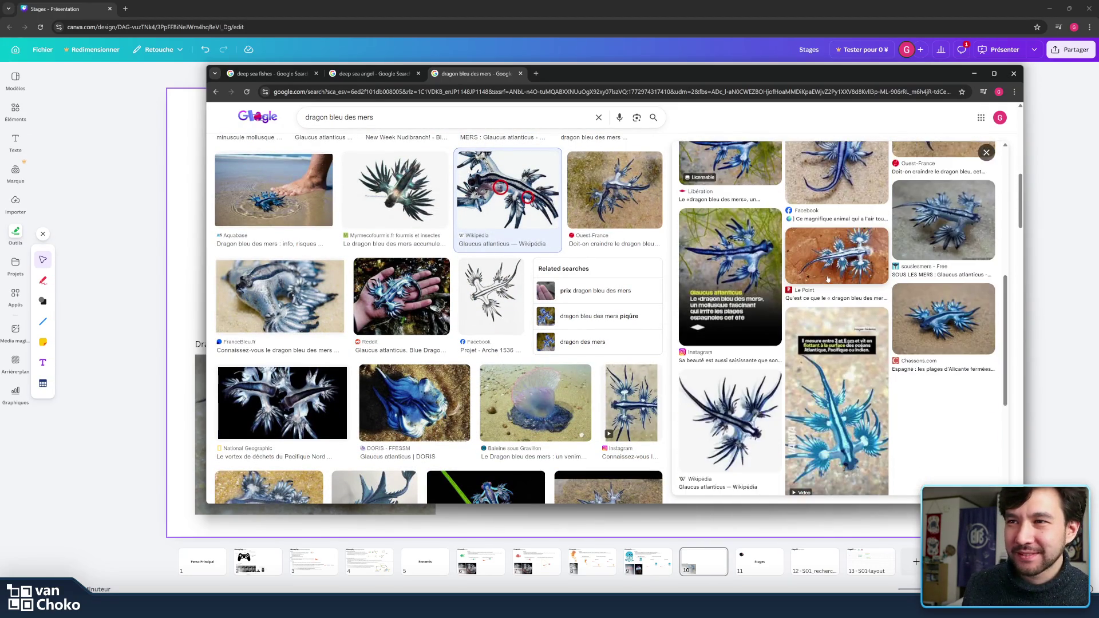
scroll(772, 271, up, 3)
Step: Back in the deep sea angel results, preview the Peakpx wallpaper, then return to Canva
key(ctrl+shift+Tab)
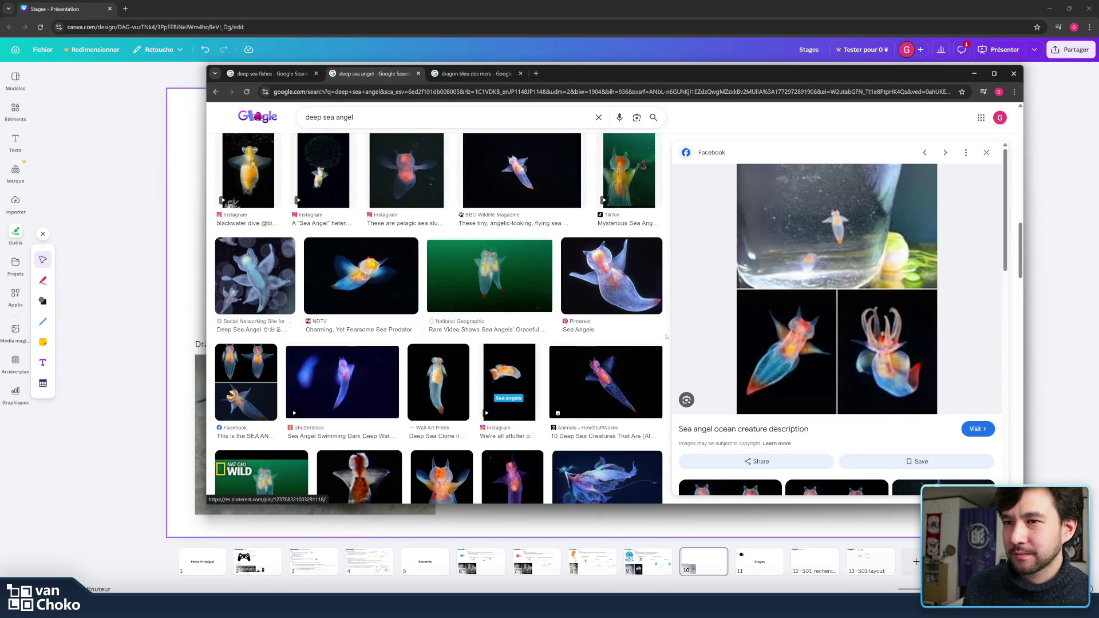
scroll(659, 339, down, 3)
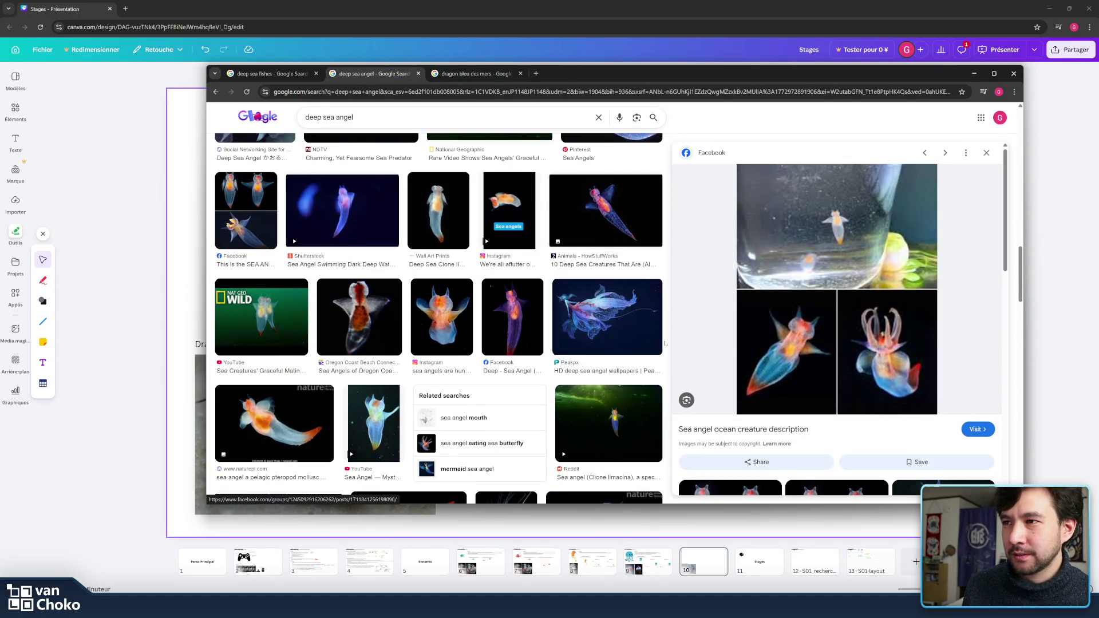
click(620, 312)
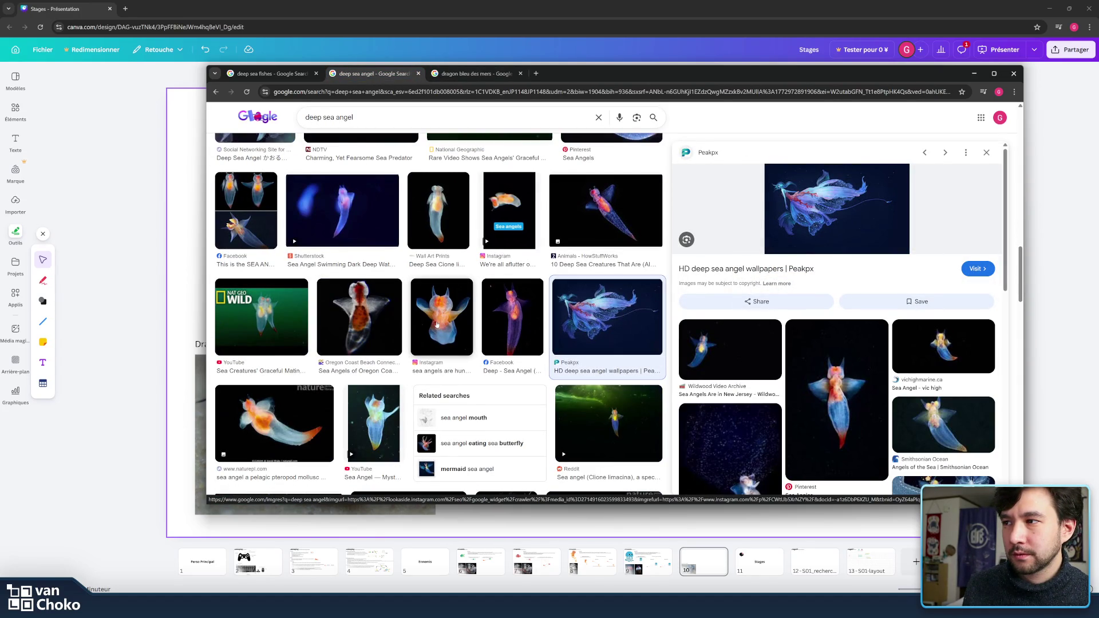
scroll(437, 325, down, 8)
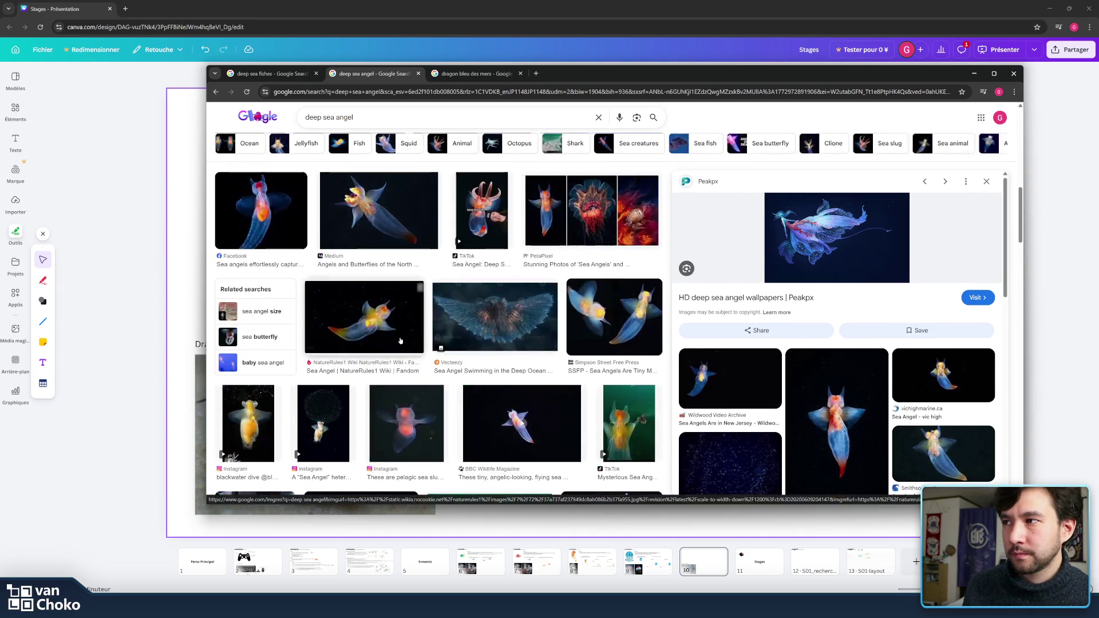
key(alt+Tab)
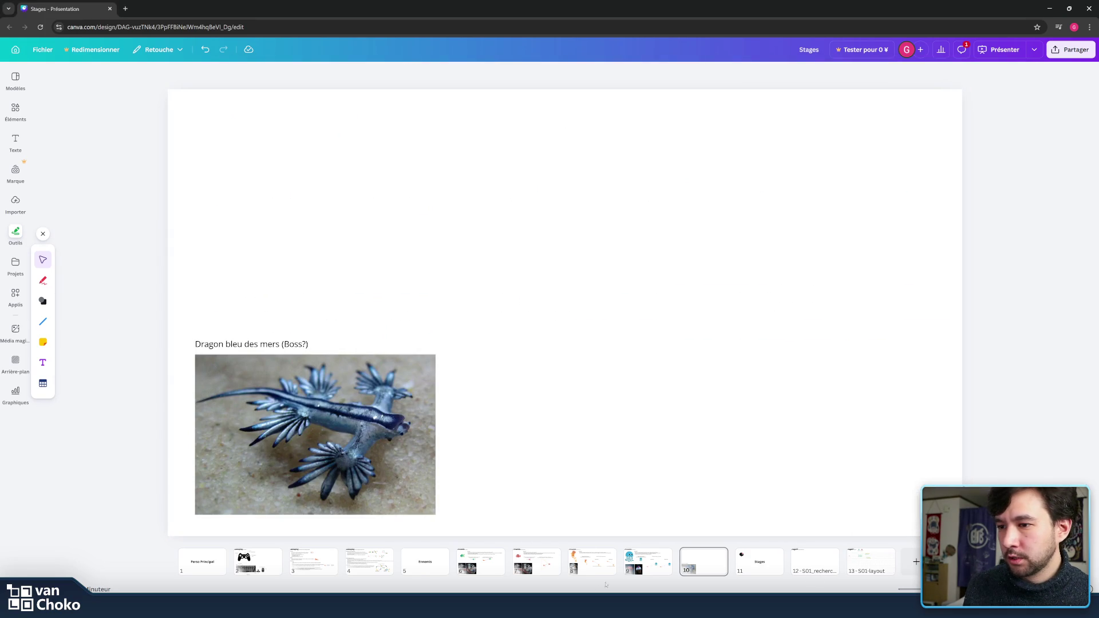
Step: Navigate back through the slides to the 01 Fishy enemy slide
click(816, 392)
click(991, 388)
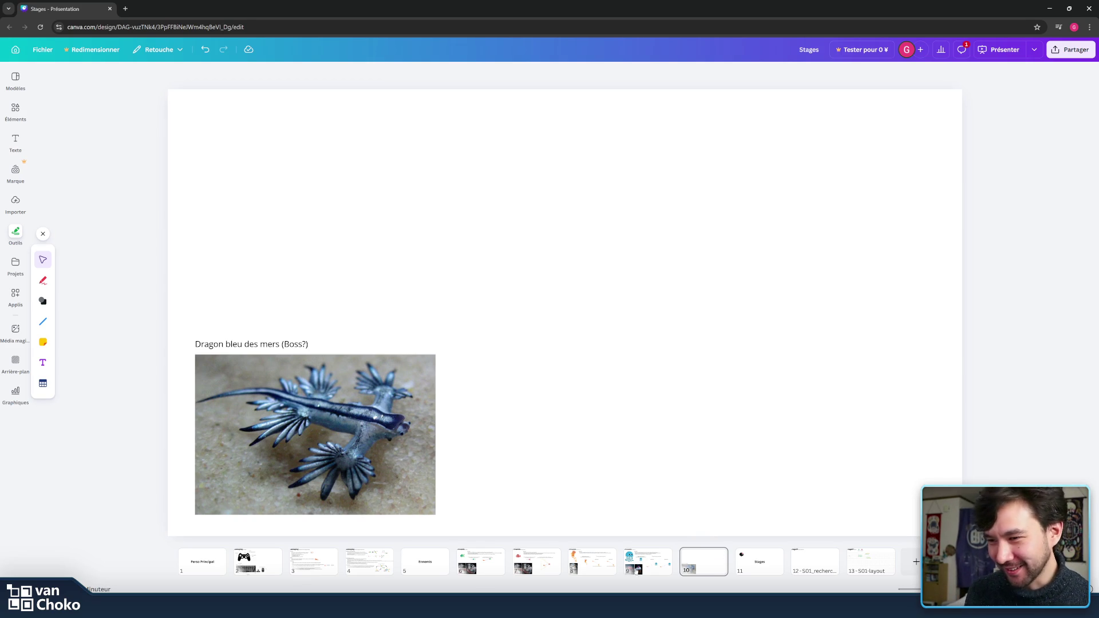
click(648, 564)
click(585, 564)
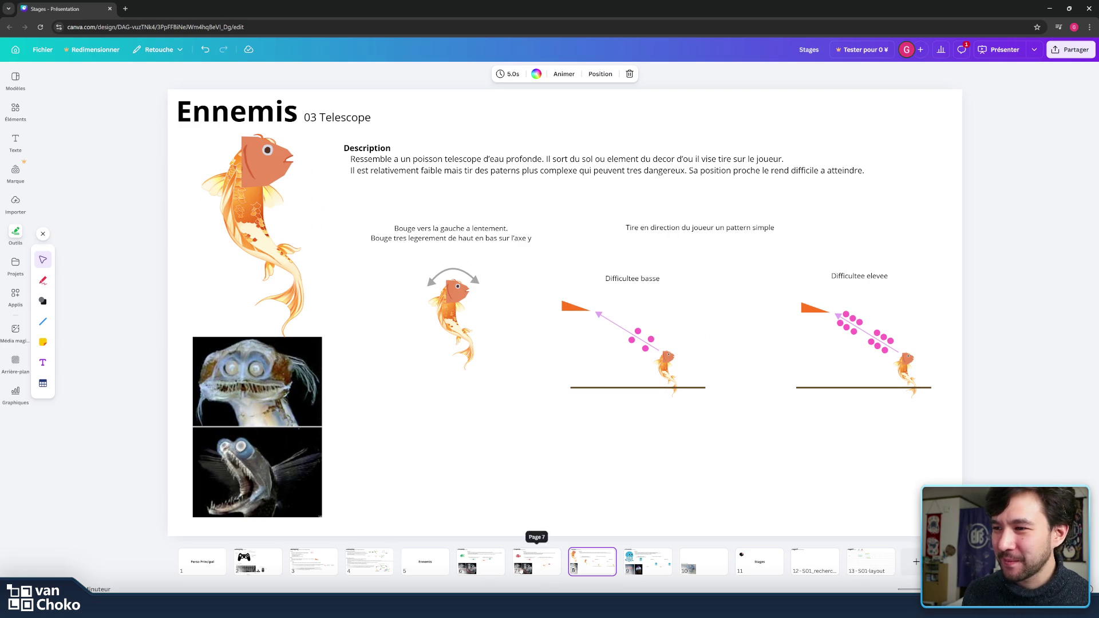
click(537, 564)
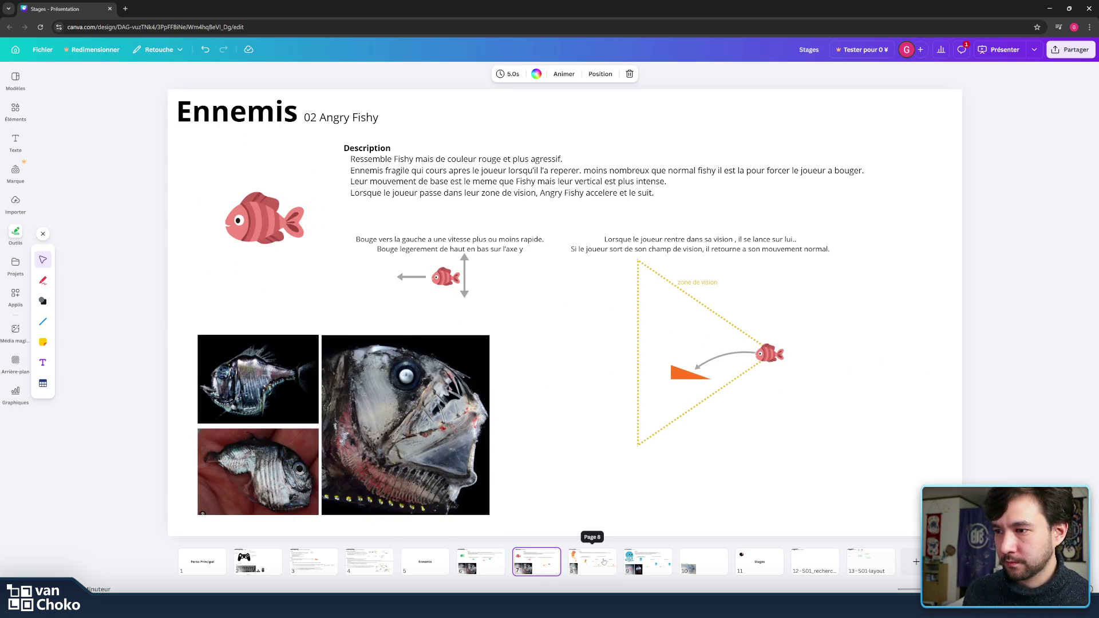
click(488, 565)
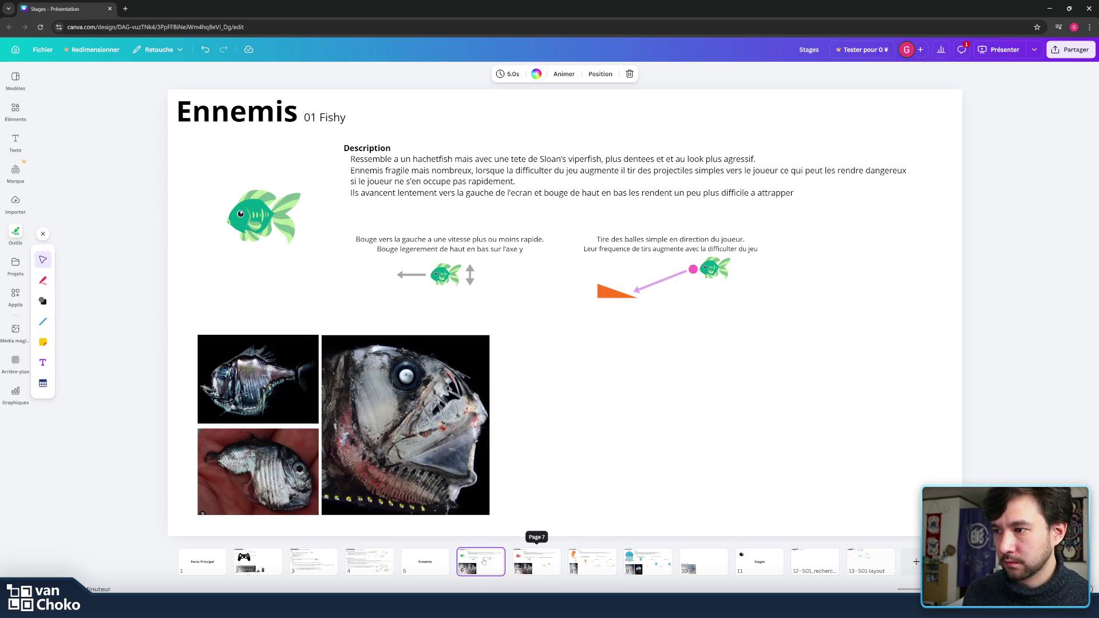
Step: Duplicate the Fishy slide and move the copy later in the deck
right_click(484, 561)
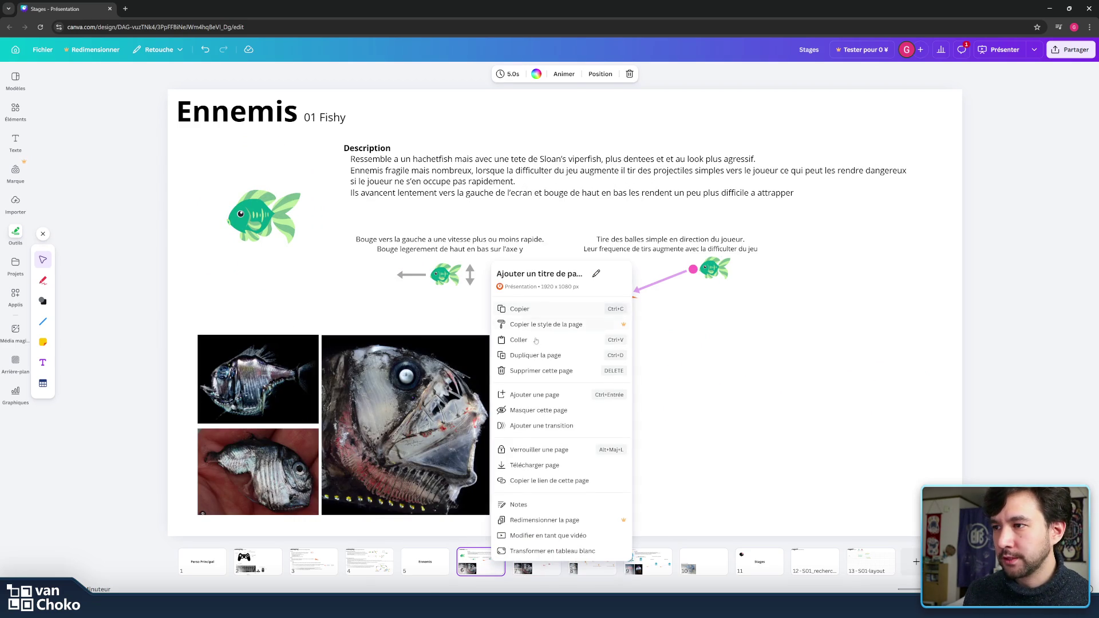
click(535, 356)
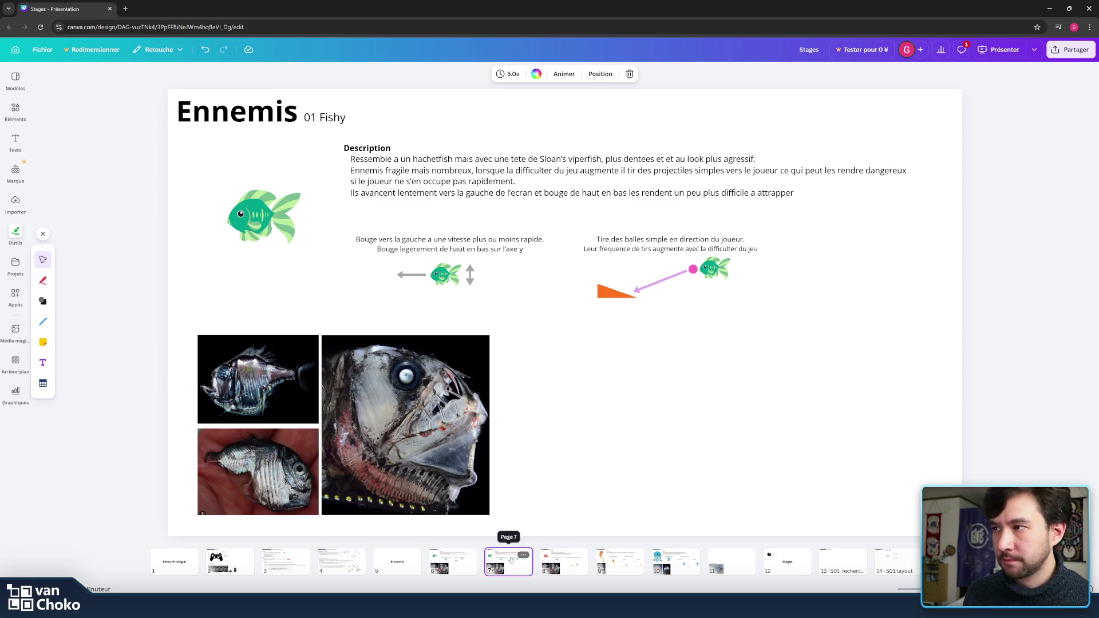
mouse_move(518, 561)
mouse_down()
mouse_move(653, 560)
mouse_move(621, 560)
mouse_up()
Step: Delete the large fish, hatchetfish and lower fish photos from the copy
click(411, 396)
key(Delete)
click(263, 365)
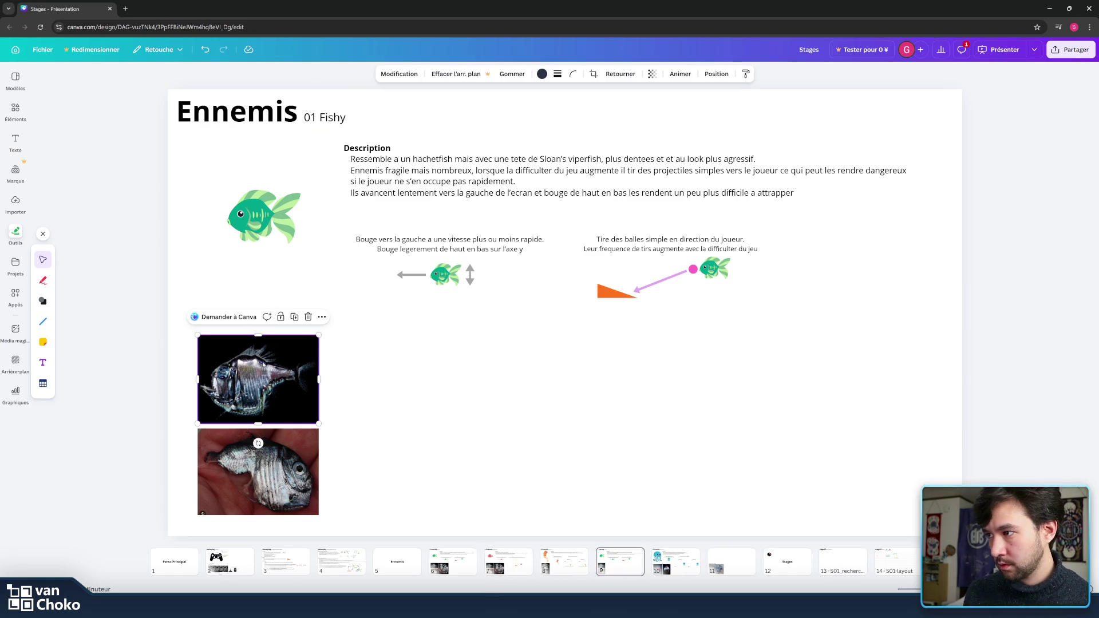
key(Delete)
click(250, 453)
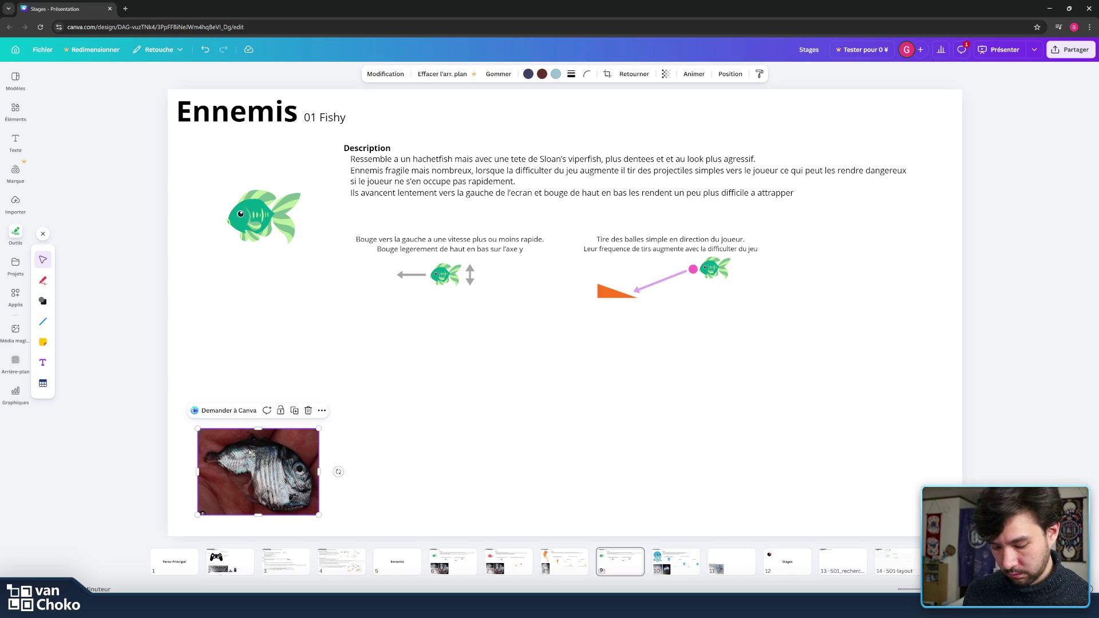
key(Delete)
mouse_move(610, 607)
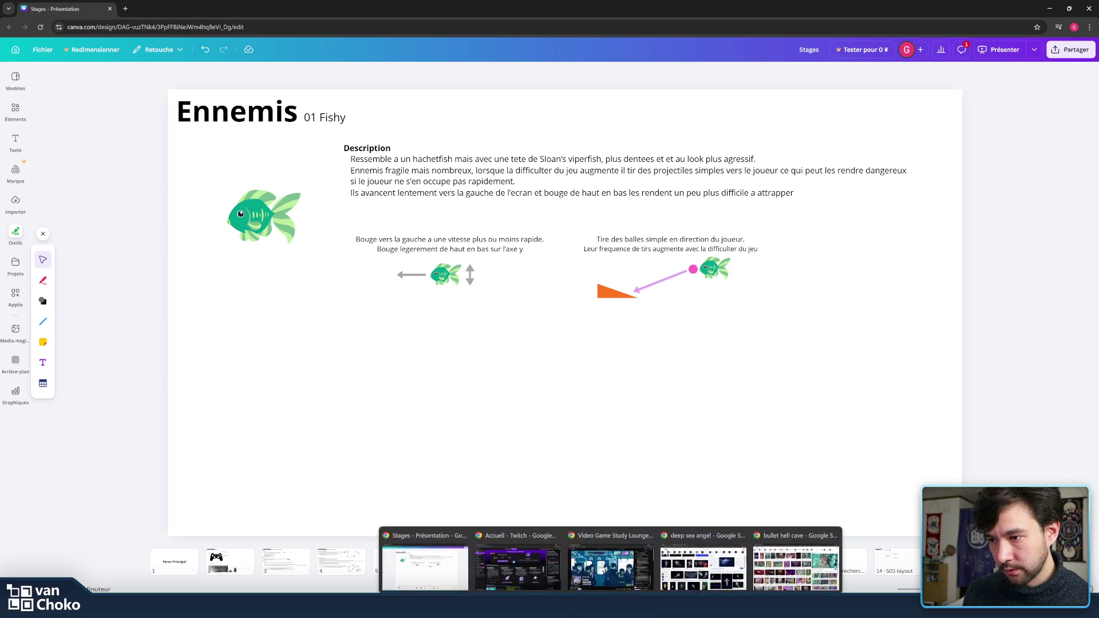
click(706, 564)
Step: Preview the Simpson Street Free Press and then the Facebook sea angel images
scroll(830, 391, down, 5)
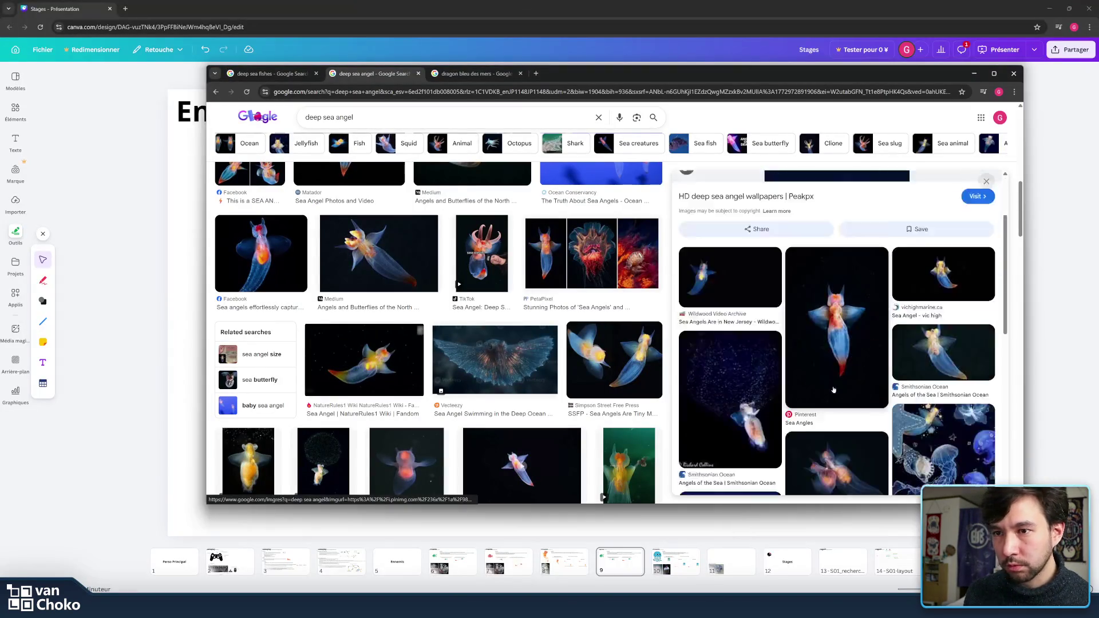
scroll(858, 330, up, 4)
scroll(858, 331, up, 3)
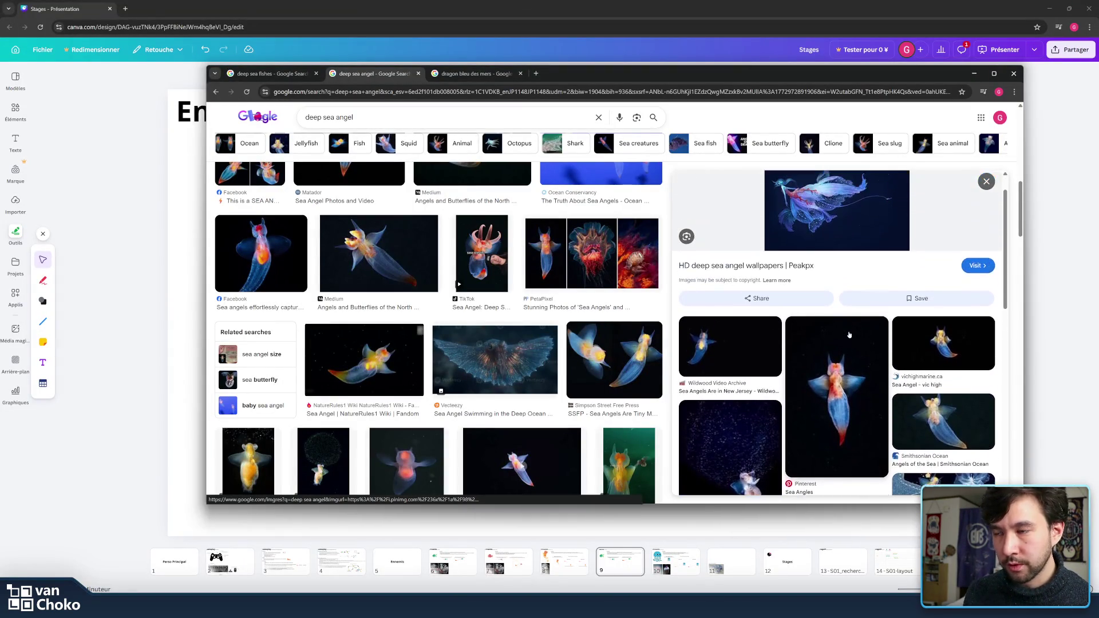
click(644, 370)
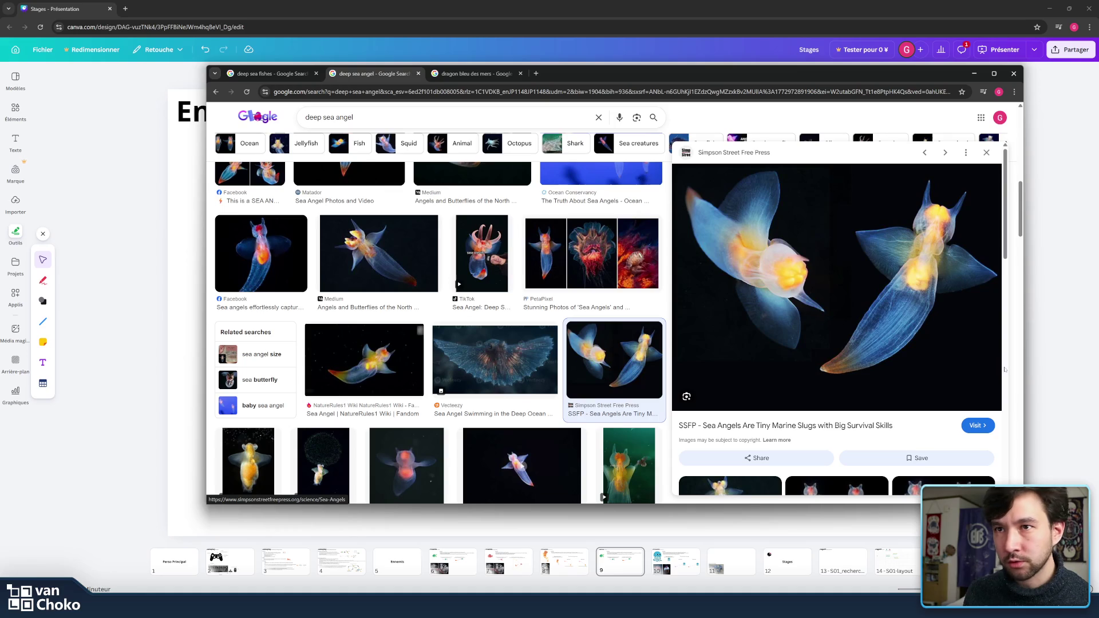
scroll(634, 331, up, 2)
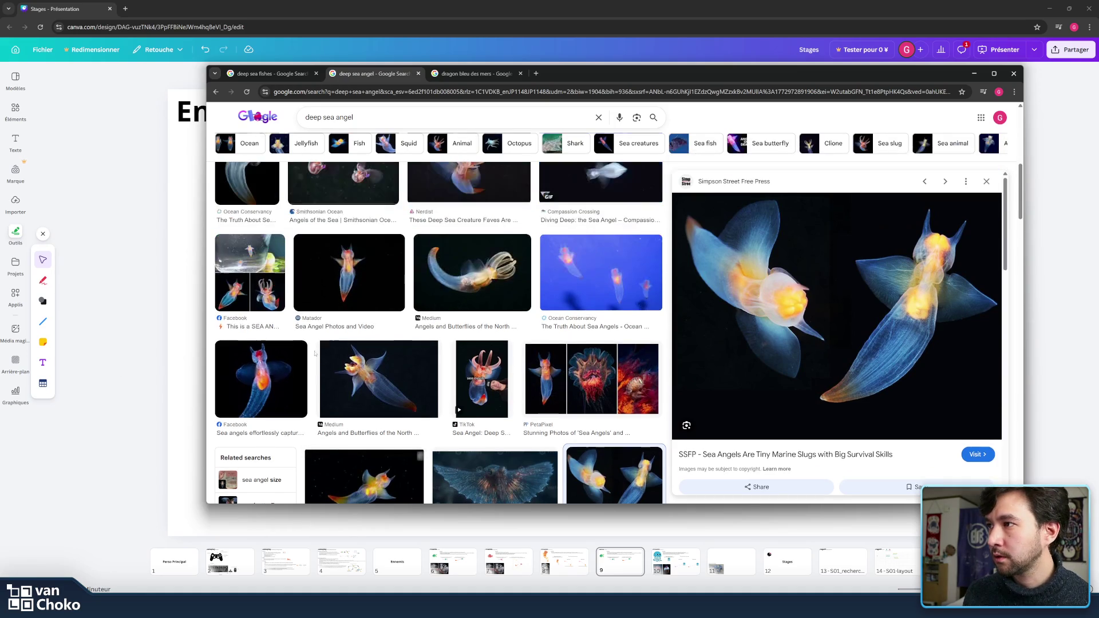
click(260, 382)
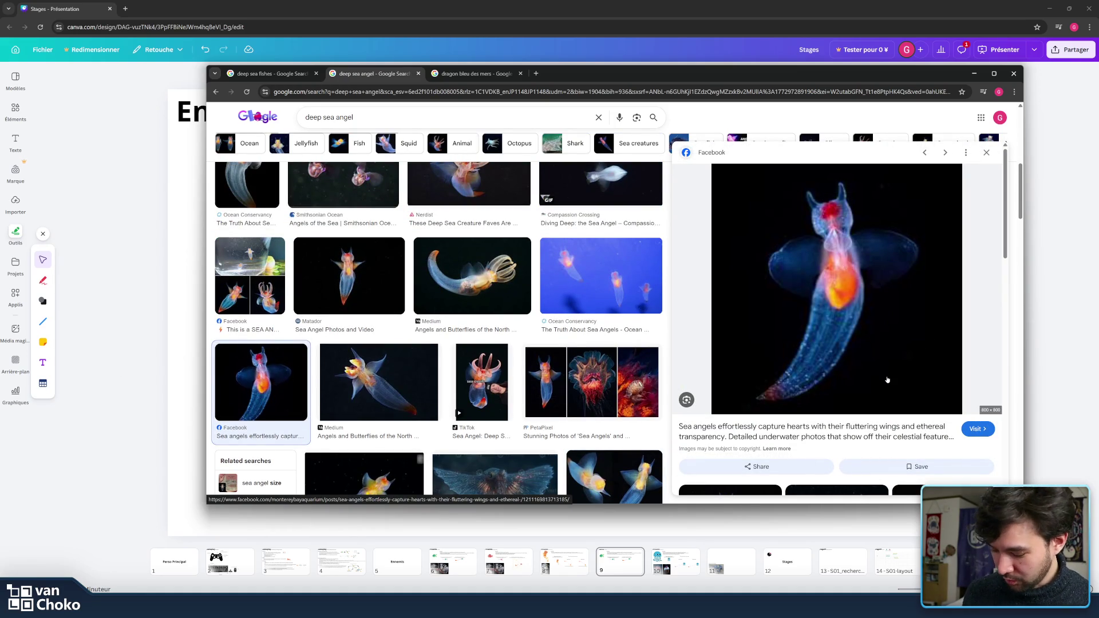
Step: Snip the Facebook sea angel photo and paste it onto the slide
key(super+shift+s)
mouse_move(712, 164)
mouse_down()
mouse_move(975, 390)
mouse_move(954, 419)
mouse_up()
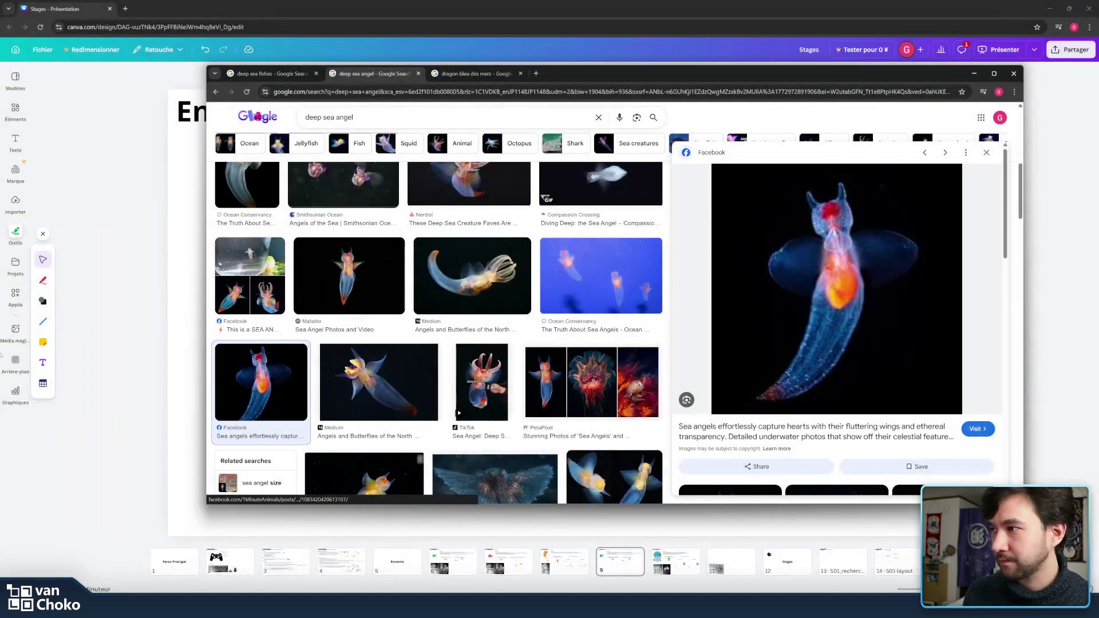
click(142, 345)
key(ctrl+v)
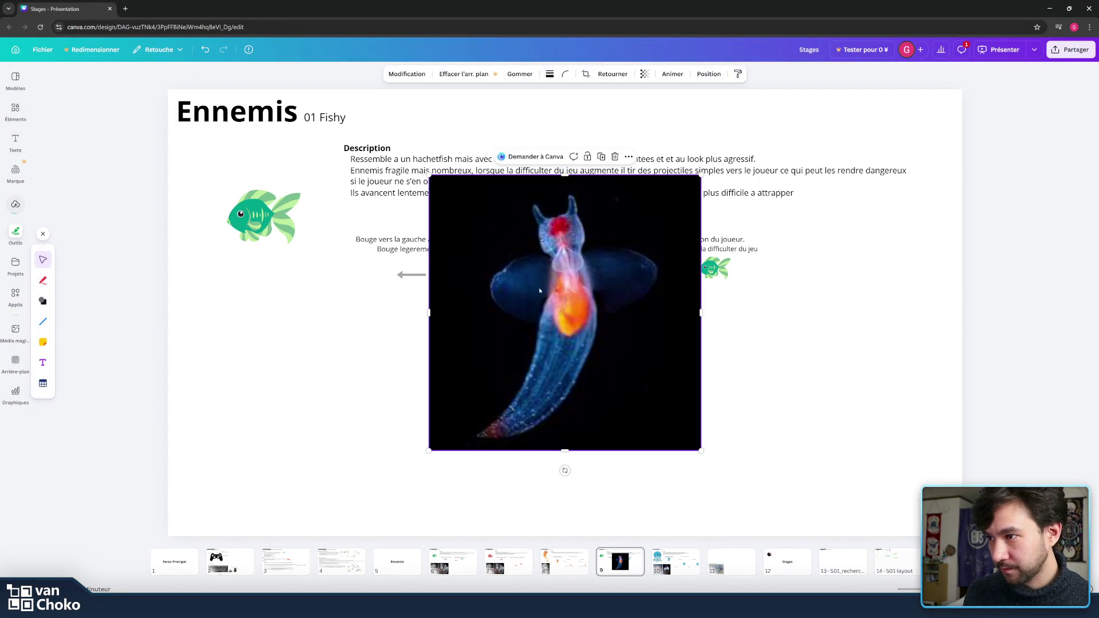
Step: Shrink the sea angel photo, move it to the bottom-left, and enlarge it to fill the corner
mouse_move(699, 184)
mouse_down()
mouse_move(625, 343)
mouse_move(559, 388)
mouse_move(552, 318)
mouse_up()
mouse_move(538, 367)
mouse_down()
mouse_move(322, 418)
mouse_move(297, 438)
mouse_up()
drag(309, 394, 341, 330)
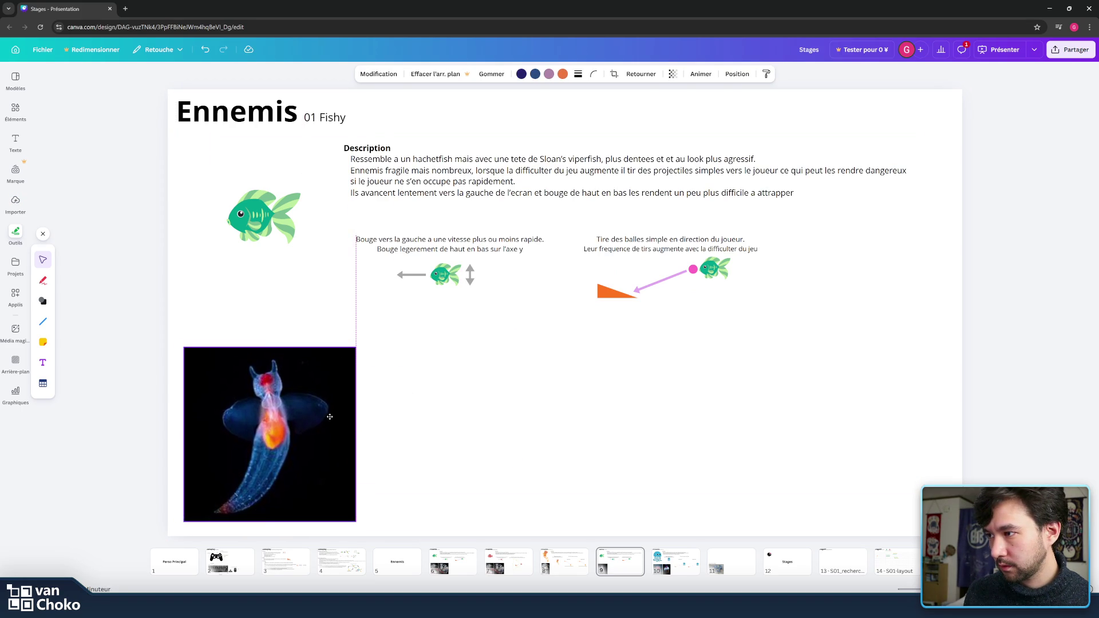
click(447, 401)
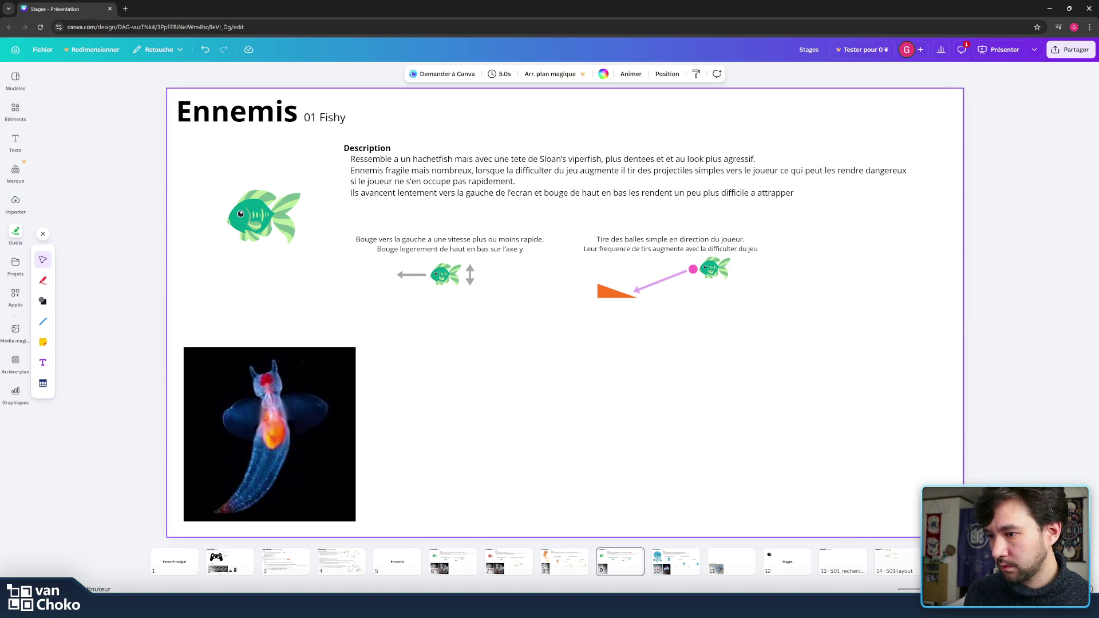
mouse_move(425, 587)
click(704, 558)
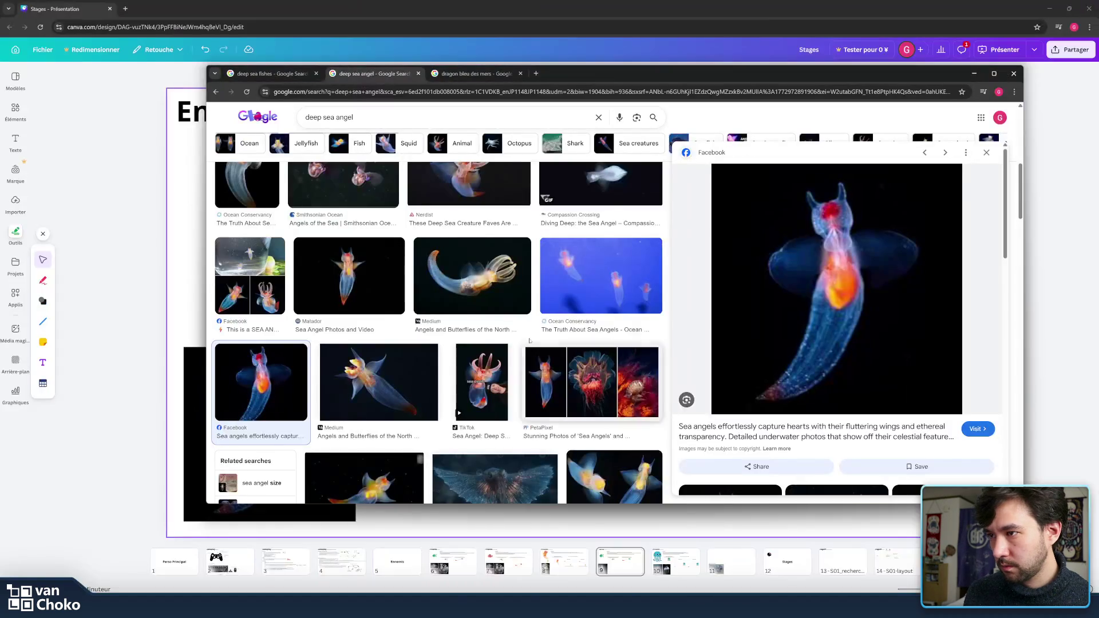
Step: Browse the sea angel results, previewing the Reddit, Forbes and Pinterest images
scroll(538, 343, down, 4)
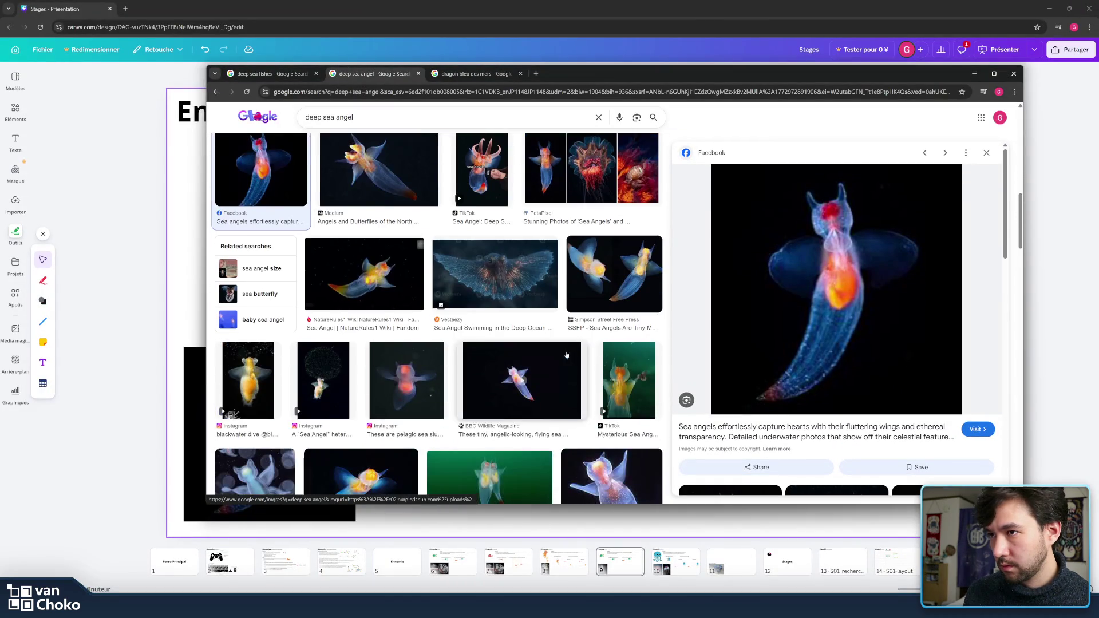
scroll(566, 354, down, 3)
scroll(560, 373, down, 3)
scroll(549, 367, down, 3)
scroll(542, 365, down, 2)
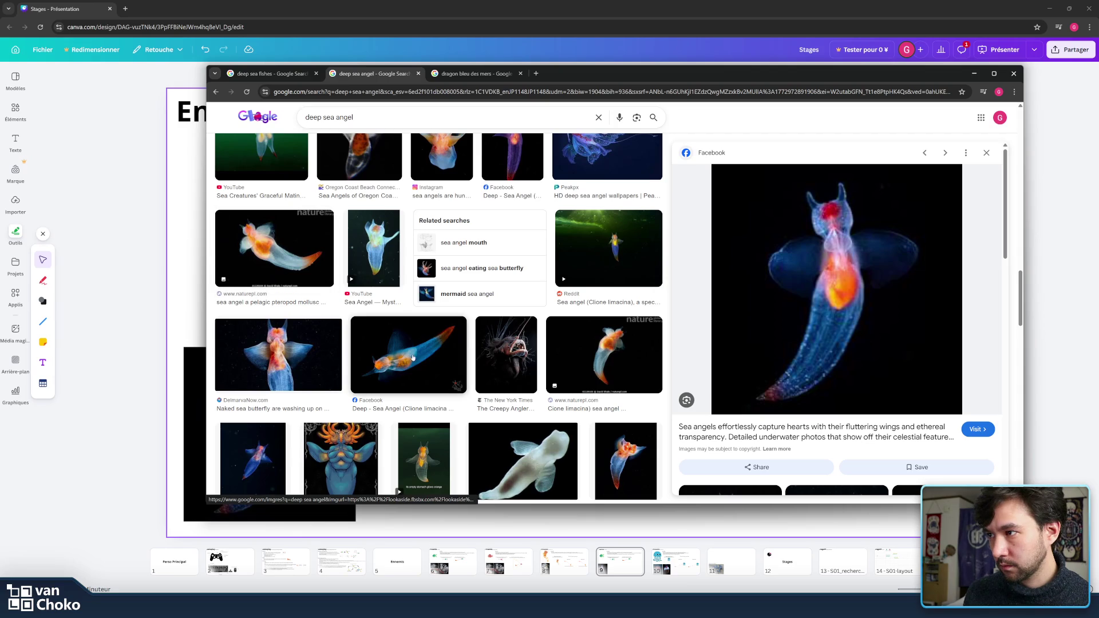
click(428, 367)
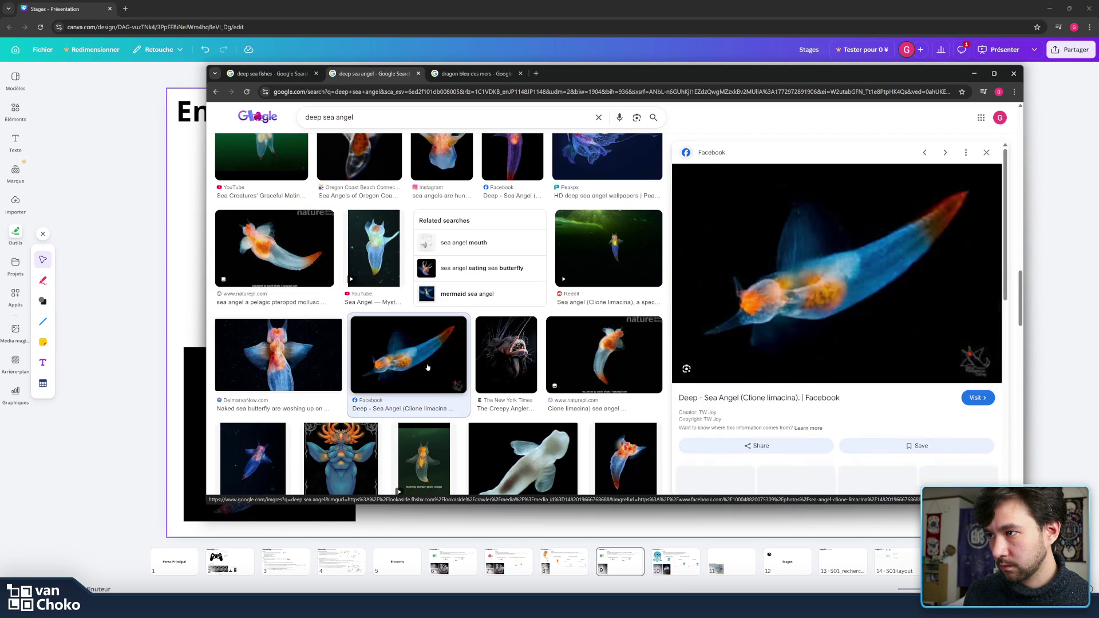
click(595, 349)
scroll(585, 323, down, 3)
click(607, 297)
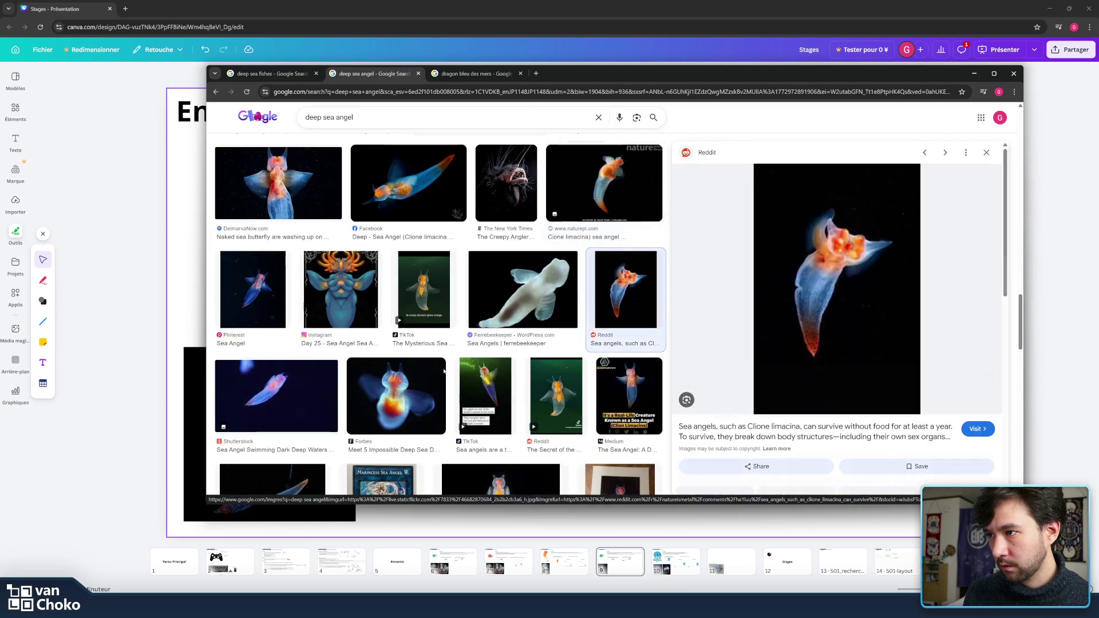
click(396, 395)
scroll(463, 326, down, 5)
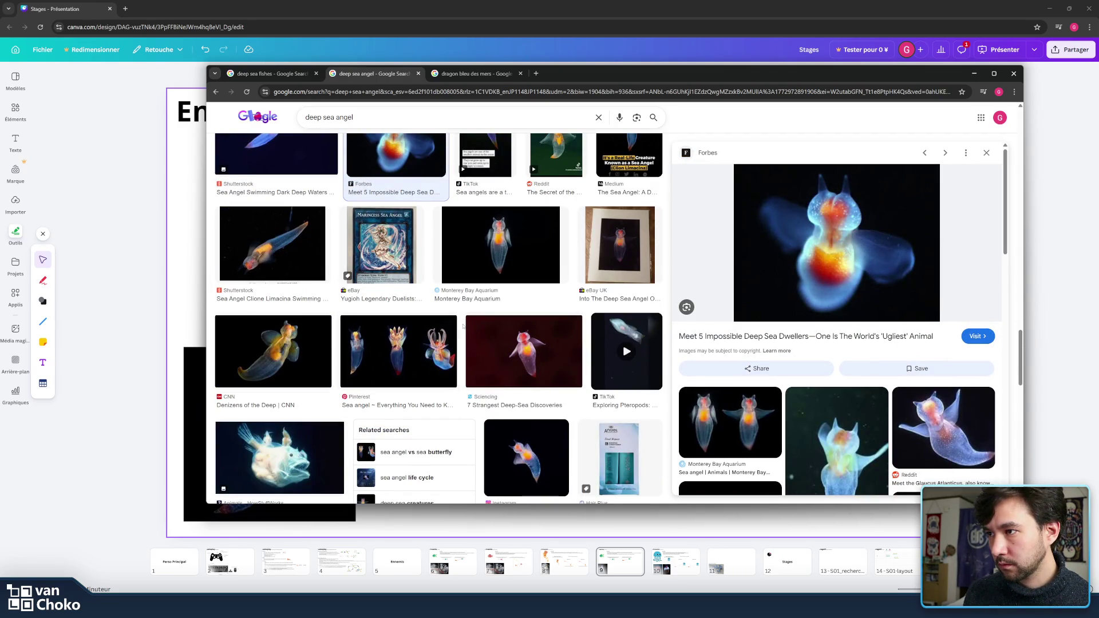
click(413, 345)
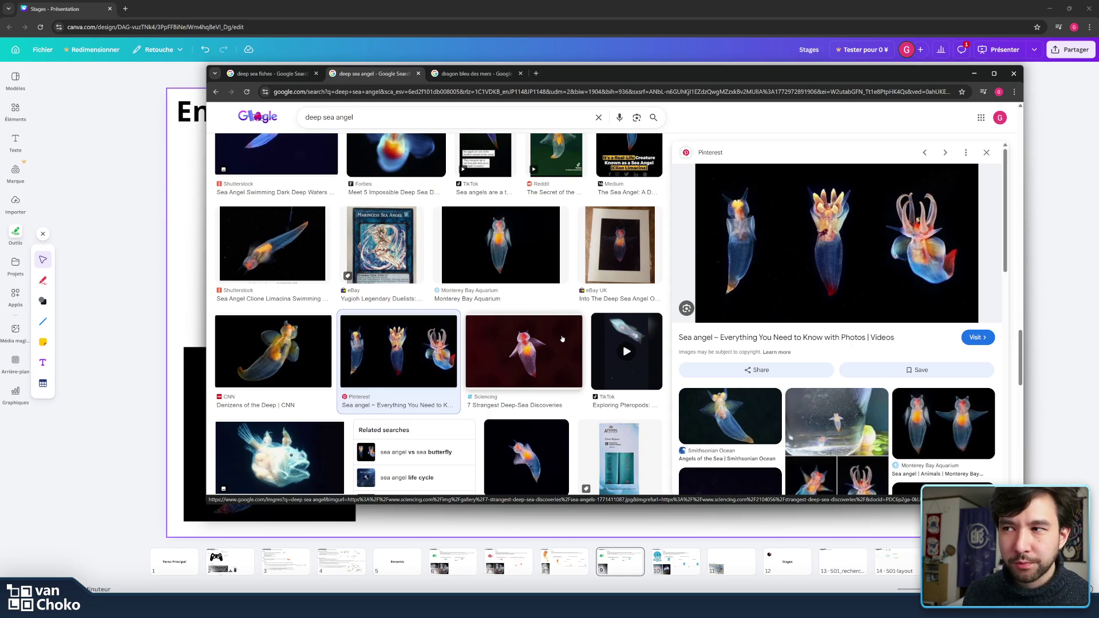
Step: Snip the Monterey Bay Aquarium two-sea-angel preview image
scroll(562, 338, down, 5)
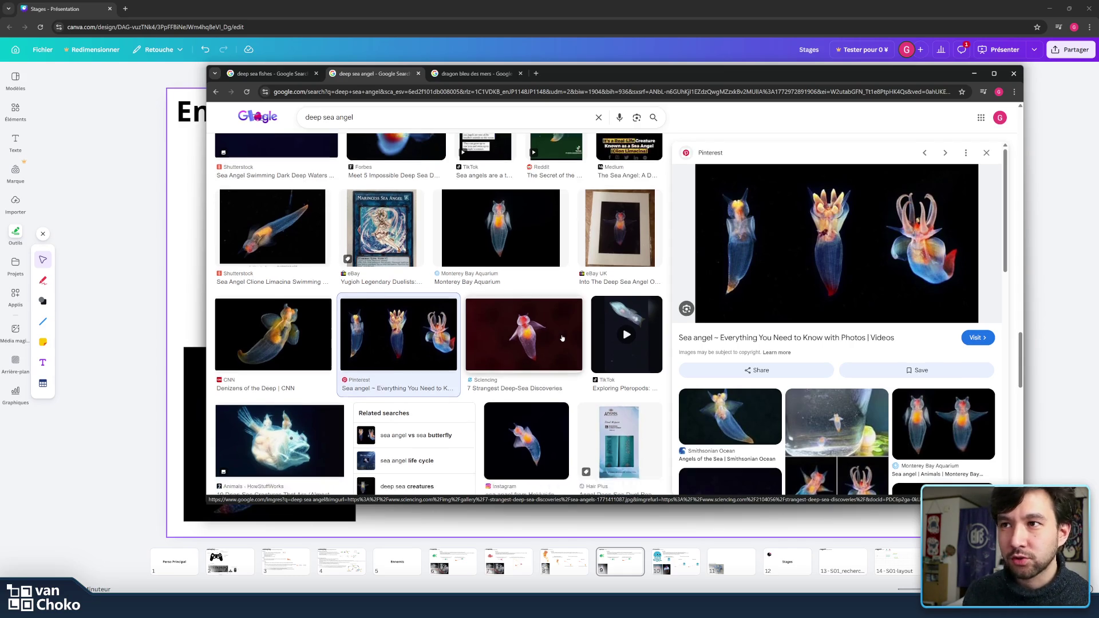
click(947, 429)
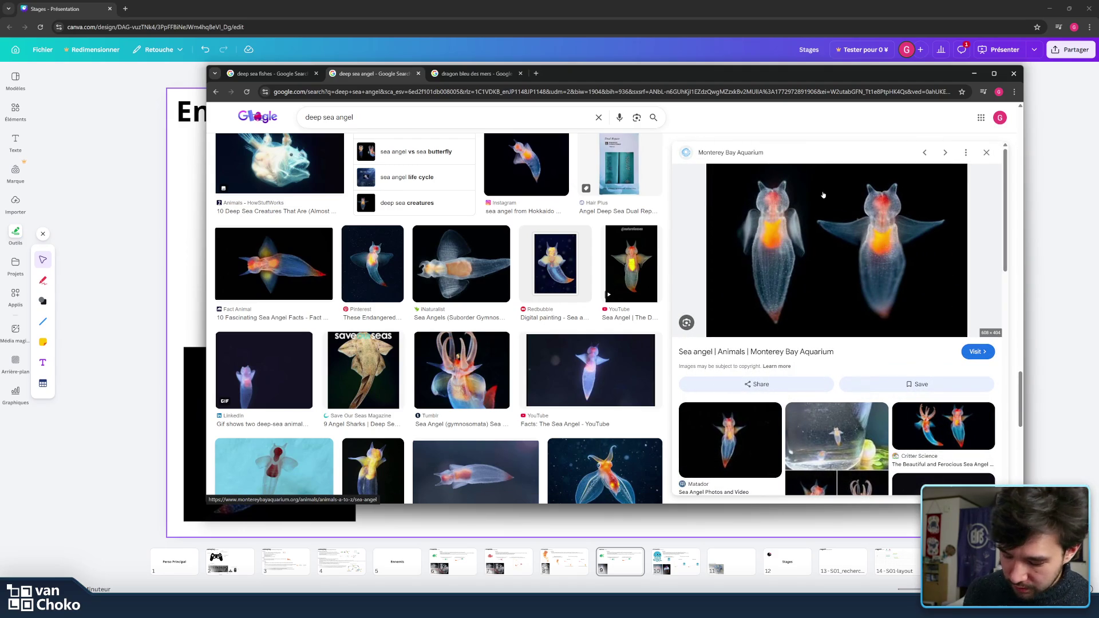
key(super+shift+s)
mouse_move(737, 172)
mouse_down()
mouse_move(960, 354)
mouse_move(951, 337)
mouse_up()
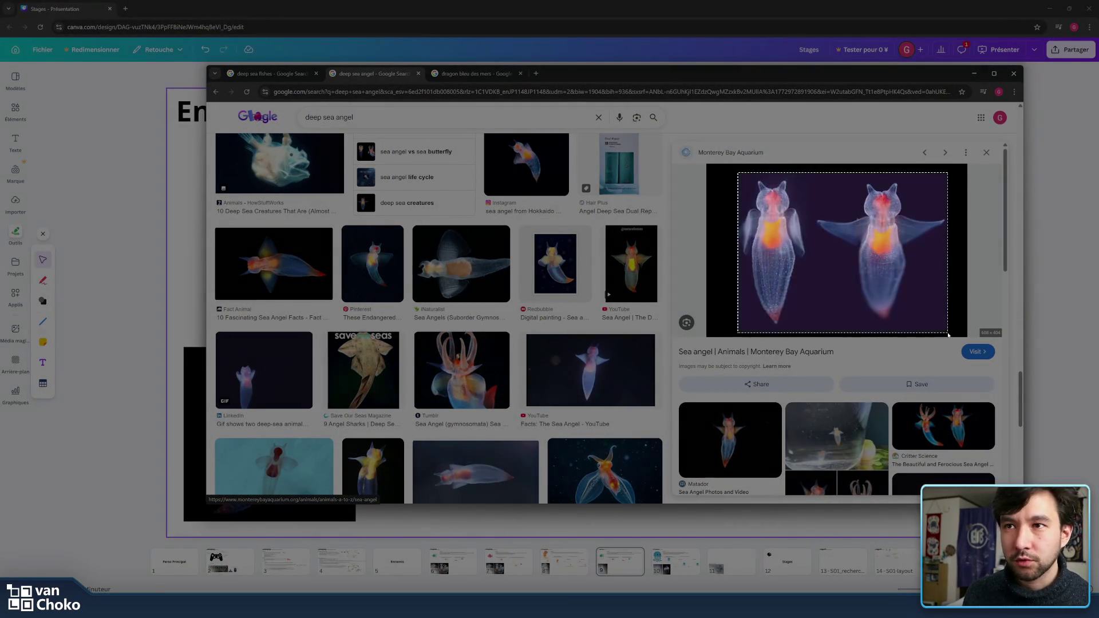
click(1067, 401)
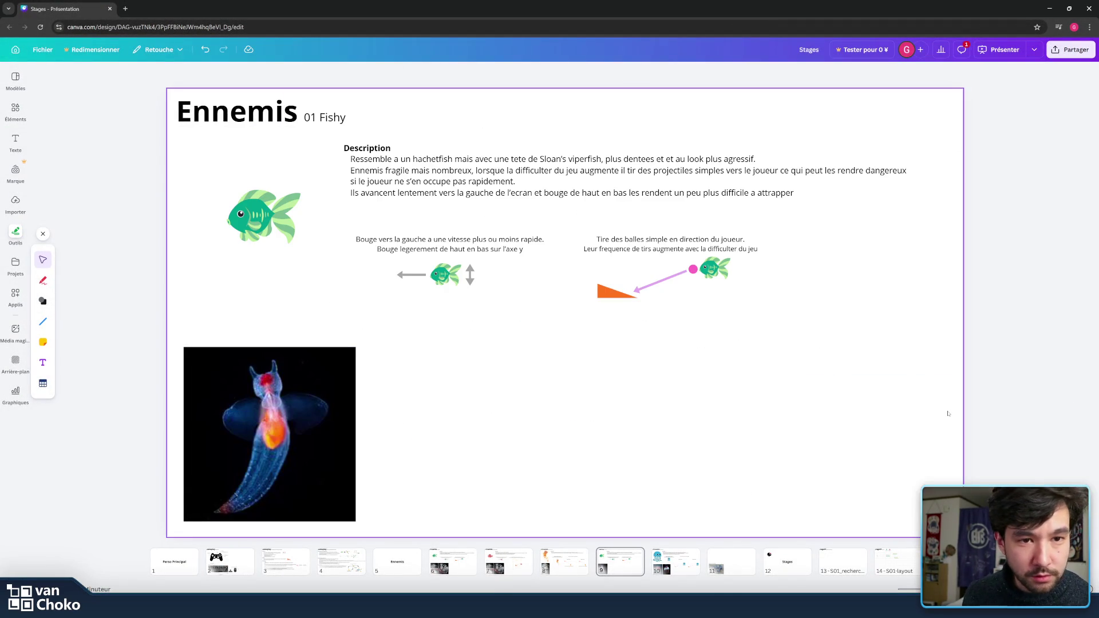
Step: Paste the two-sea-angel snip beside the first sea angel photo and shrink it
click(593, 418)
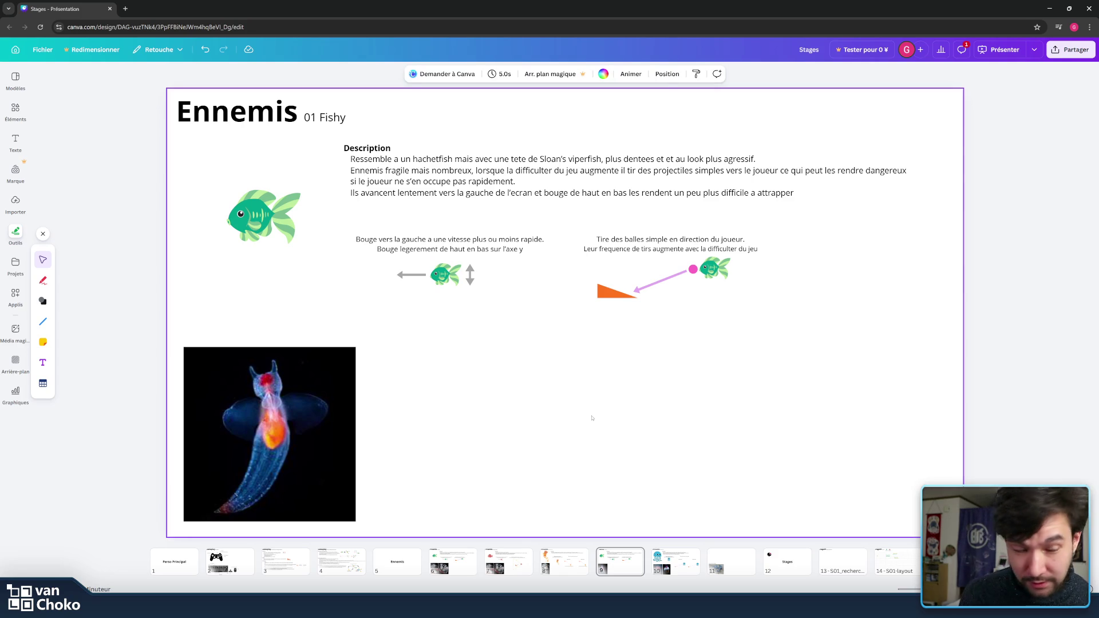
key(ctrl+v)
mouse_move(673, 329)
mouse_down()
mouse_move(619, 419)
mouse_move(635, 411)
mouse_up()
mouse_move(695, 267)
mouse_down()
mouse_move(439, 349)
mouse_move(537, 281)
mouse_up()
Step: Scale both sea angel photos down together and align them side by side
shift+click(302, 400)
mouse_move(587, 347)
mouse_down()
mouse_move(545, 366)
mouse_move(558, 360)
mouse_up()
click(506, 412)
click(667, 398)
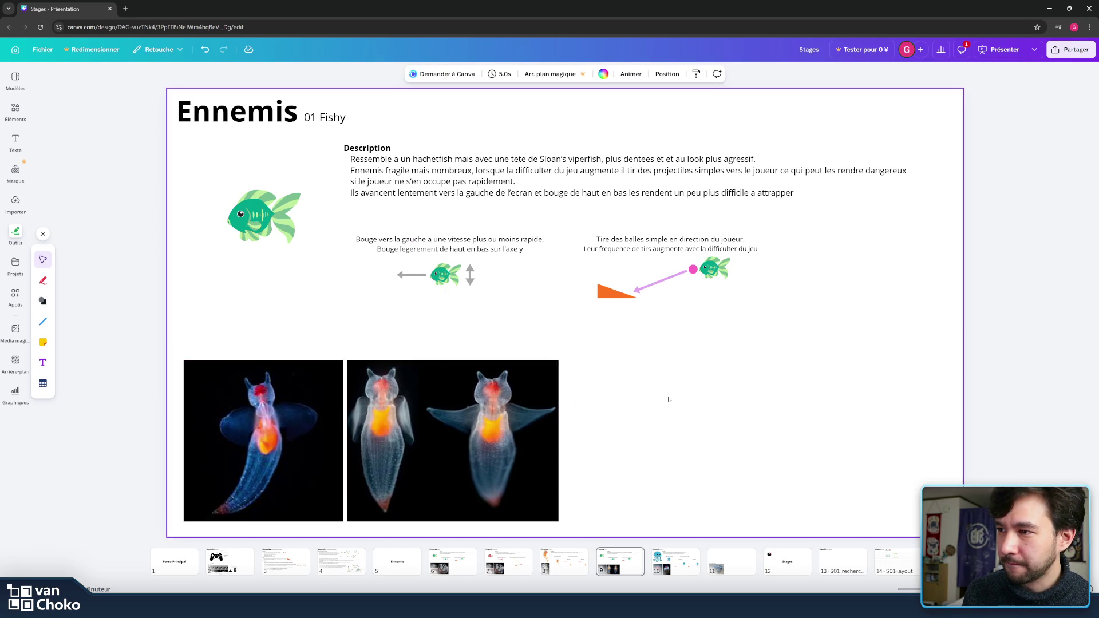
click(526, 396)
drag(539, 419, 538, 420)
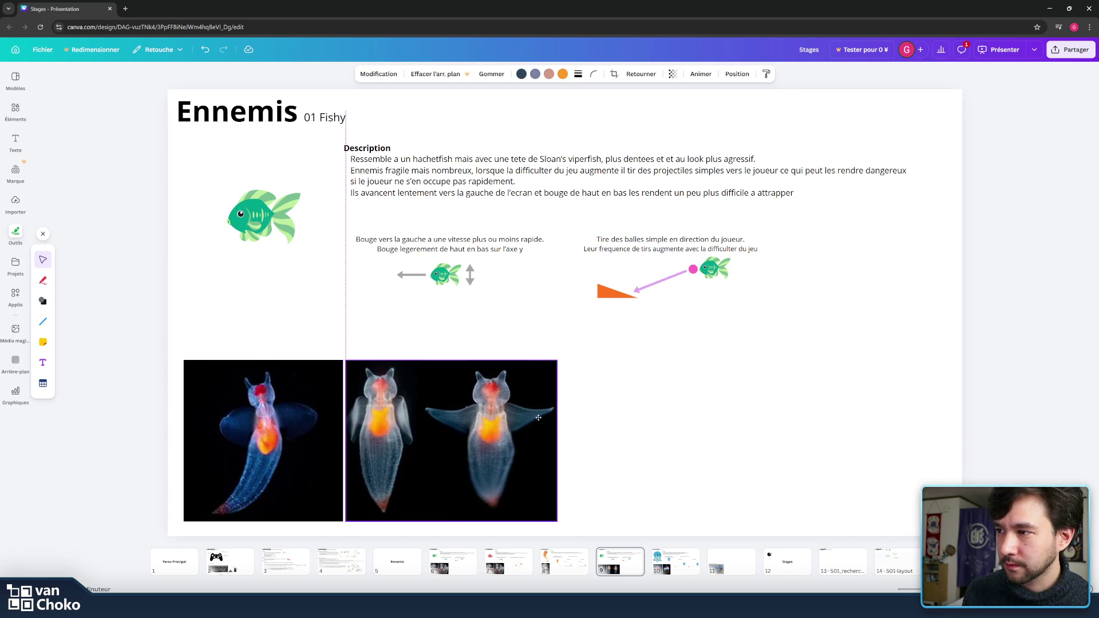
click(623, 477)
mouse_move(623, 476)
mouse_down()
mouse_move(394, 388)
mouse_move(577, 441)
mouse_up()
key(Escape)
Step: Open the Éléments library and select the previous search text to replace it
click(231, 215)
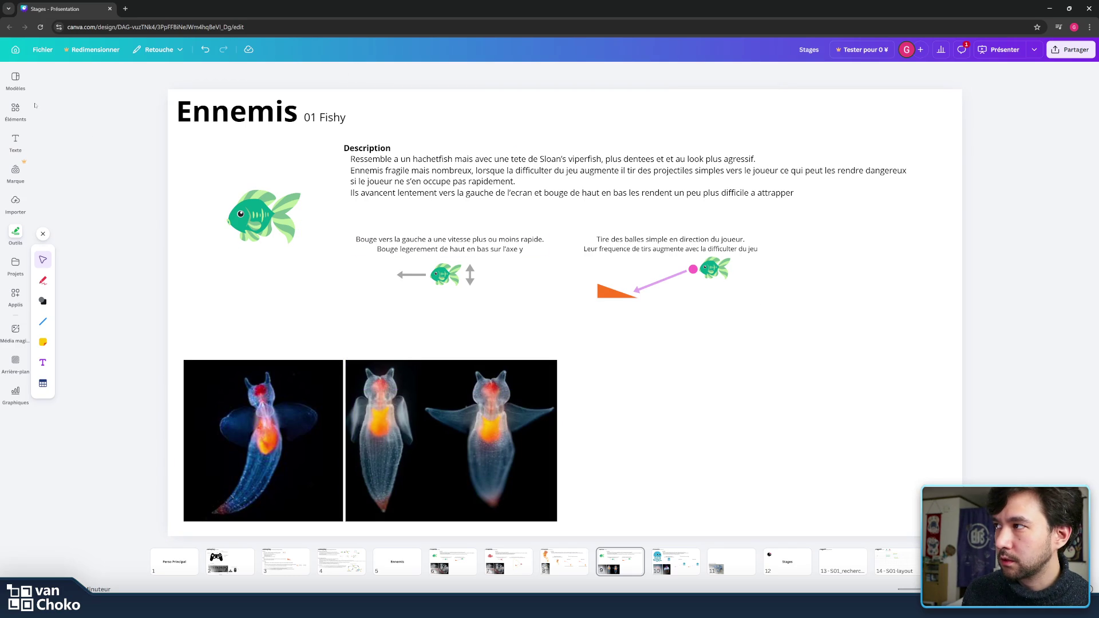
click(16, 139)
click(15, 109)
click(80, 79)
drag(95, 75, 2, 78)
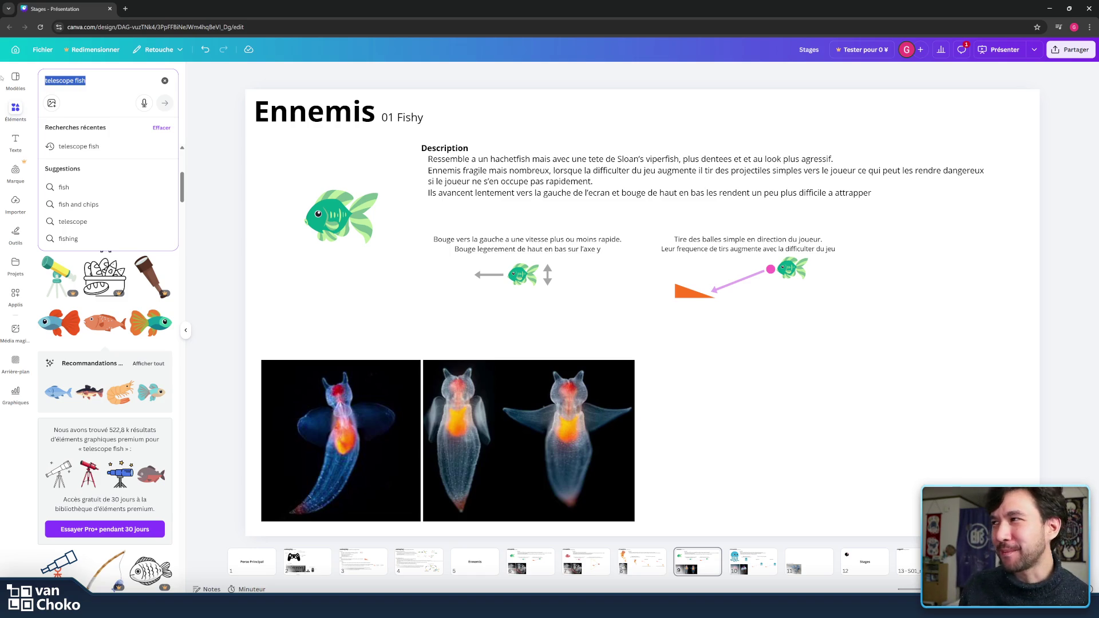
Step: Search the elements for 'angel', then 'angel fish', and browse the results
text(angel)
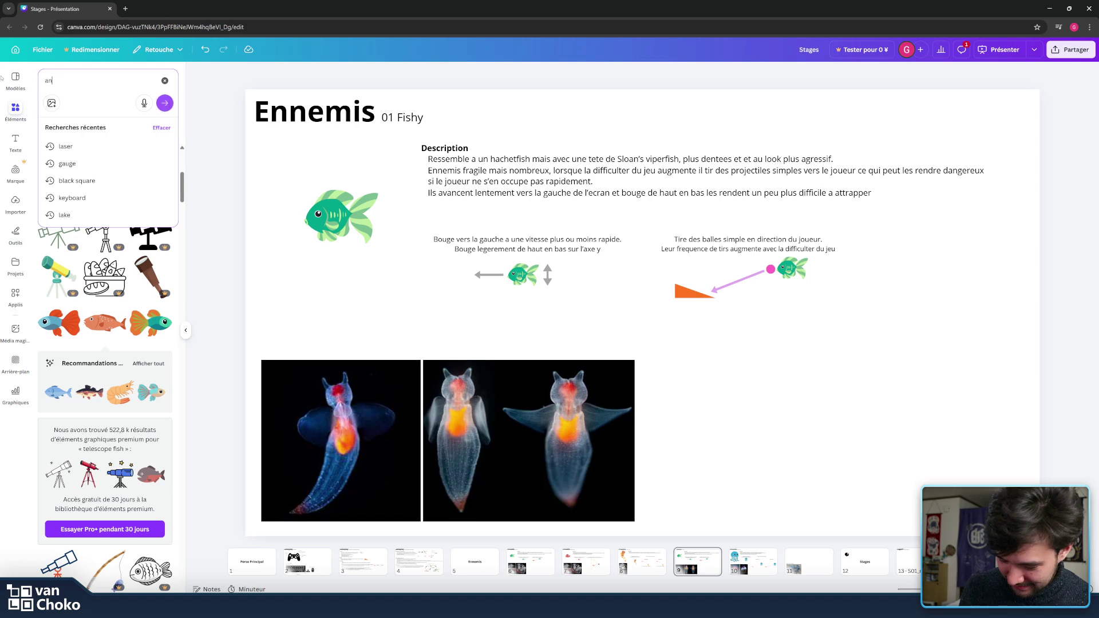
key(Return)
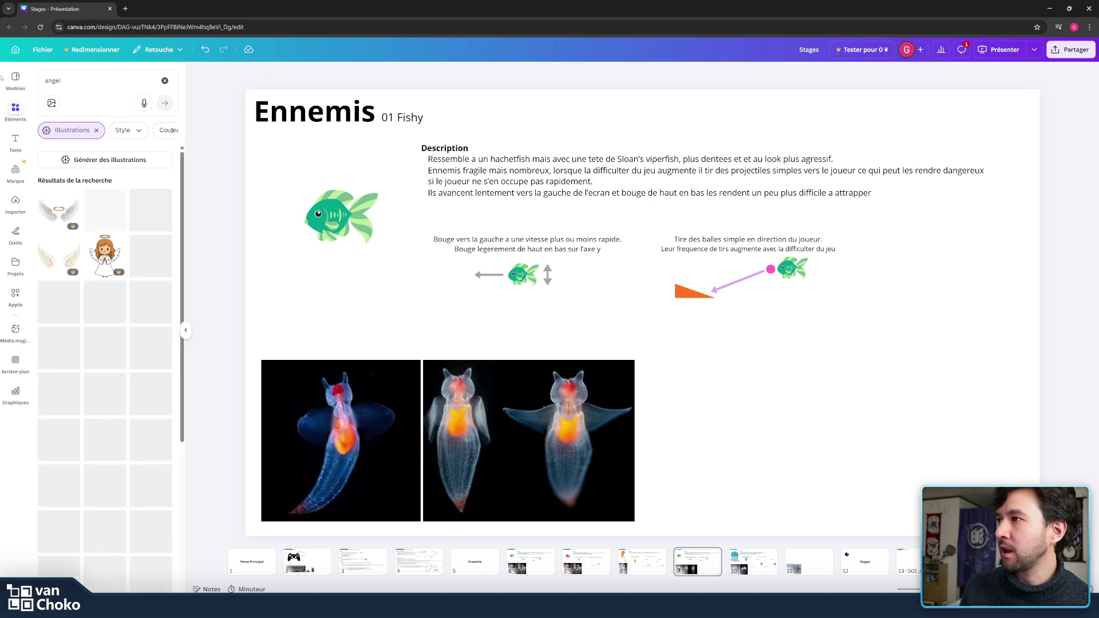
click(90, 82)
text(fish)
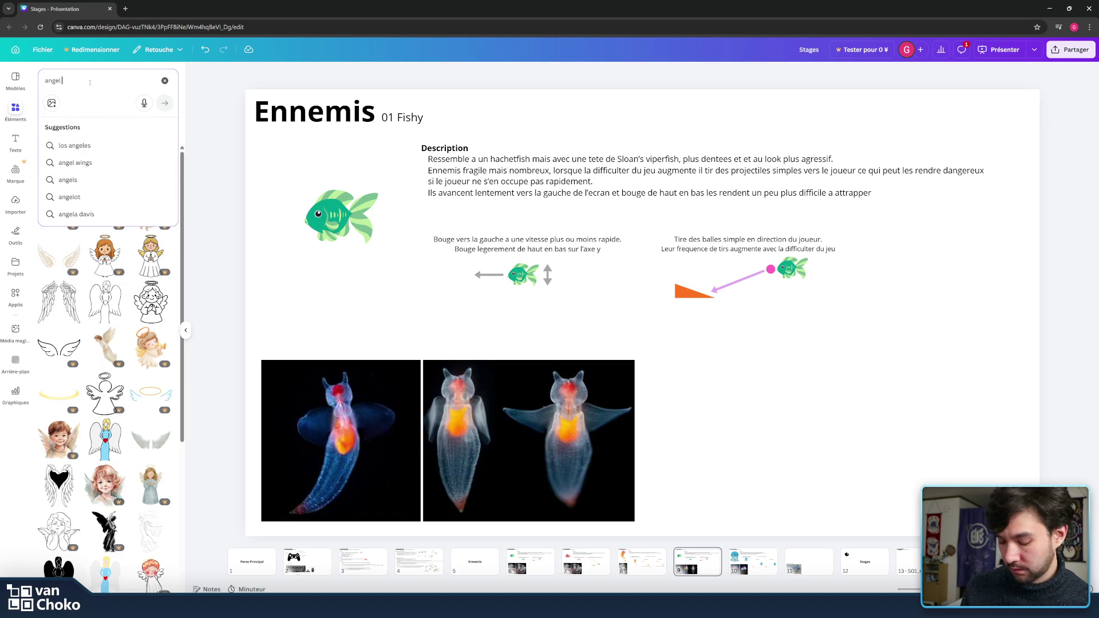
key(Return)
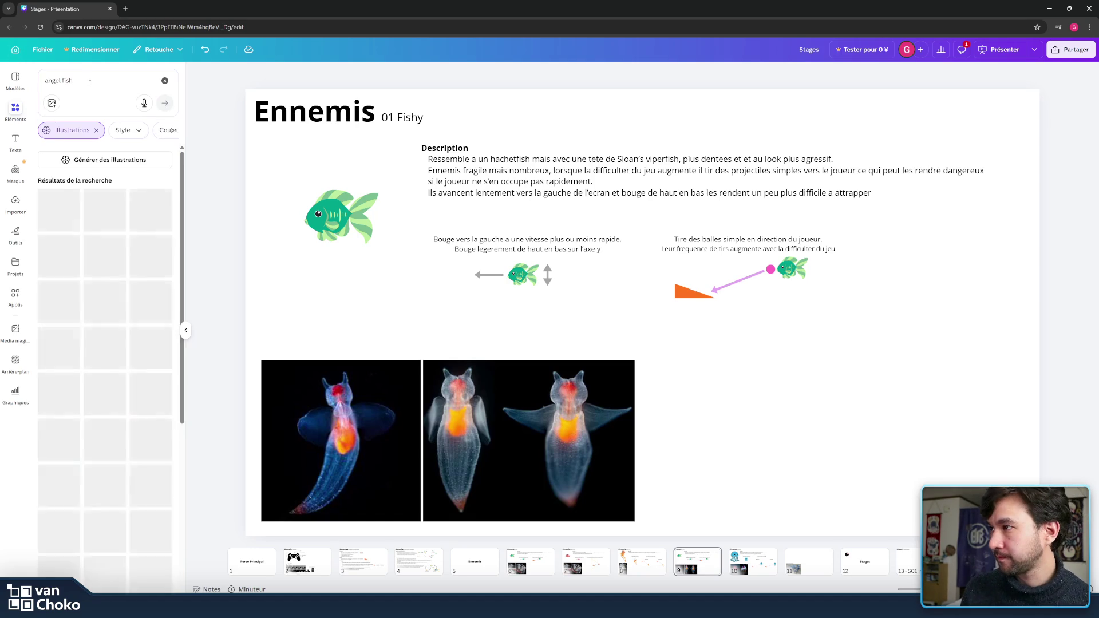
scroll(108, 329, down, 6)
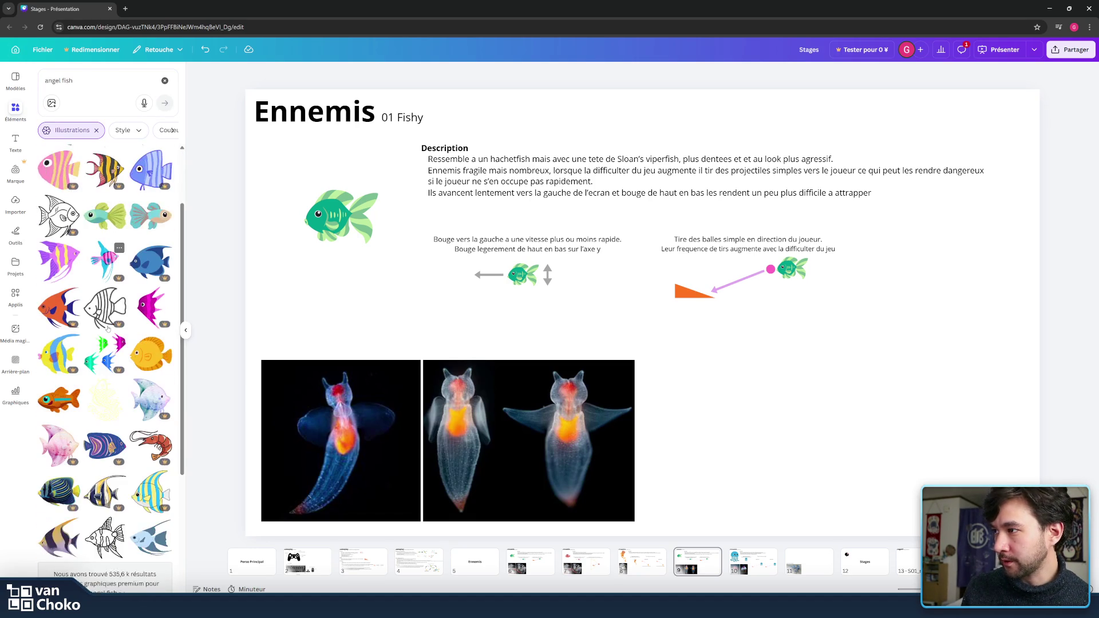
scroll(129, 333, down, 10)
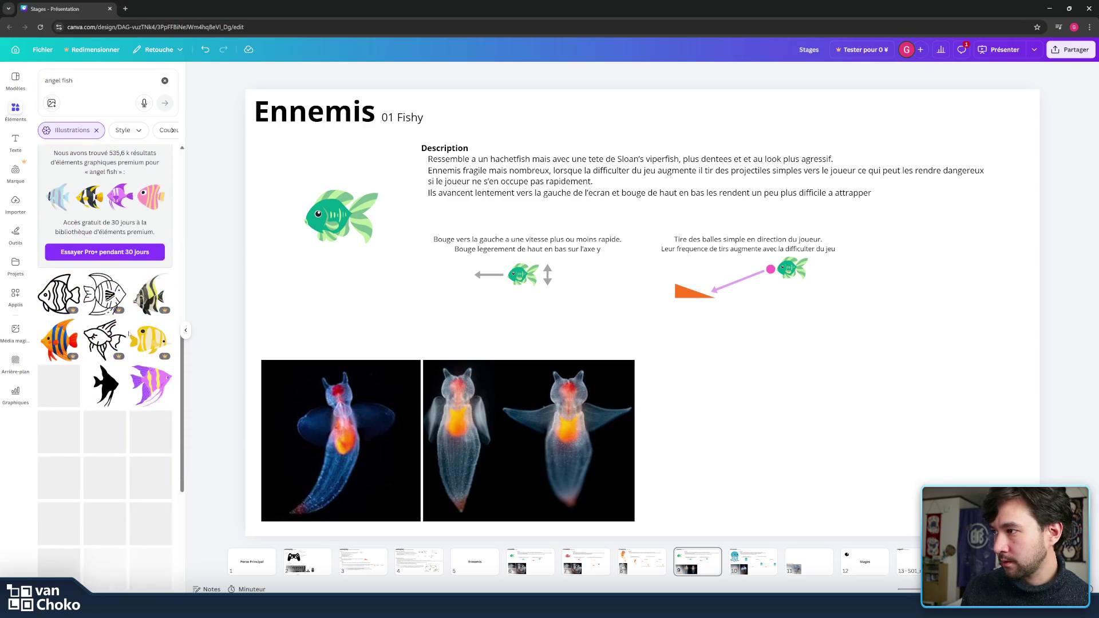
scroll(128, 334, down, 5)
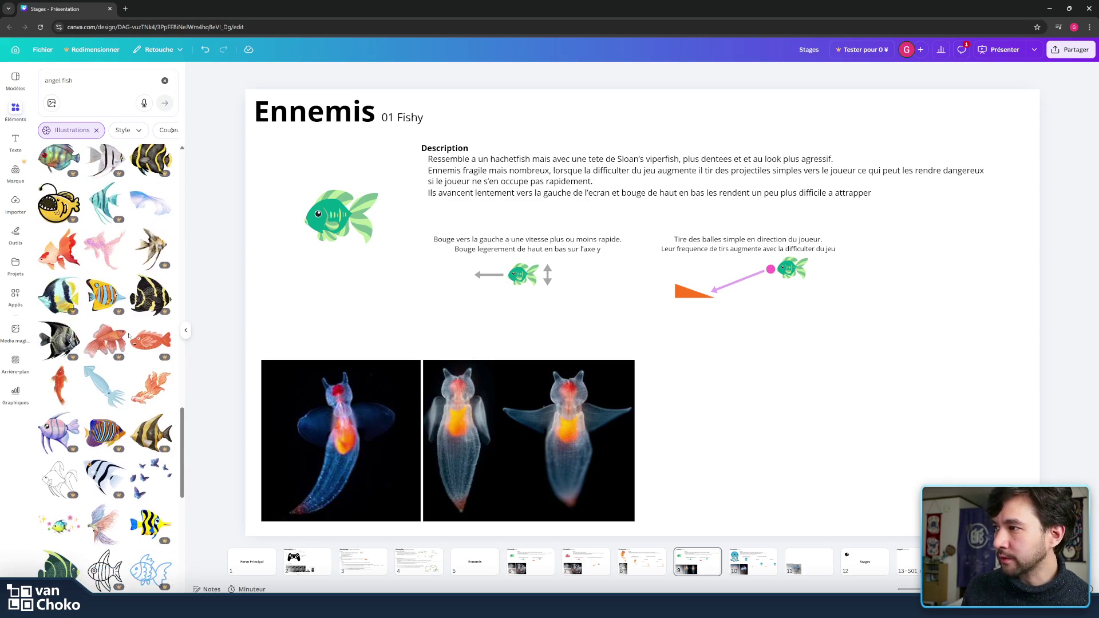
scroll(129, 335, up, 2)
scroll(128, 335, down, 2)
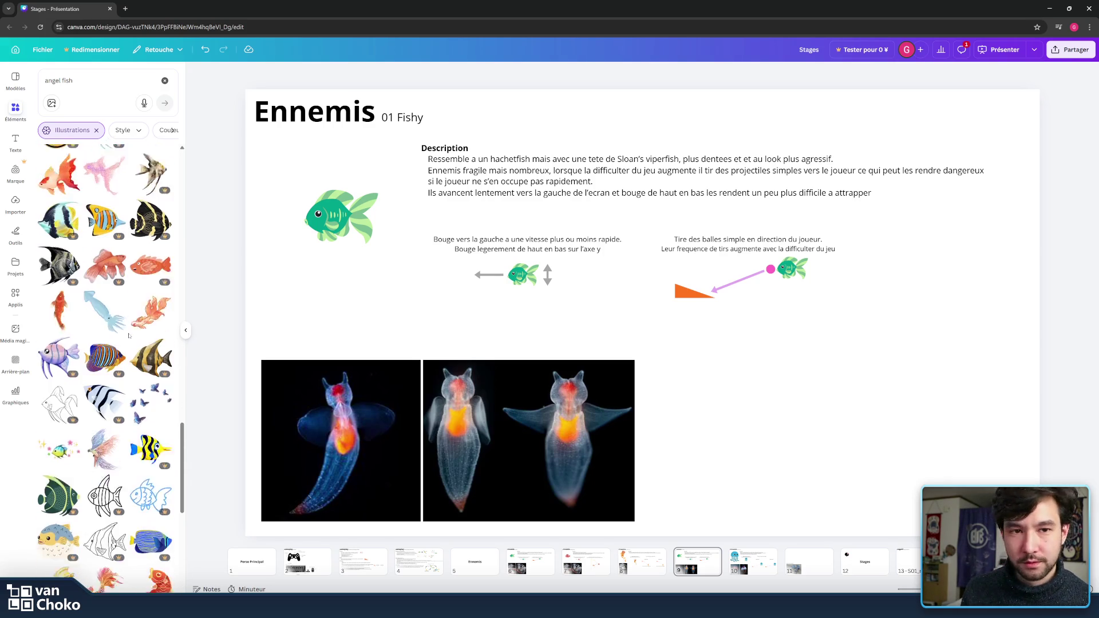
Step: Search 'sea angel' and add the pink fairy illustration to the slide
click(119, 115)
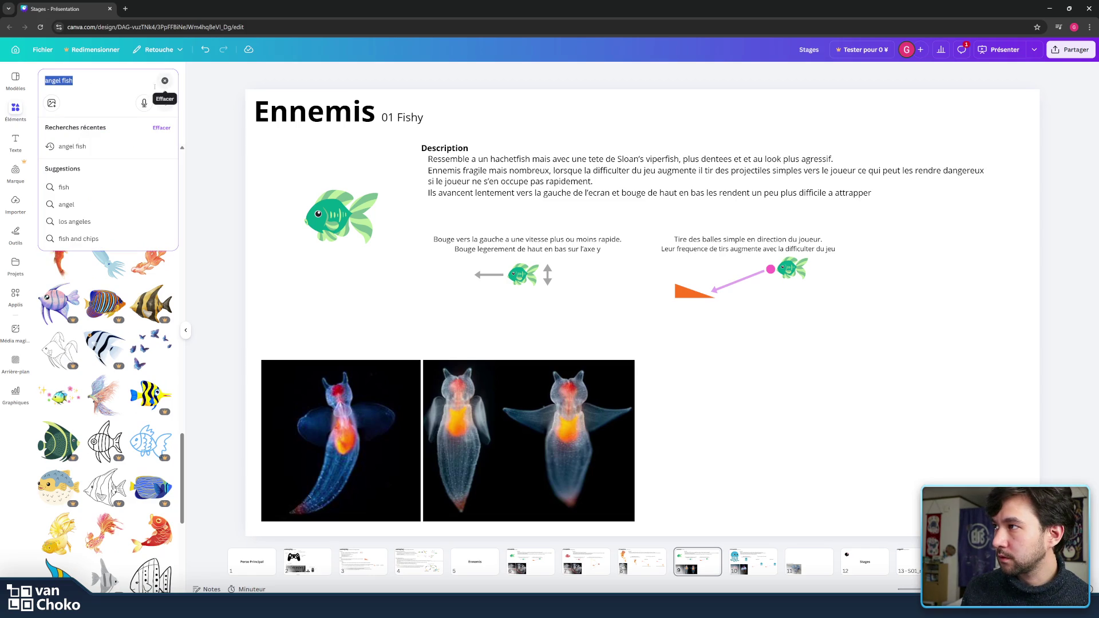
text(sea angel)
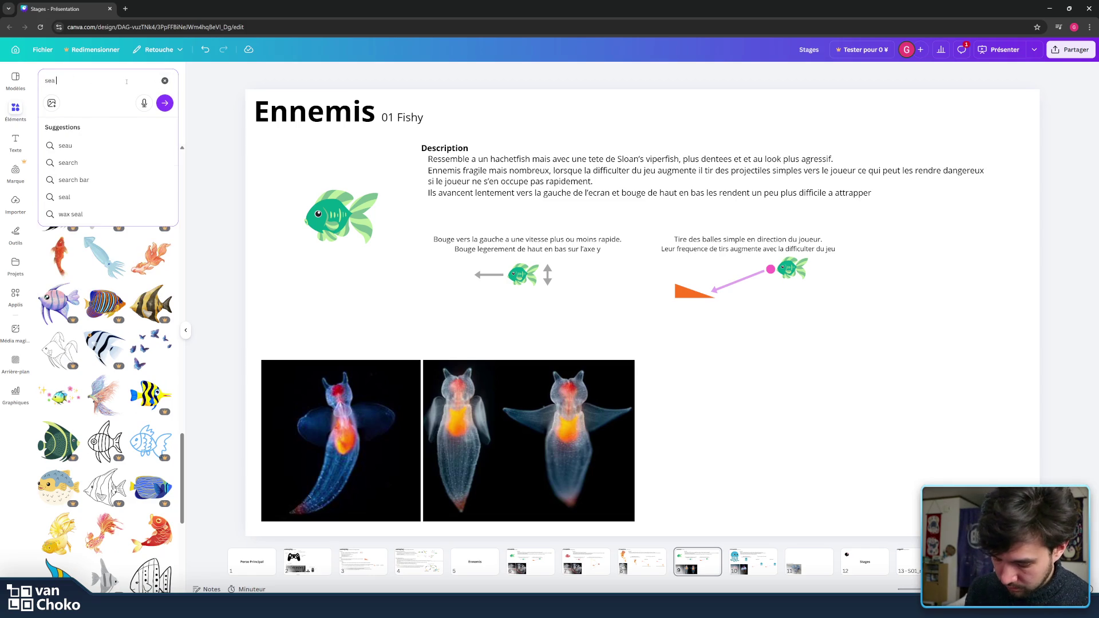
key(Return)
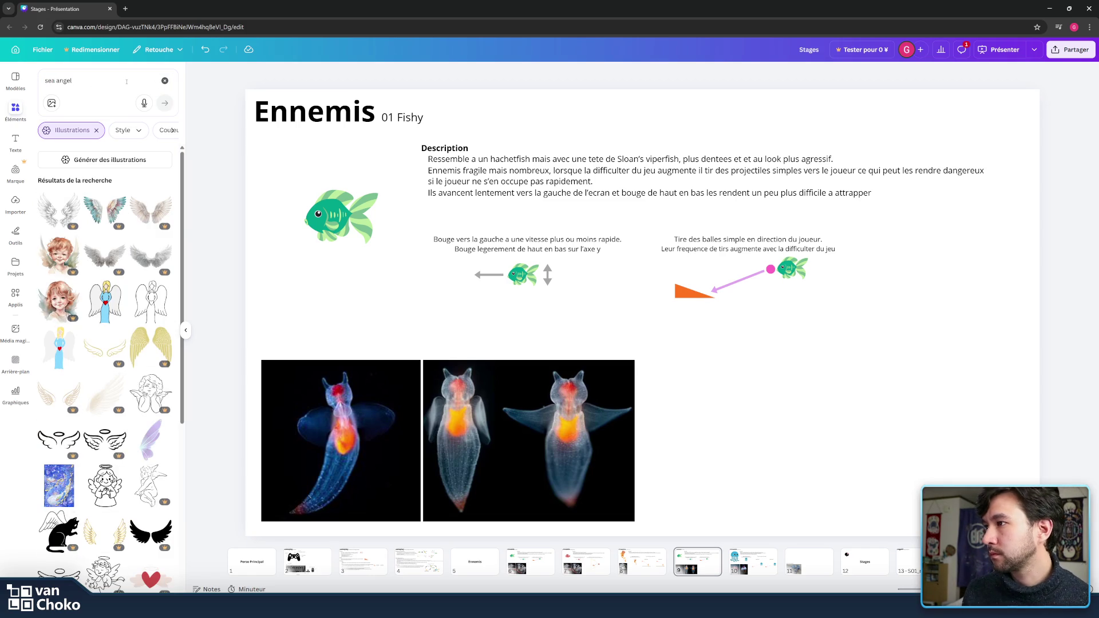
scroll(129, 371, down, 5)
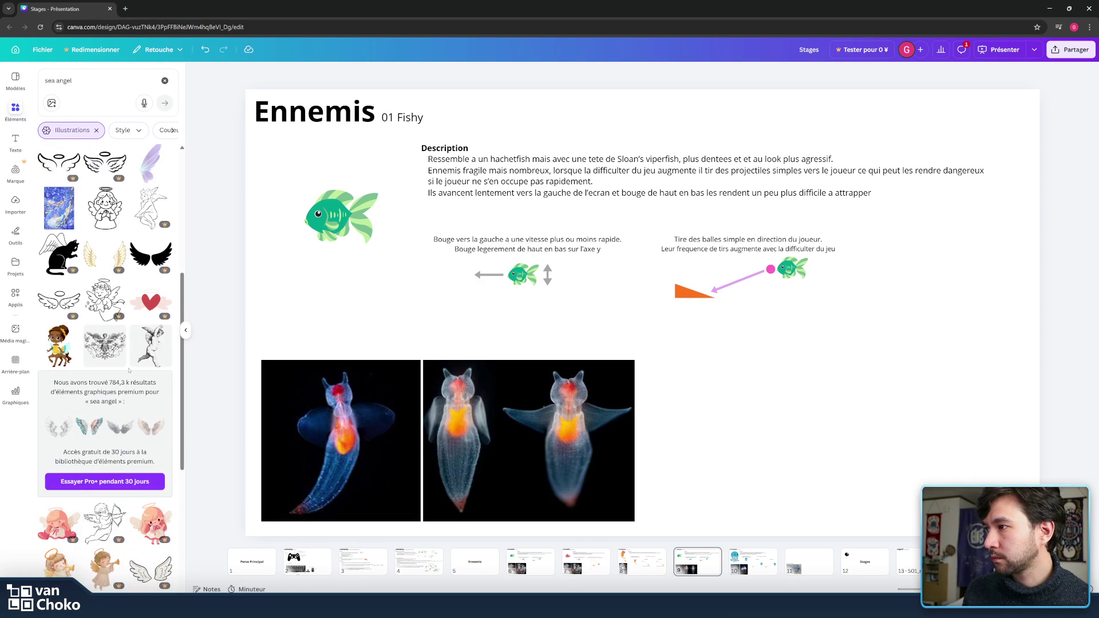
scroll(129, 371, down, 5)
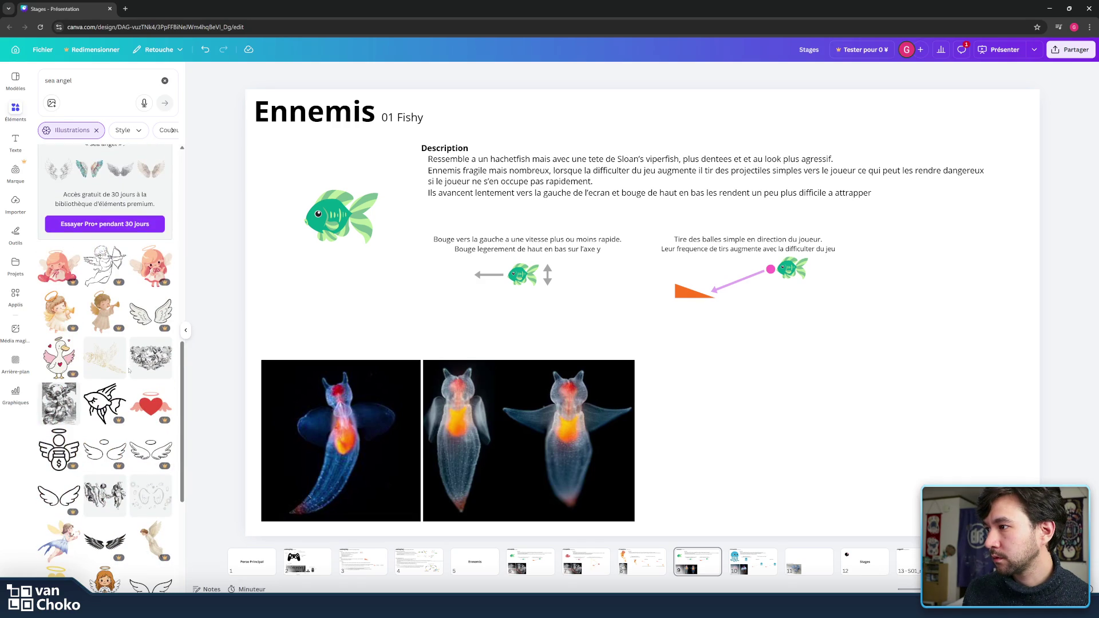
scroll(129, 370, down, 5)
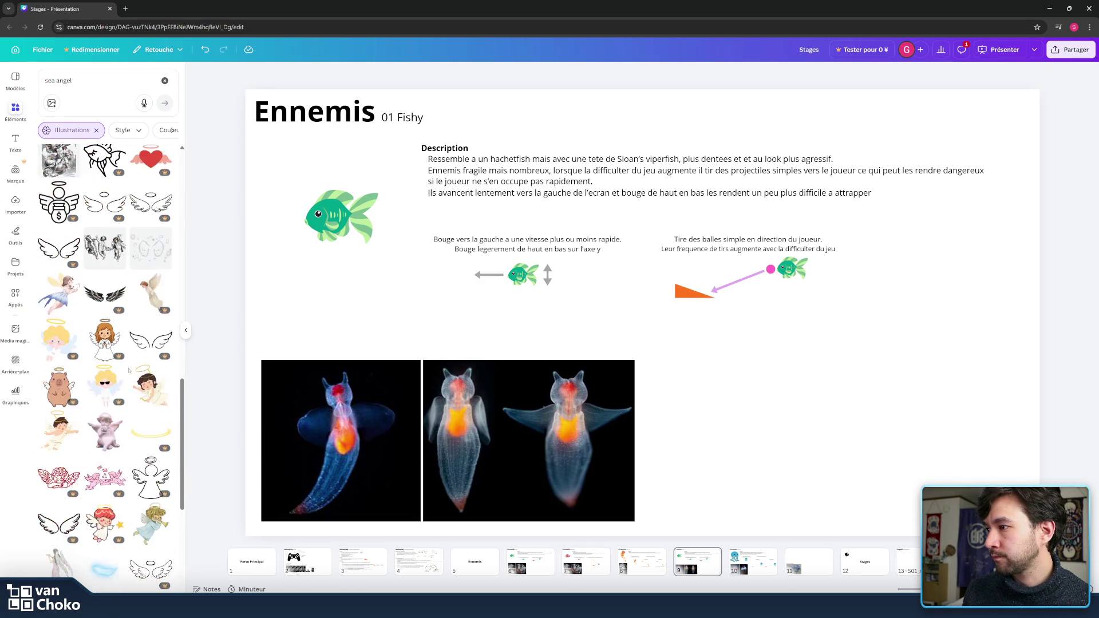
scroll(128, 371, down, 1)
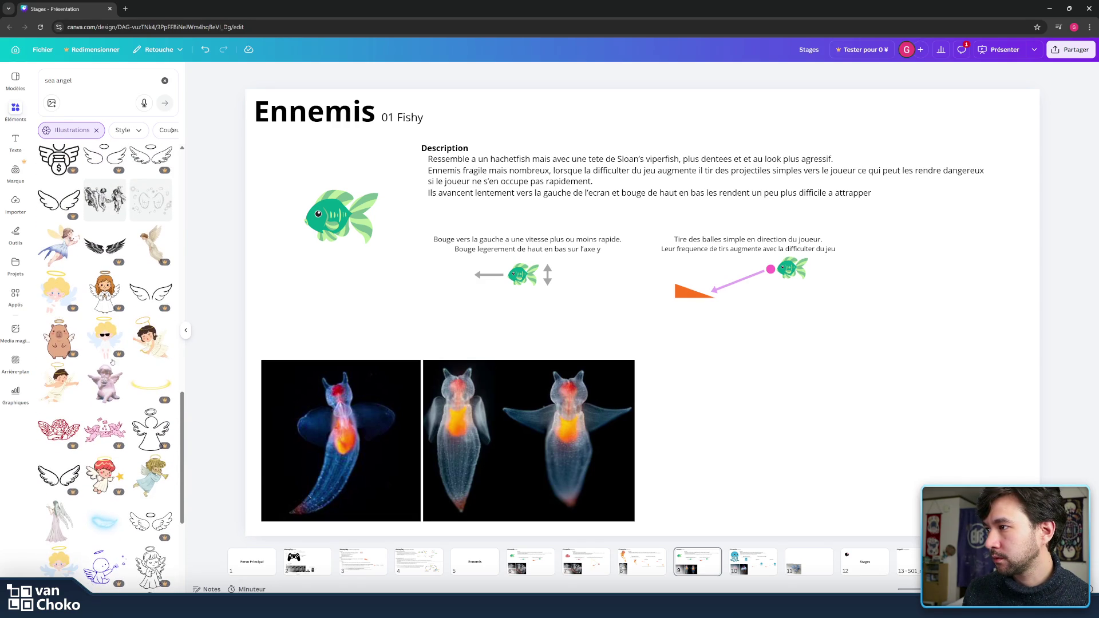
scroll(177, 393, down, 7)
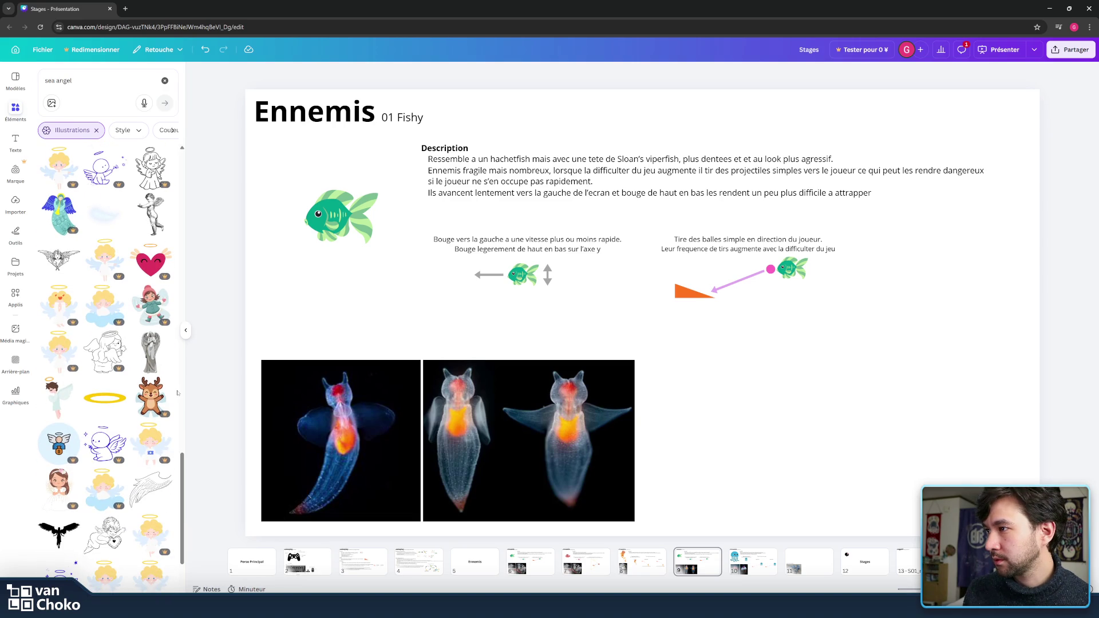
scroll(178, 392, down, 2)
scroll(177, 393, down, 2)
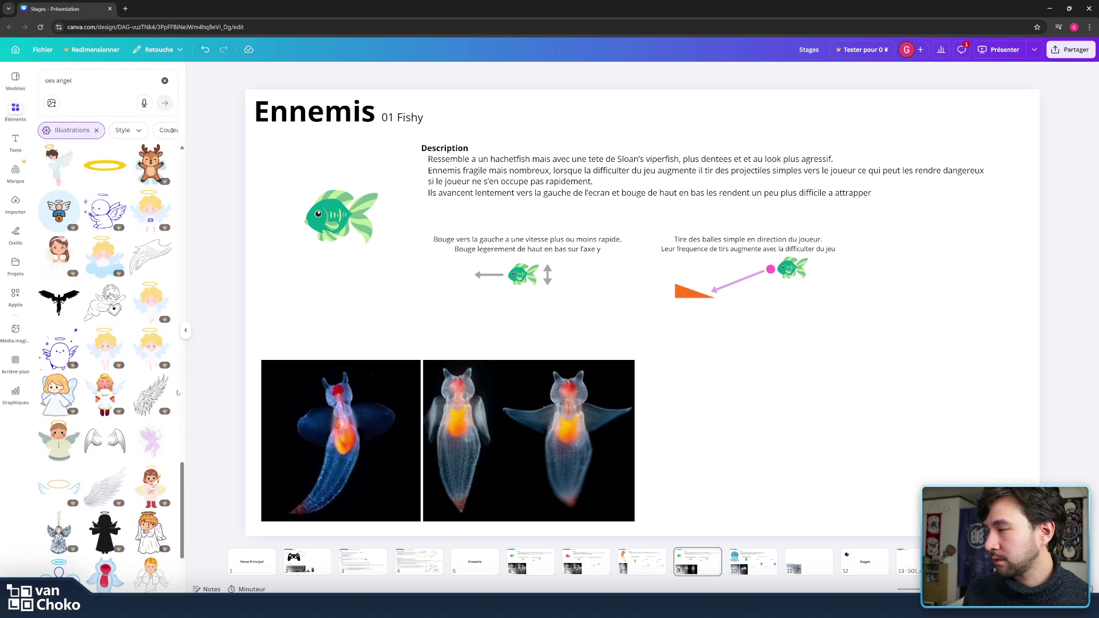
scroll(177, 393, down, 2)
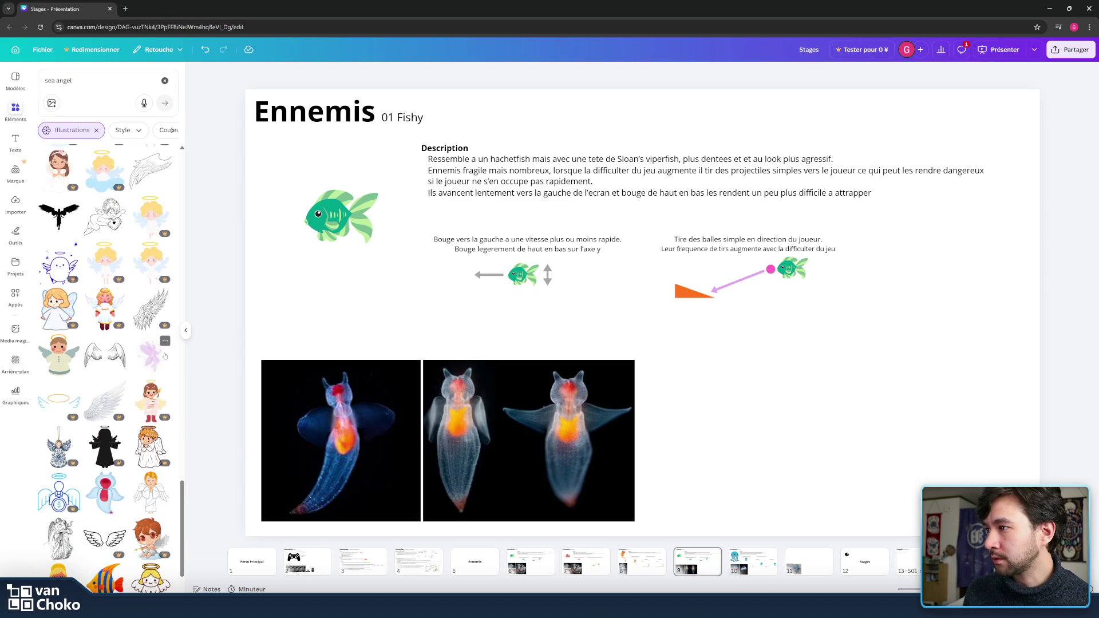
click(155, 362)
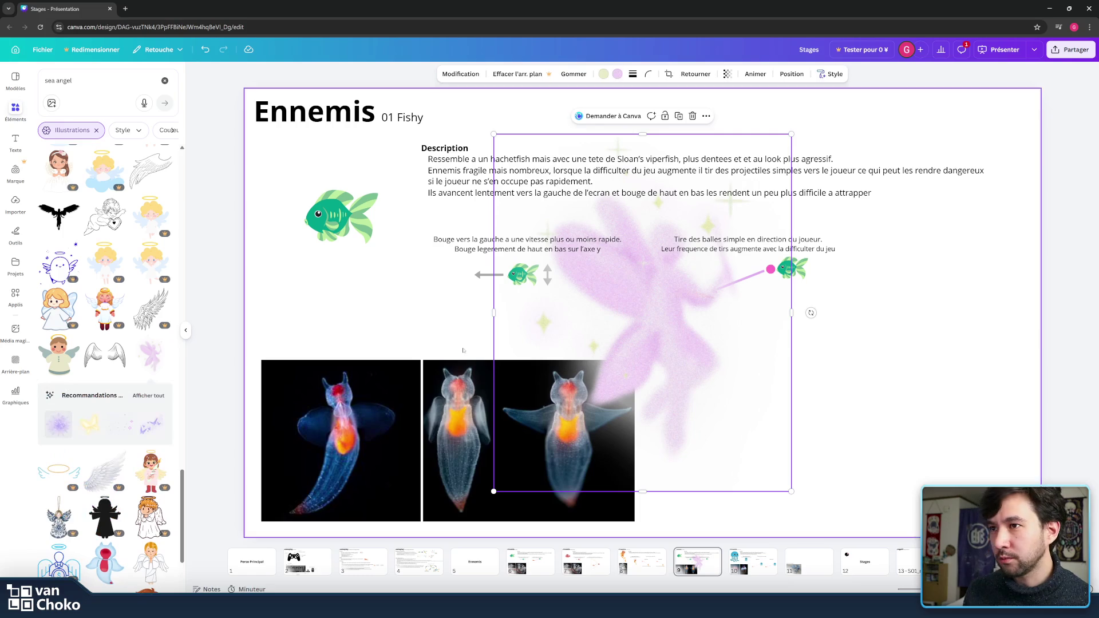
Step: Recolour the fairy's body sky blue (Azur) and its sparkles orange
click(617, 74)
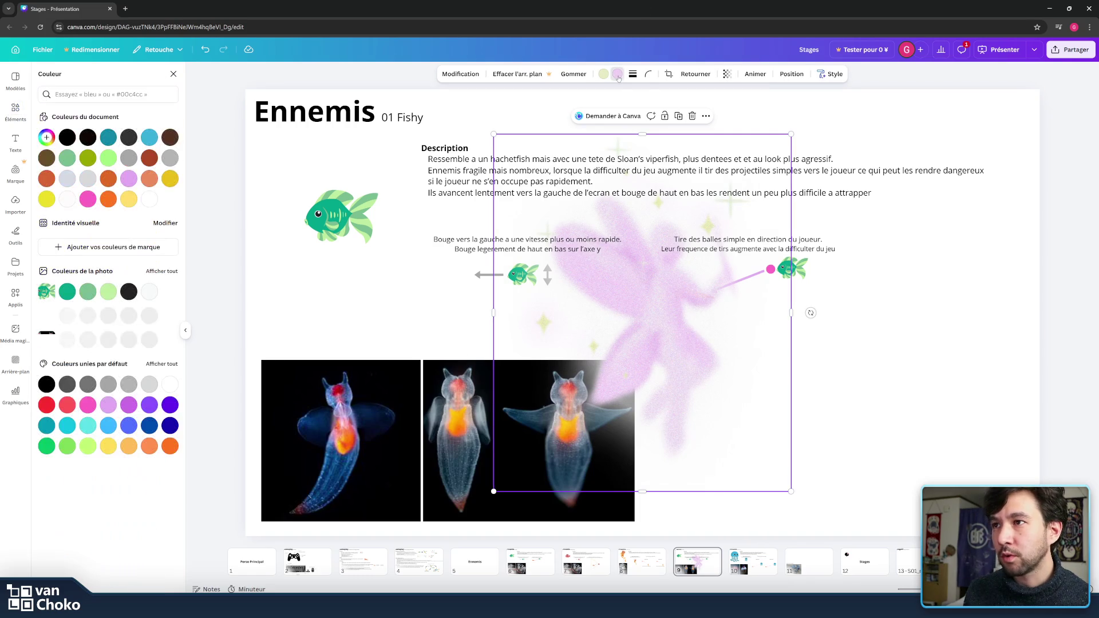
click(108, 140)
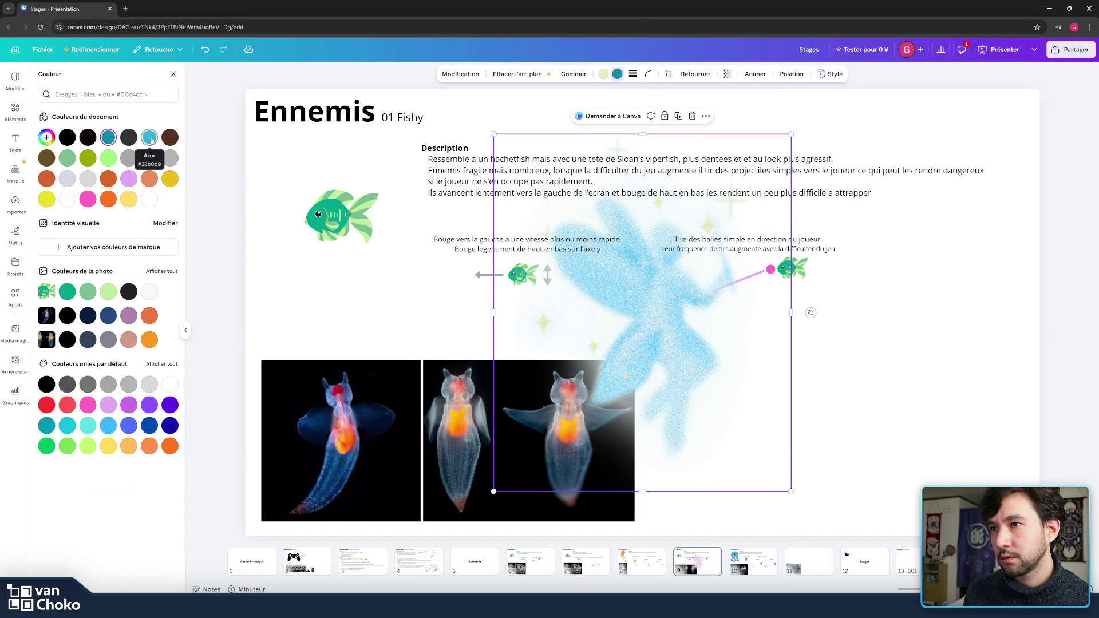
click(152, 140)
click(605, 74)
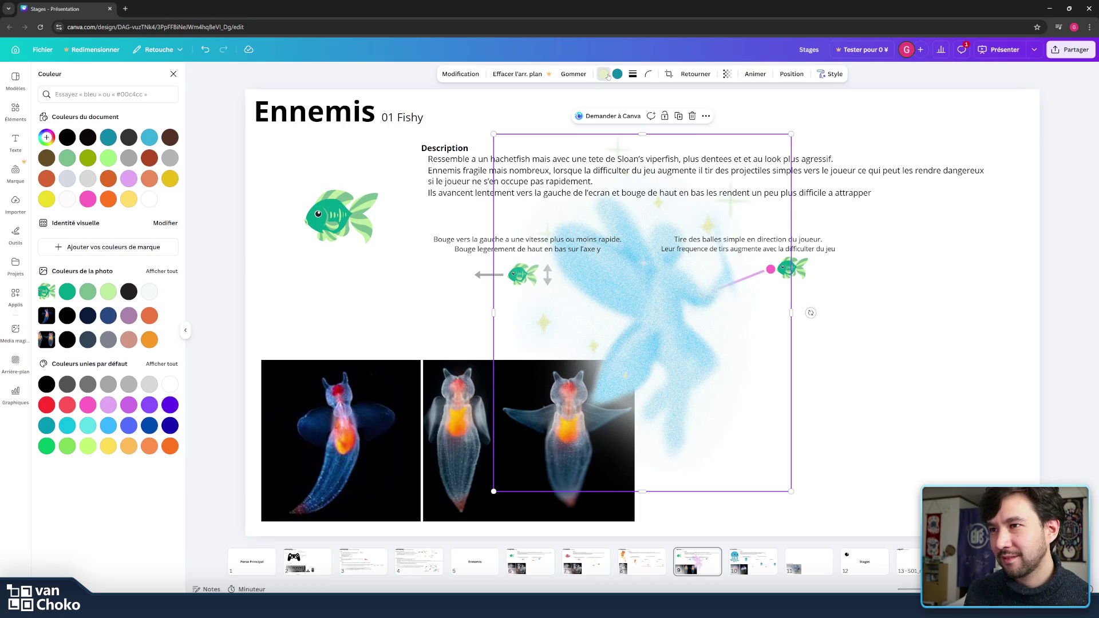
click(110, 200)
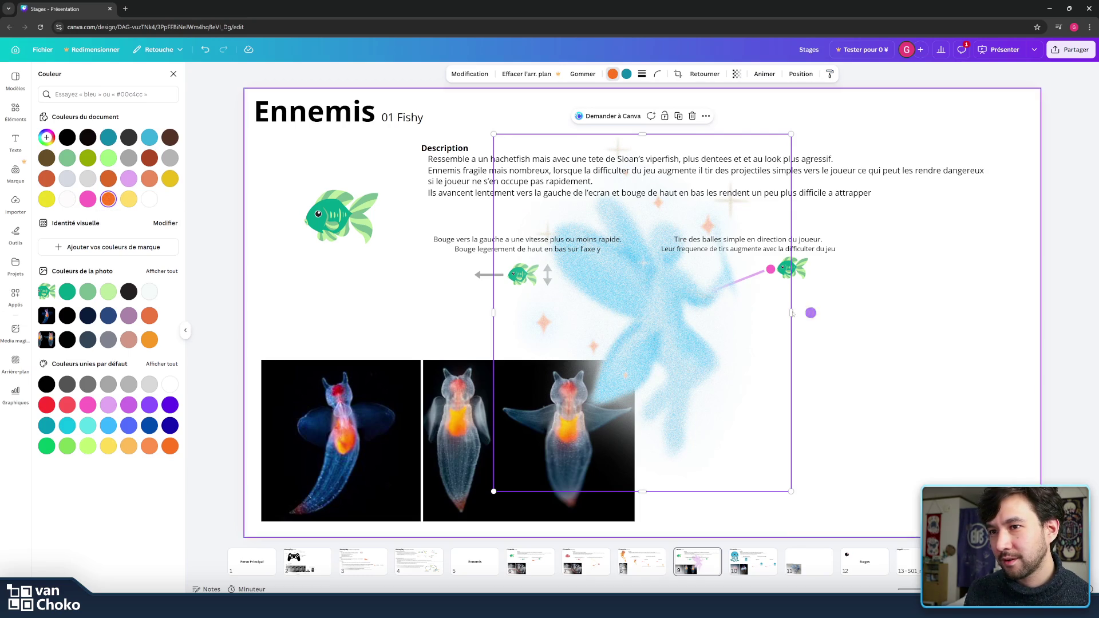
Step: Shrink the fairy to icon size and move it over the green fish at top left
mouse_move(791, 313)
mouse_down()
mouse_move(590, 339)
mouse_move(813, 334)
mouse_move(793, 334)
mouse_up()
mouse_move(792, 132)
mouse_down()
mouse_move(650, 312)
mouse_move(569, 383)
mouse_move(568, 402)
mouse_up()
mouse_move(539, 452)
mouse_down()
mouse_move(355, 211)
mouse_move(387, 207)
mouse_move(366, 189)
mouse_move(295, 189)
mouse_move(337, 199)
mouse_up()
click(334, 219)
Step: Delete the green fish and enlarge the blue fairy into its spot
key(Delete)
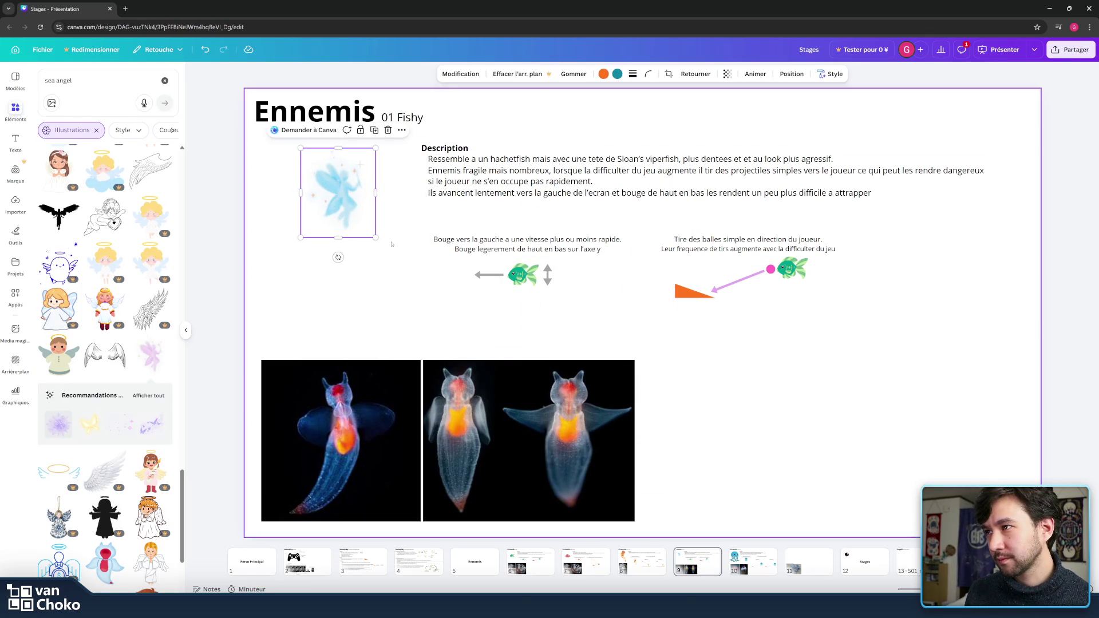
mouse_move(376, 238)
mouse_down()
mouse_move(416, 285)
mouse_move(345, 228)
mouse_up()
click(647, 293)
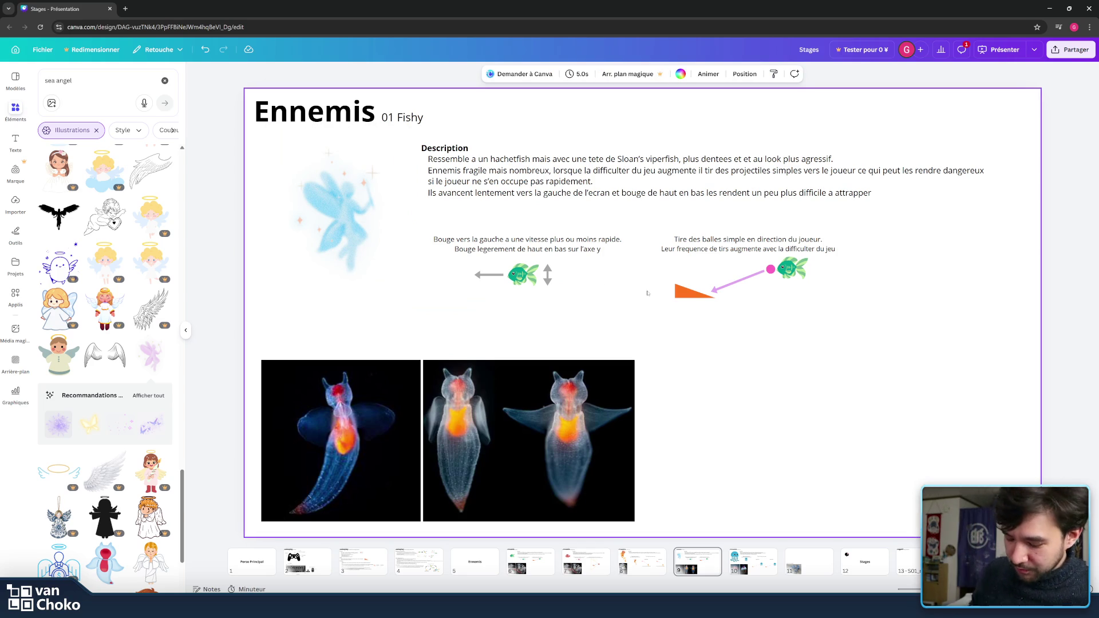
Step: Place a smaller, horizontally flipped copy of the fairy on the diagram's small fish
drag(330, 226, 322, 228)
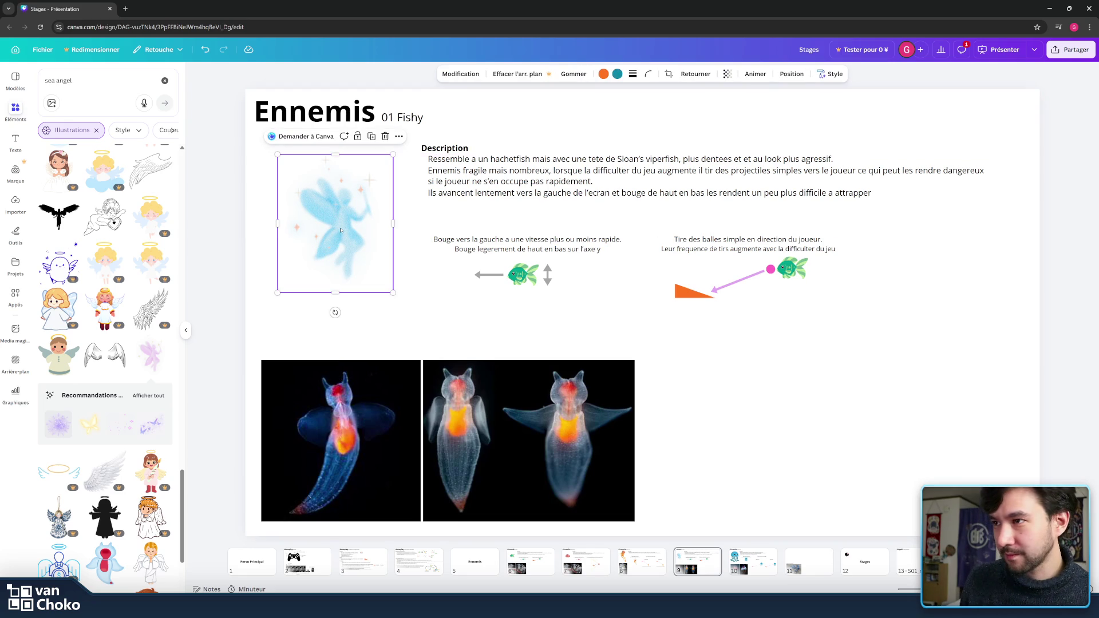
mouse_move(340, 230)
mouse_down()
mouse_move(598, 311)
mouse_move(629, 242)
mouse_up()
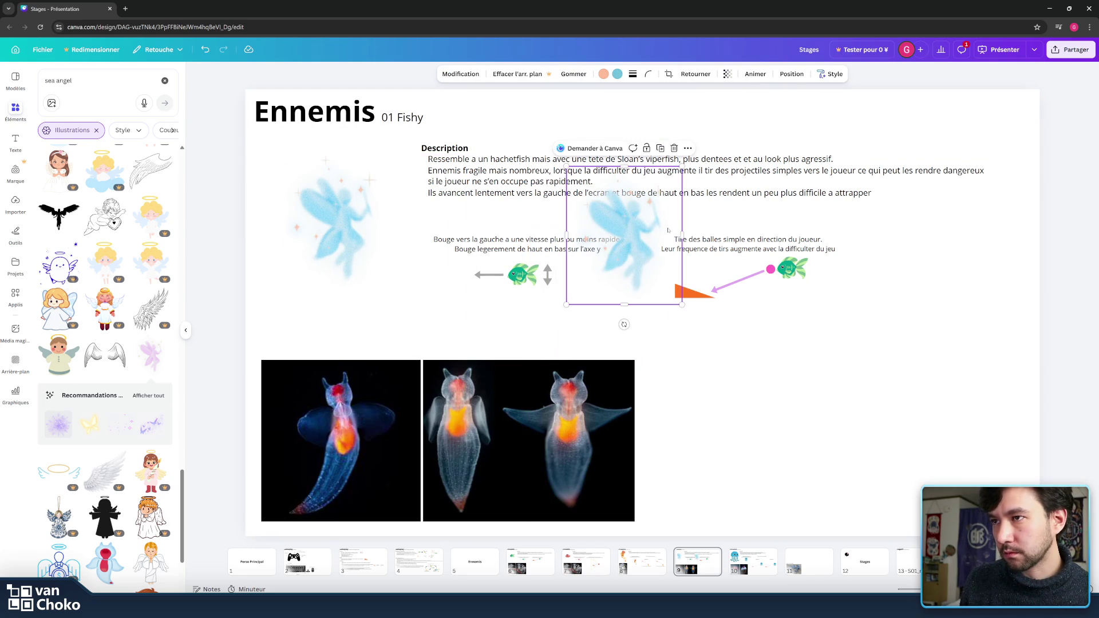
drag(682, 166, 635, 223)
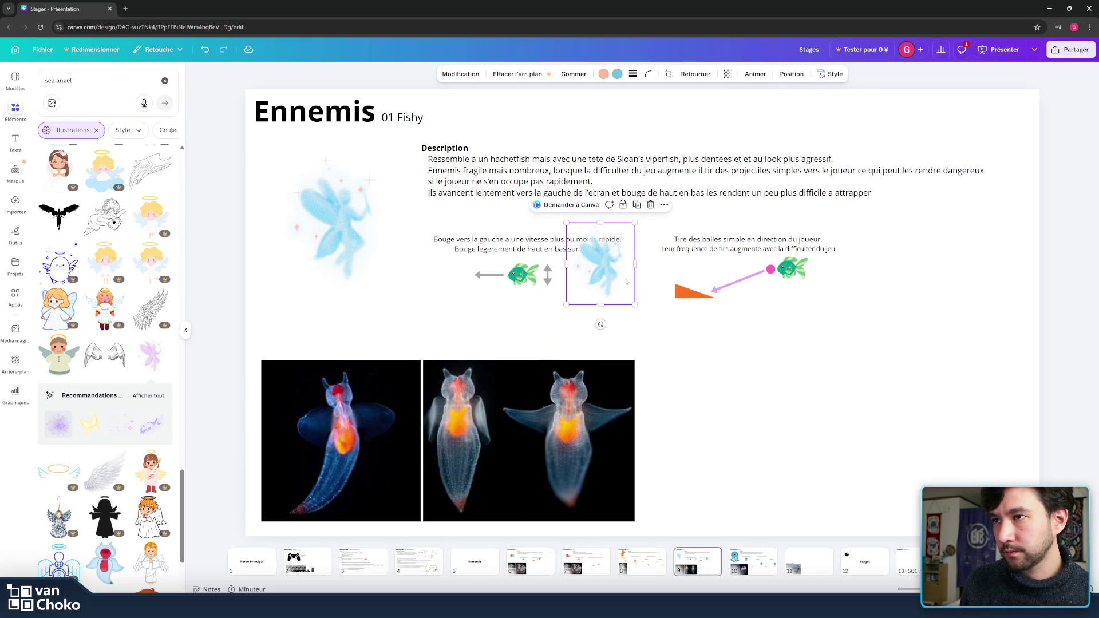
mouse_move(626, 282)
mouse_down()
mouse_move(650, 311)
mouse_move(532, 305)
mouse_up()
click(527, 280)
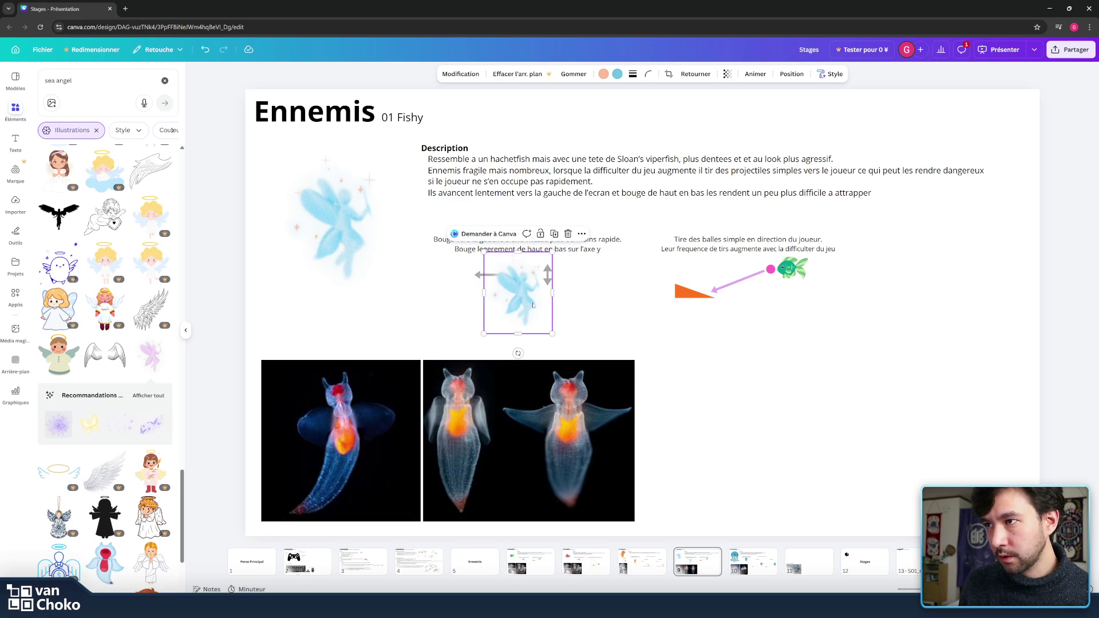
click(690, 74)
click(702, 96)
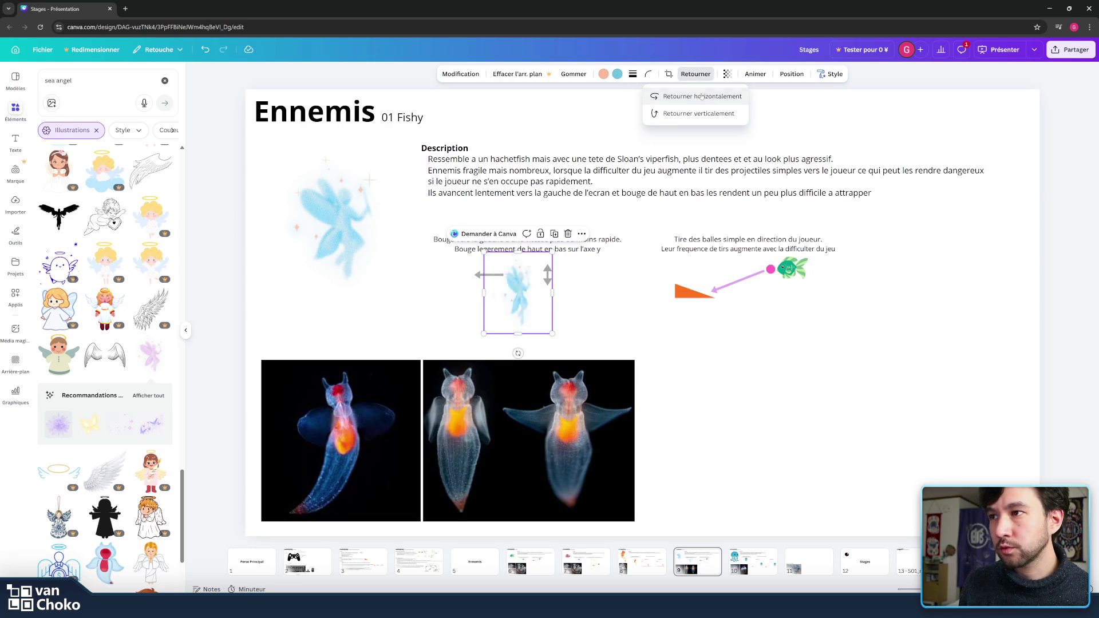
mouse_move(512, 291)
mouse_down()
mouse_move(527, 291)
mouse_move(489, 291)
mouse_move(555, 292)
mouse_up()
Step: Remove the small fish and the grey arrow beside the small fairy
key(Escape)
click(548, 274)
drag(487, 276, 488, 282)
key(Delete)
Step: Rewrite the description's first line as 'Ressemble a un sea angel mais des organes humaine'
double_click(512, 168)
click(496, 170)
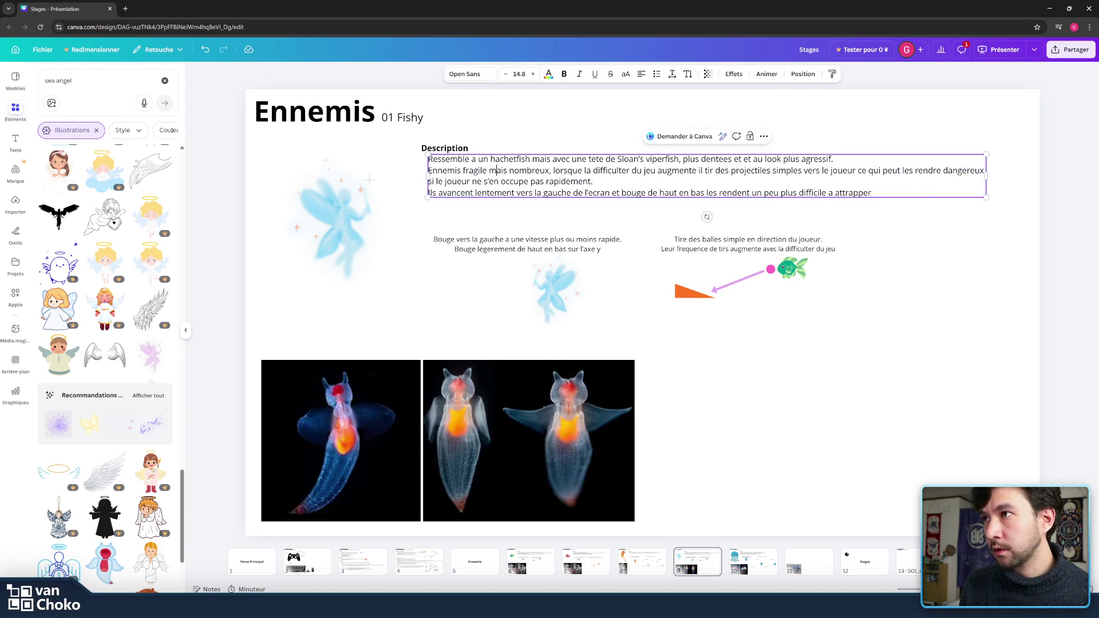
mouse_move(472, 159)
mouse_down()
mouse_move(786, 170)
mouse_move(851, 159)
mouse_up()
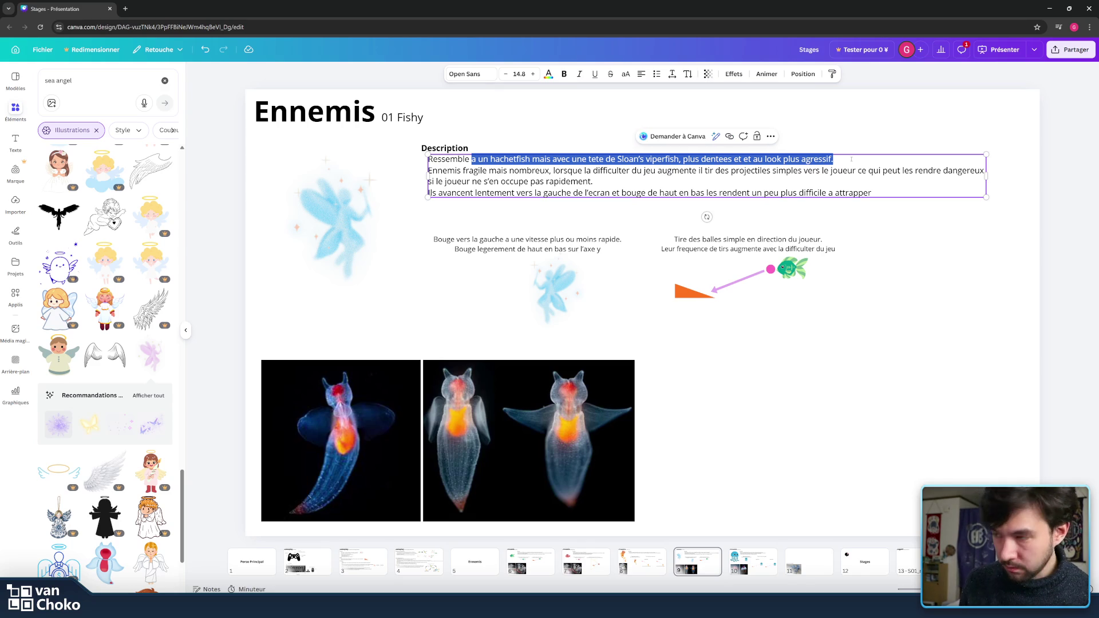
text(a )
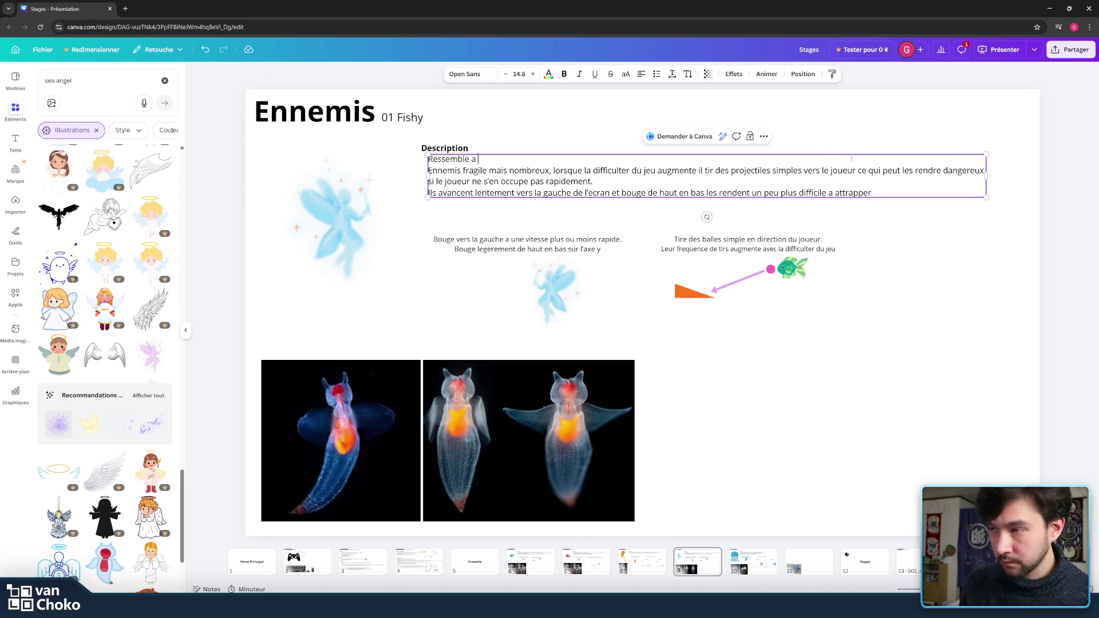
text(un Ang)
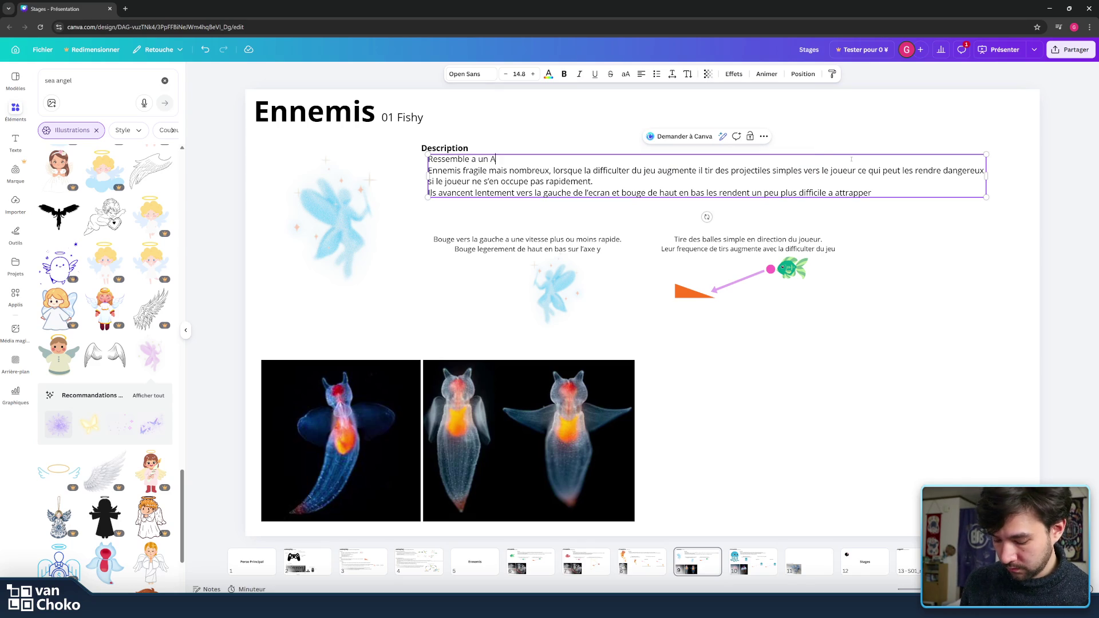
key(BackSpace)
key(BackSpace)
key(BackSpace)
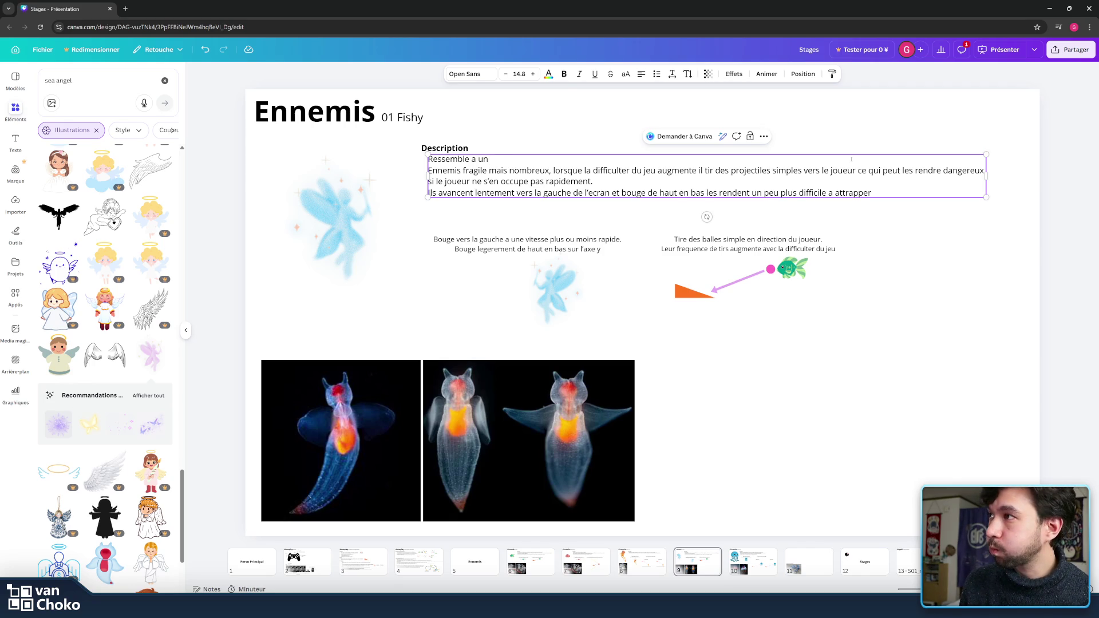
text(sa)
key(BackSpace)
text(ea angel)
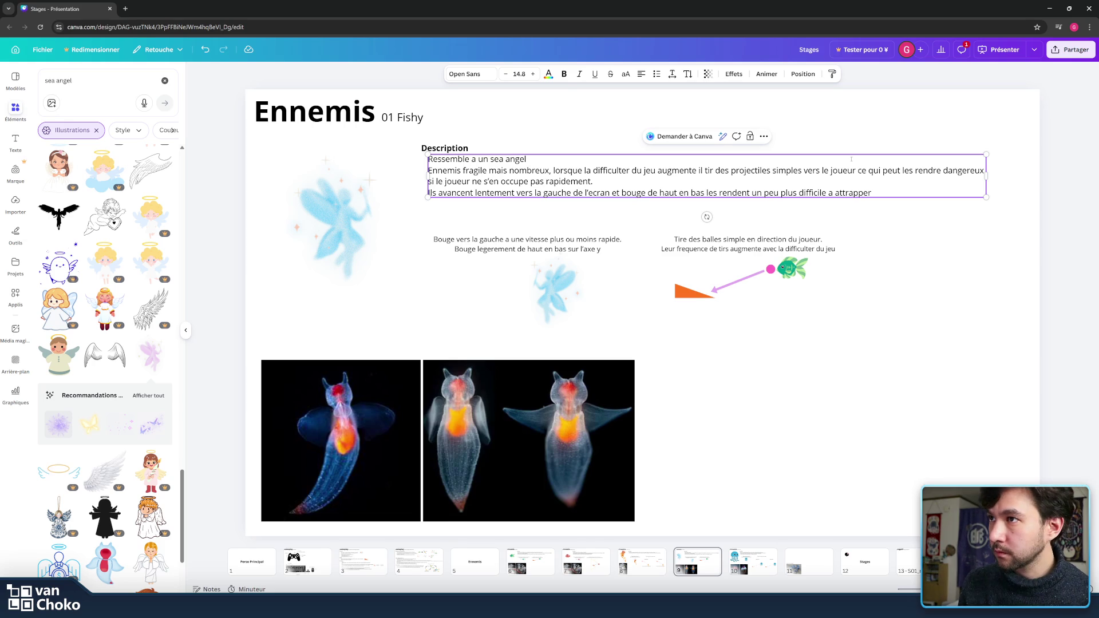
text( mais)
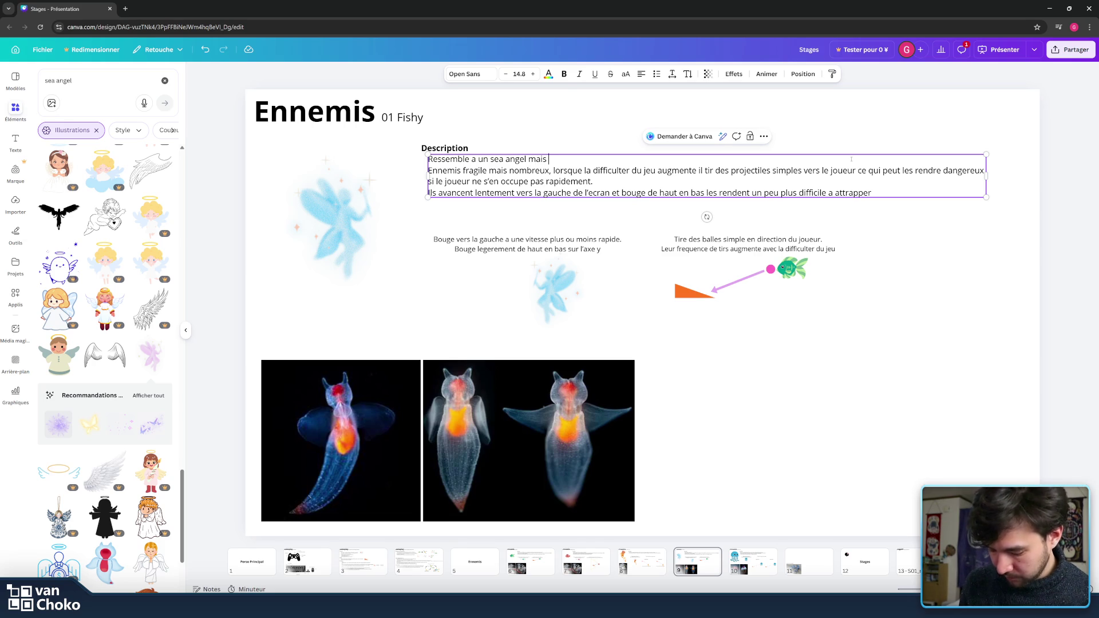
text( des)
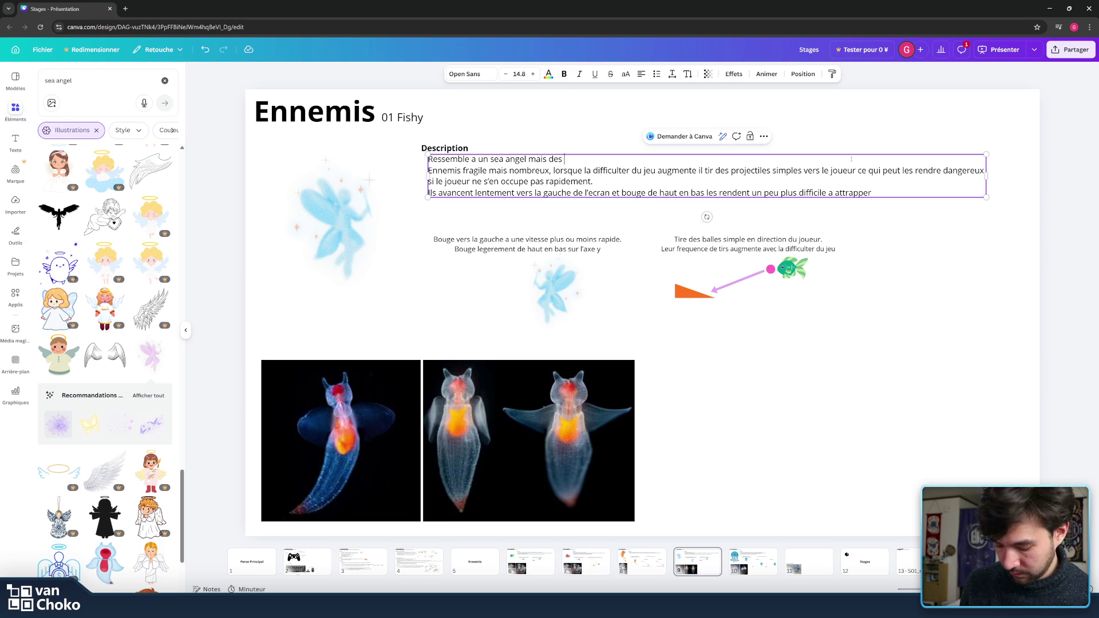
text( orgae)
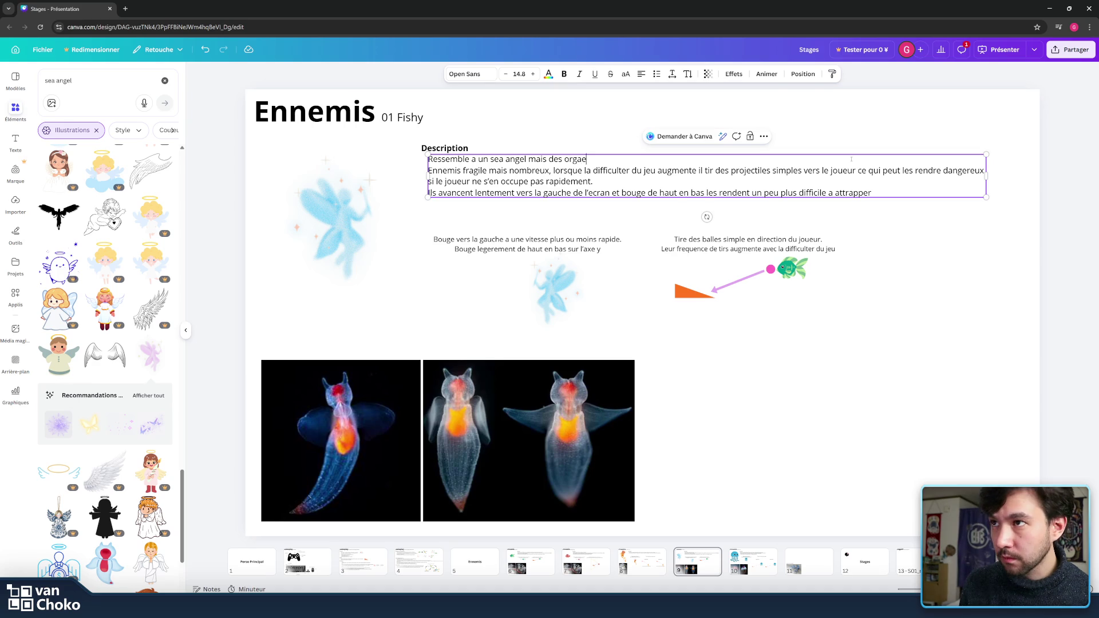
key(BackSpace)
text(nes )
text(hum)
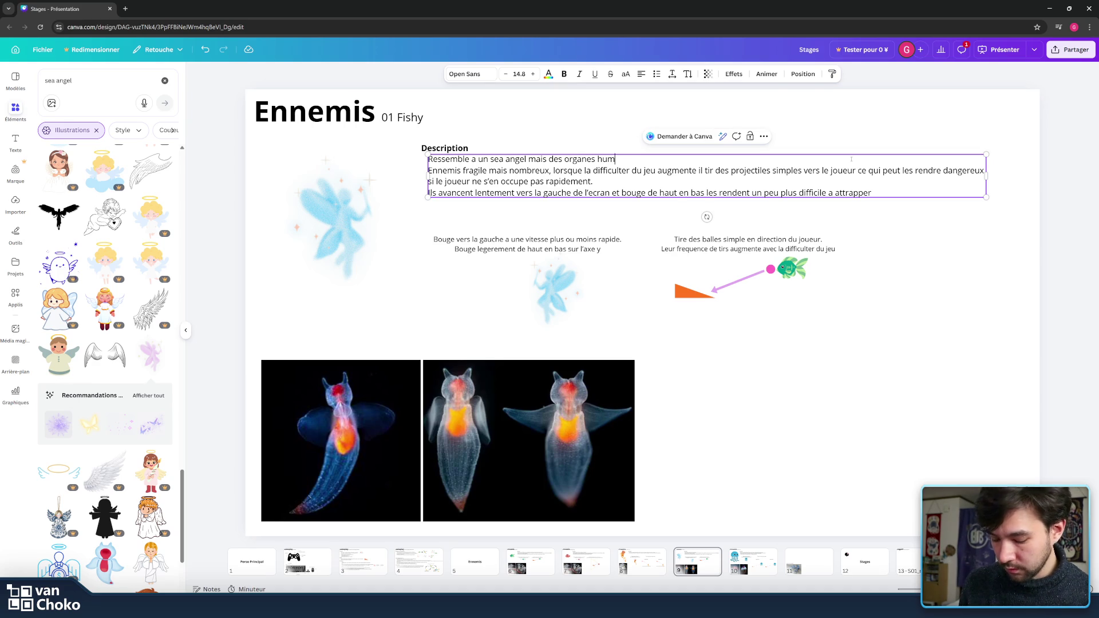
text(aine.)
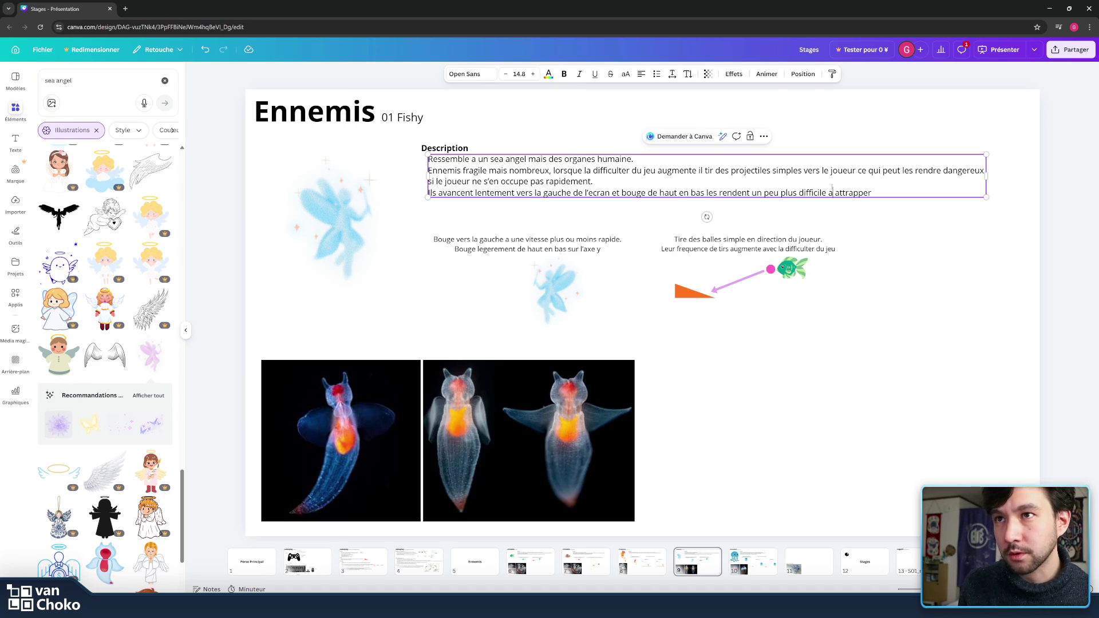
mouse_move(447, 170)
mouse_down()
mouse_move(626, 181)
mouse_move(428, 170)
mouse_move(489, 171)
mouse_move(462, 170)
mouse_up()
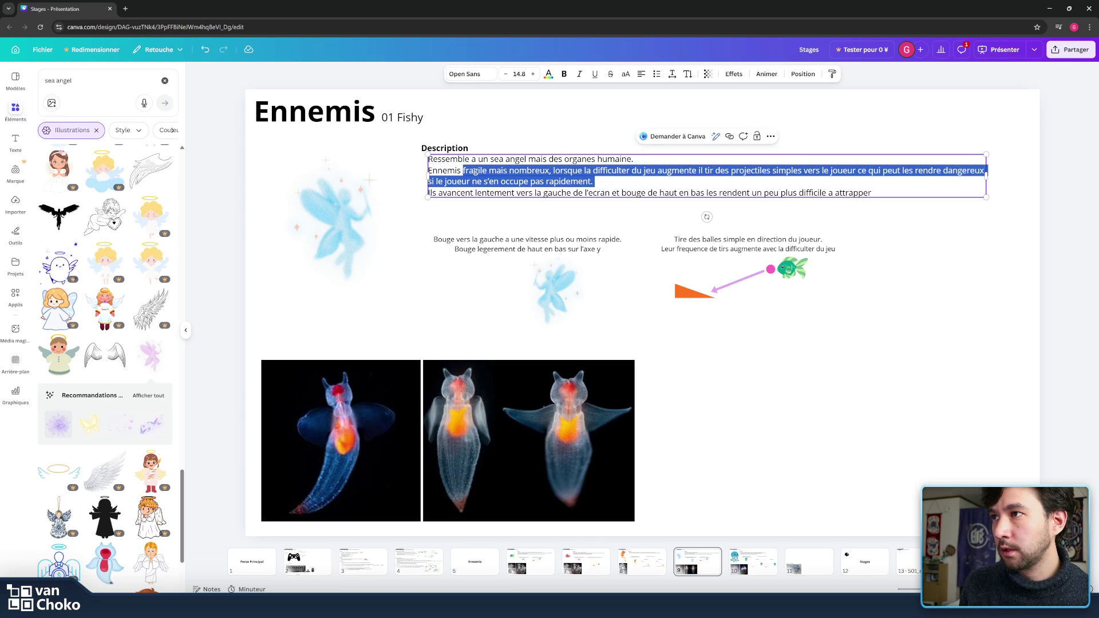
Step: Replace the old sentences with a new line: 'moyennement fragile. Se dirige vers un point donne'
key(BackSpace)
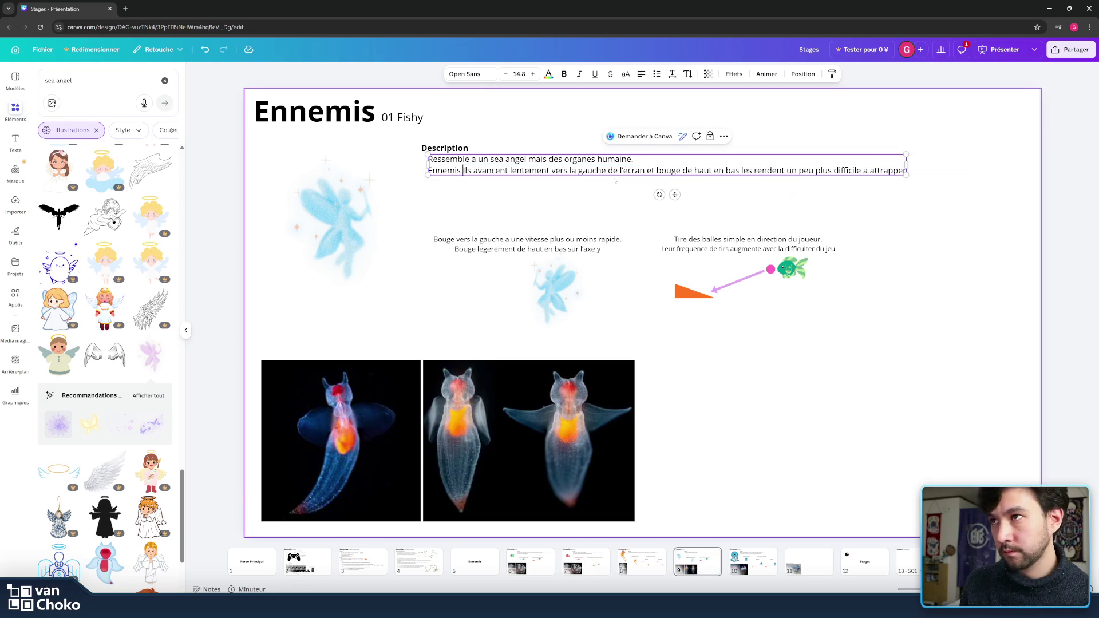
key(Return)
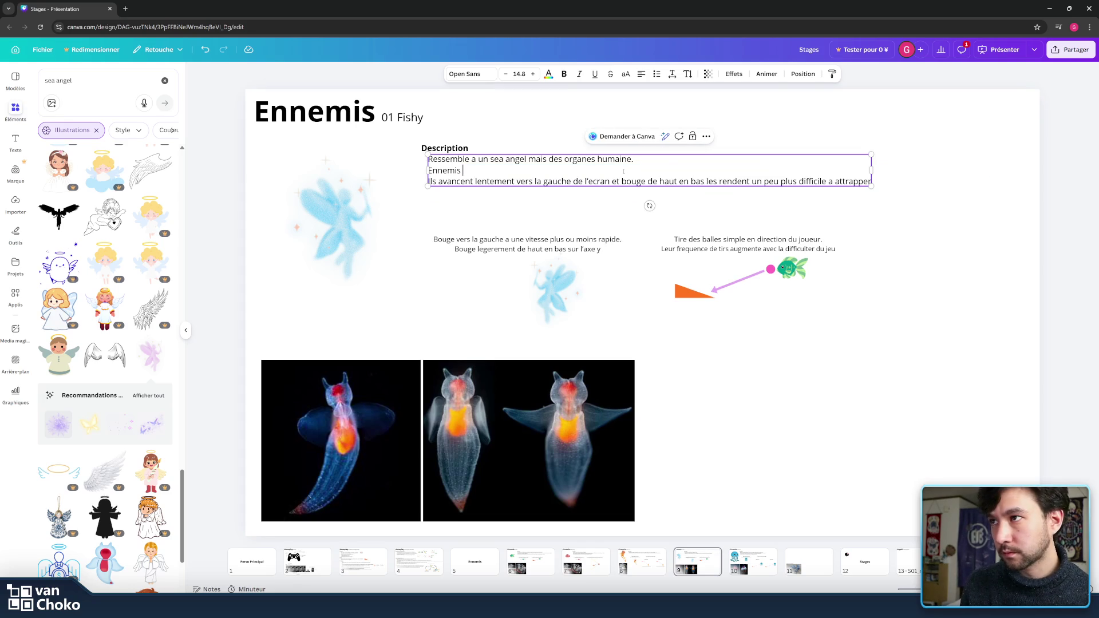
text(fr)
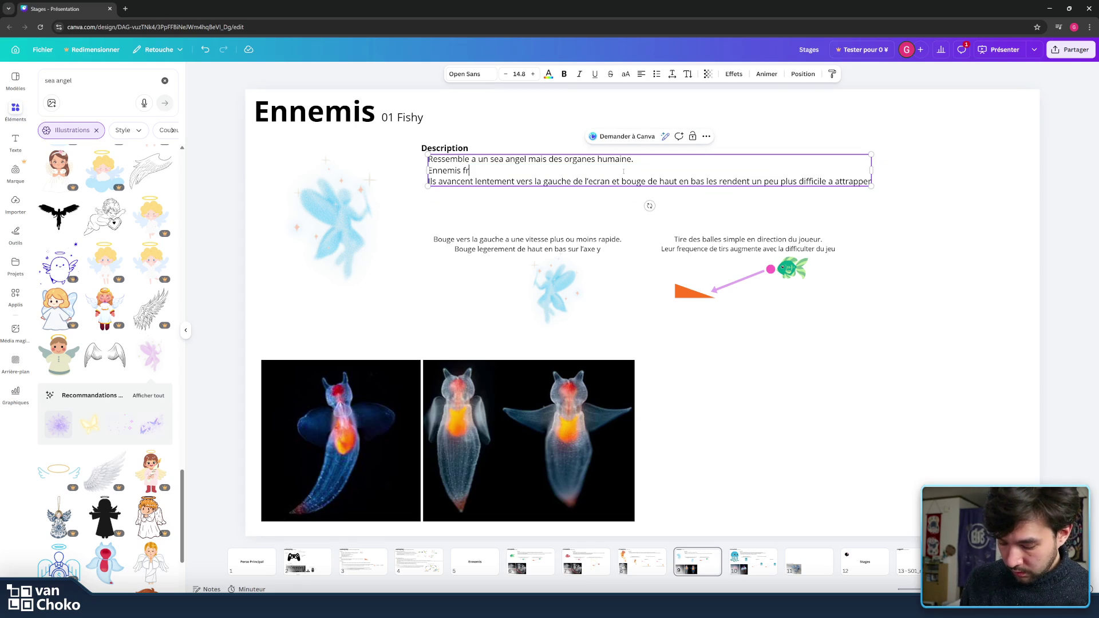
text(agille)
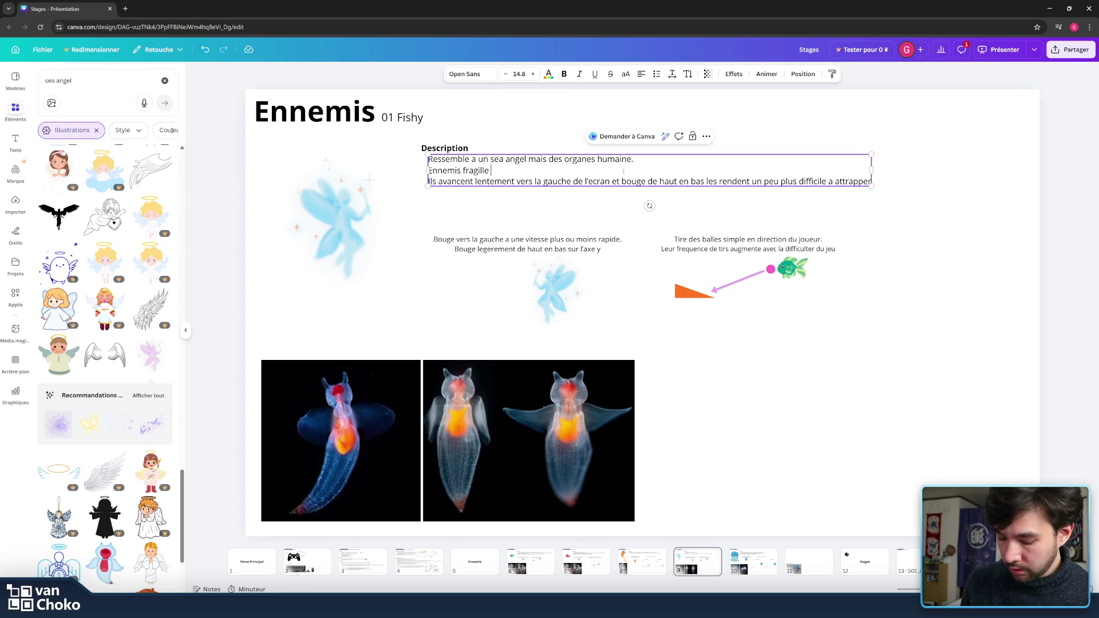
key(BackSpace)
key(BackSpace)
key(BackSpace)
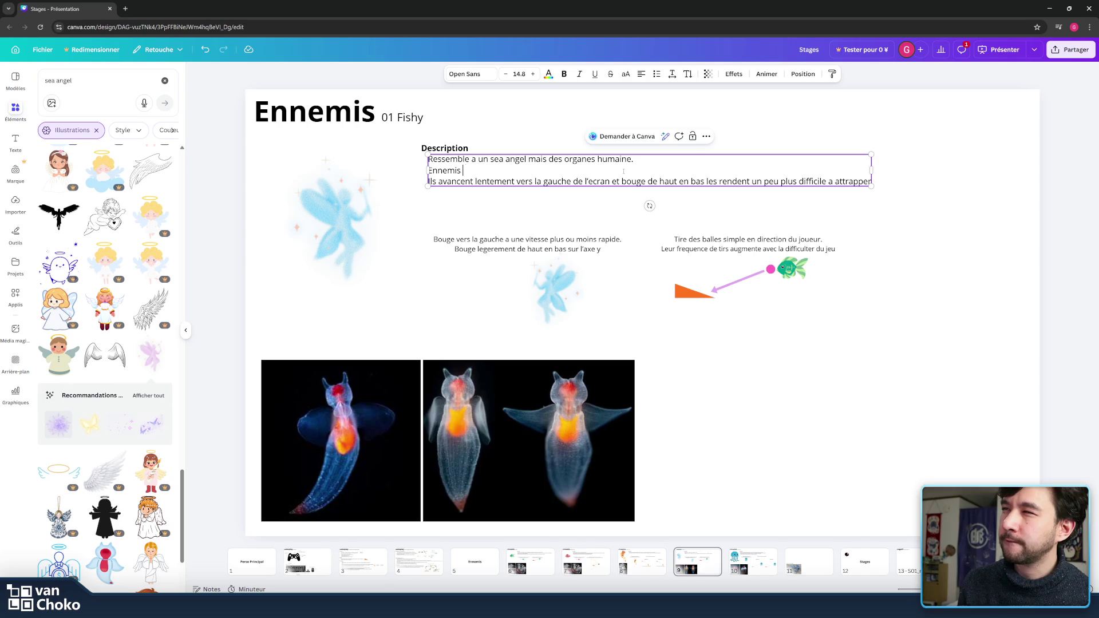
text(moye)
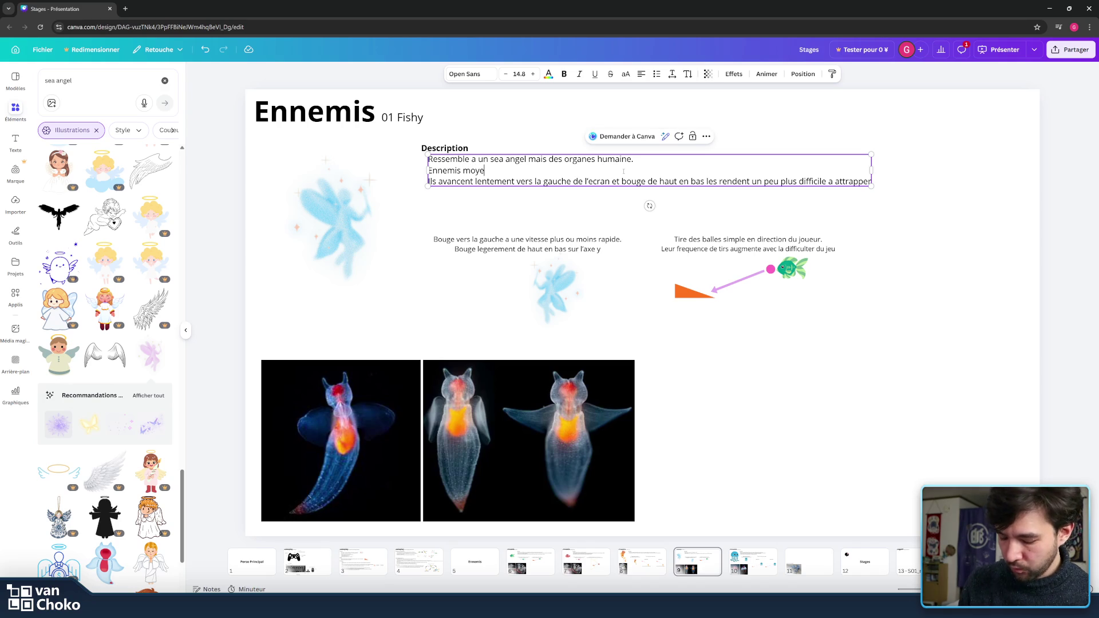
text(nnement )
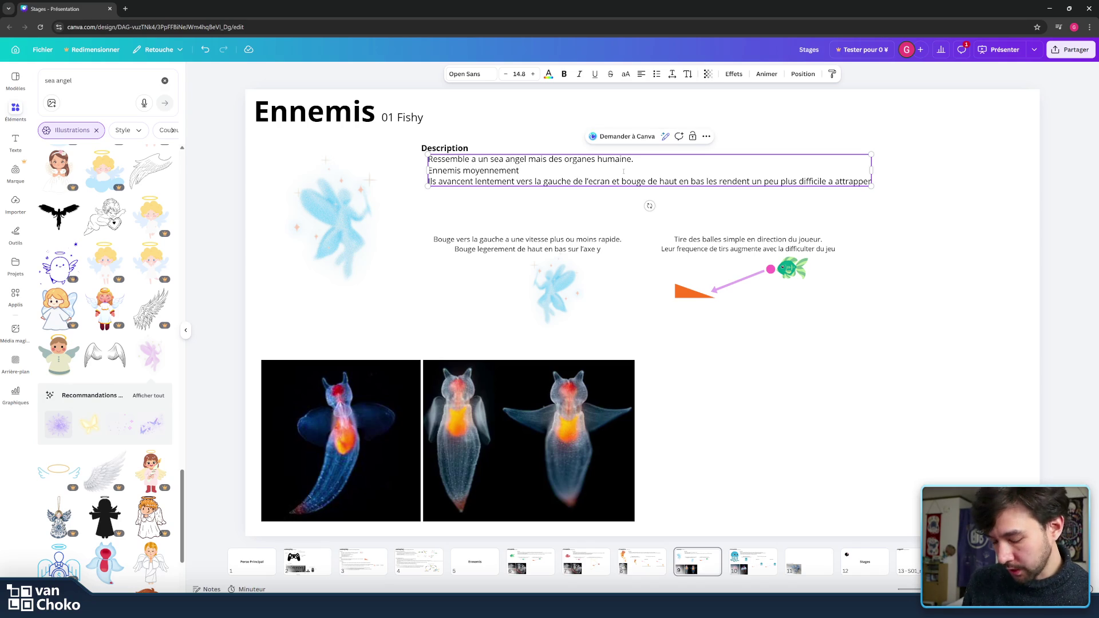
text(fragile)
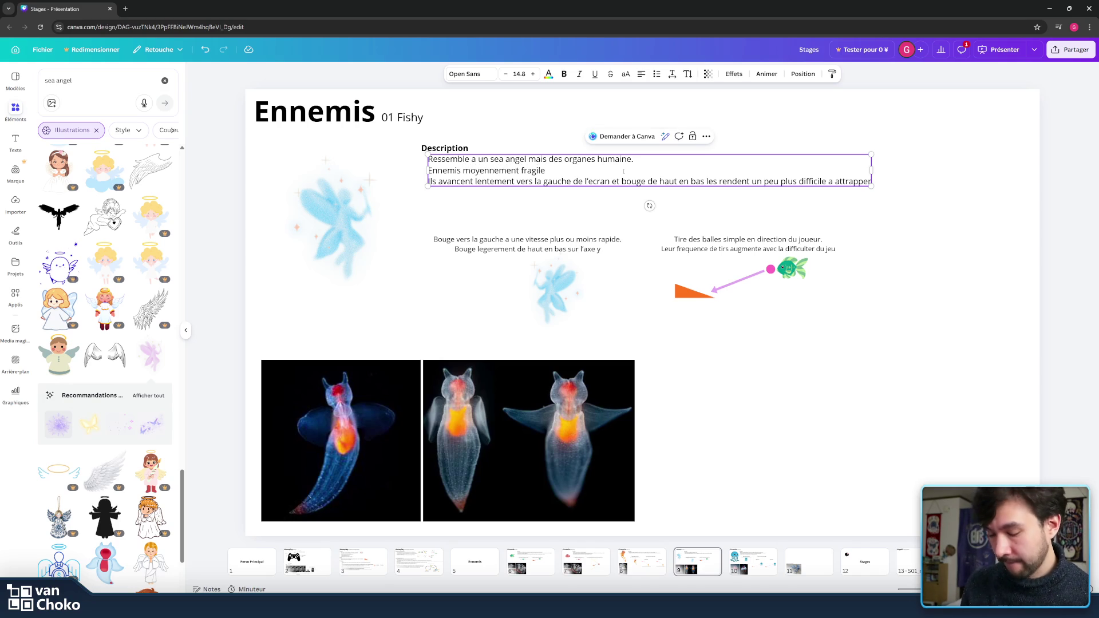
text(. )
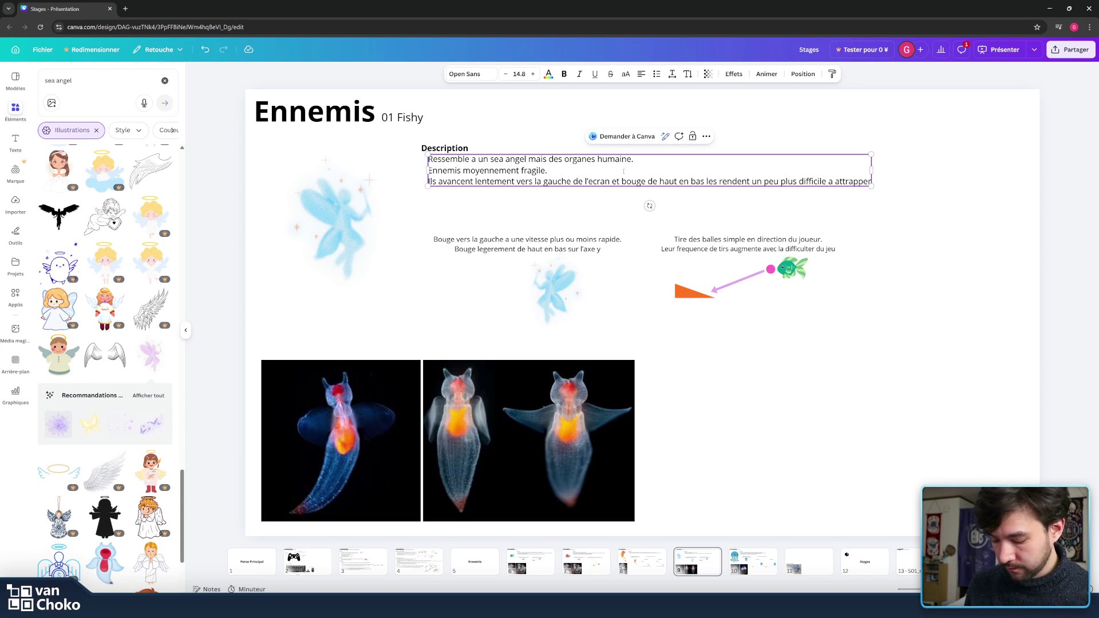
text(Se dirige v)
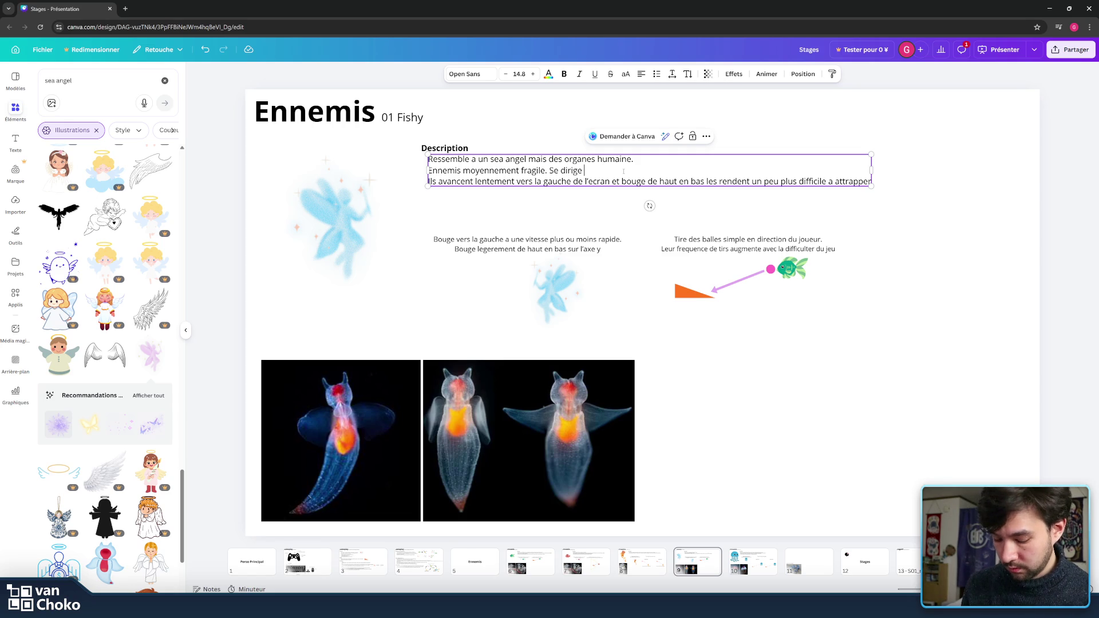
text(ers un )
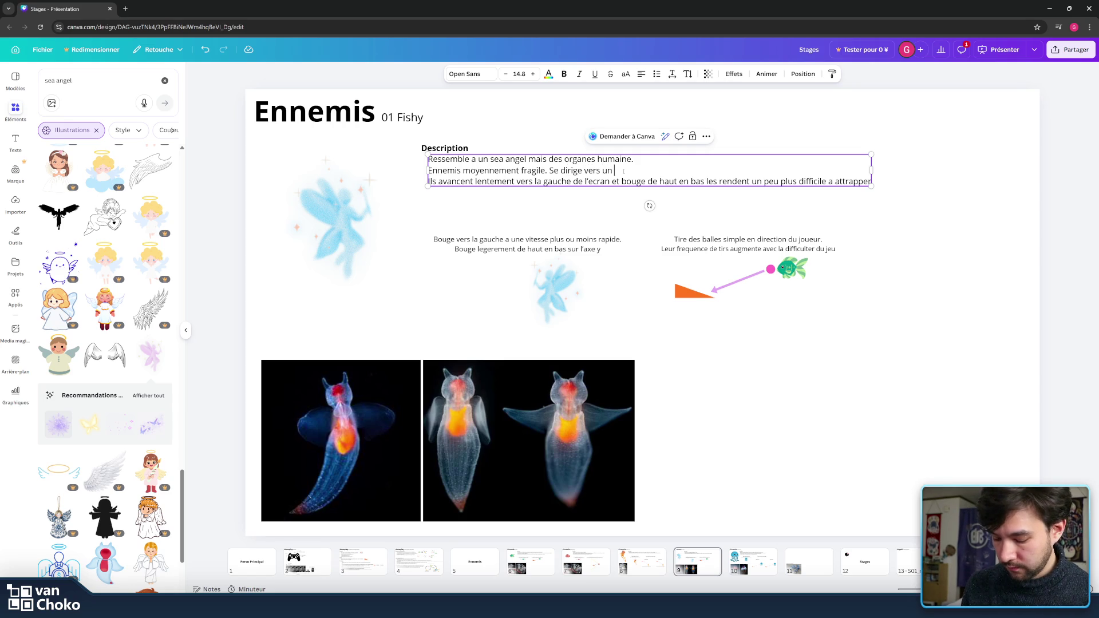
text(point donne)
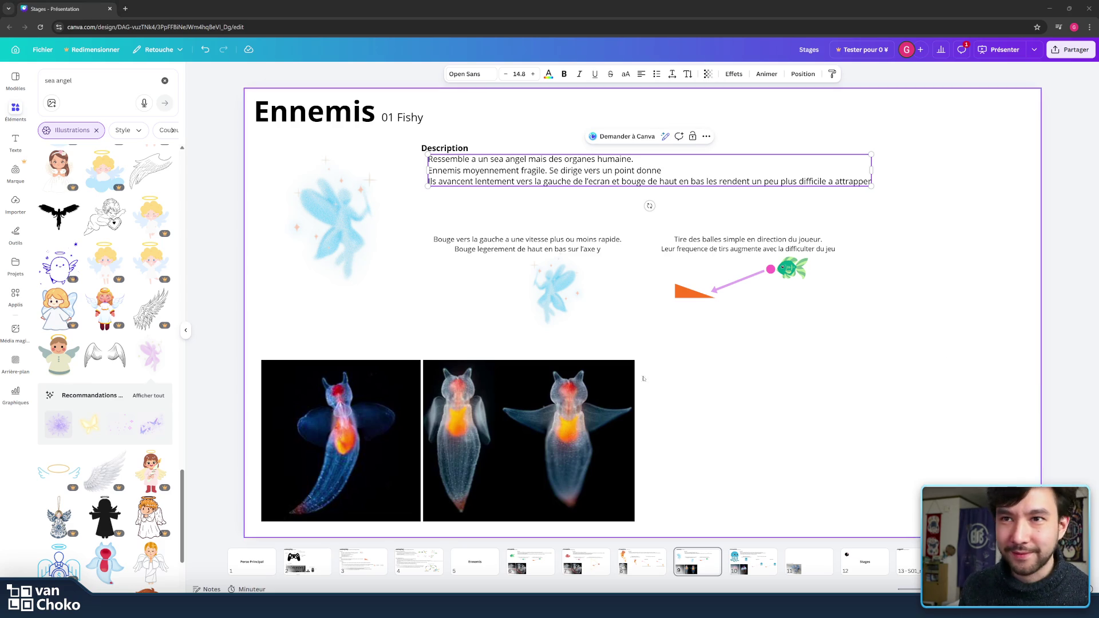
Step: Extend the line about shooting straight and leaving the screen, then select the old third line
click(751, 181)
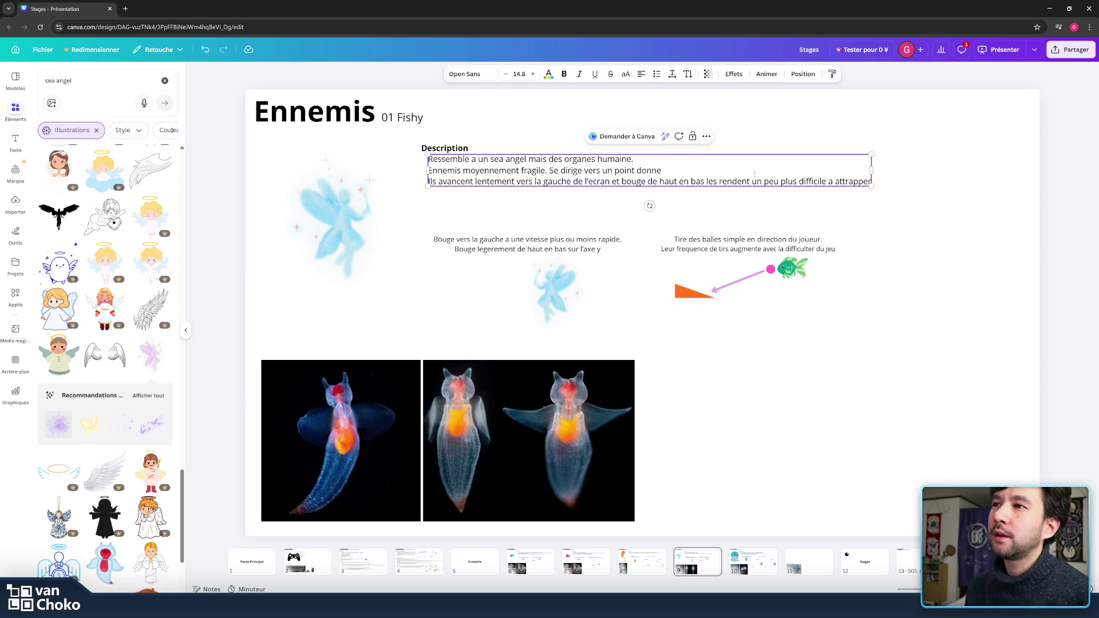
text( e)
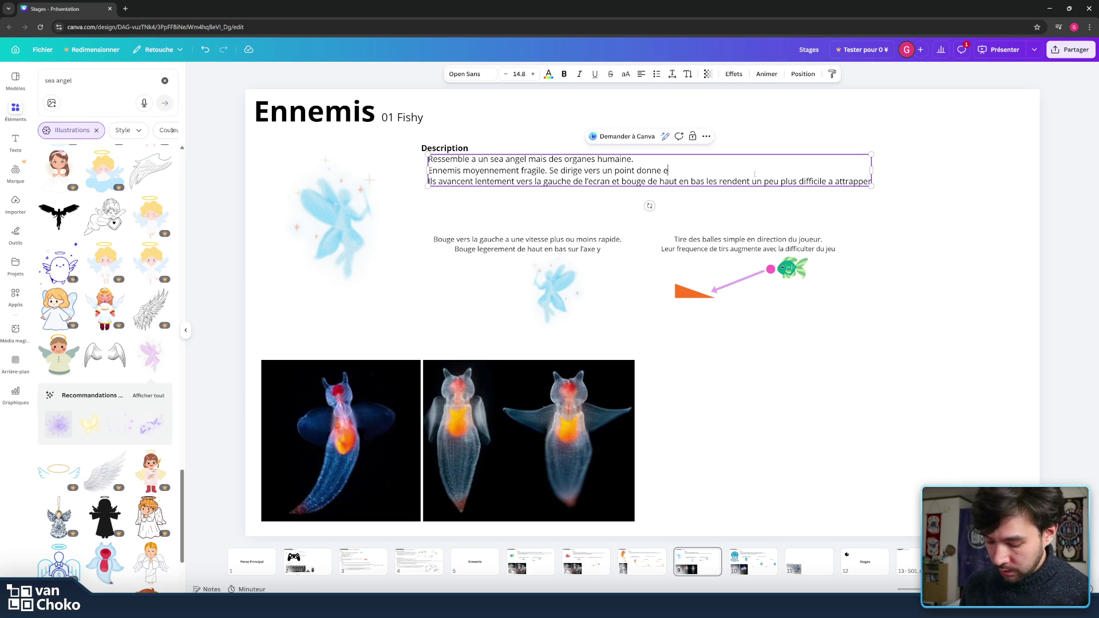
text(t tir)
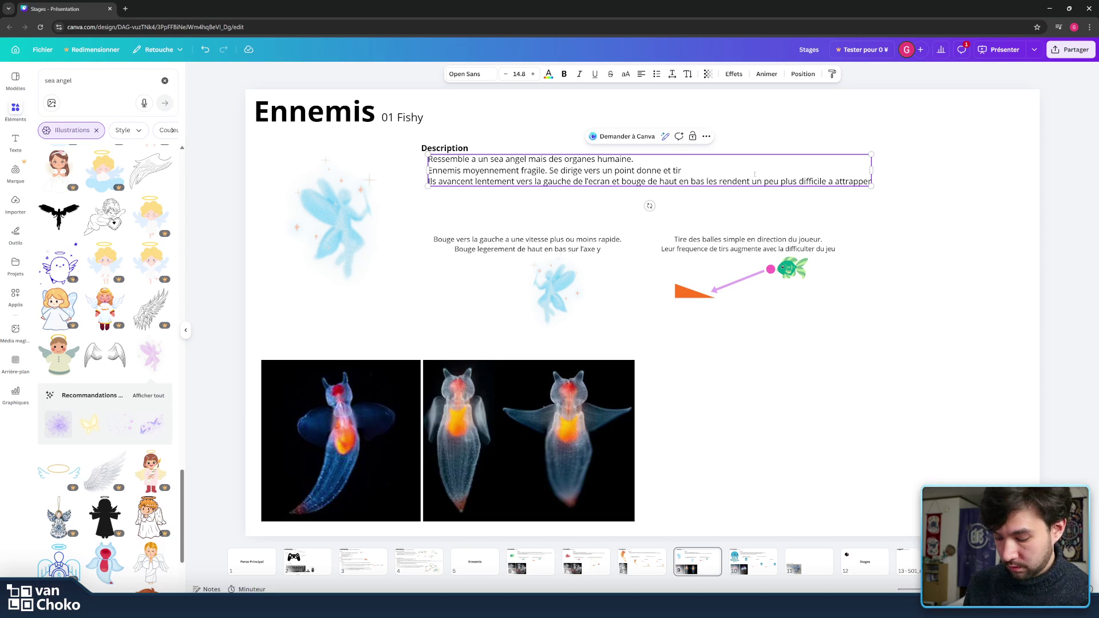
text( sur)
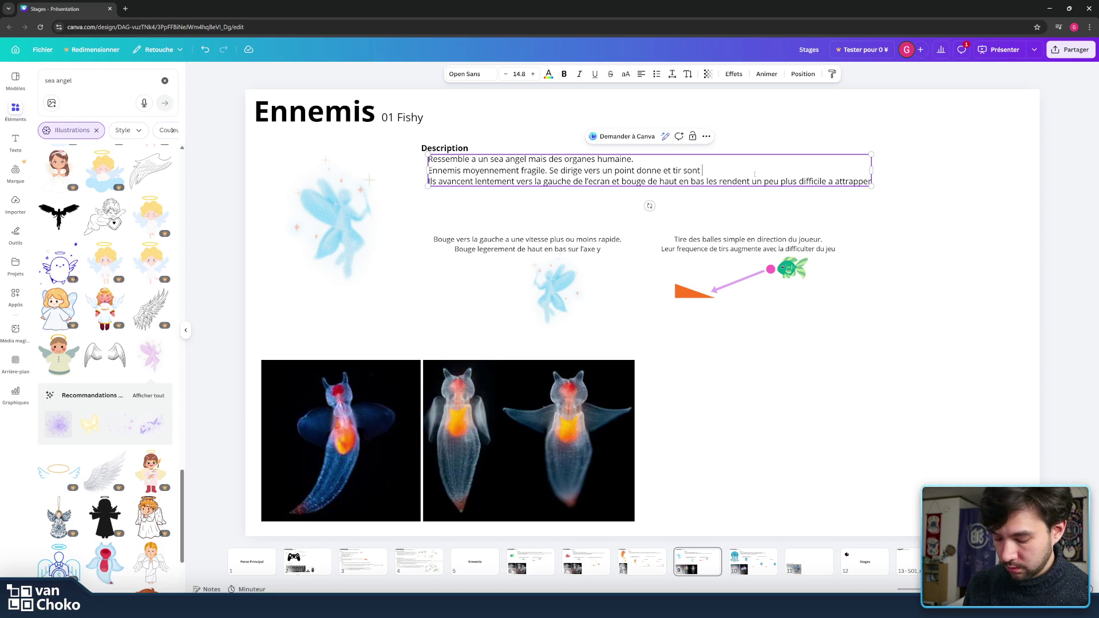
key(BackSpace)
key(BackSpace)
key(BackSpace)
key(BackSpace)
key(BackSpace)
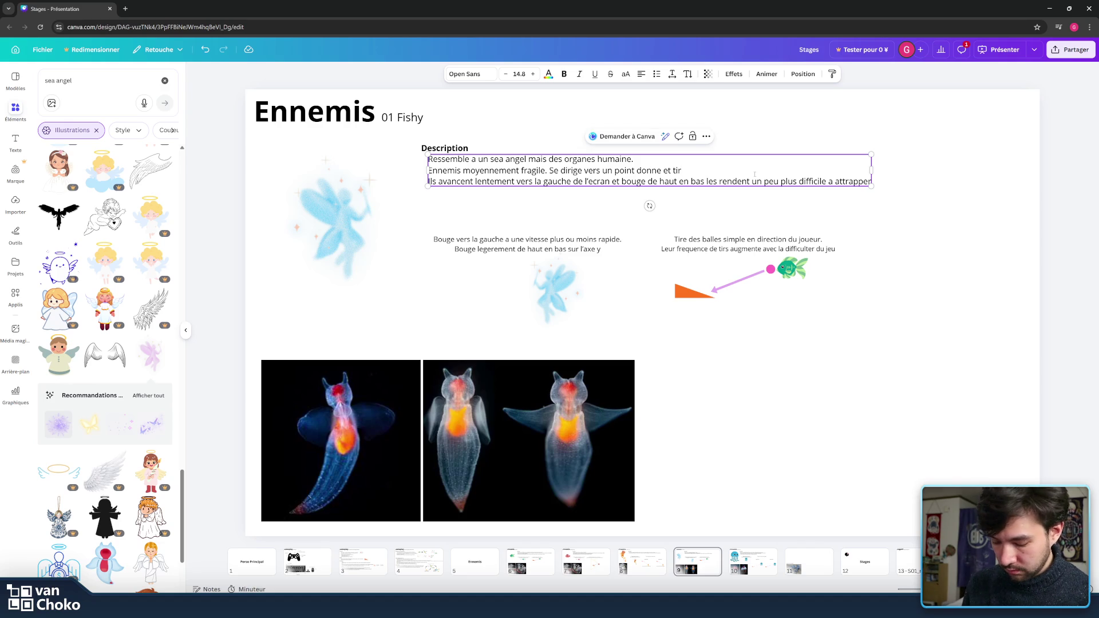
text(tout droit)
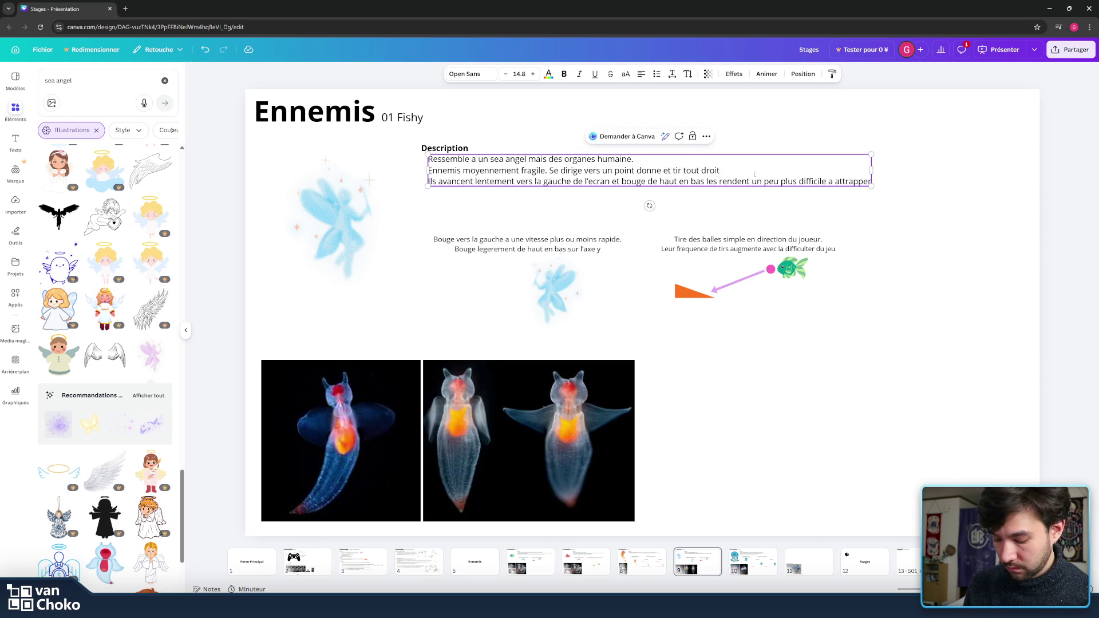
text( une fois arrive)
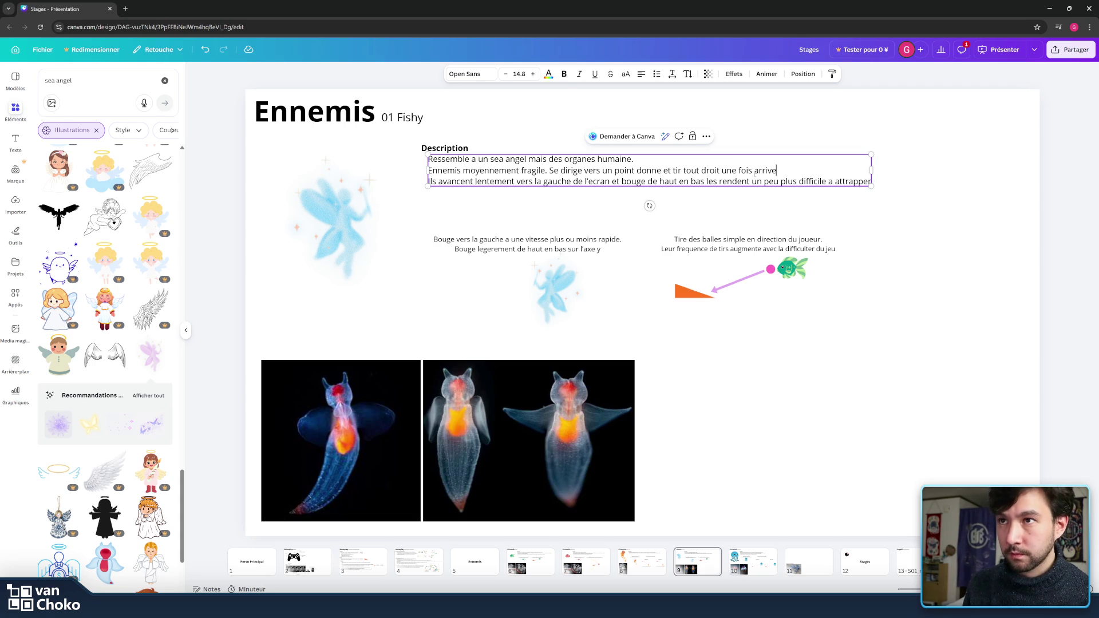
text(, apres)
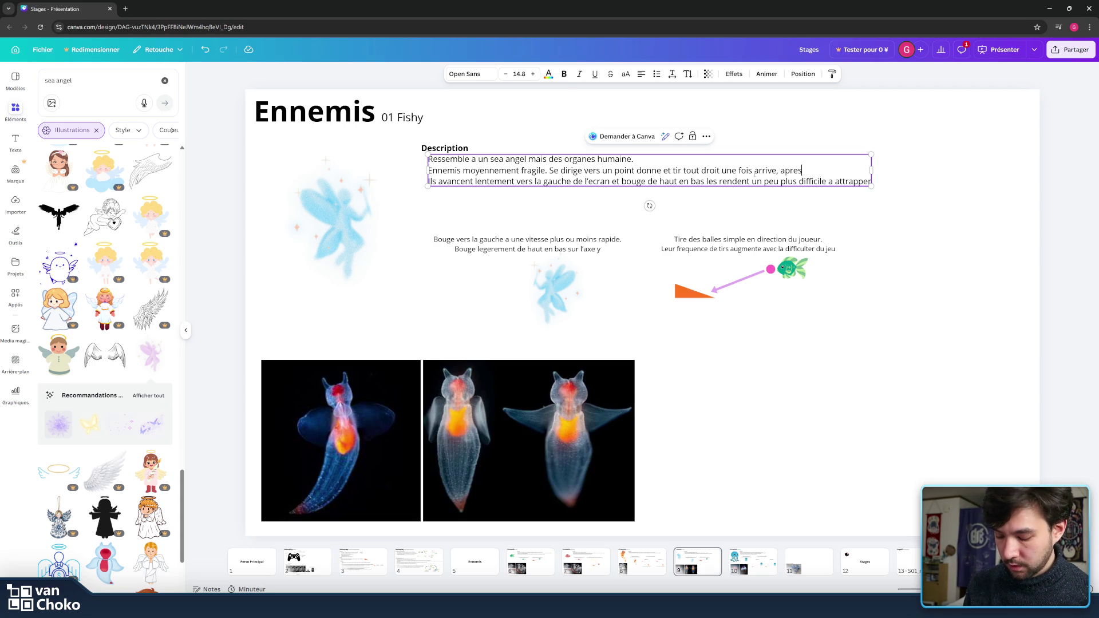
text( quoi)
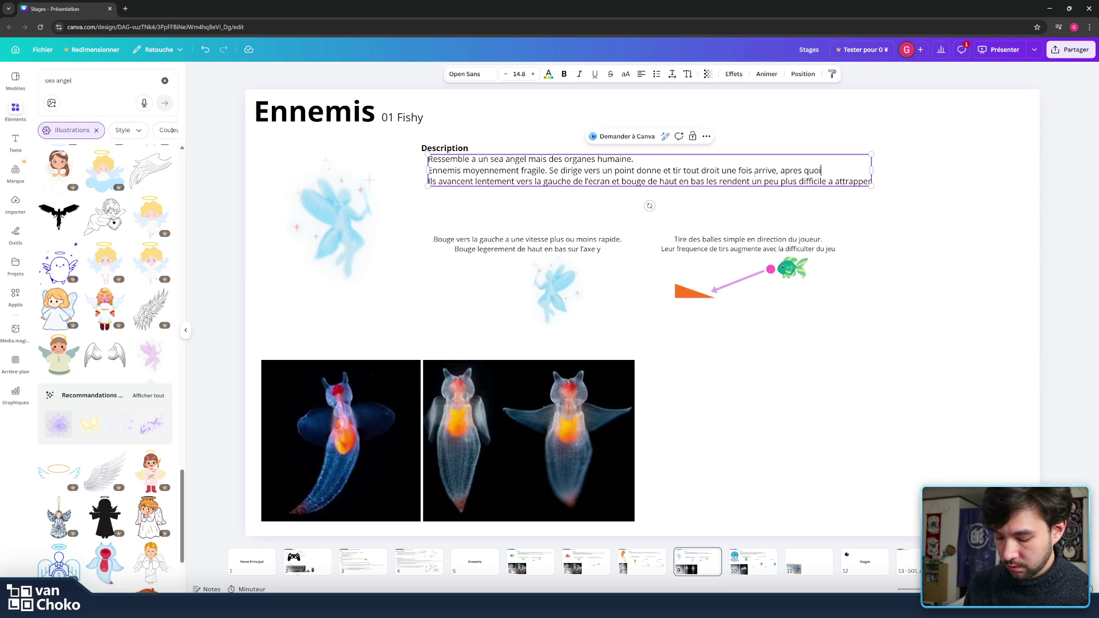
text( il quite)
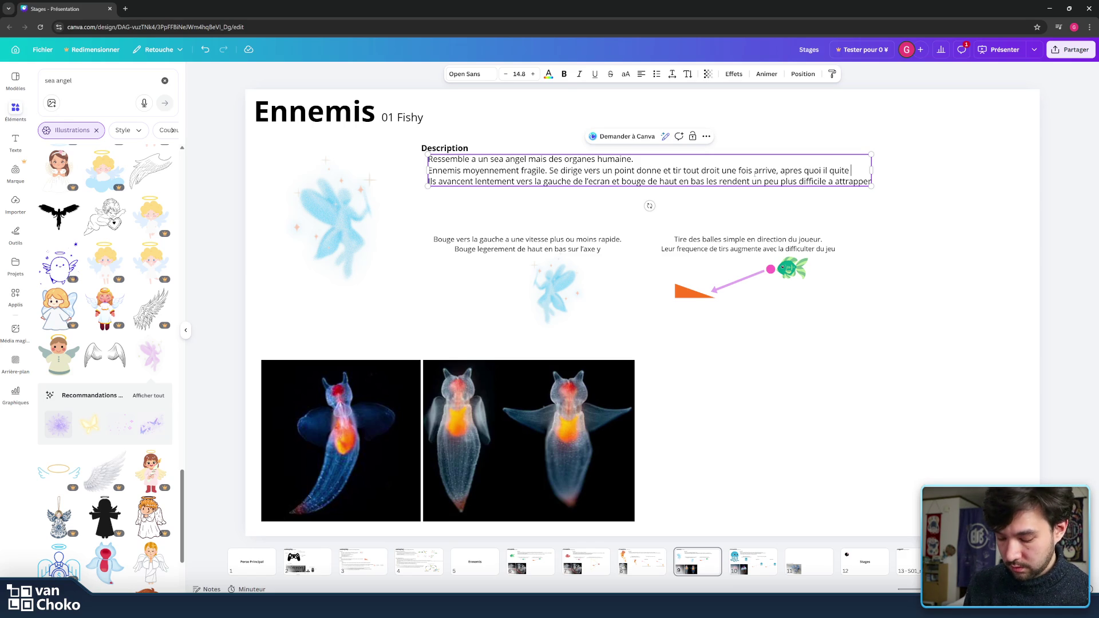
text(ran)
text(.)
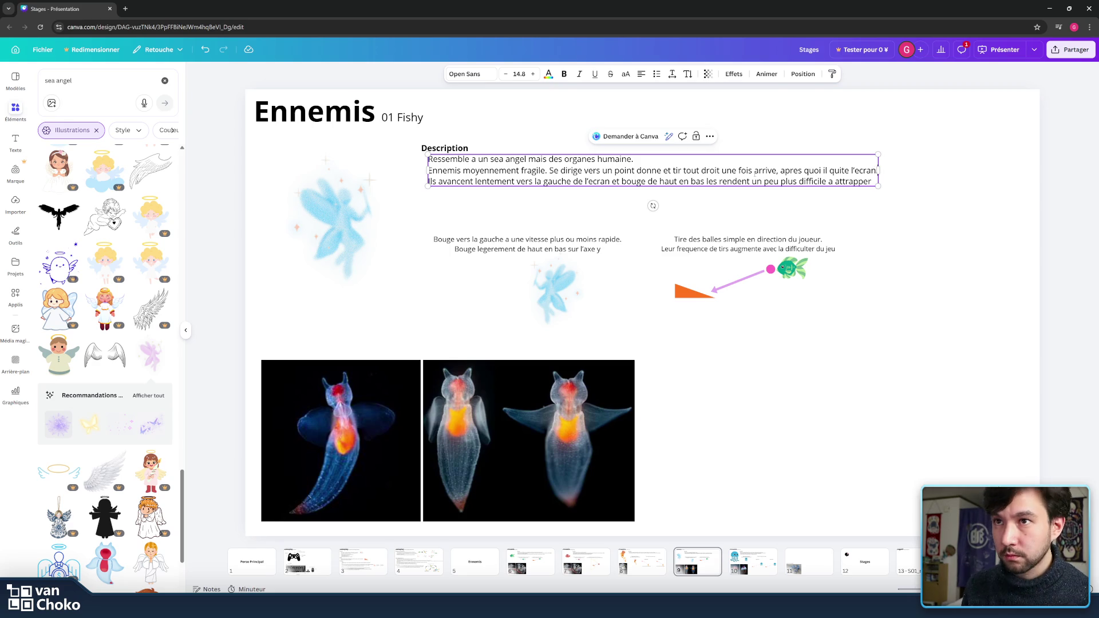
key(Down)
key(shift+Home)
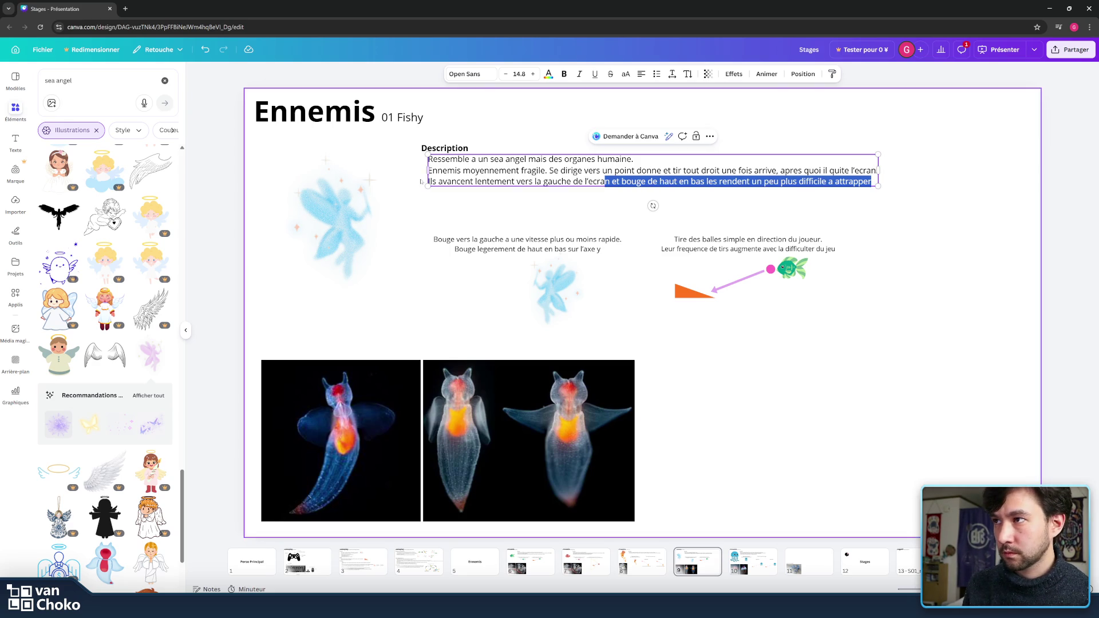
click(437, 181)
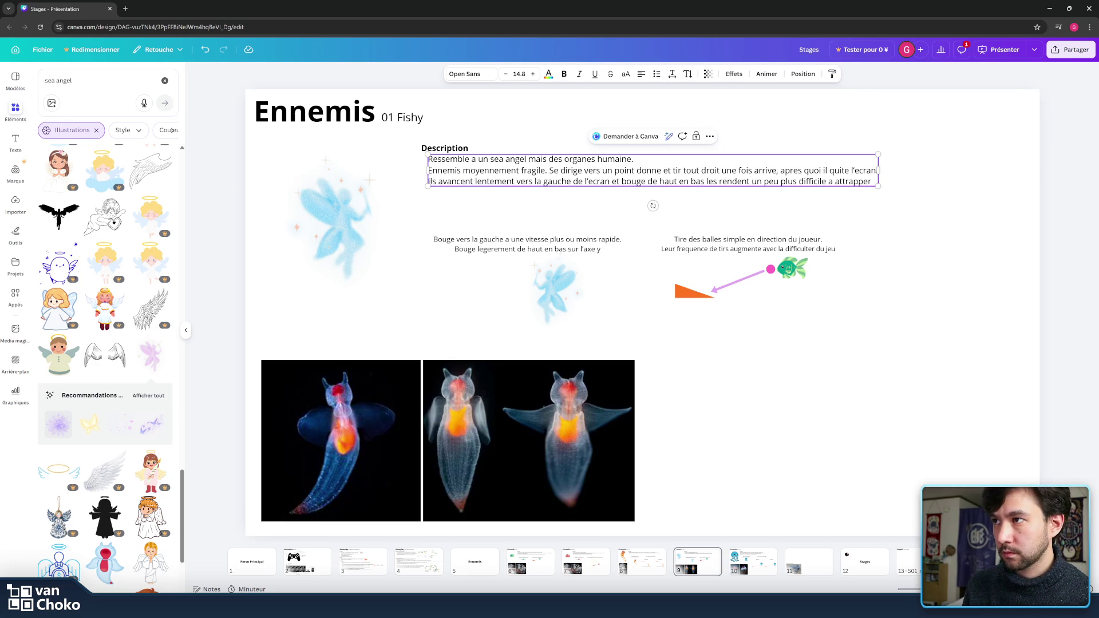
drag(428, 182, 903, 184)
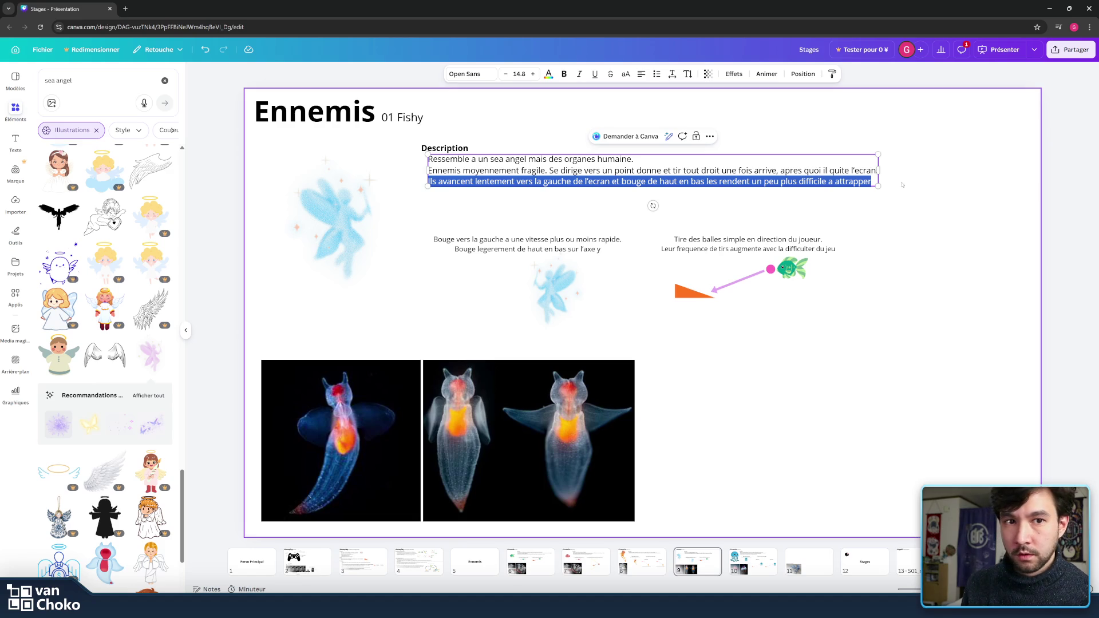
Step: Type the third line: the goal is not destroying the player but filling space to hinder them
text(Le )
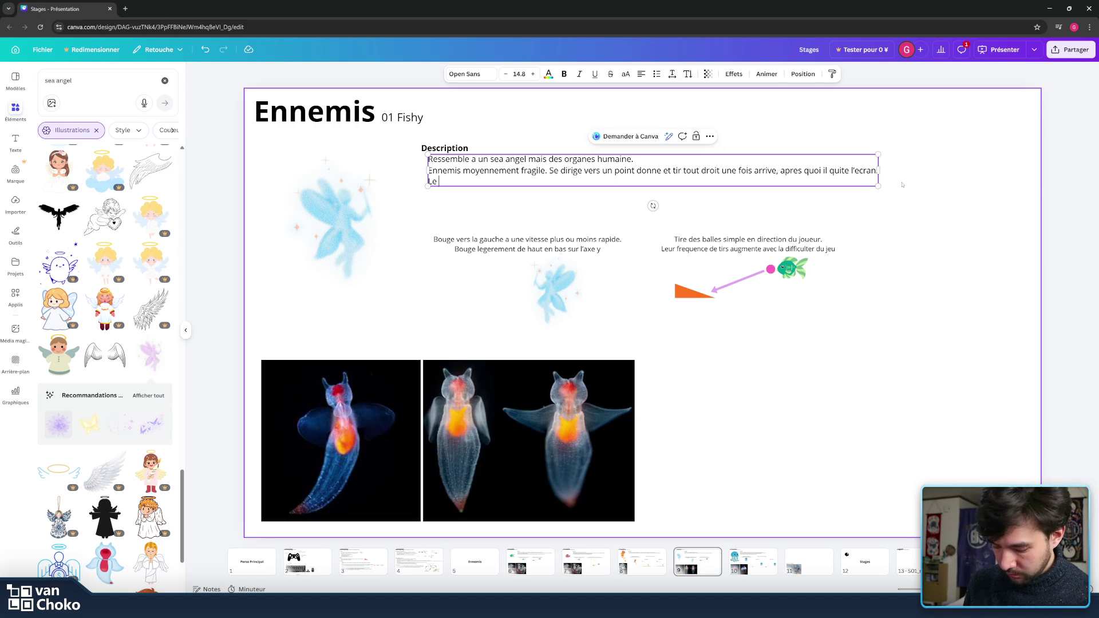
text(but est )
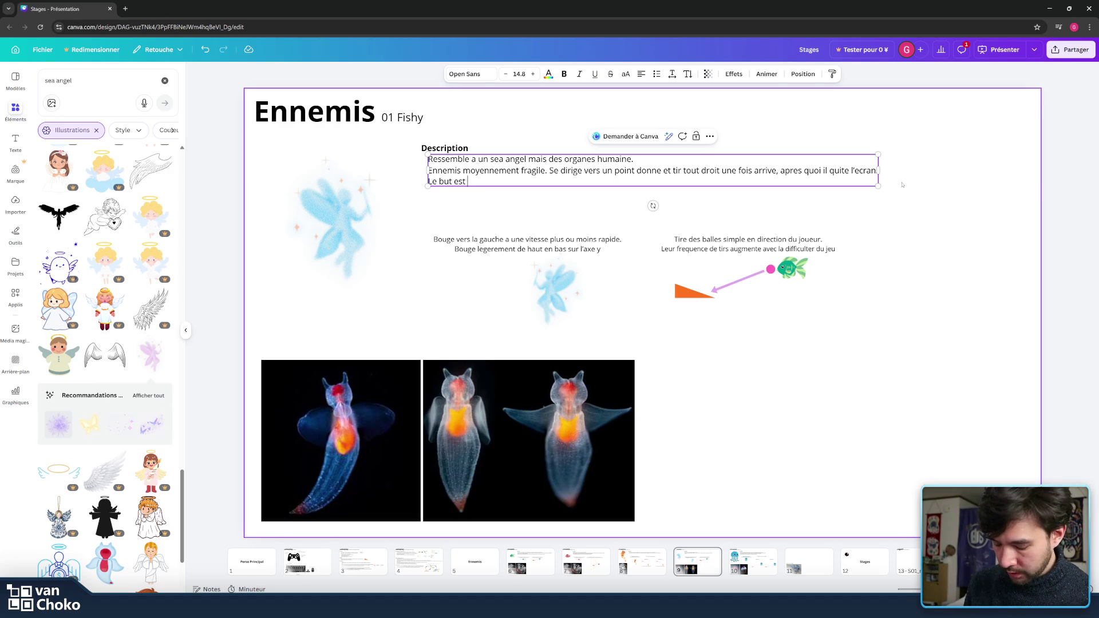
text(plutot)
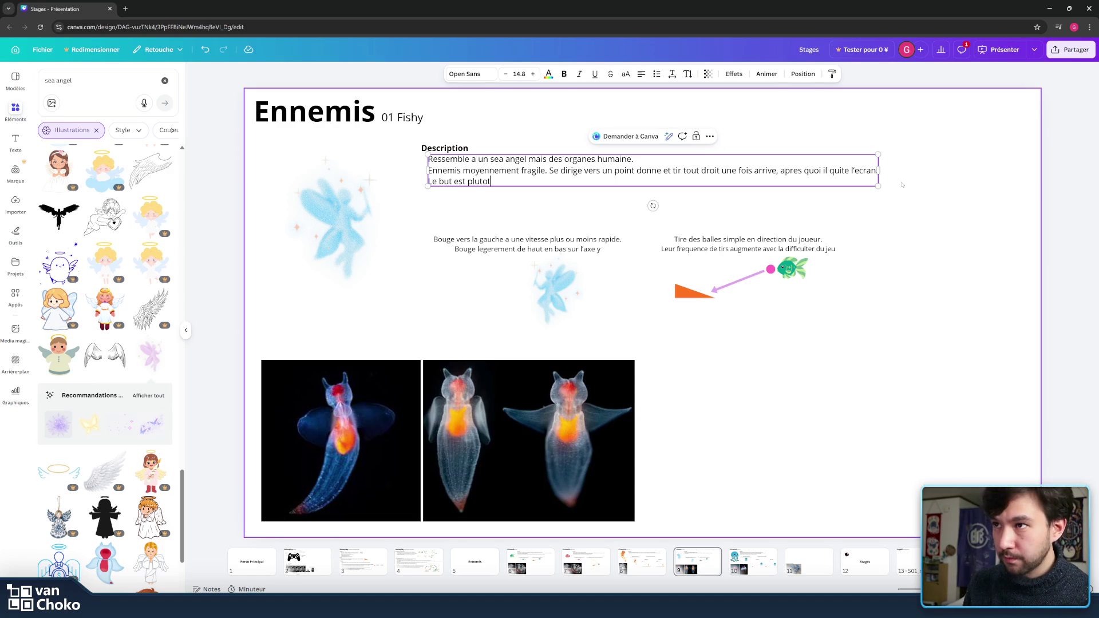
key(BackSpace)
key(BackSpace)
key(BackSpace)
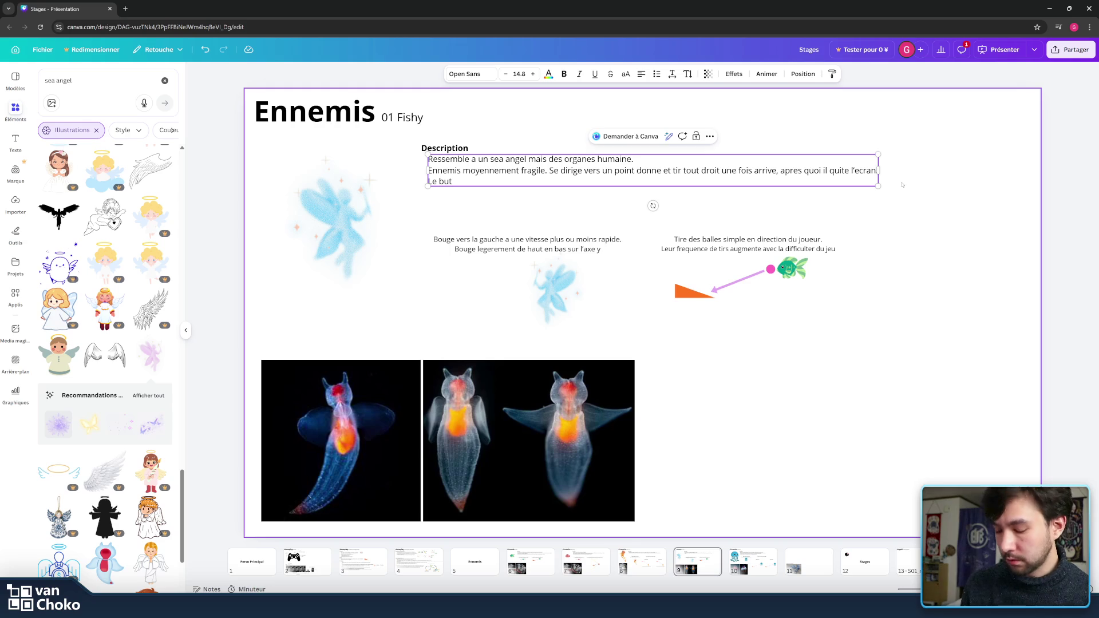
text(n'es)
text(pas)
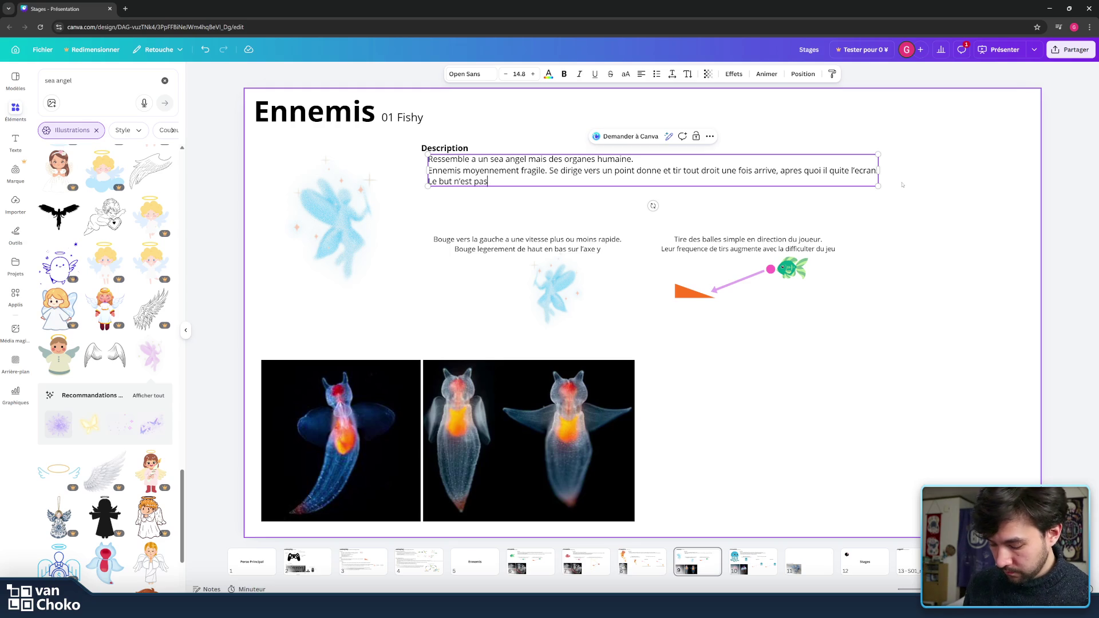
text(ece)
text(sair)
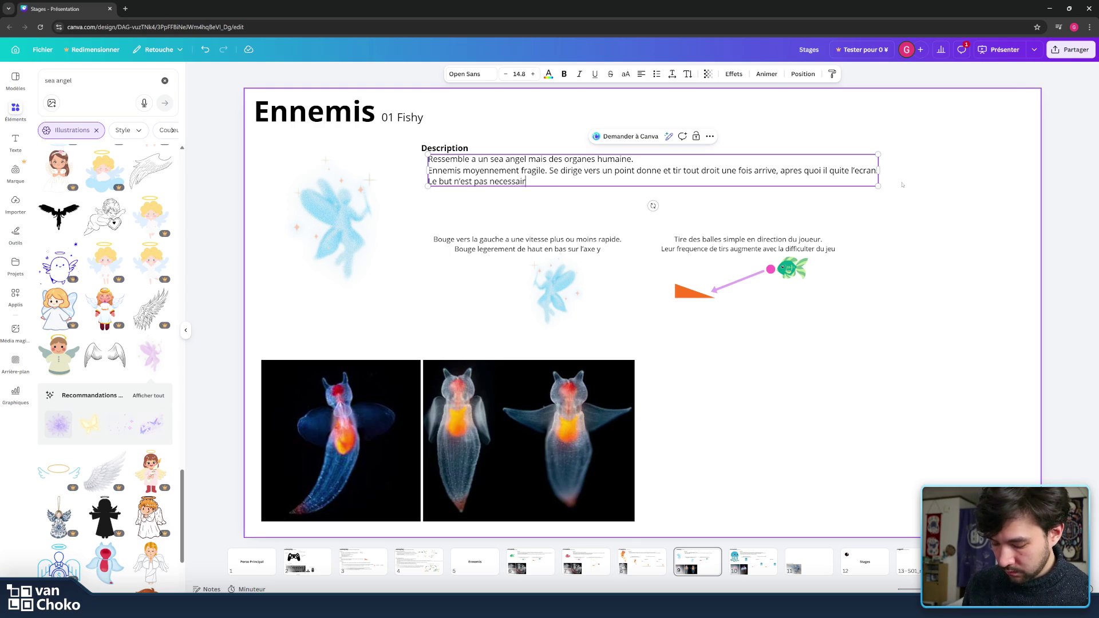
text(ement tuer)
key(BackSpace)
key(BackSpace)
key(BackSpace)
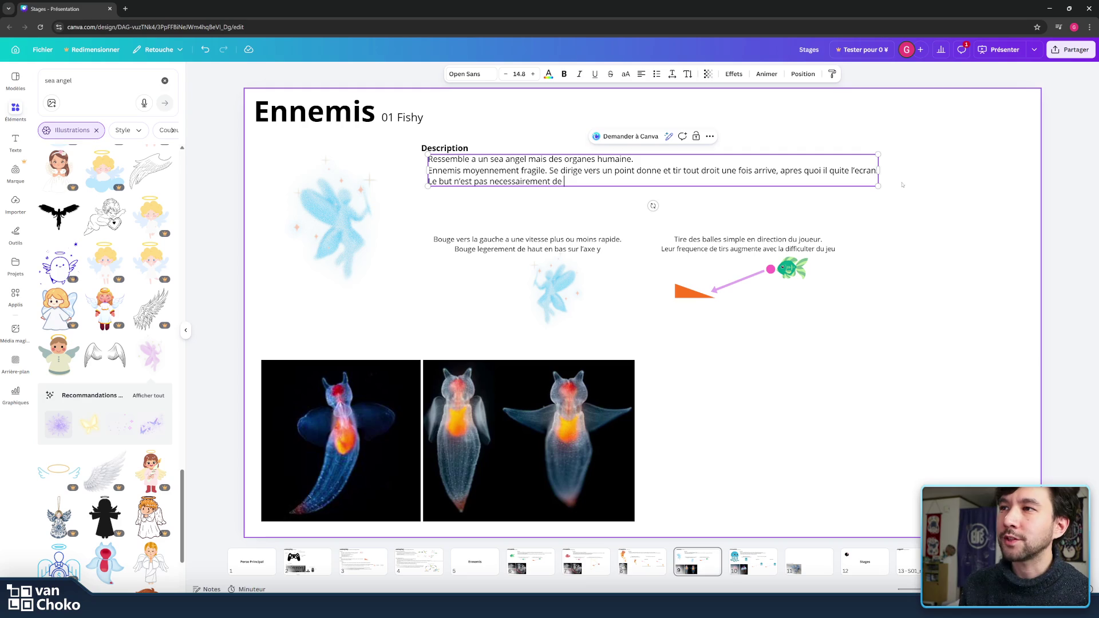
text(detruire le)
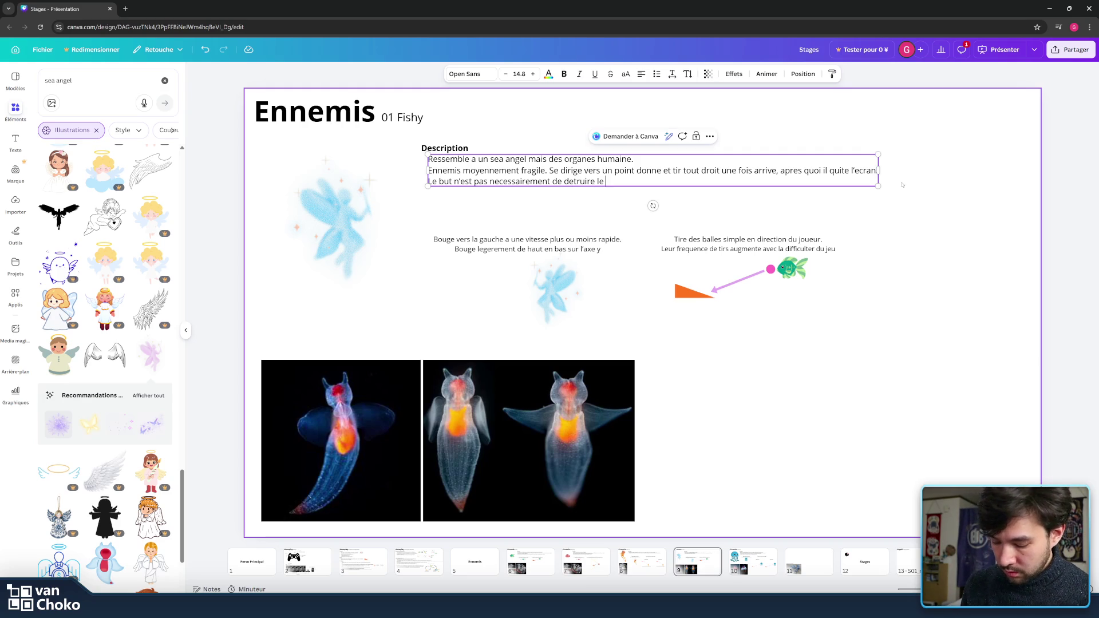
text( joueur )
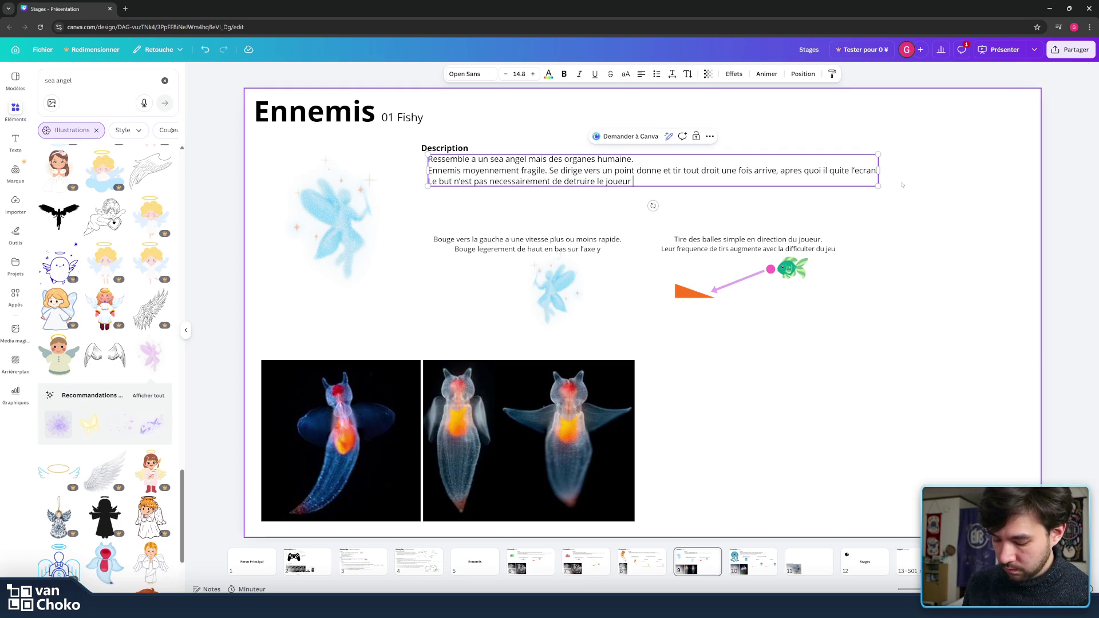
text(dire)
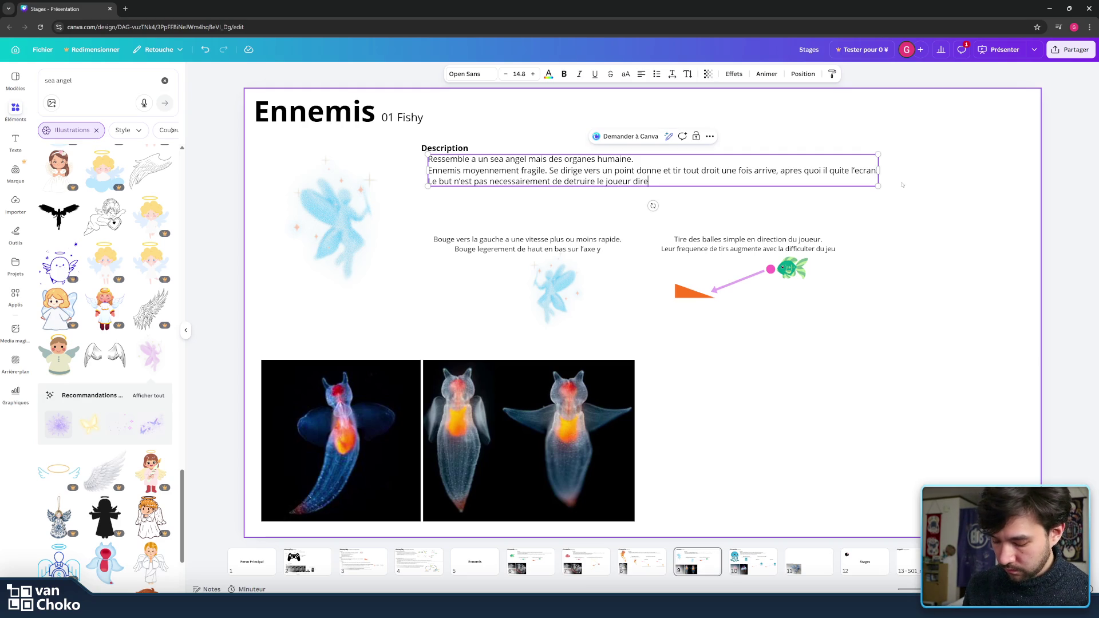
text(ctement mais)
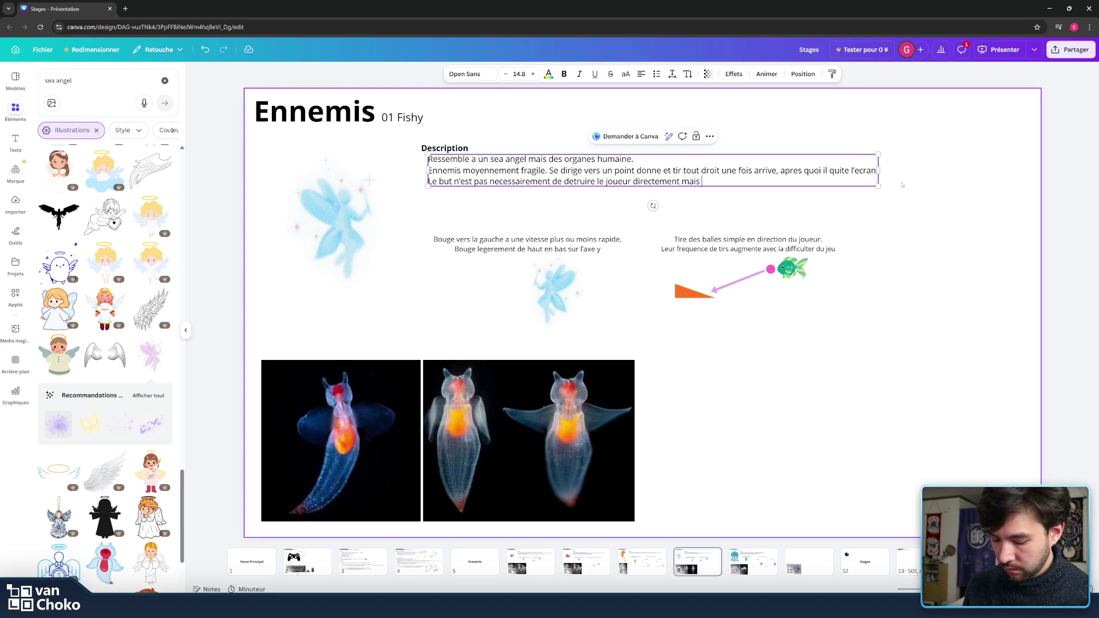
text( de remplir l)
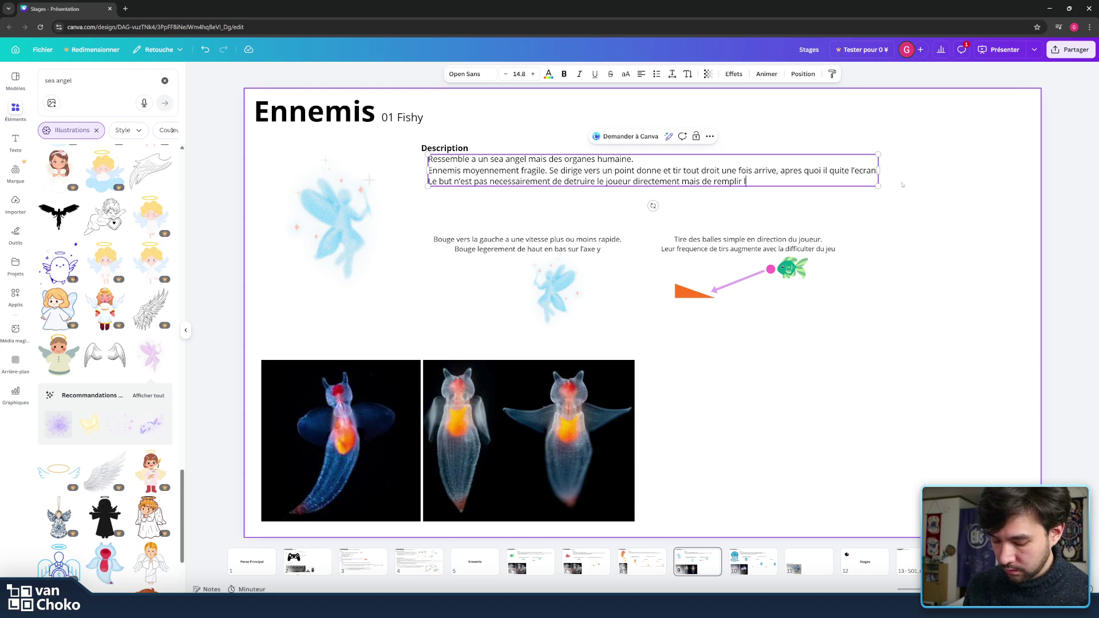
text(’espace )
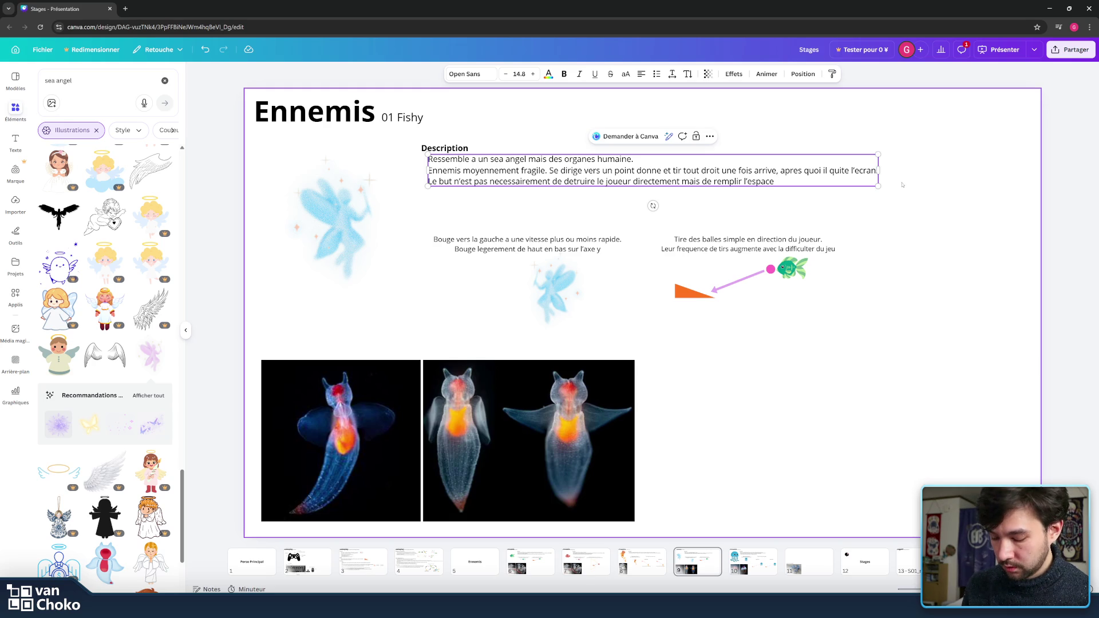
text(et)
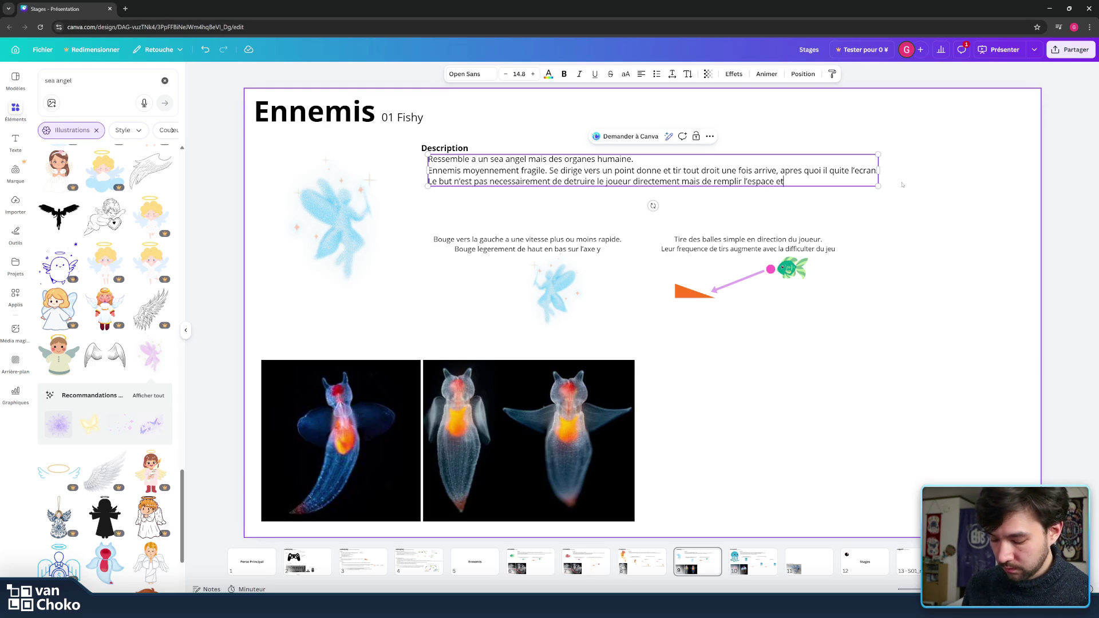
key(BackSpace)
key(BackSpace)
text(po)
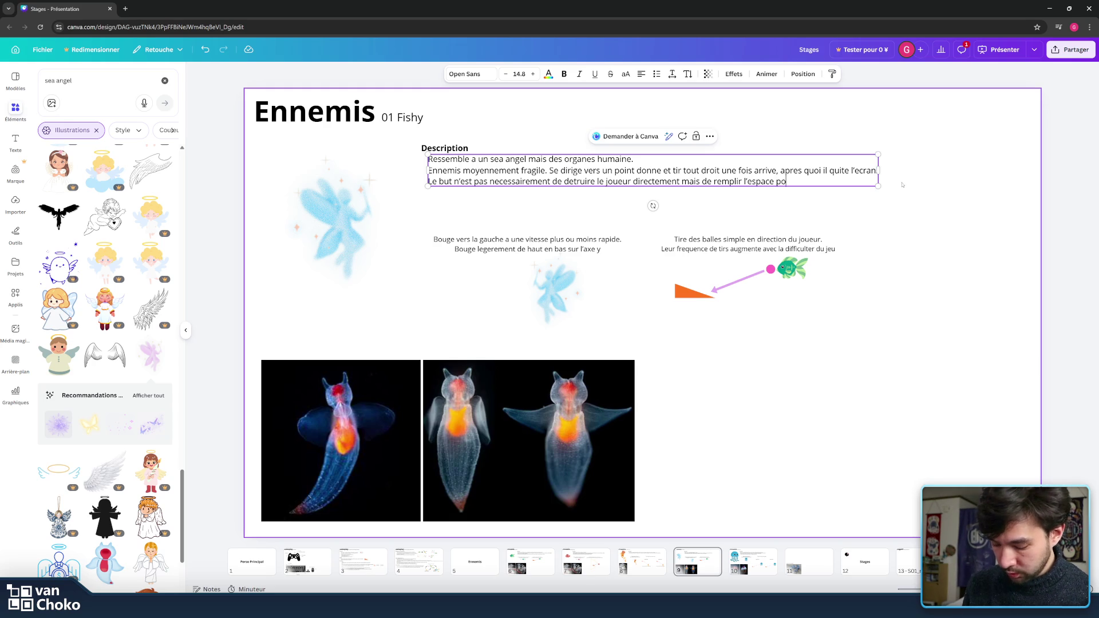
text(ur gene)
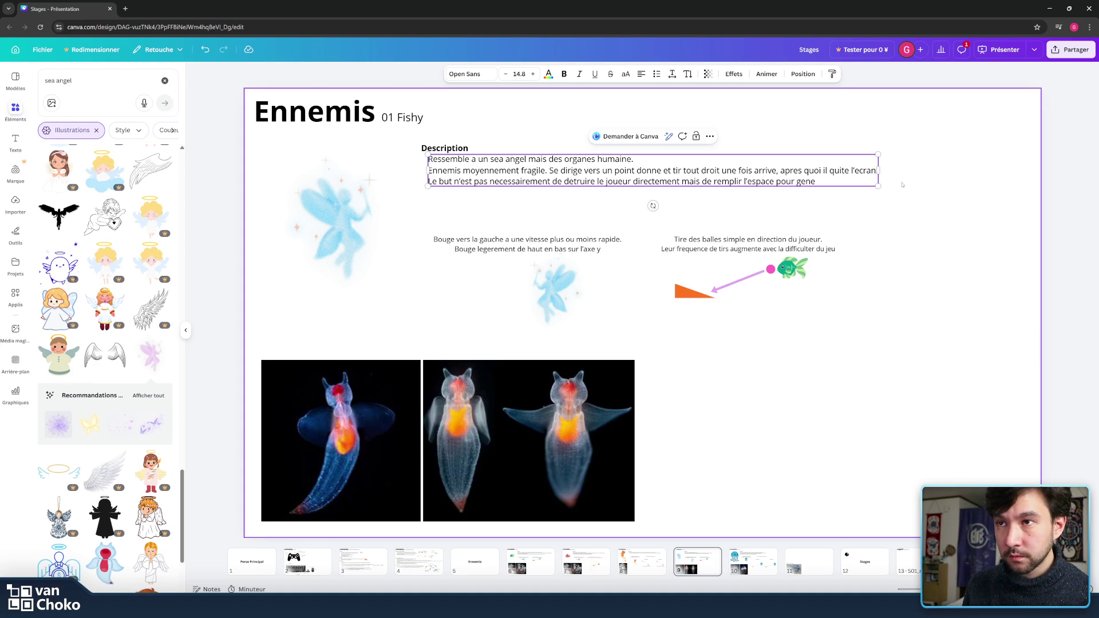
text(re le joueur.)
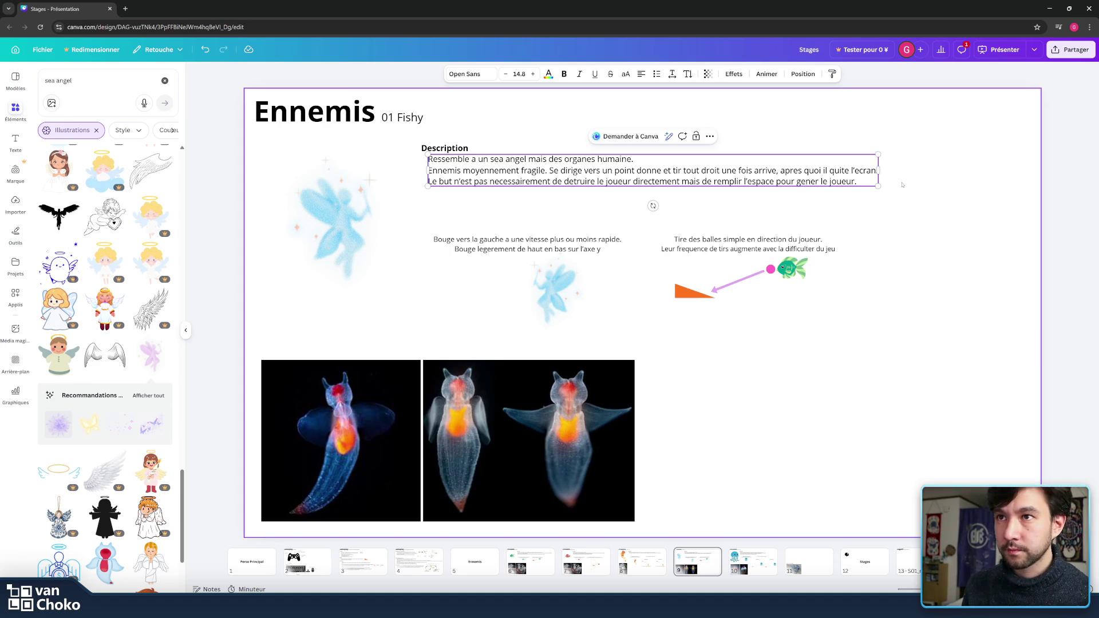
click(948, 223)
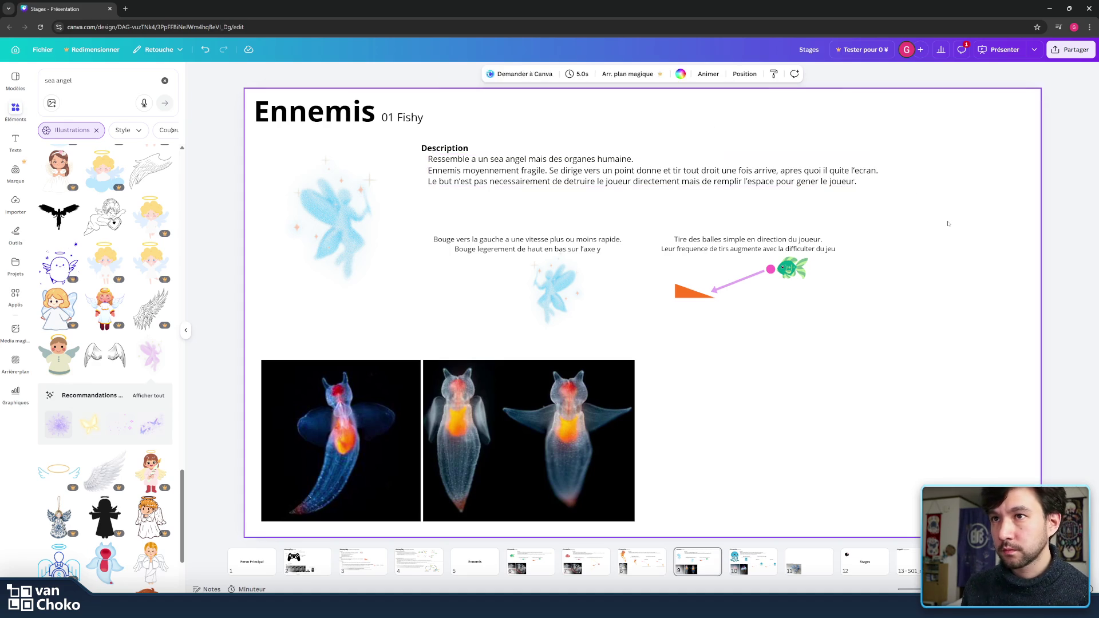
Step: Shrink the small fairy under the caption and duplicate the orange triangle to its left
click(592, 236)
click(564, 248)
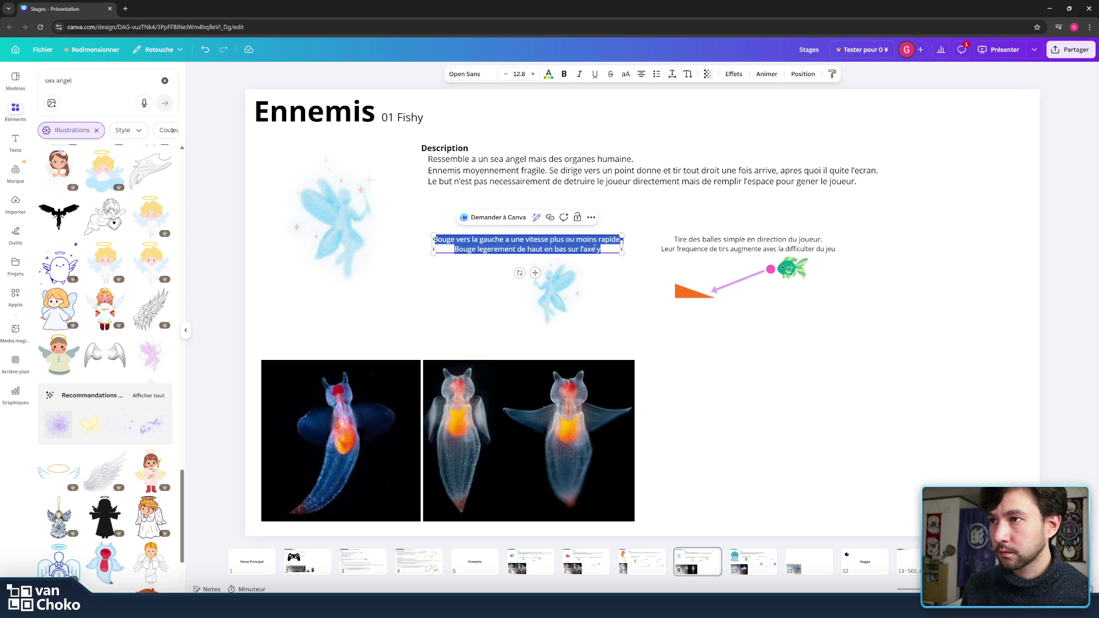
click(588, 252)
mouse_move(588, 250)
mouse_down()
mouse_move(557, 287)
mouse_move(568, 280)
mouse_up()
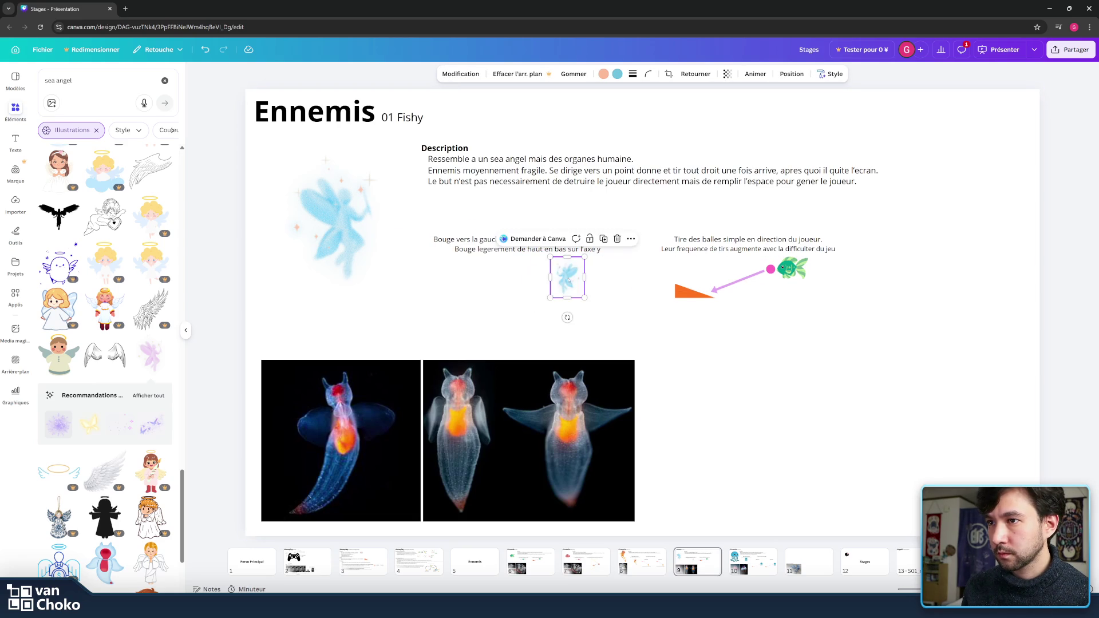
click(694, 295)
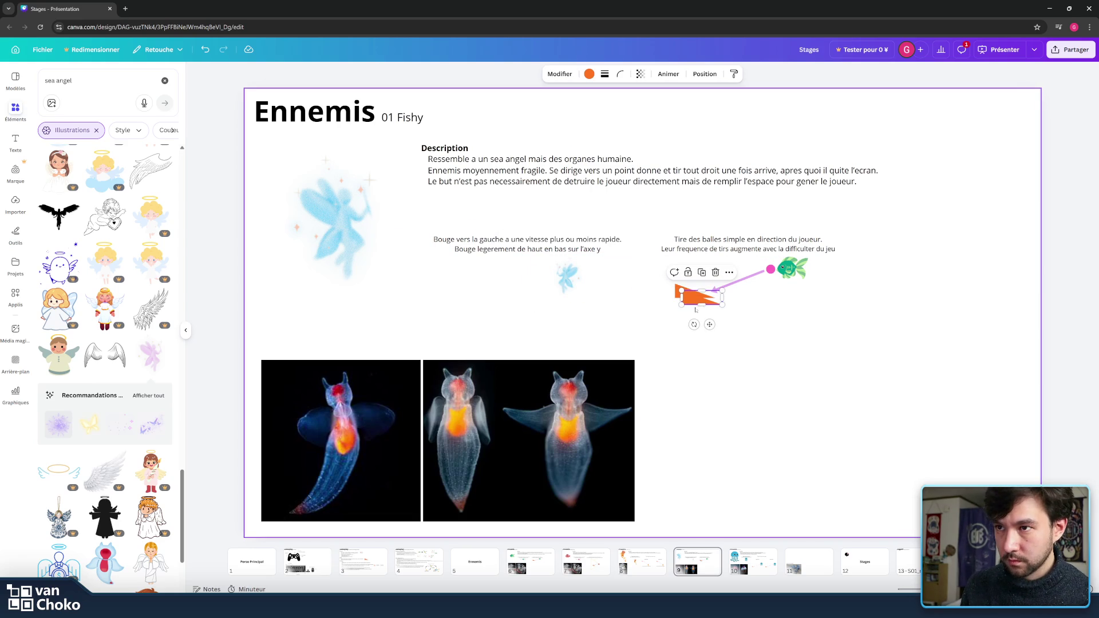
mouse_move(697, 295)
mouse_down()
mouse_move(421, 302)
mouse_move(480, 295)
mouse_move(452, 303)
mouse_move(461, 303)
mouse_up()
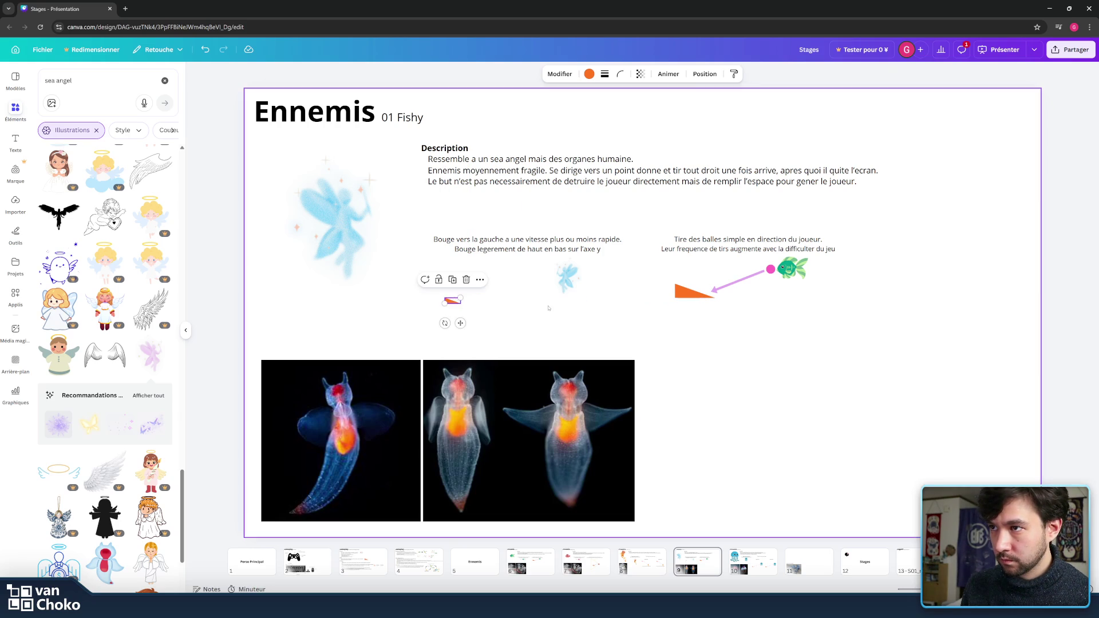
Step: Fine-tune the fairy's size and nudge the triangle copy slightly right
click(569, 284)
drag(585, 298, 576, 272)
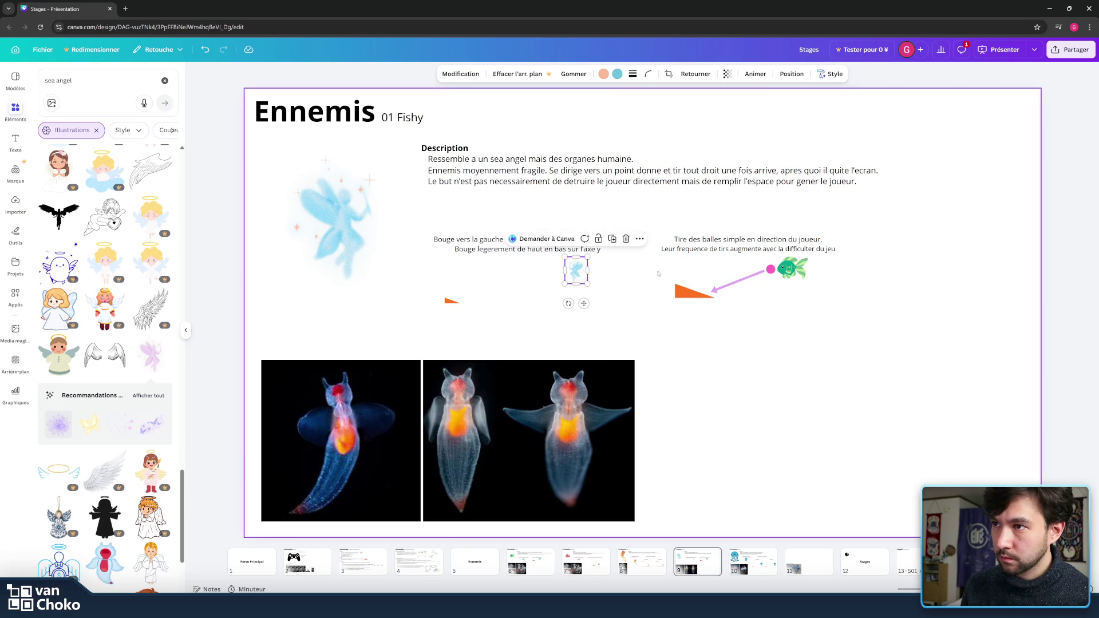
click(486, 274)
drag(452, 300, 468, 300)
click(528, 310)
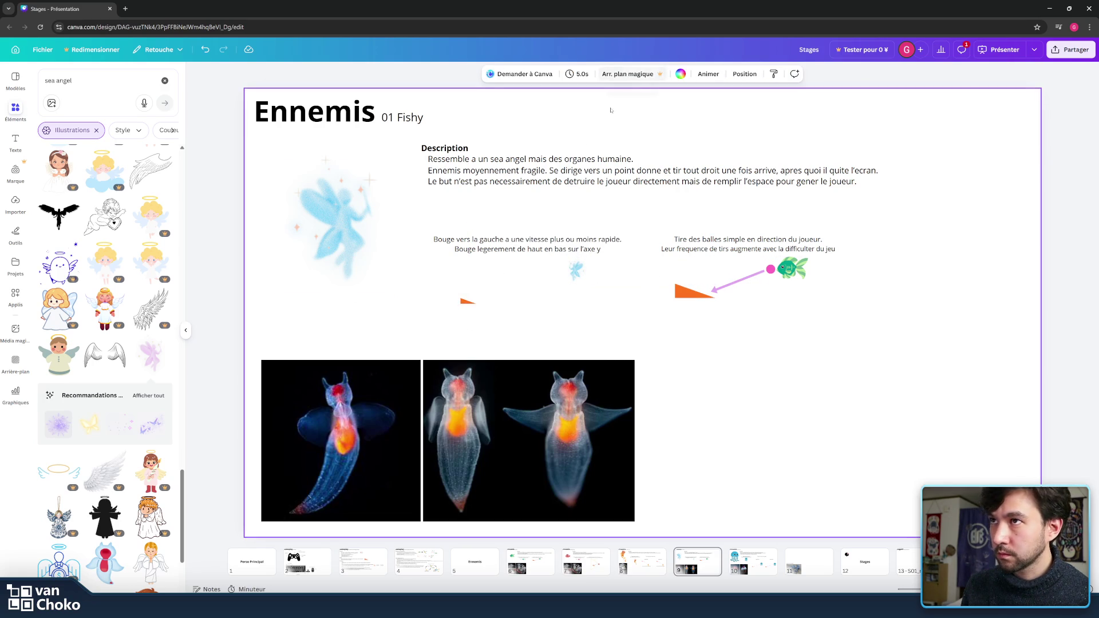
click(185, 330)
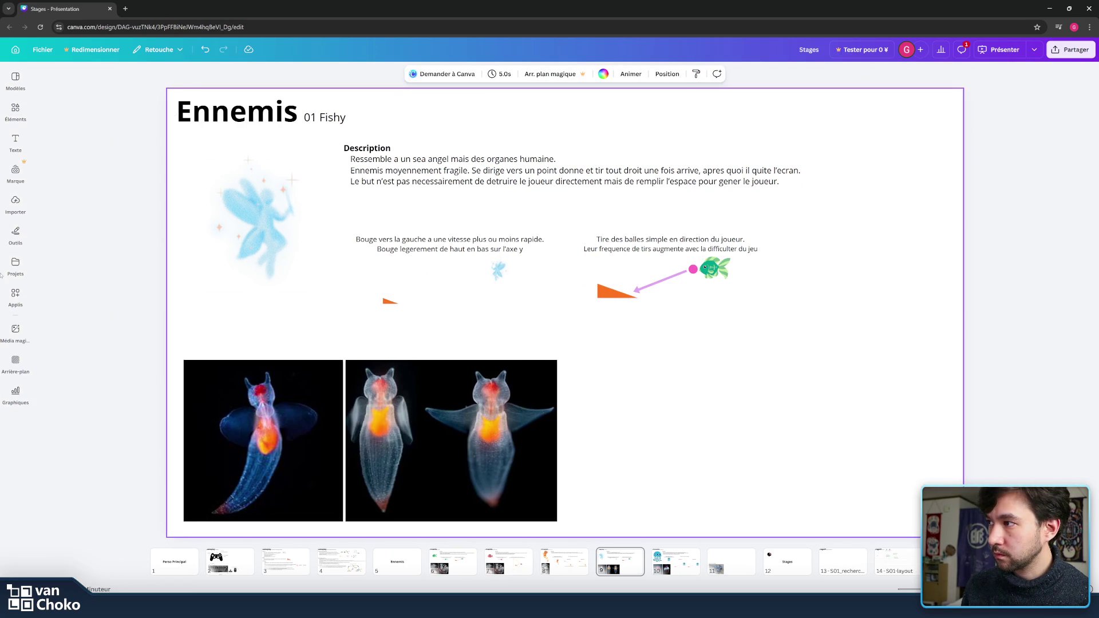
Step: Draw a curved line from the small orange triangle up toward the fairy
mouse_move(21, 234)
click(43, 321)
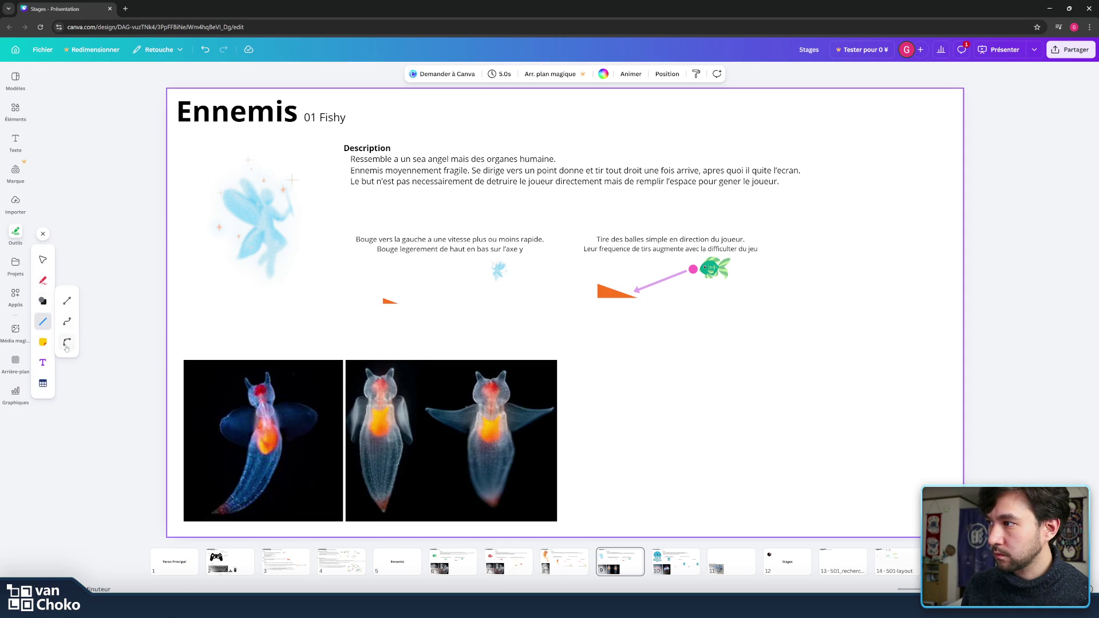
click(67, 322)
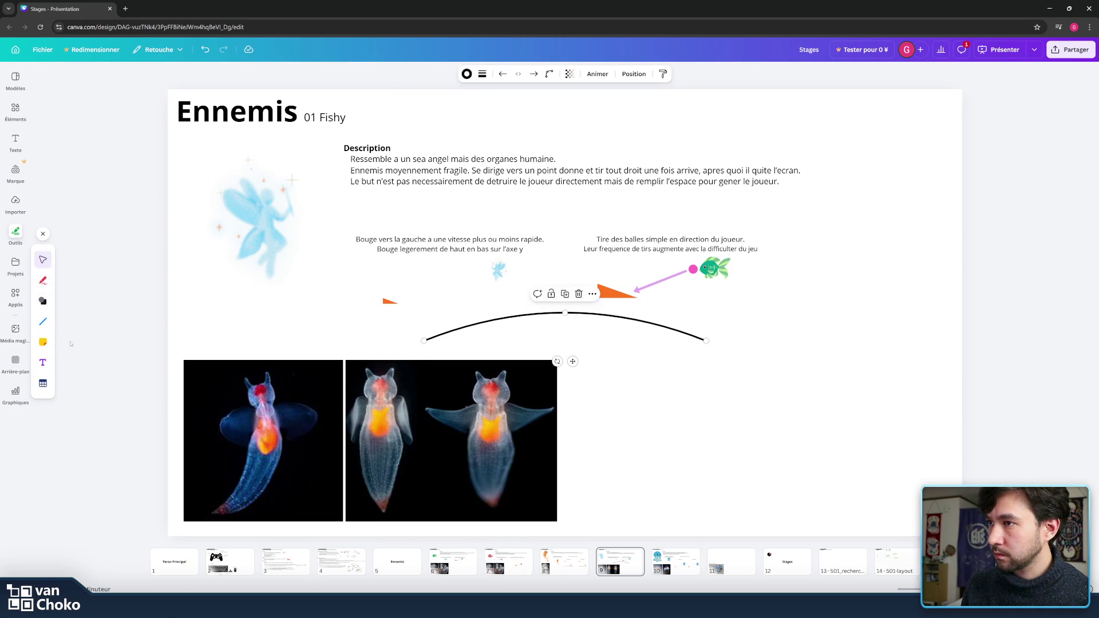
drag(565, 313, 469, 278)
mouse_move(424, 341)
mouse_down()
mouse_move(421, 309)
mouse_move(404, 295)
mouse_up()
drag(705, 340, 485, 277)
mouse_move(397, 232)
mouse_down()
mouse_move(460, 290)
mouse_move(412, 295)
mouse_up()
Step: Duplicate the curve with Ctrl+D and bend the copy downward
click(499, 268)
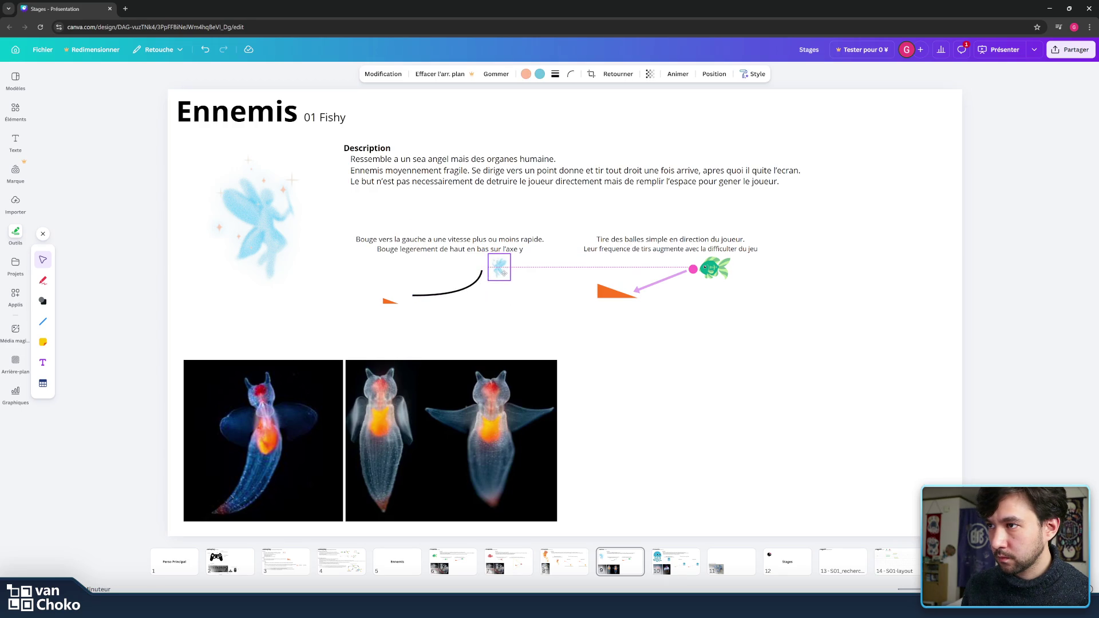
click(452, 290)
key(ctrl+d)
mouse_move(488, 277)
mouse_down()
mouse_move(491, 329)
mouse_move(463, 309)
mouse_move(482, 330)
mouse_up()
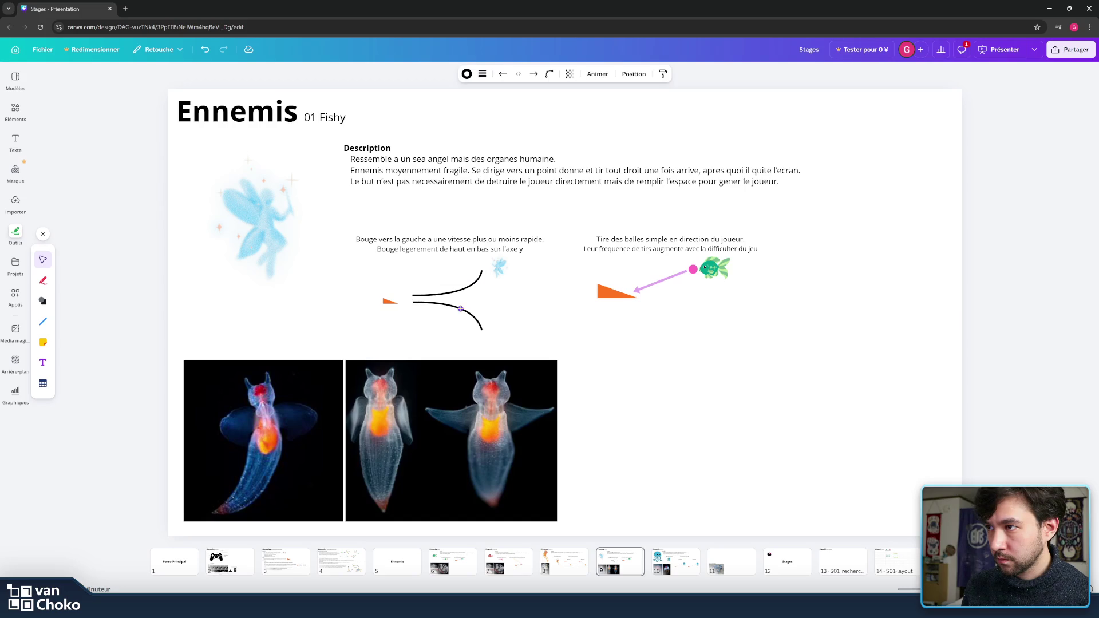
Step: Colour both curves grey
click(460, 309)
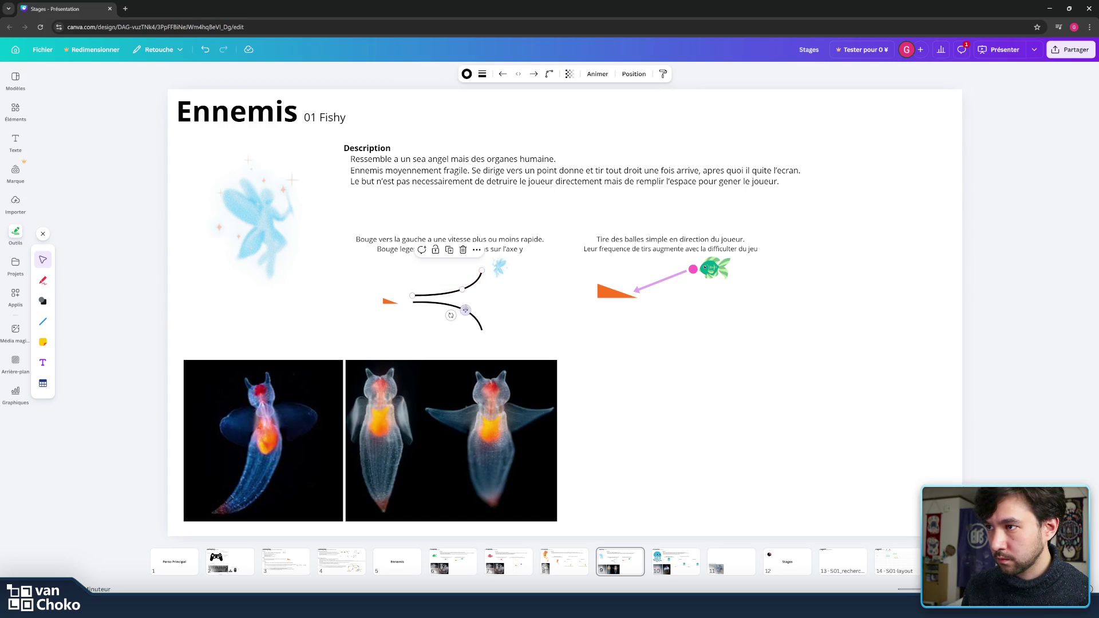
shift+click(466, 309)
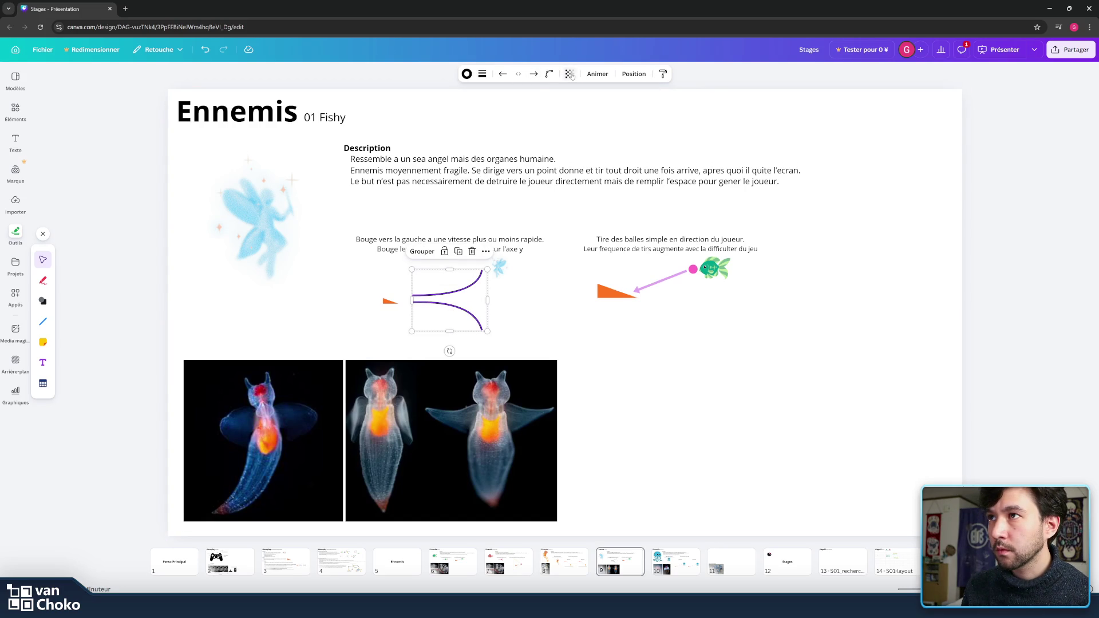
click(467, 75)
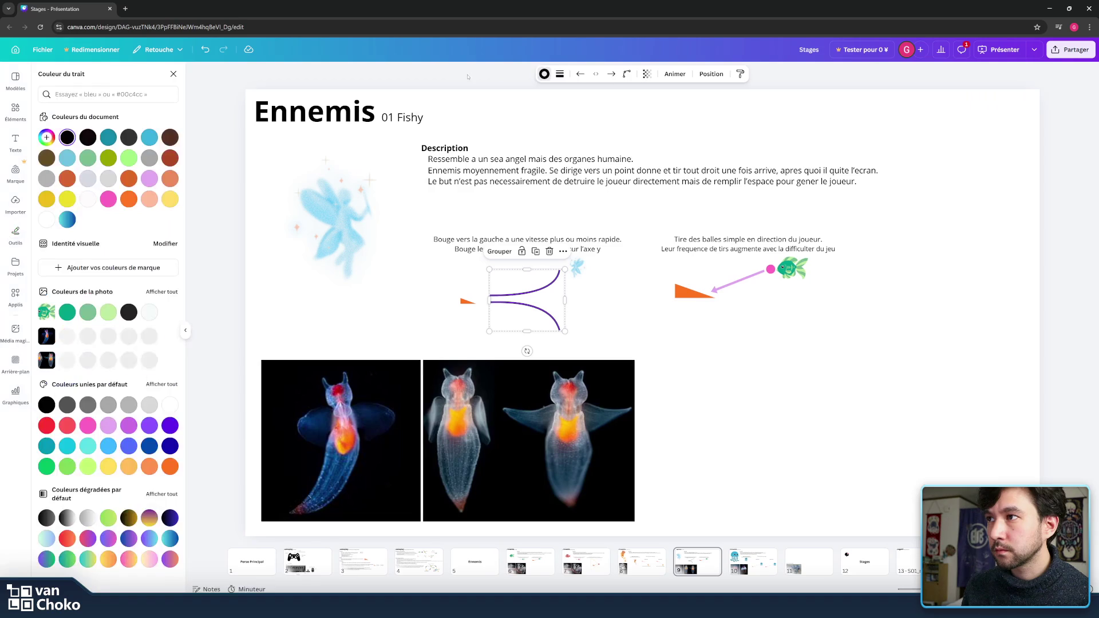
click(150, 158)
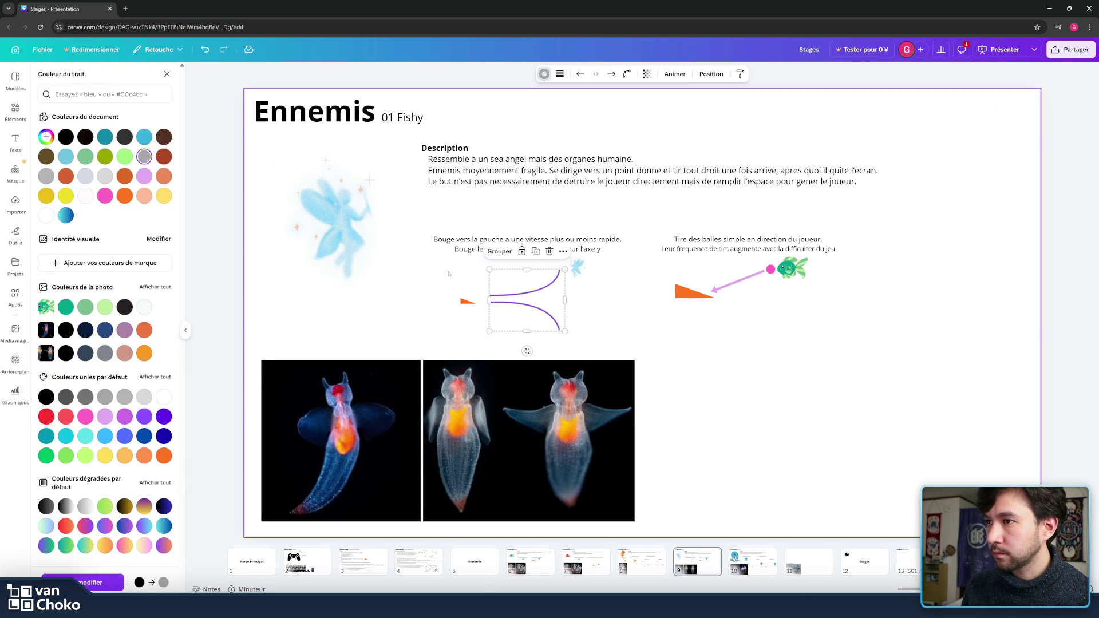
click(449, 273)
click(16, 235)
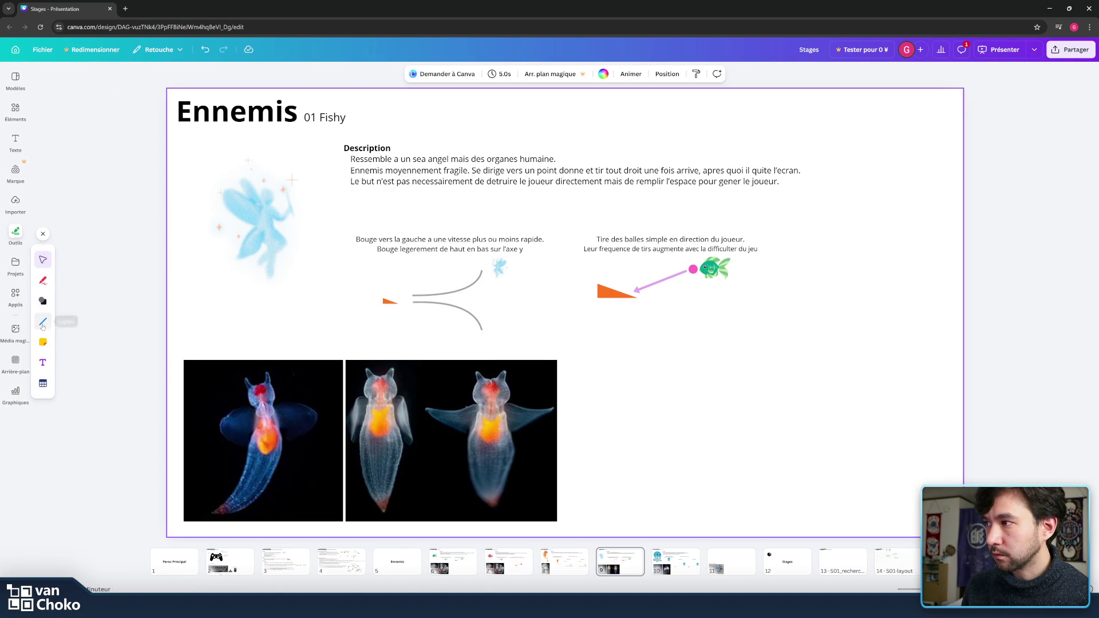
click(43, 301)
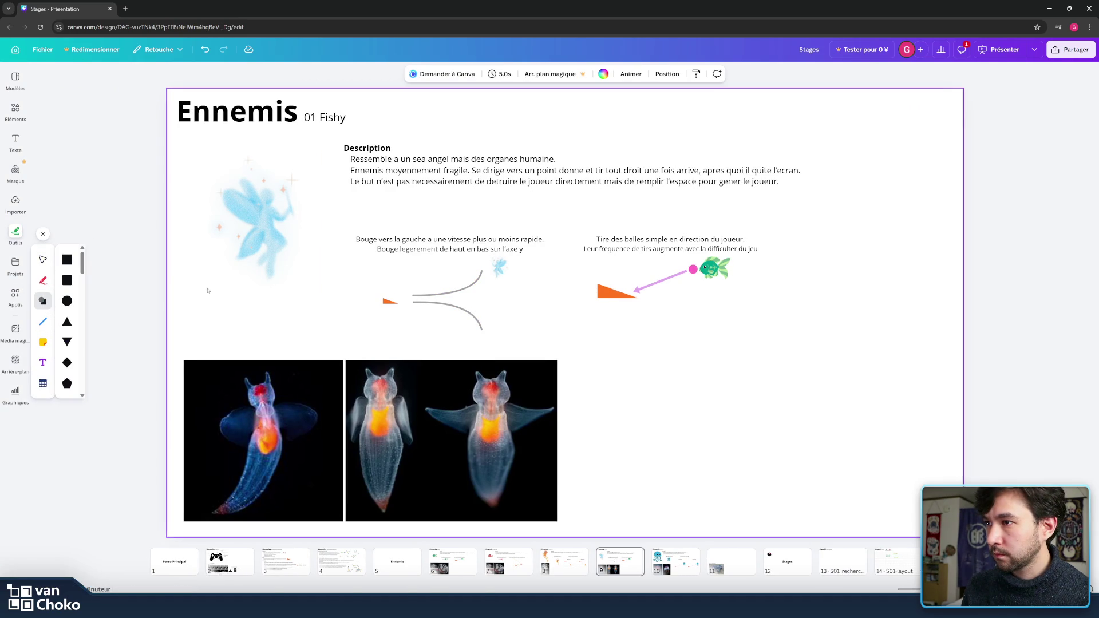
Step: Add a downward-pointing triangle and change its fill from teal to grey
click(67, 342)
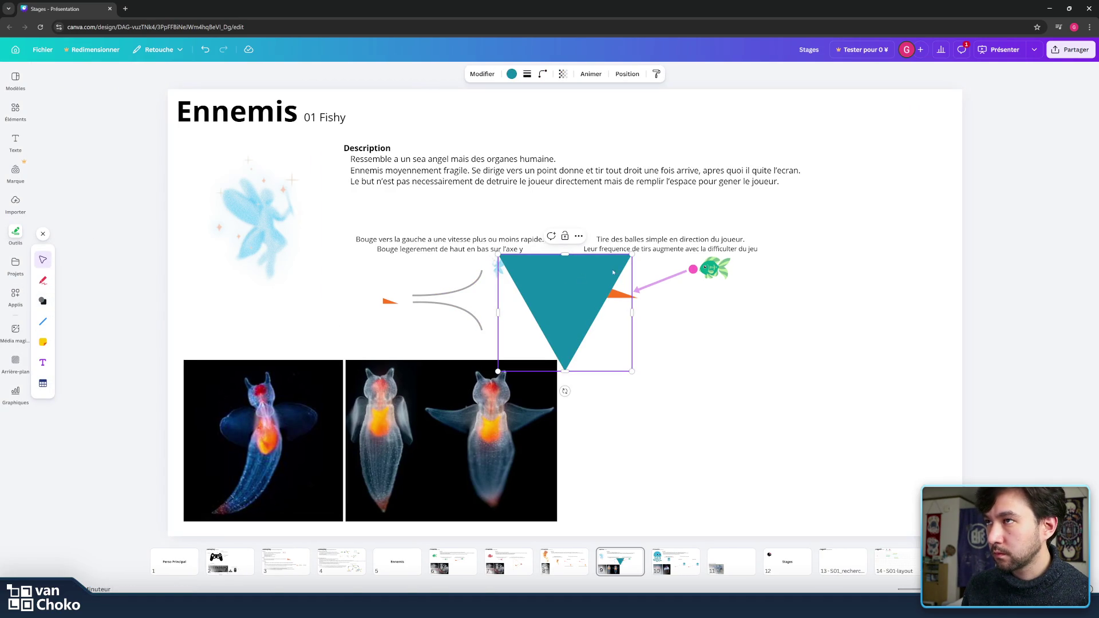
click(511, 74)
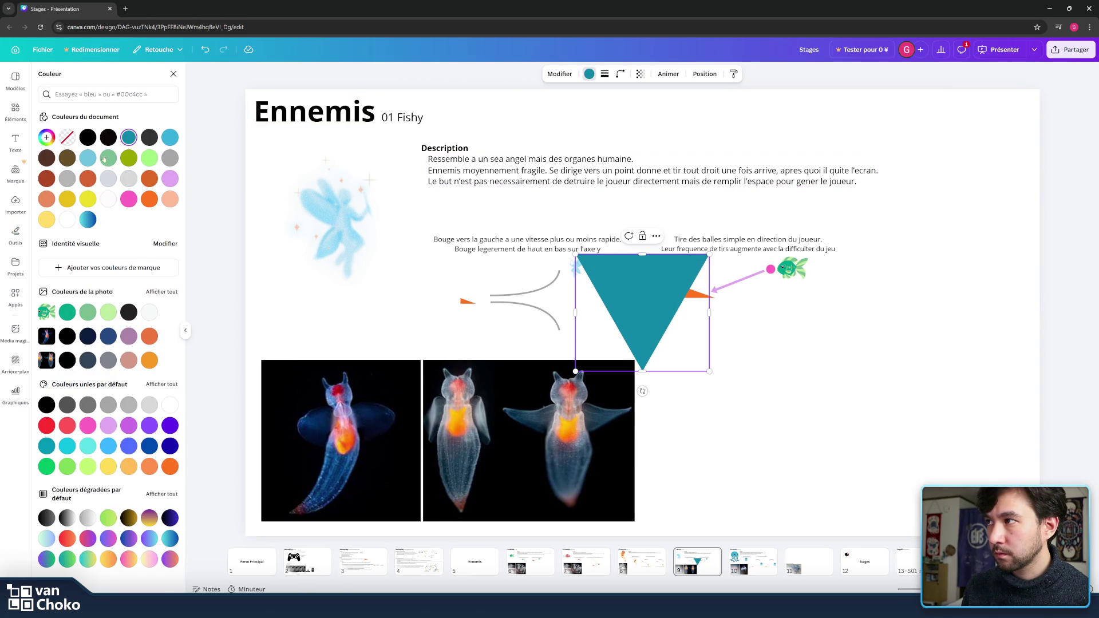
click(170, 158)
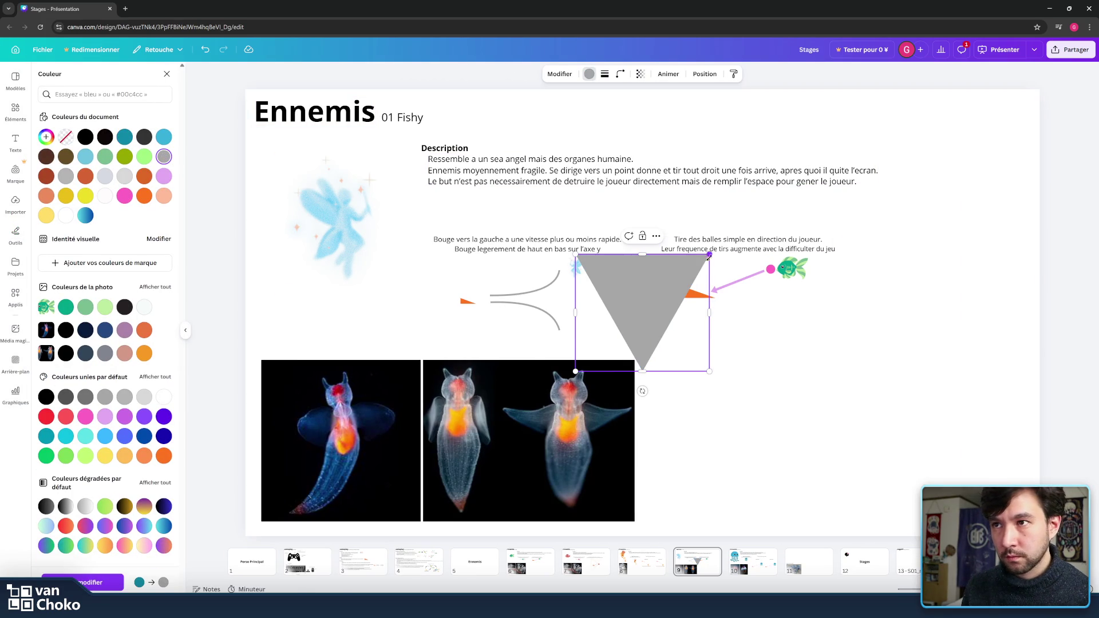